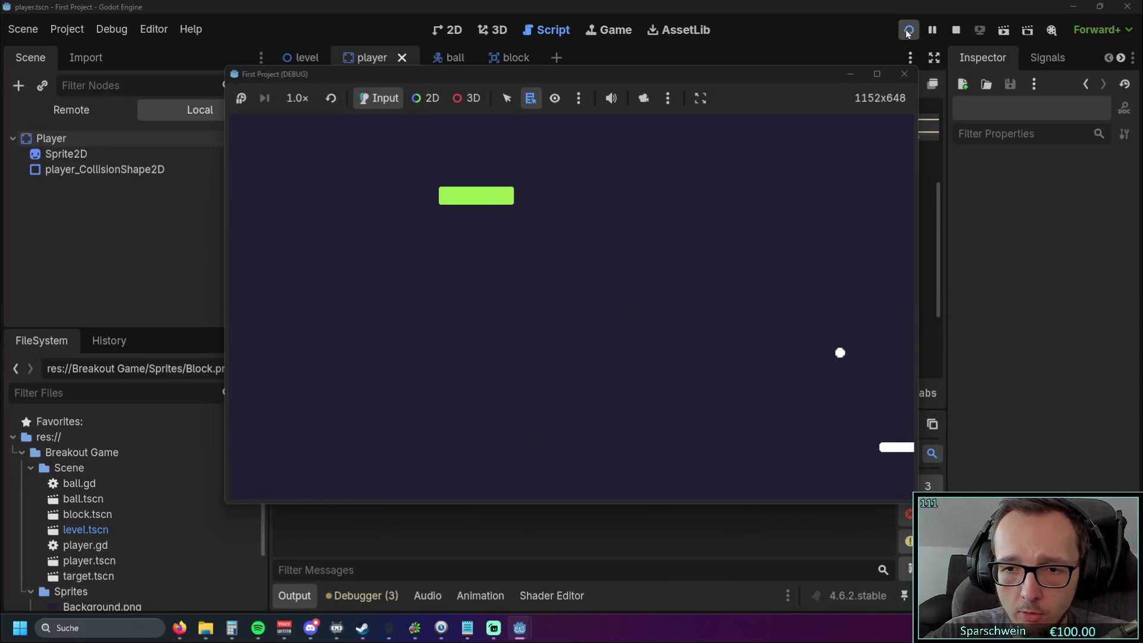
- Test the paddle by sliding it left and right against both window edges
key("Left")
key("Right")
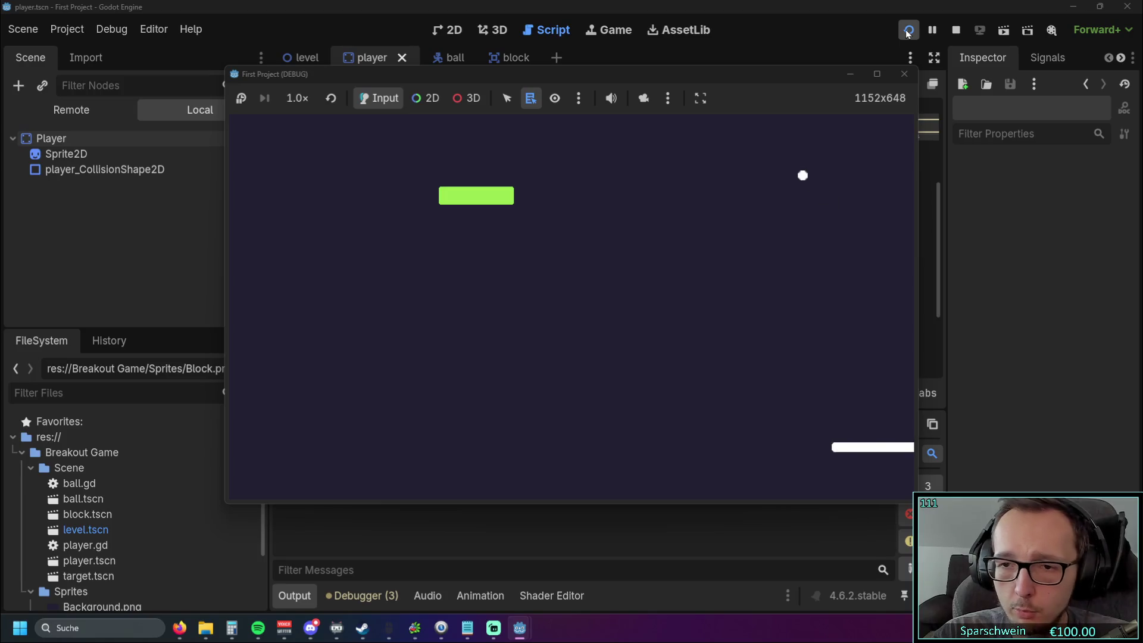
key("Left")
key("Left")
key("Right")
key("Left")
key("Left")
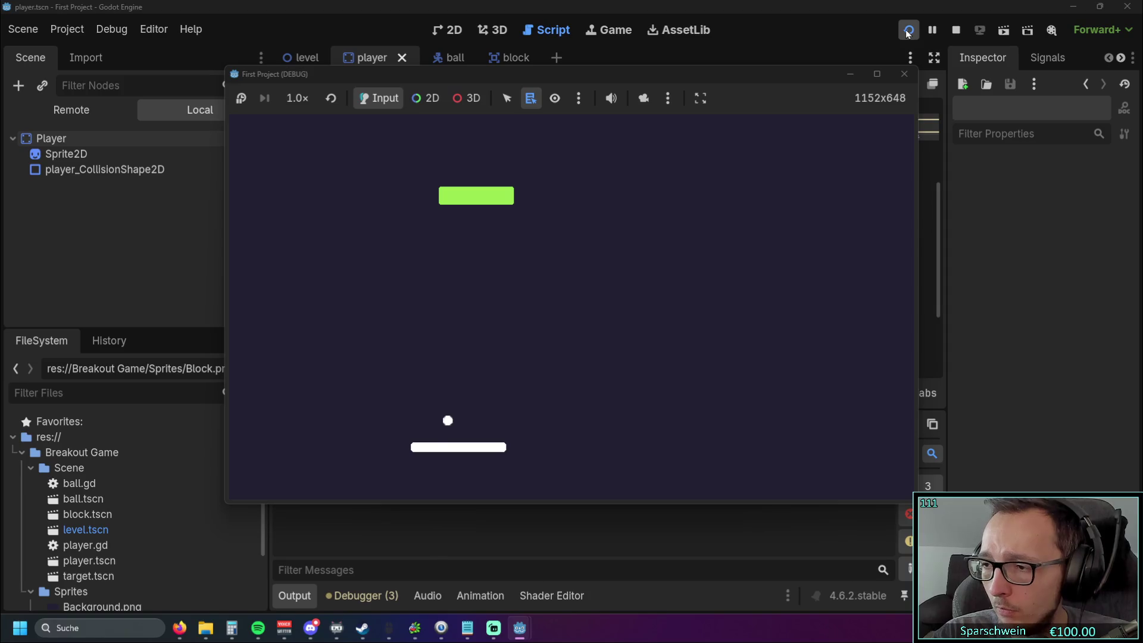
key("Left")
key("Right")
key("Left")
key("Right")
key("Left")
key("Right")
key("Left")
key("Right")
key("Right")
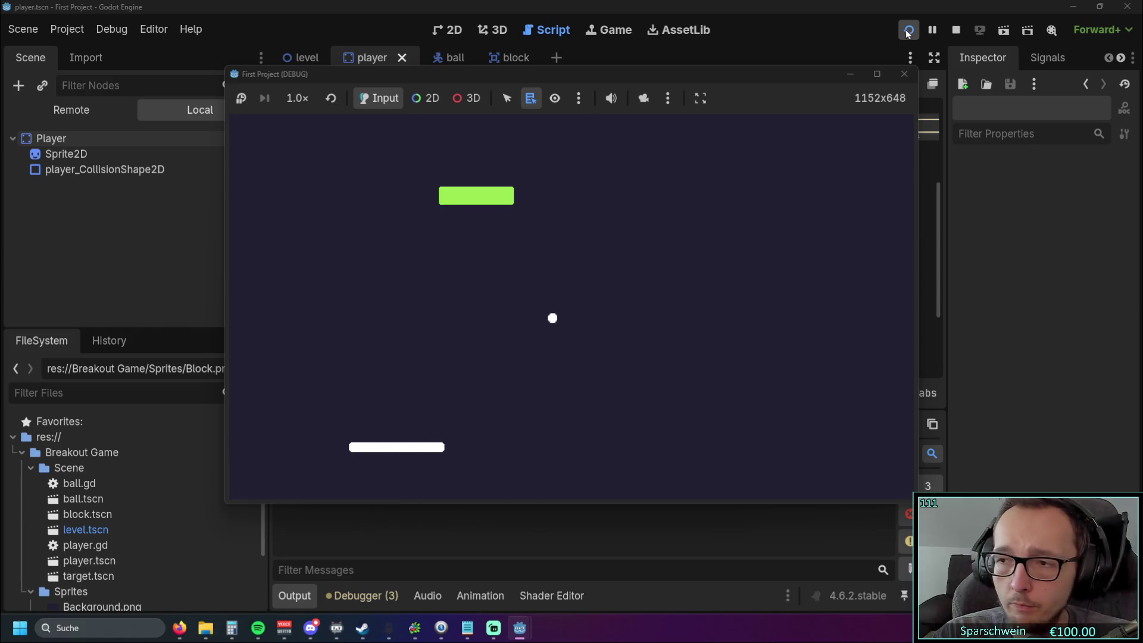
key("Right")
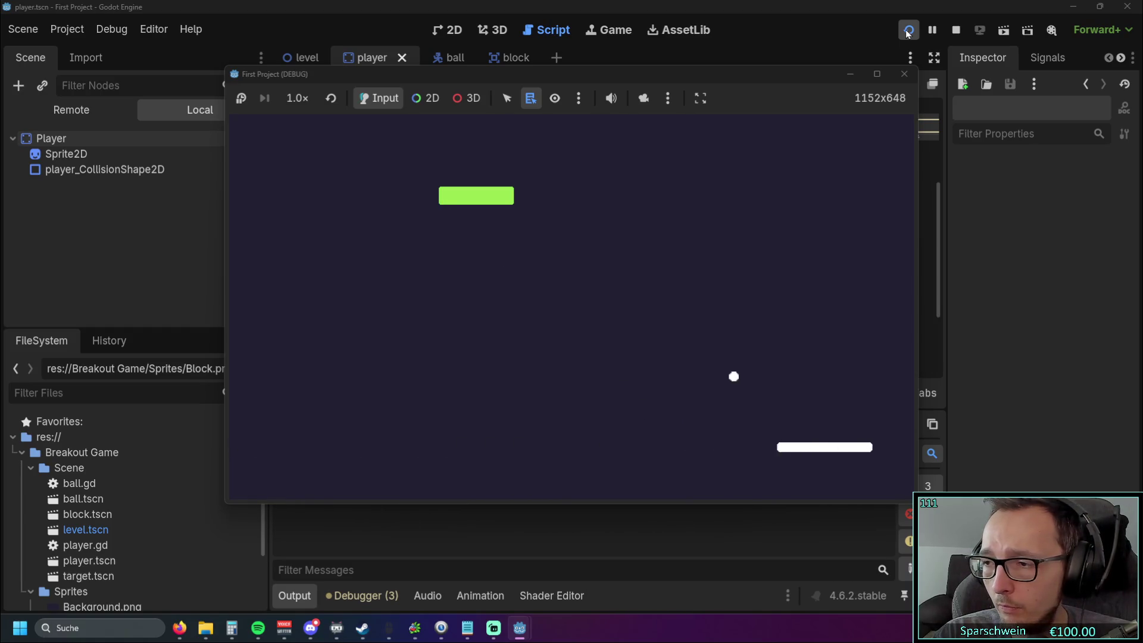
key("Left")
key("Right")
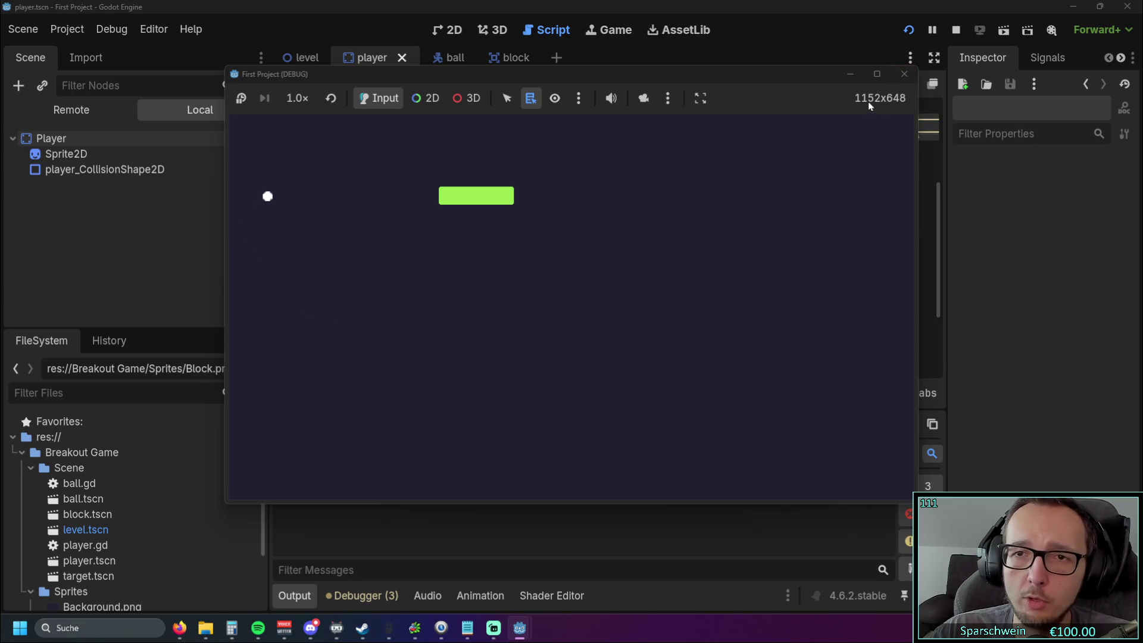
- Stop the test run and open Project Settings on the General tab
left_click(905, 74)
left_click(153, 29)
key("Escape")
key("alt+Tab")
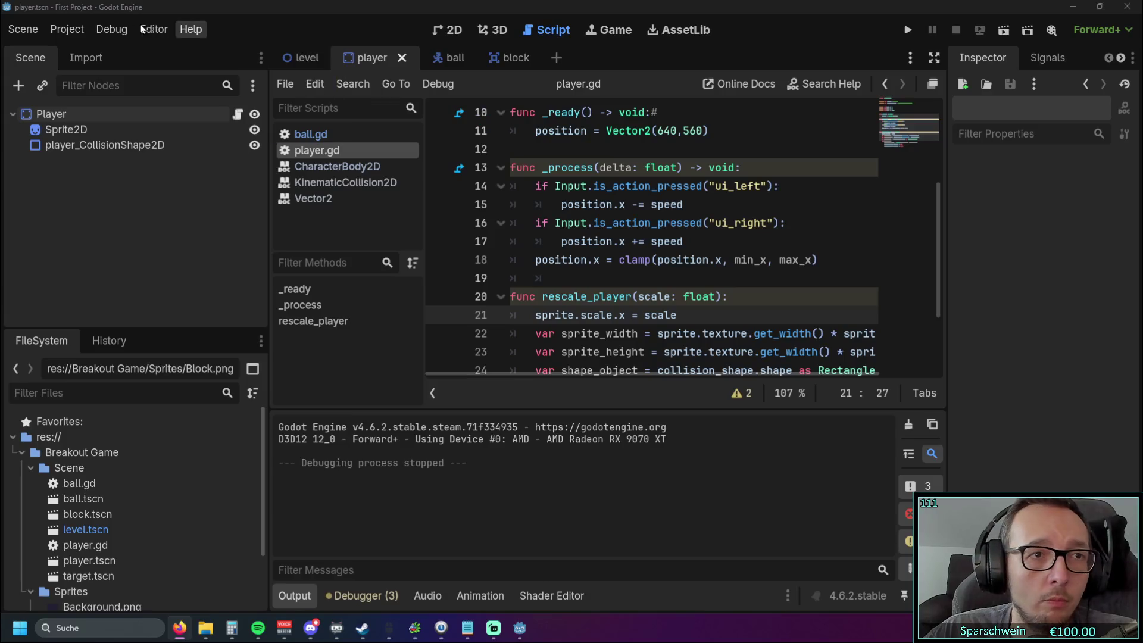
left_click(67, 29)
left_click(92, 49)
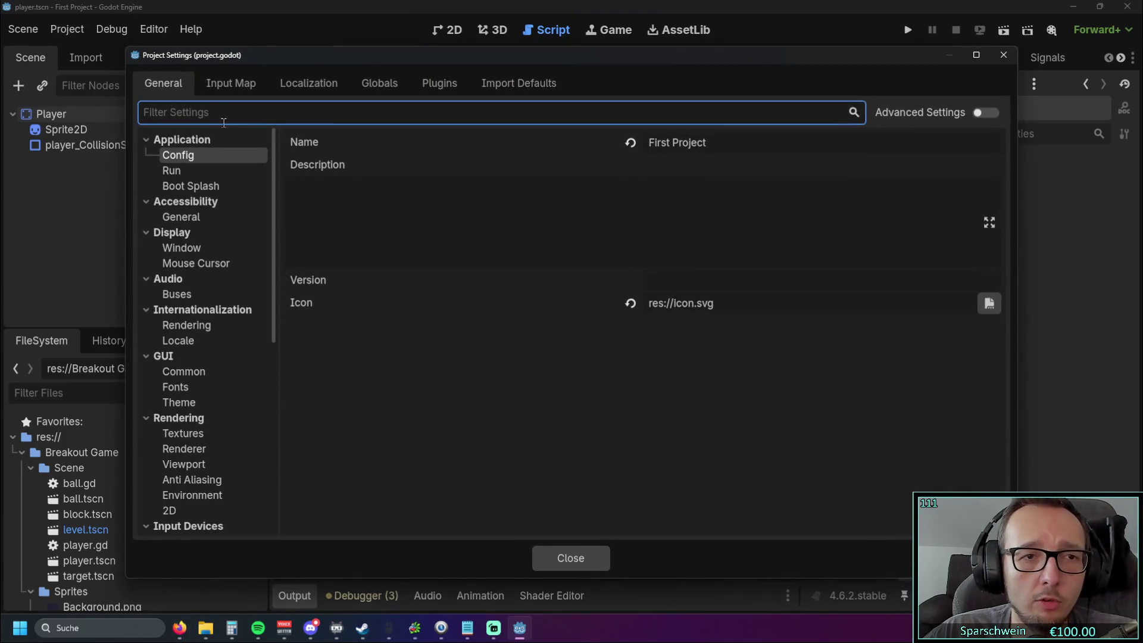
- Browse the Run settings category, then filter the settings list by 'size'
left_click(231, 171)
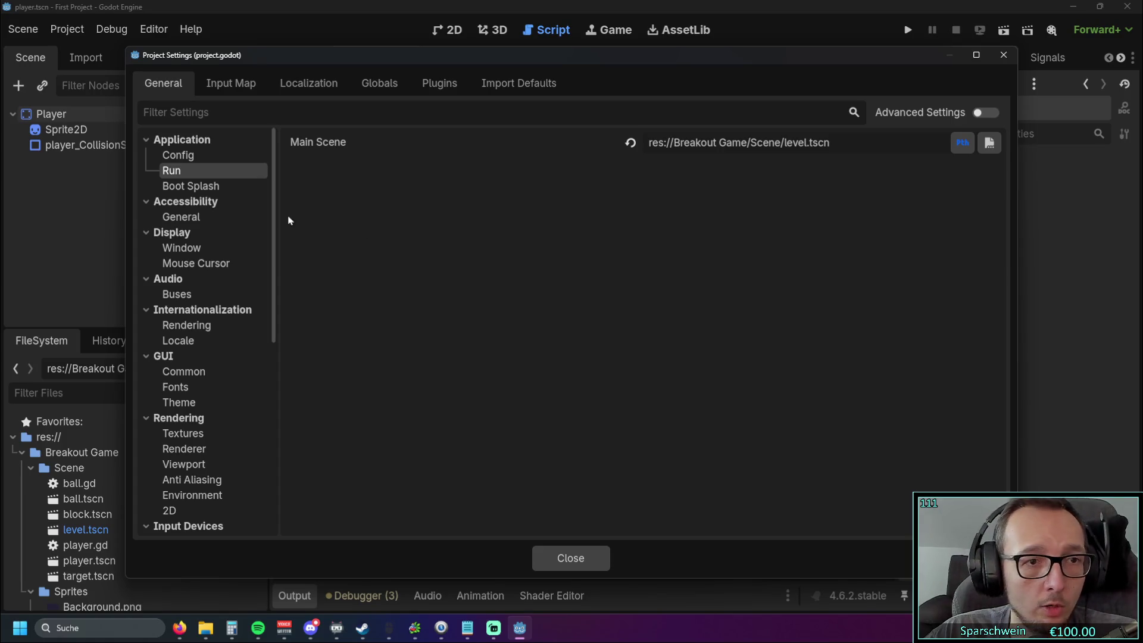
scroll(228, 271, "down", 2)
scroll(227, 271, "down", 1)
scroll(227, 270, "up", 2)
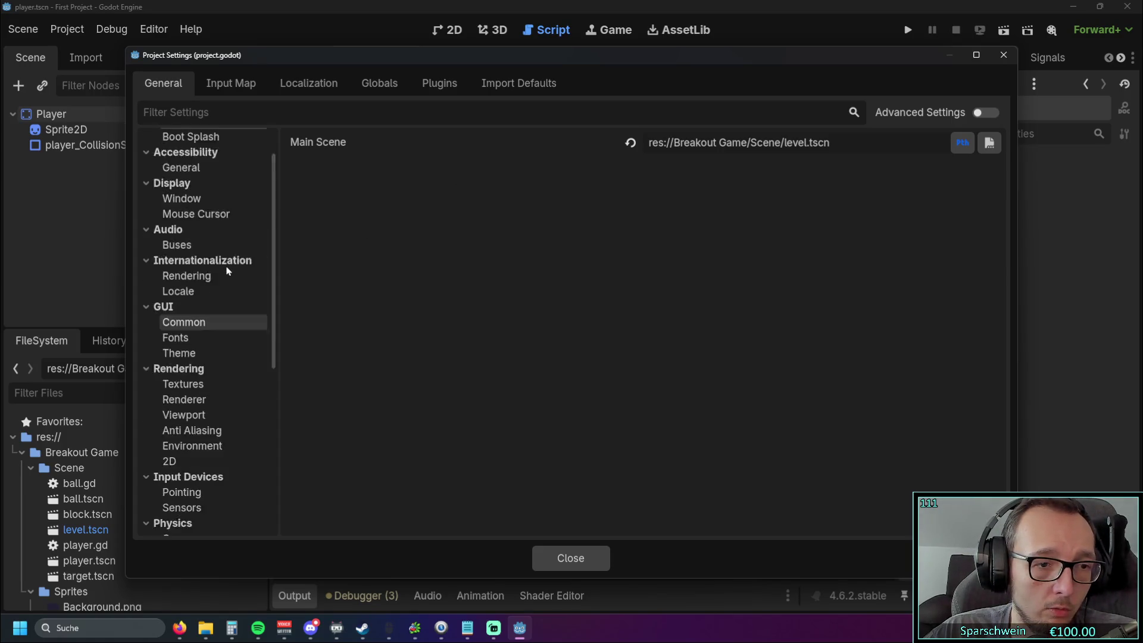
scroll(243, 264, "down", 10)
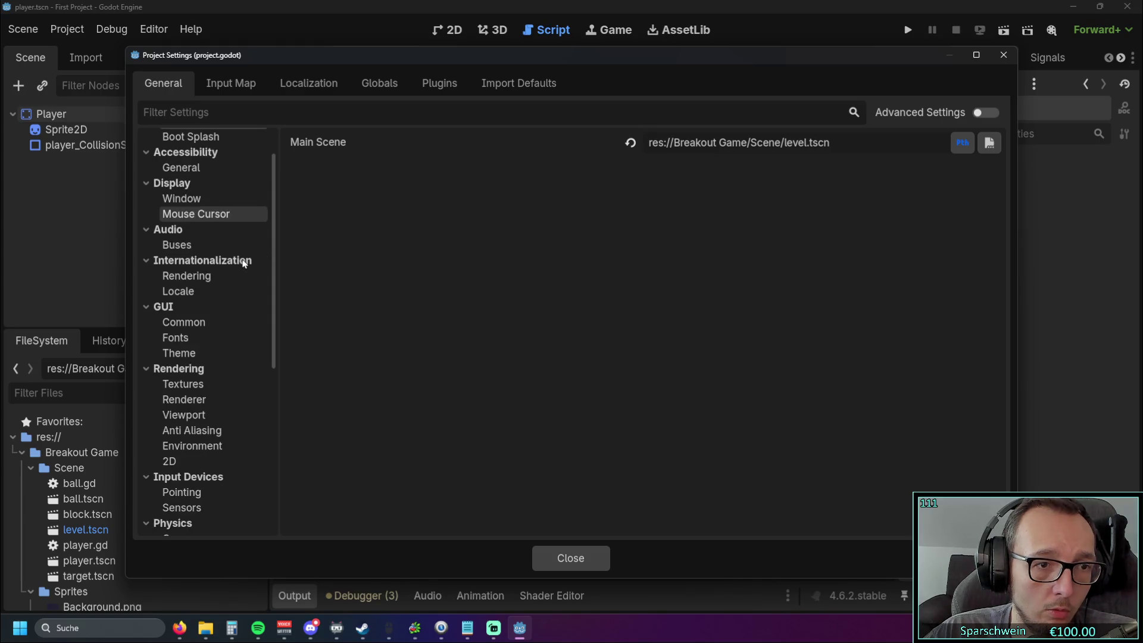
scroll(243, 264, "down", 5)
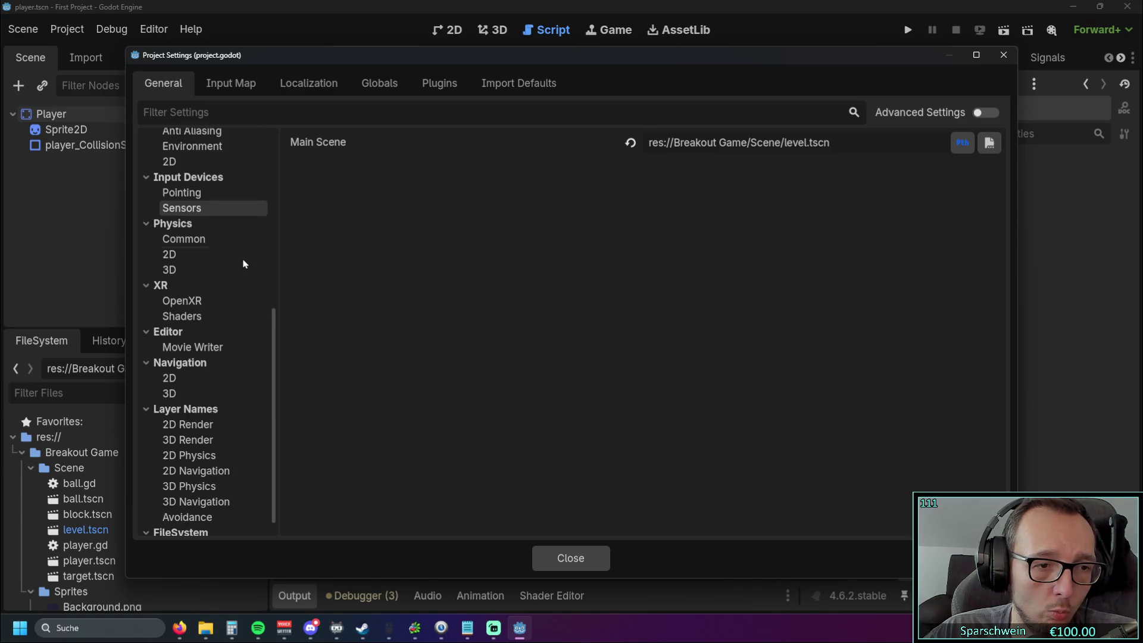
scroll(243, 264, "up", 15)
left_click(253, 109)
type("size")
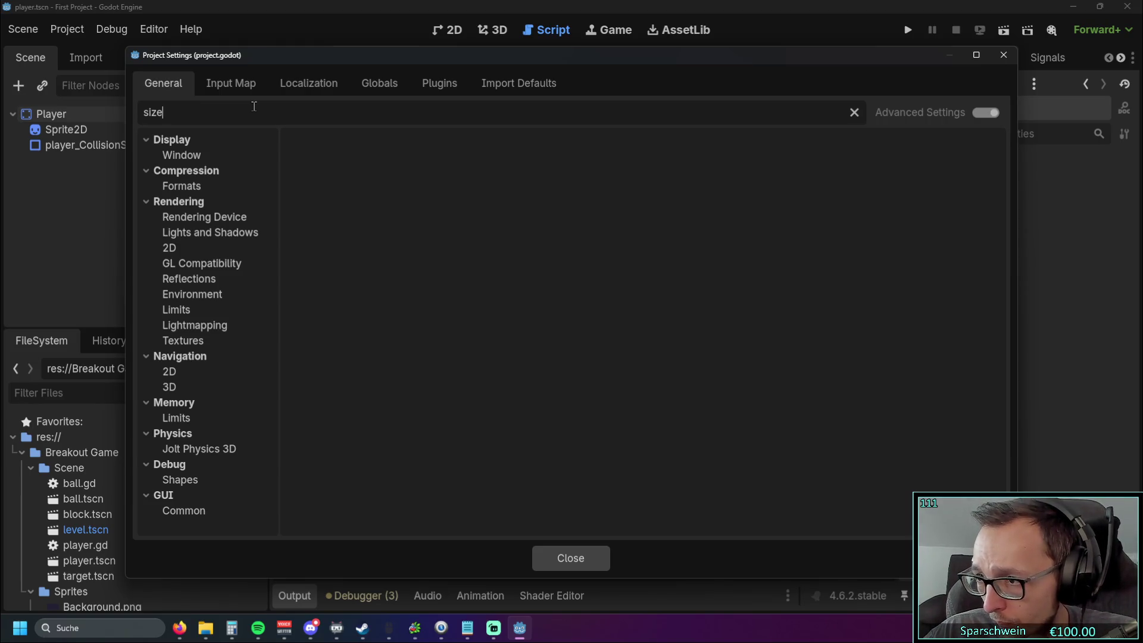
- Set Display > Window viewport width to 1280 and viewport height to 720
left_click(190, 155)
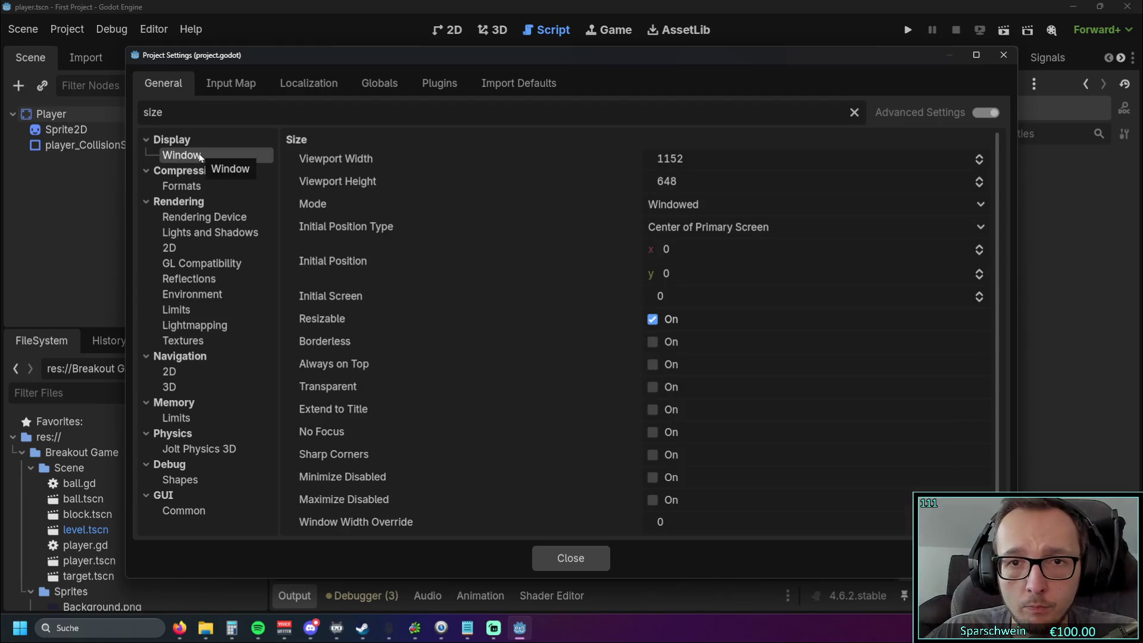
left_click(697, 156)
type("12")
key("Tab")
key("Down")
key("Down")
key("Down")
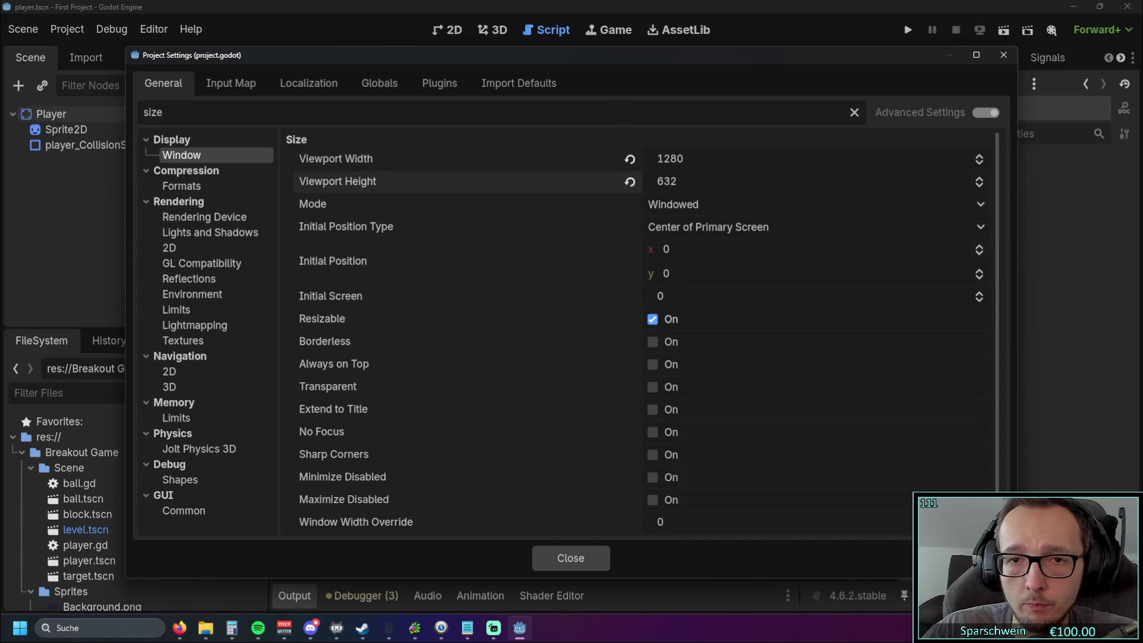
type("569")
left_click(682, 181)
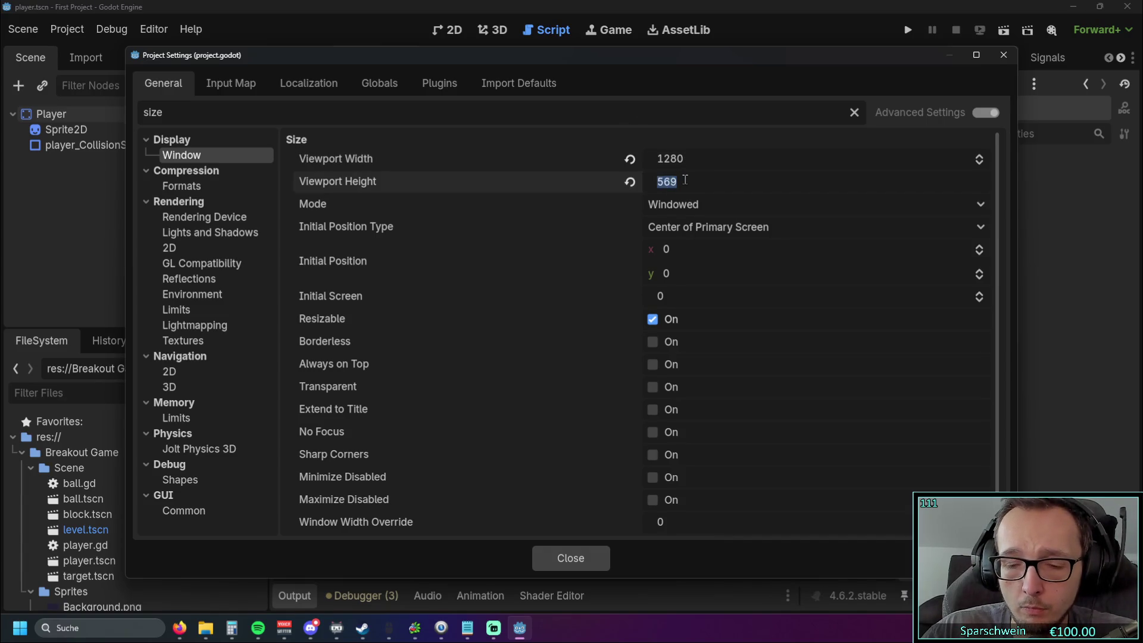
type("720")
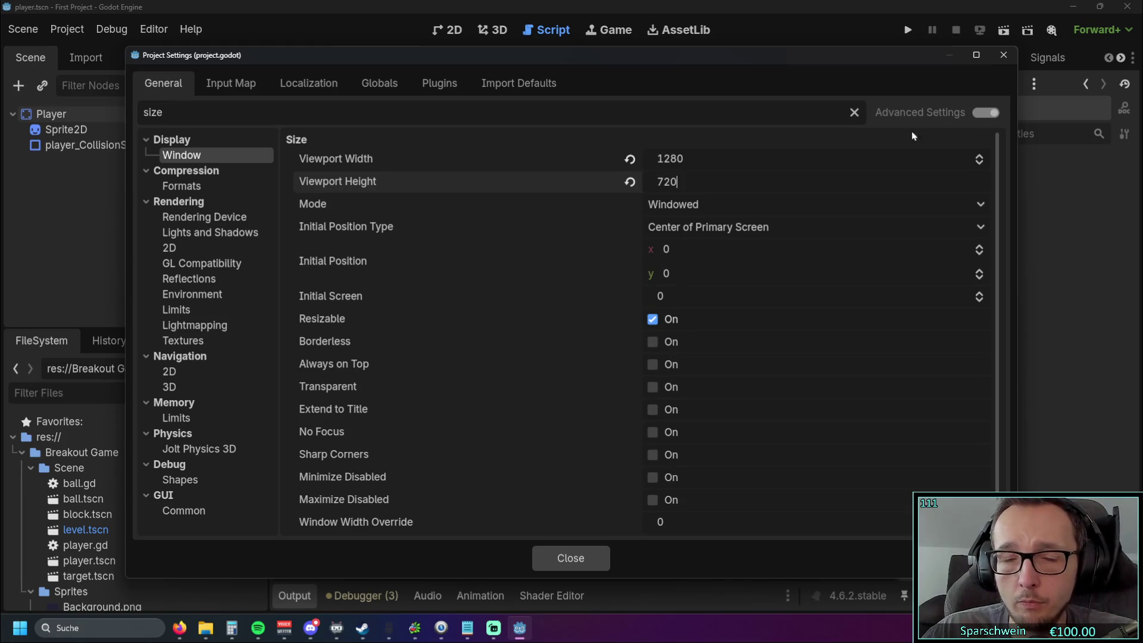
key("alt+Tab")
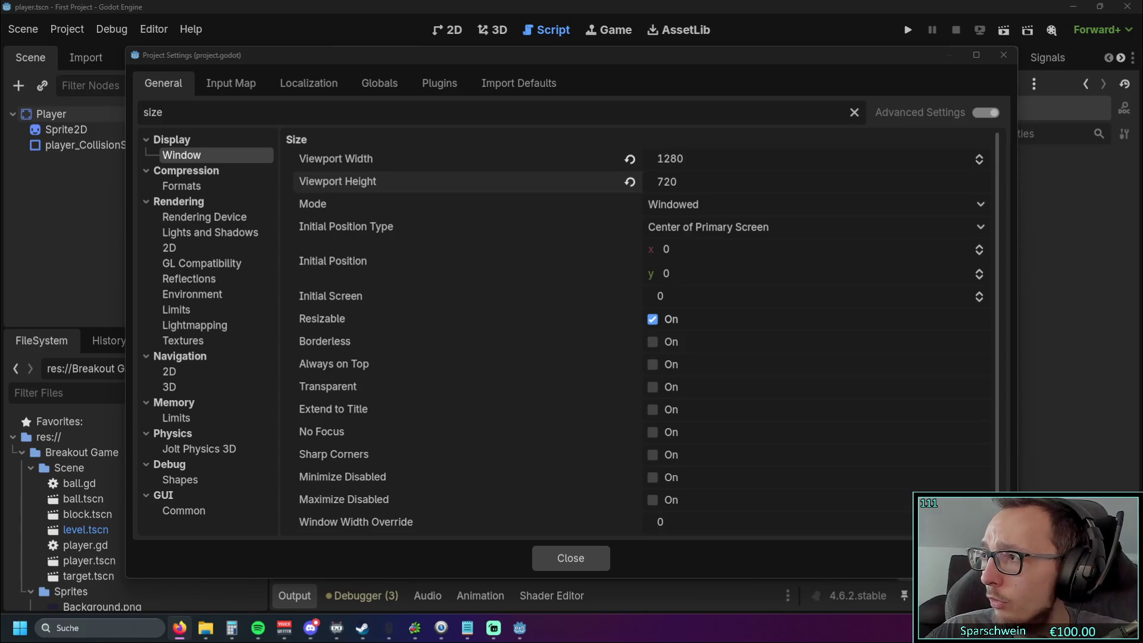
- Leave the initial position unchanged and close Project Settings
left_click(771, 277)
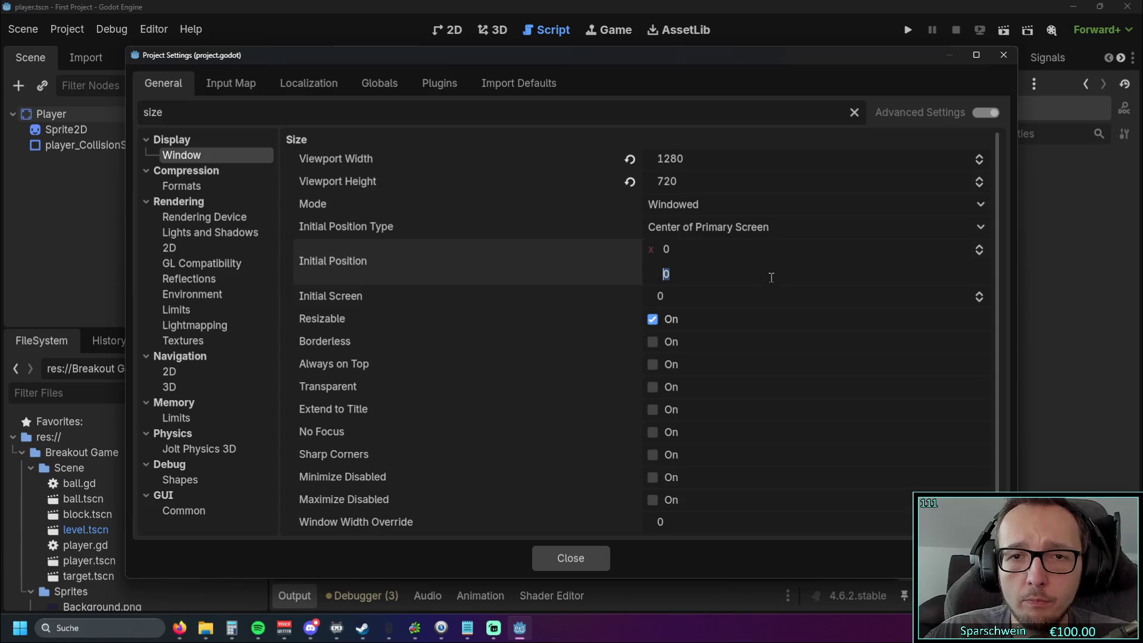
key("Return")
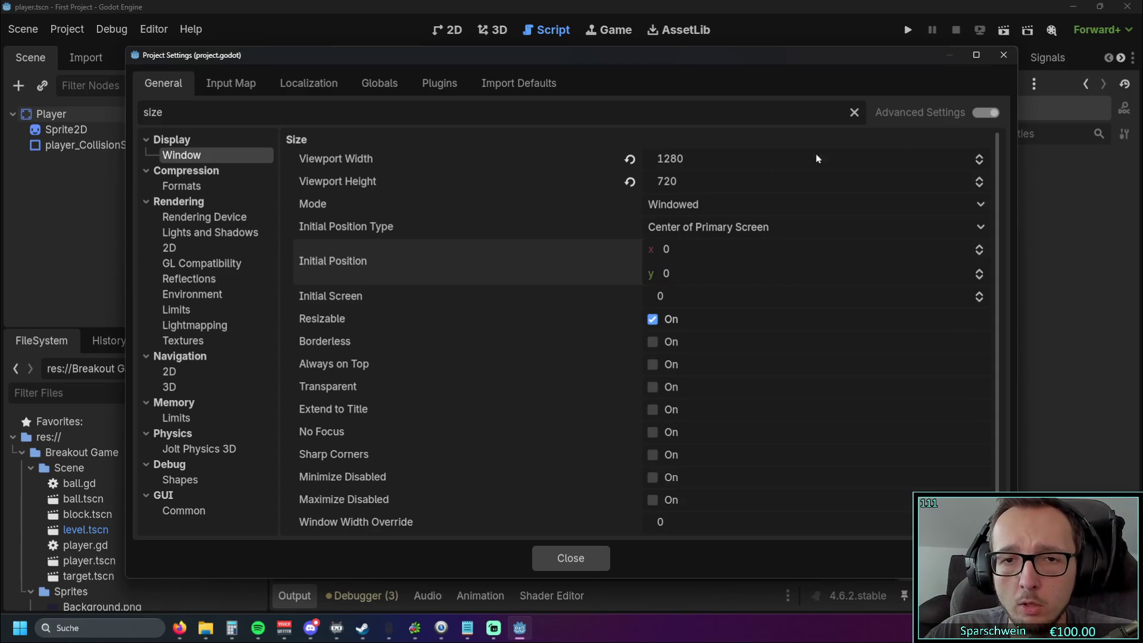
left_click(1003, 57)
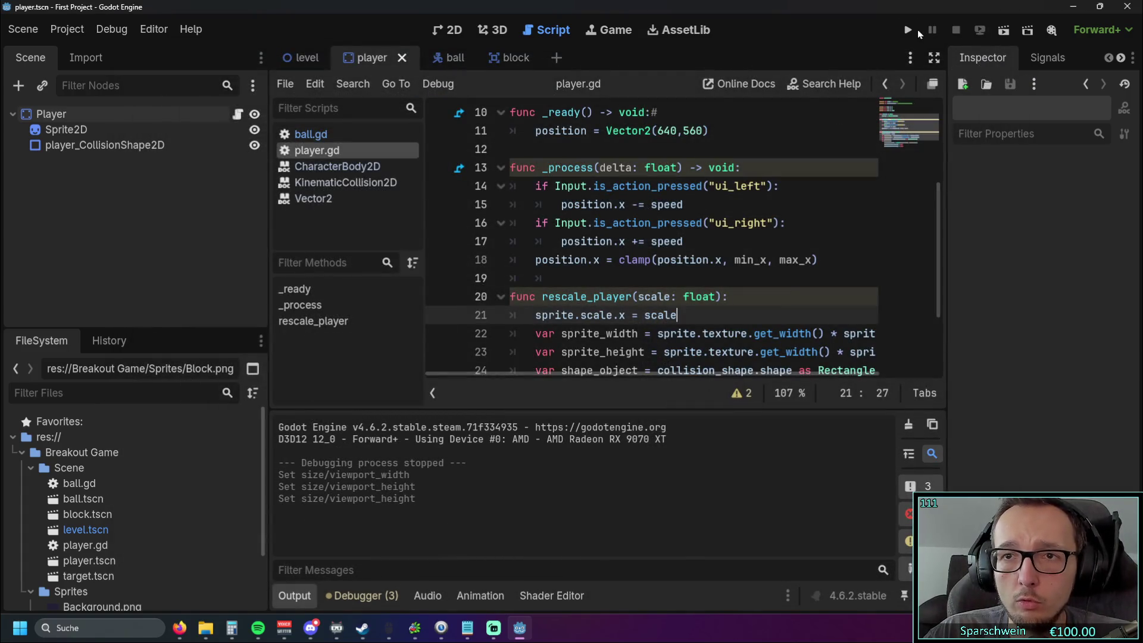
- Run the game at 1280×720, move the paddle right, then stop it
left_click(909, 30)
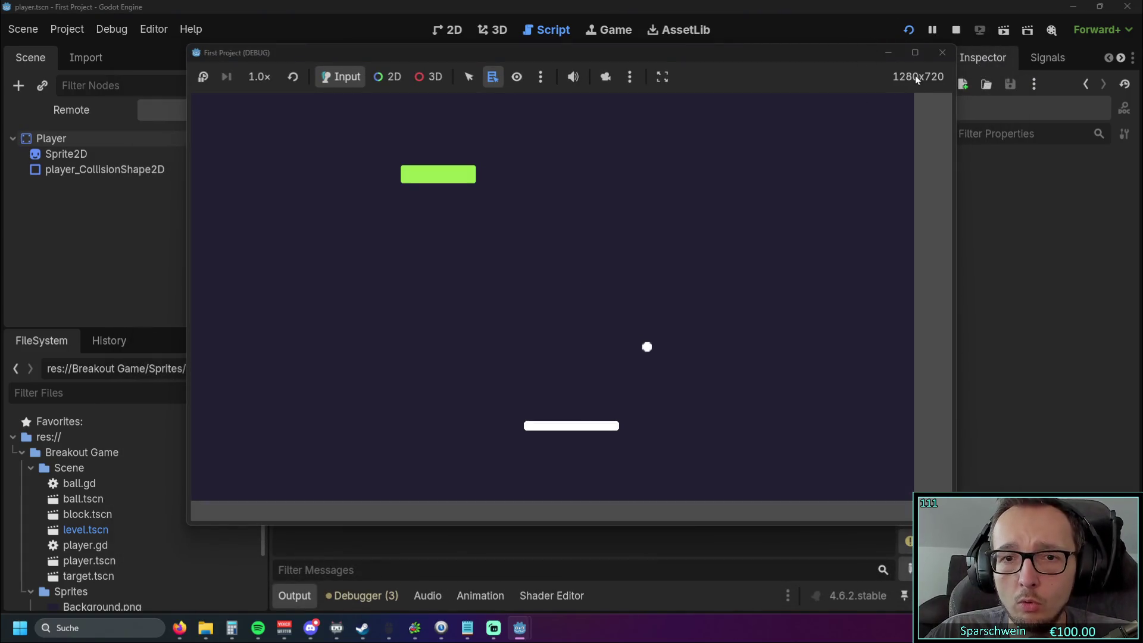
key("Right")
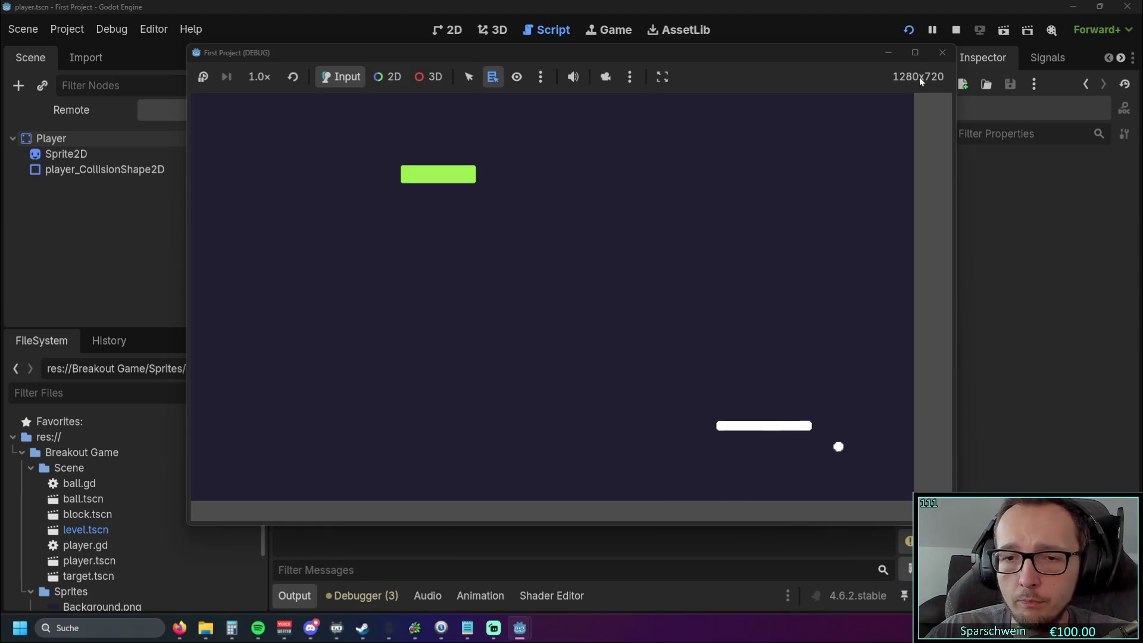
left_click(942, 53)
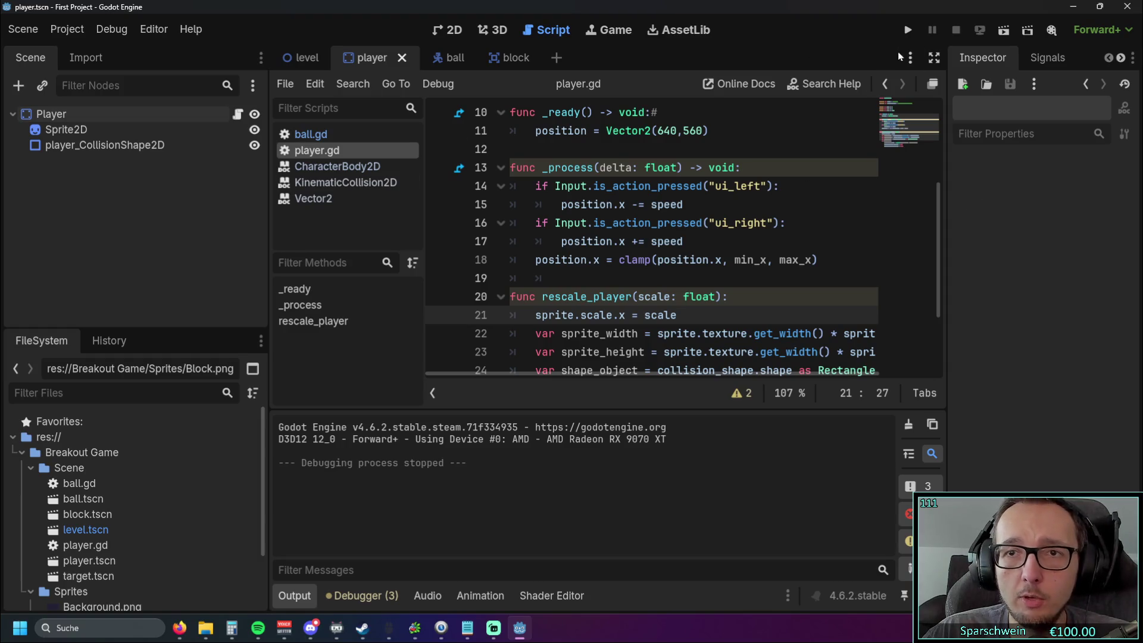
- Switch to the level scene and show it in the 2D workspace
left_click(292, 60)
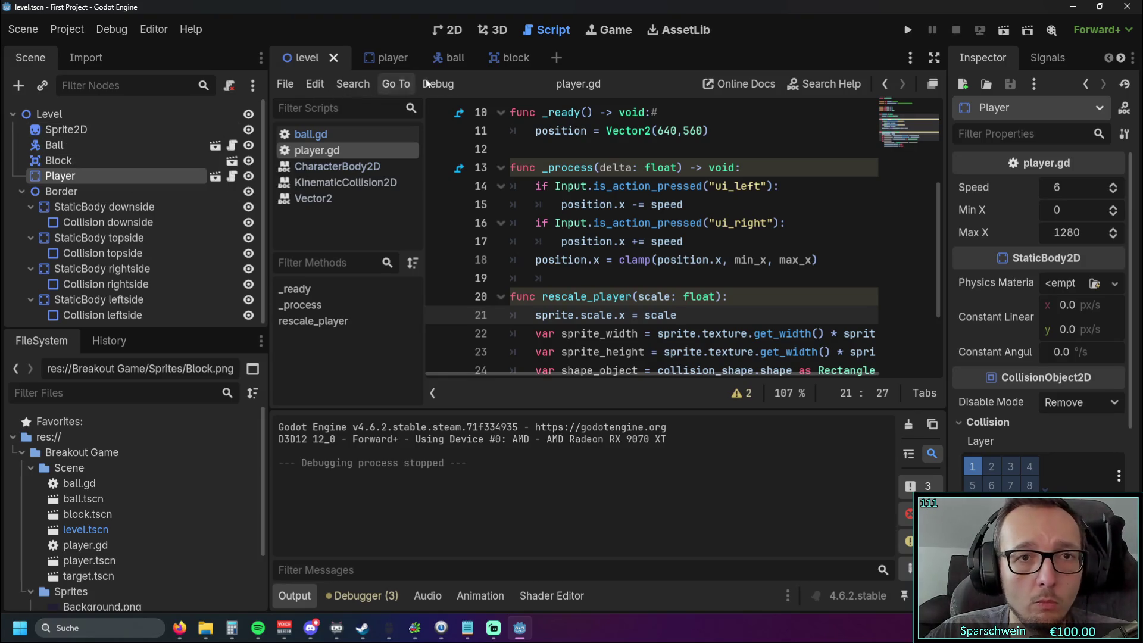
left_click(450, 30)
left_click(809, 285)
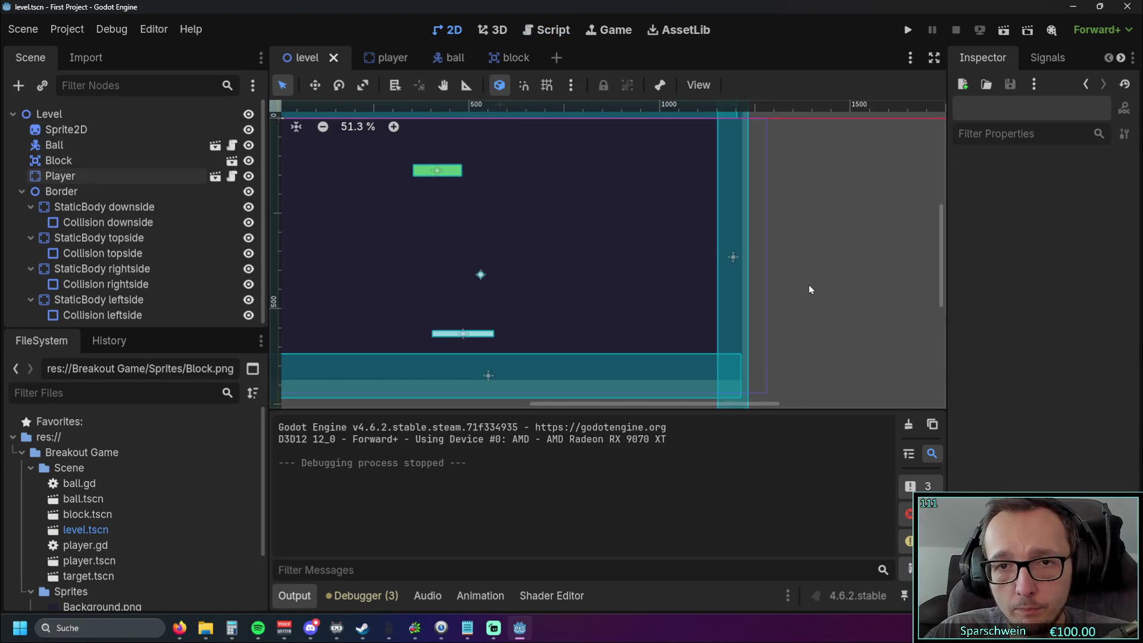
- Select the background Sprite2D, nudge it, and try a horizontal scale of 1.5
scroll(792, 248, "down", 2)
left_click(606, 244)
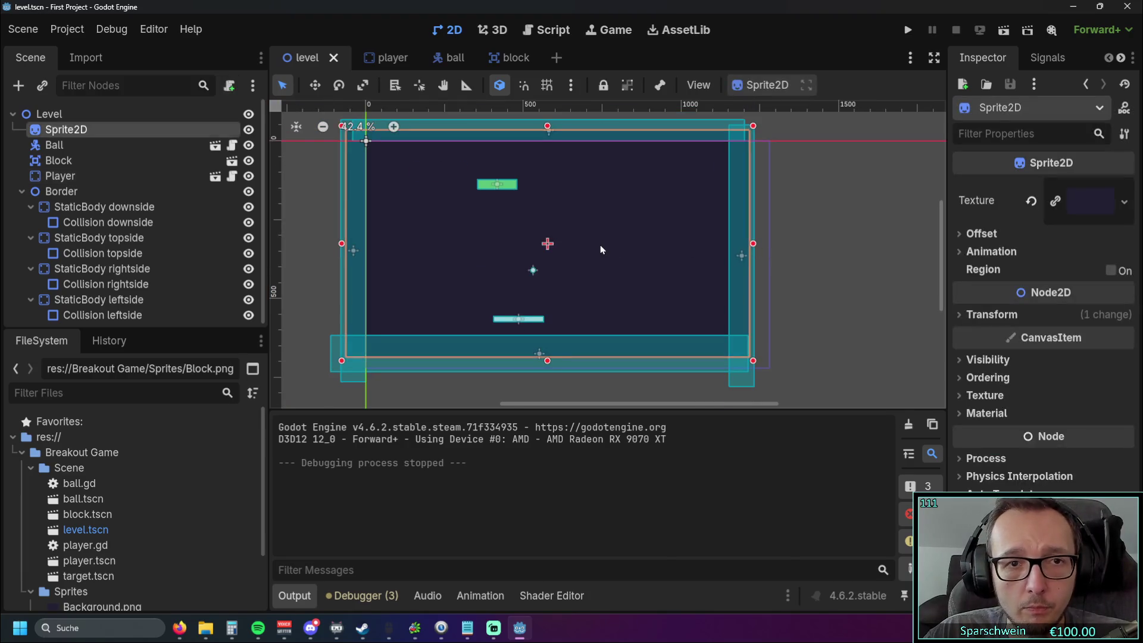
mouse_move(590, 234)
left_mouse_down()
mouse_move(608, 248)
mouse_move(583, 218)
left_mouse_up()
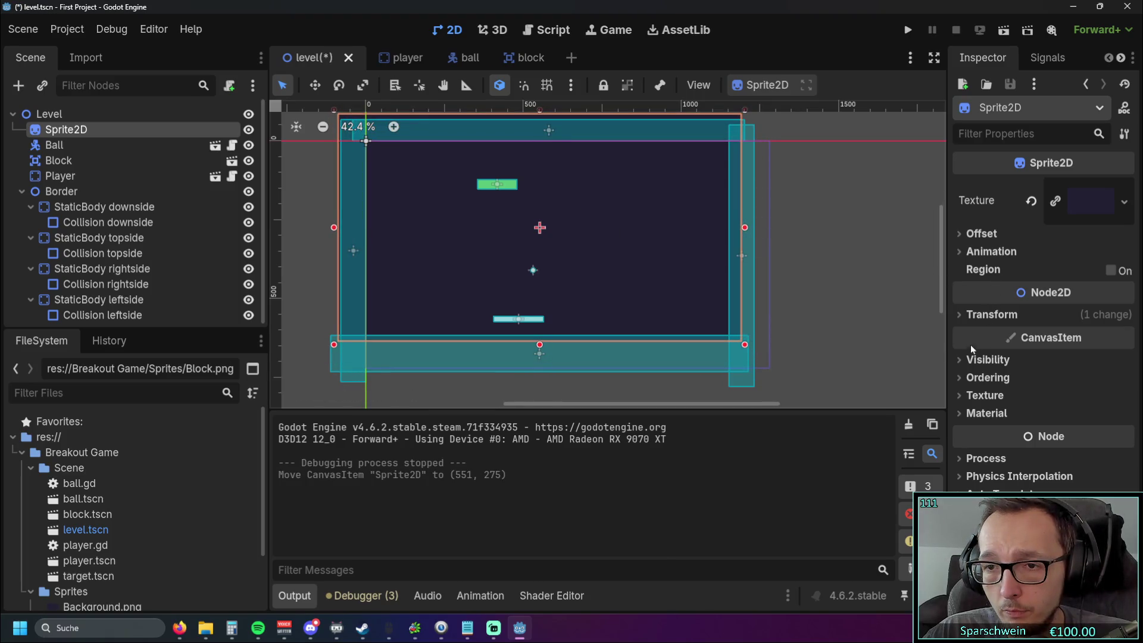
left_click(956, 315)
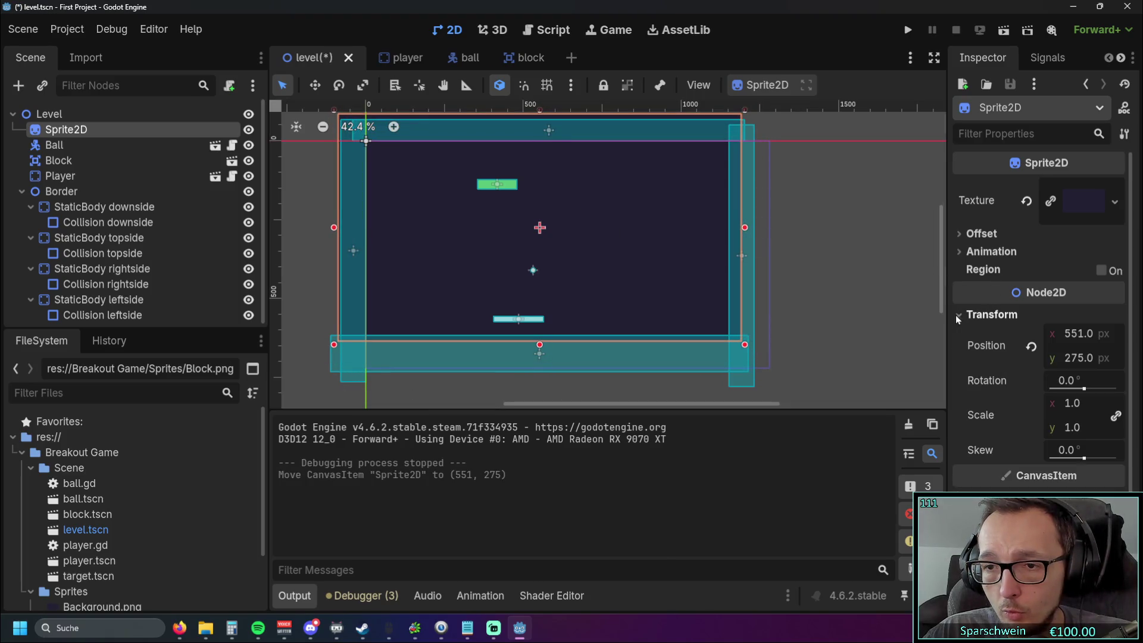
left_click(1095, 405)
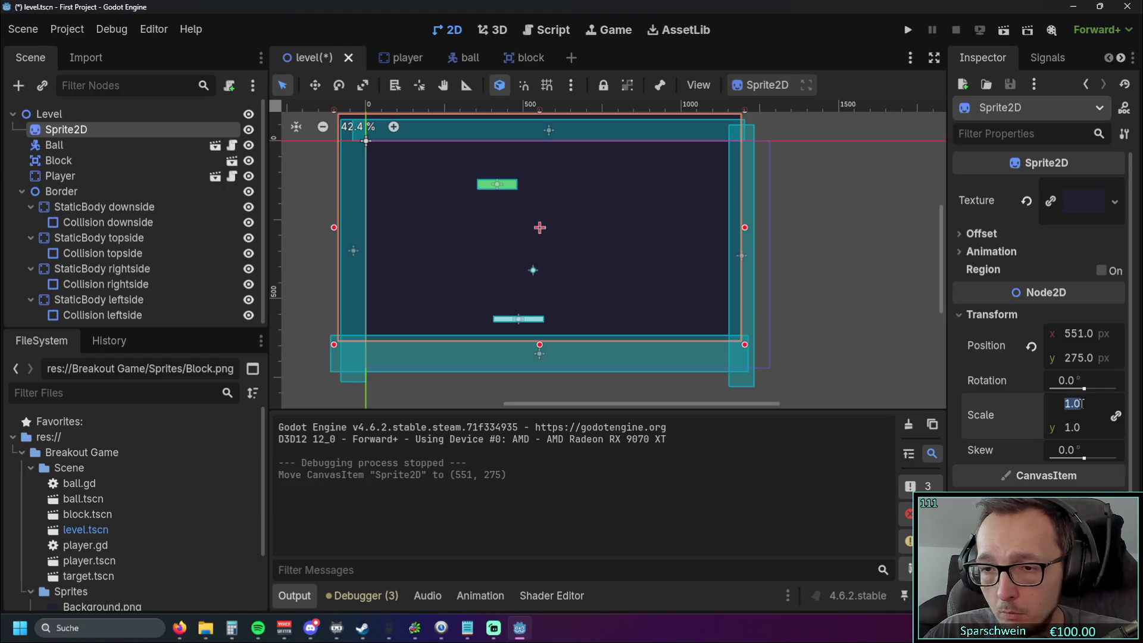
key("BackSpace")
key("BackSpace")
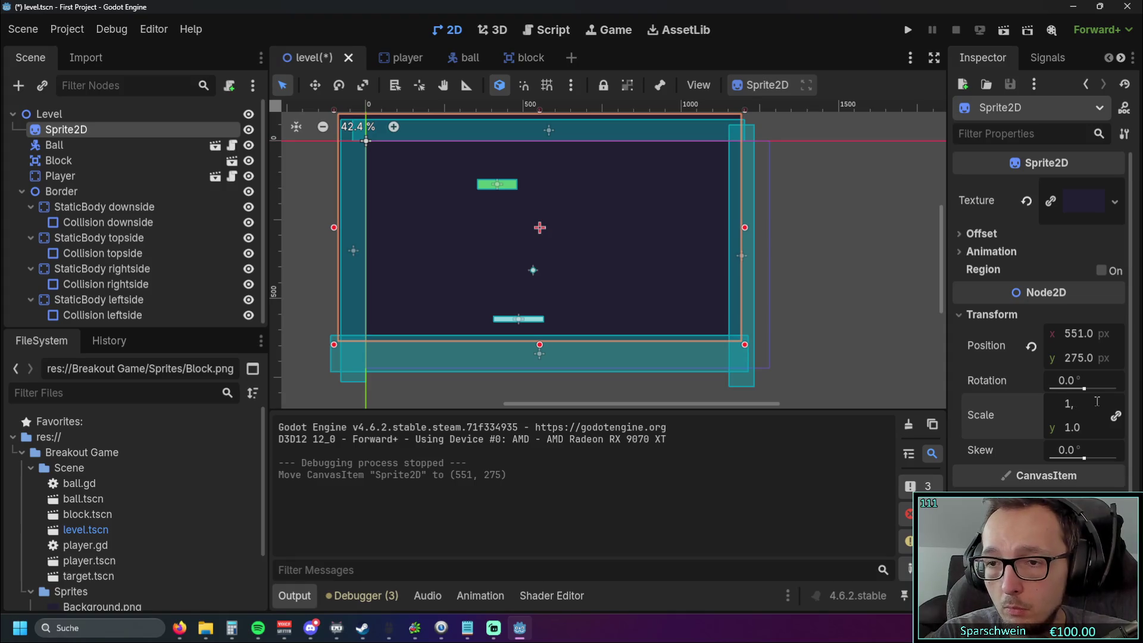
type("5")
key("Return")
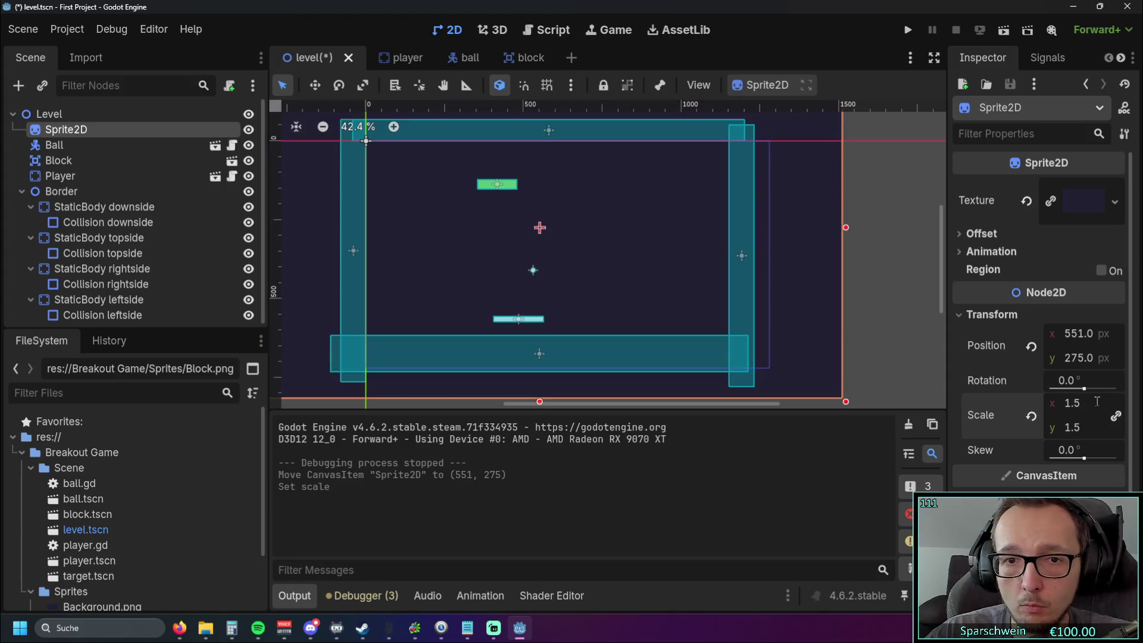
- Set the background scale to 1.1 and drag it to position (599, 368)
scroll(594, 256, "down", 2)
left_click_drag(667, 236, 666, 245)
left_click(1097, 405)
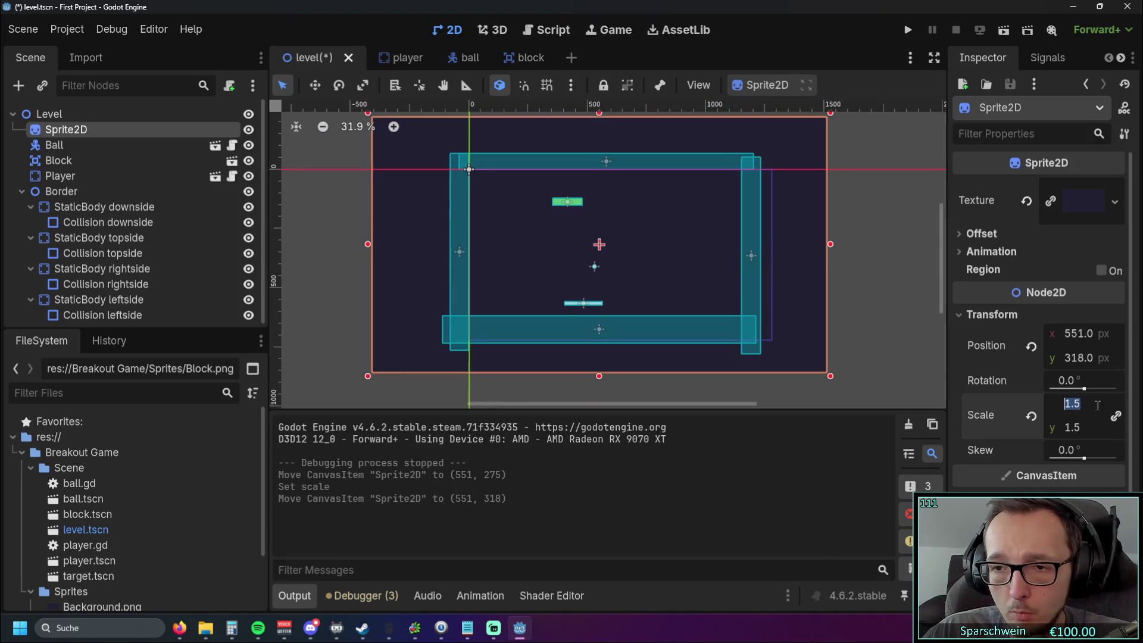
type("1")
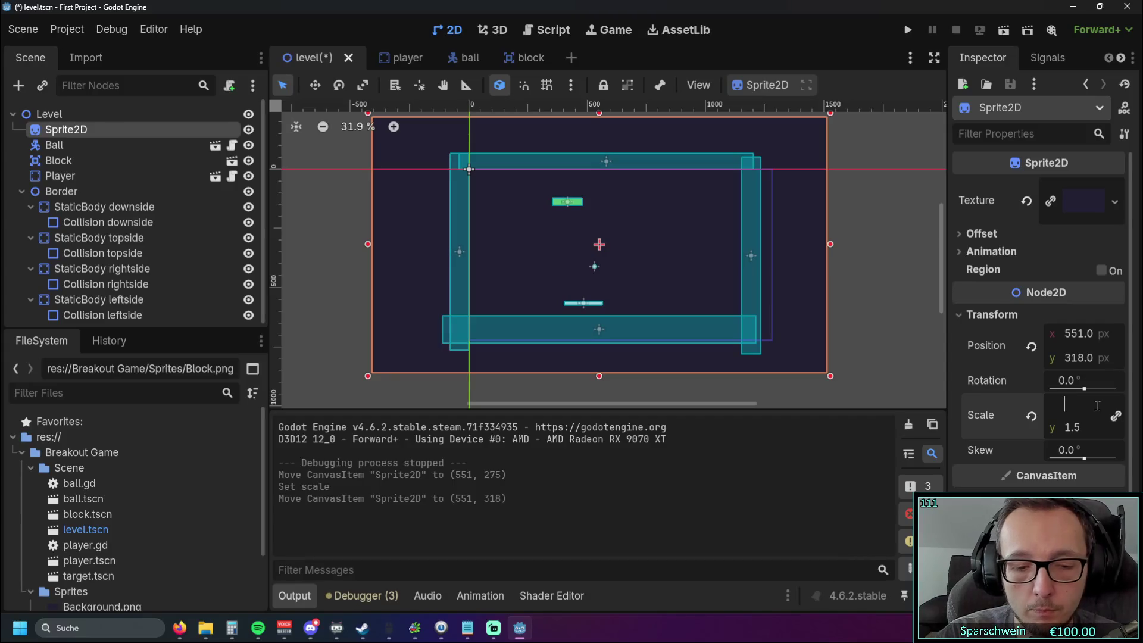
type(".1")
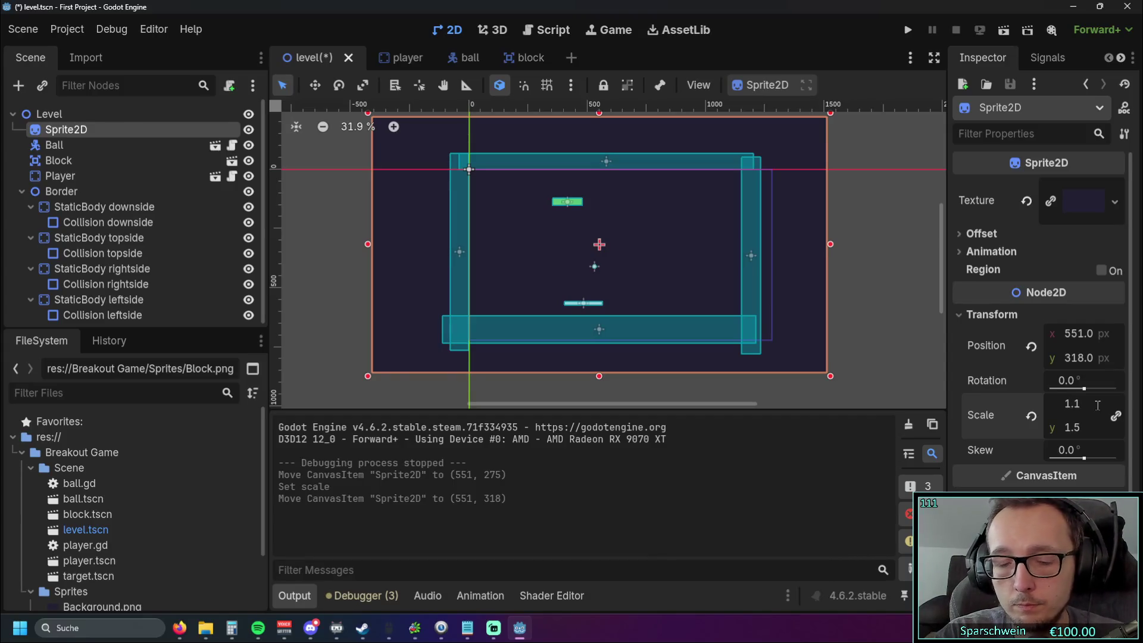
key("Return")
left_click_drag(674, 219, 683, 229)
scroll(848, 241, "up", 2)
scroll(848, 241, "up", 1)
- Stretch the top border collision rightward and move the right border collision out to (1319, 343)
left_click(817, 235)
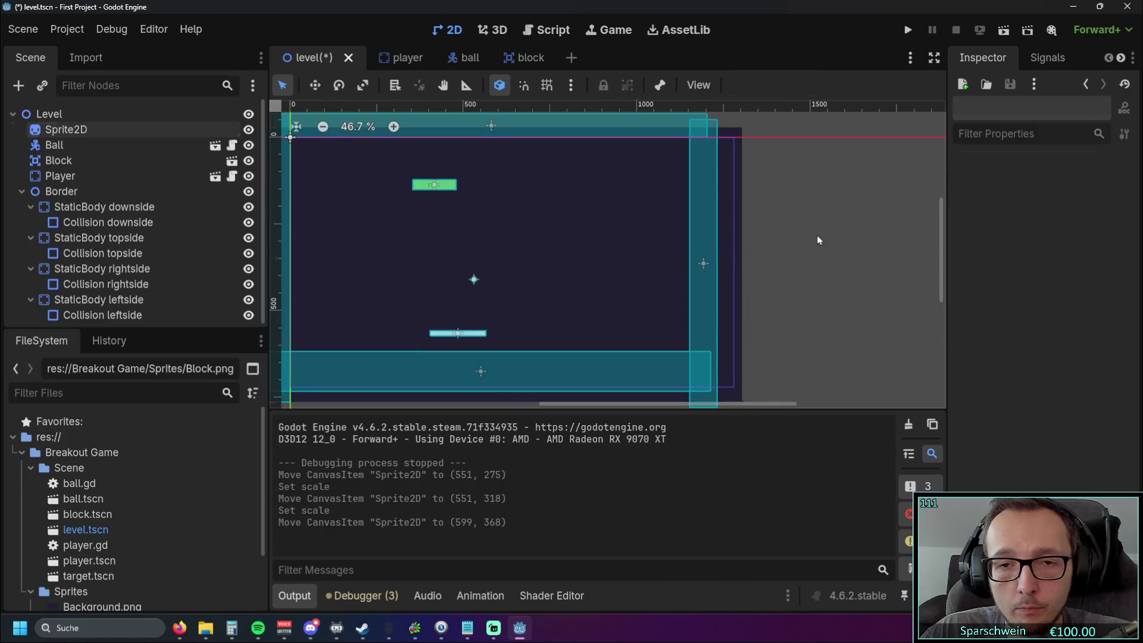
mouse_move(804, 238)
left_mouse_down()
mouse_move(858, 237)
mouse_move(849, 262)
left_mouse_up()
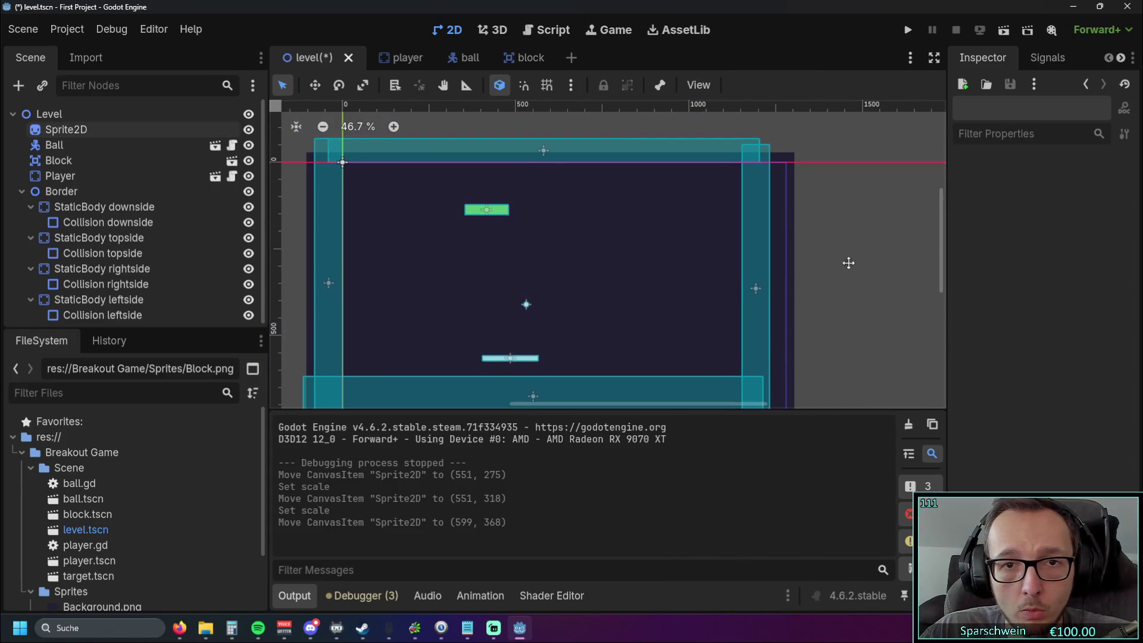
left_click(600, 153)
left_click_drag(759, 150, 813, 156)
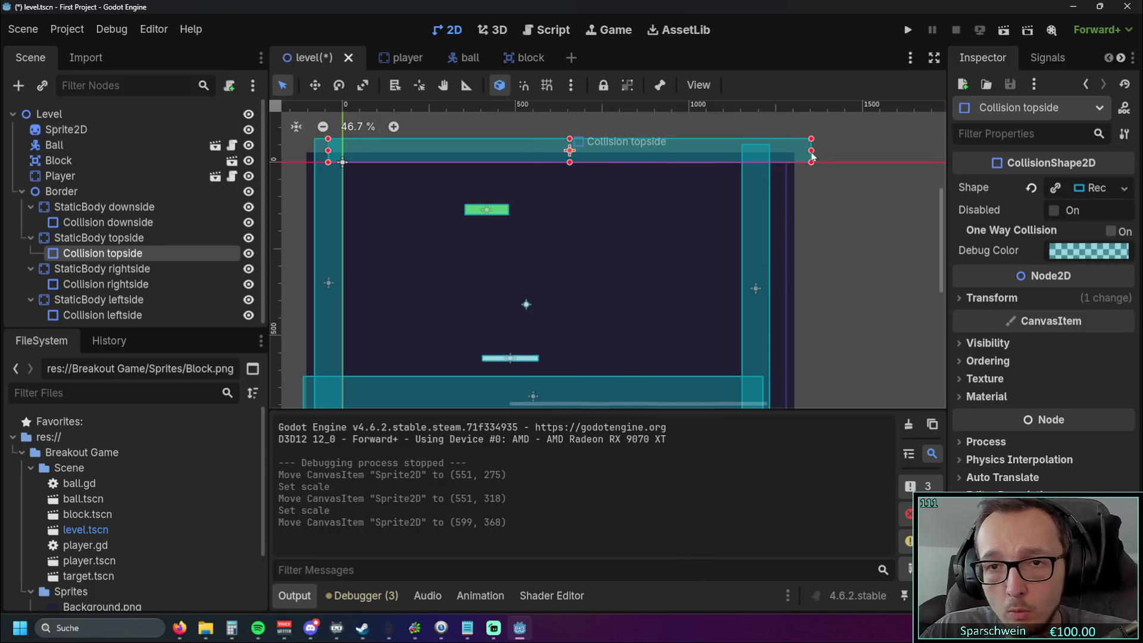
left_click(843, 255)
left_click_drag(843, 255, 870, 221)
left_click_drag(781, 230, 822, 224)
- Move and stretch the bottom border collision to (557, 689), then relaunch the game
left_click(719, 372)
mouse_move(709, 369)
left_mouse_down()
mouse_move(708, 380)
mouse_move(710, 371)
left_mouse_up()
left_click_drag(792, 368, 853, 368)
left_click(707, 305)
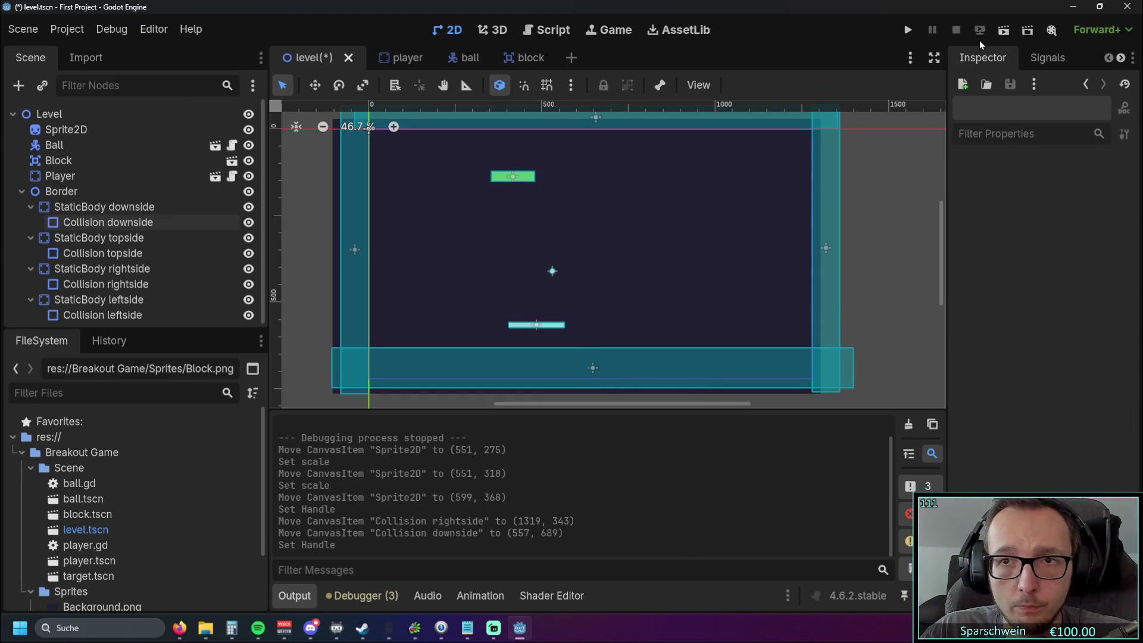
left_click(914, 31)
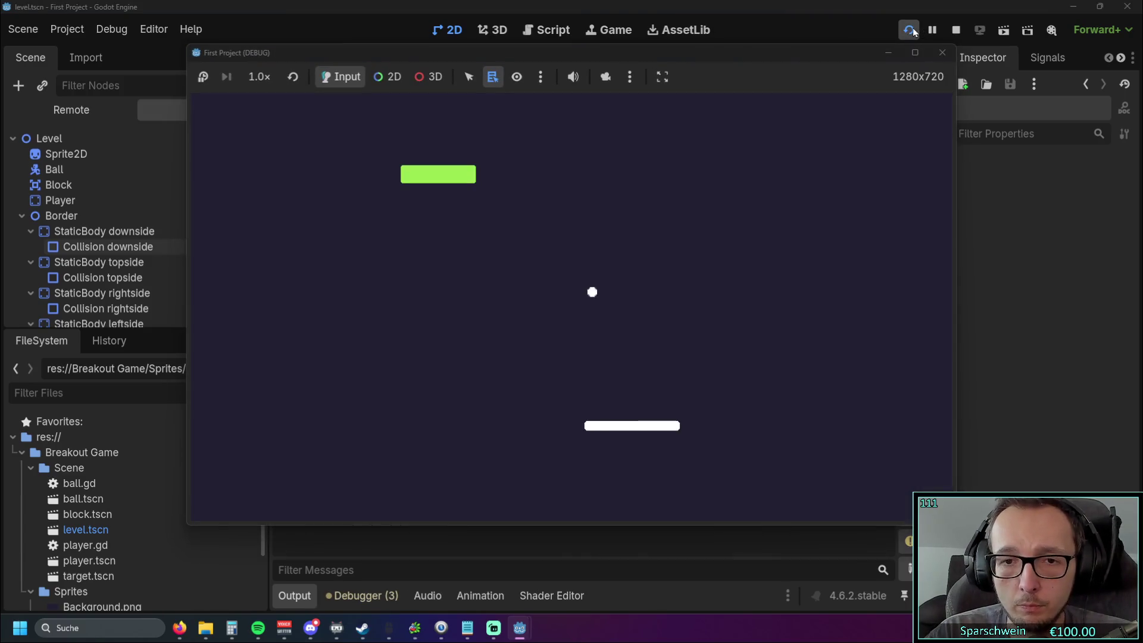
- Slide the paddle repeatedly to the left and right edges, then close the game window
key("Right")
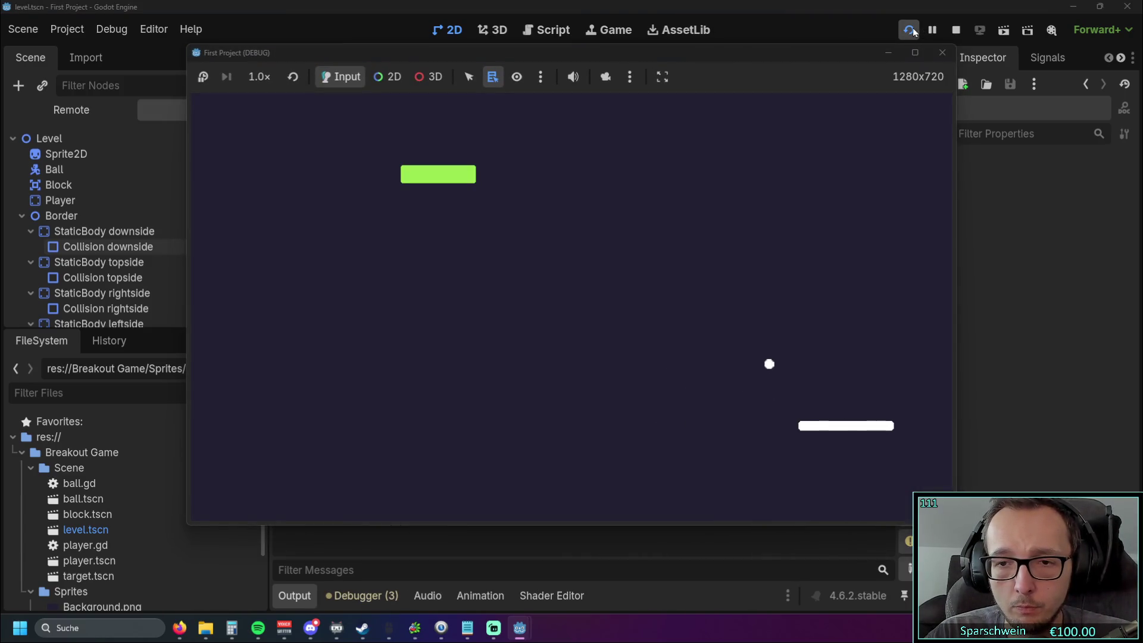
key("Left")
key("Right")
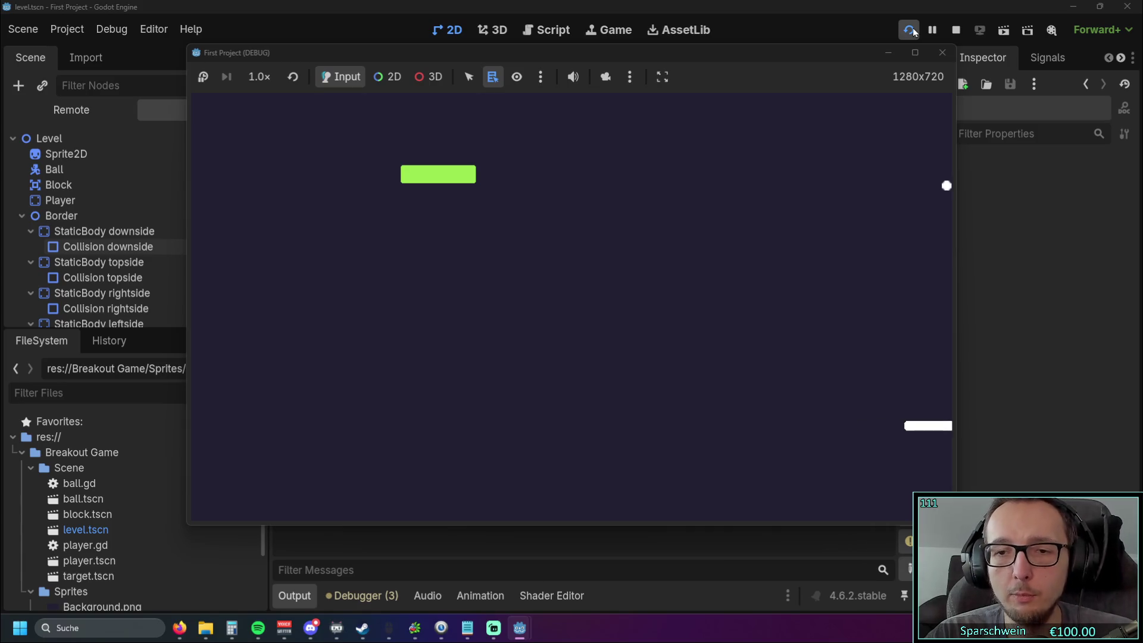
key("Left")
key("Left")
key("Right")
key("Left")
key("Left")
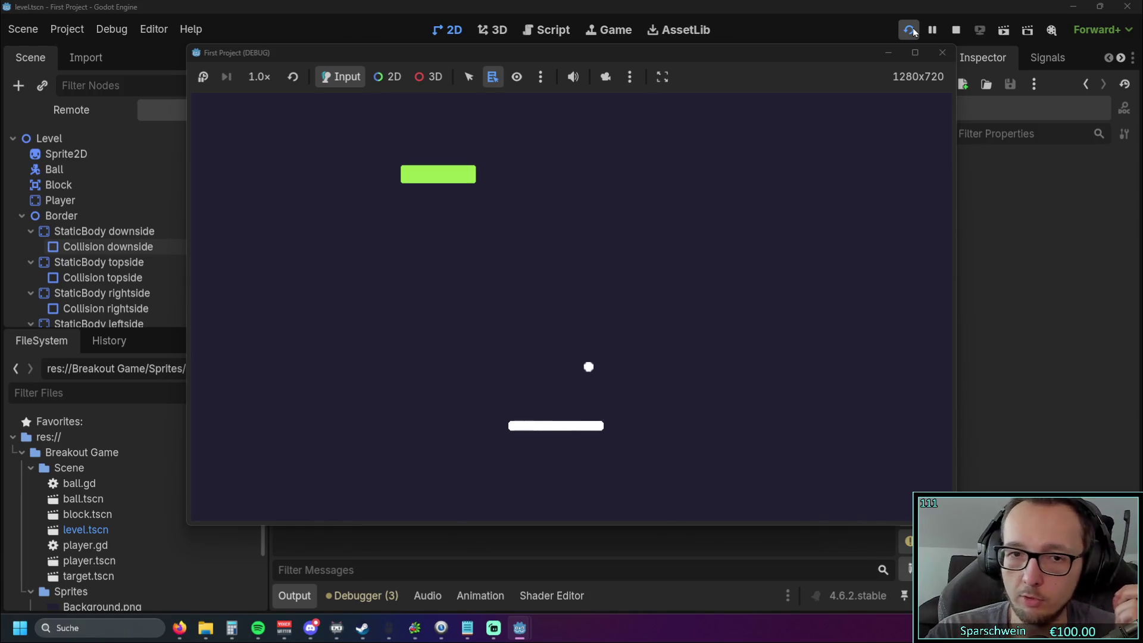
key("Left")
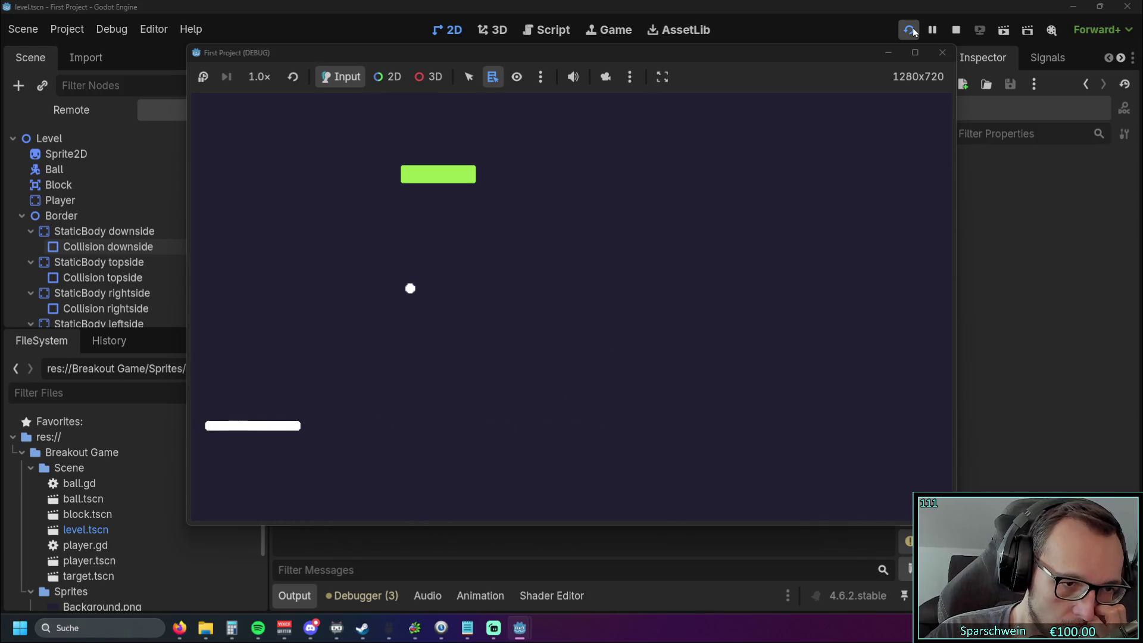
key("Right")
key("Left")
key("Right")
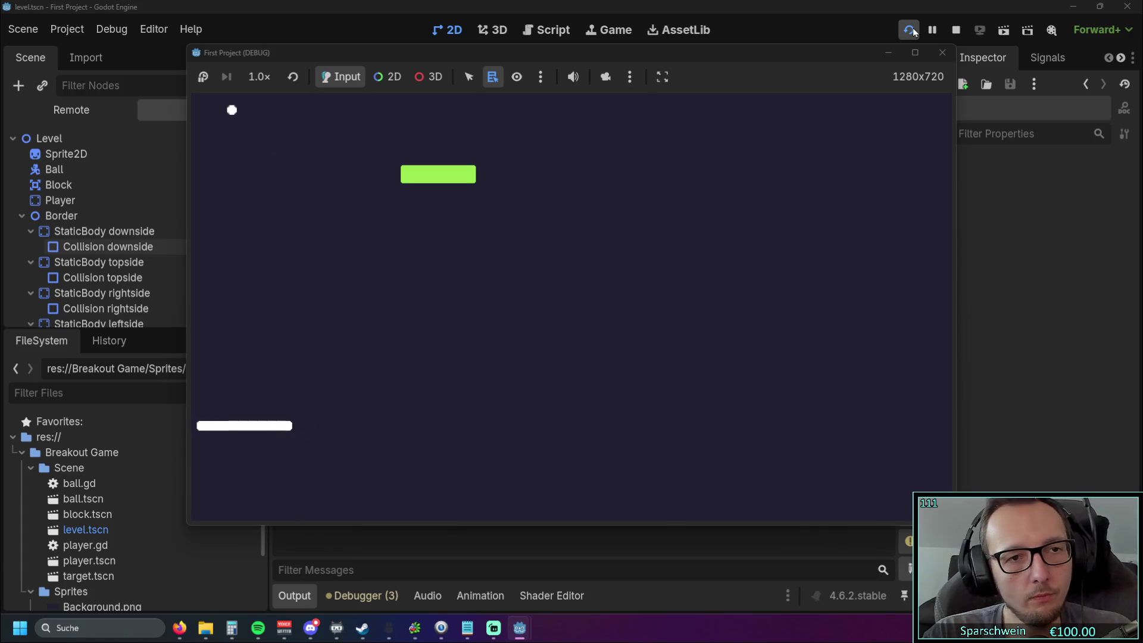
key("Left")
key("Right")
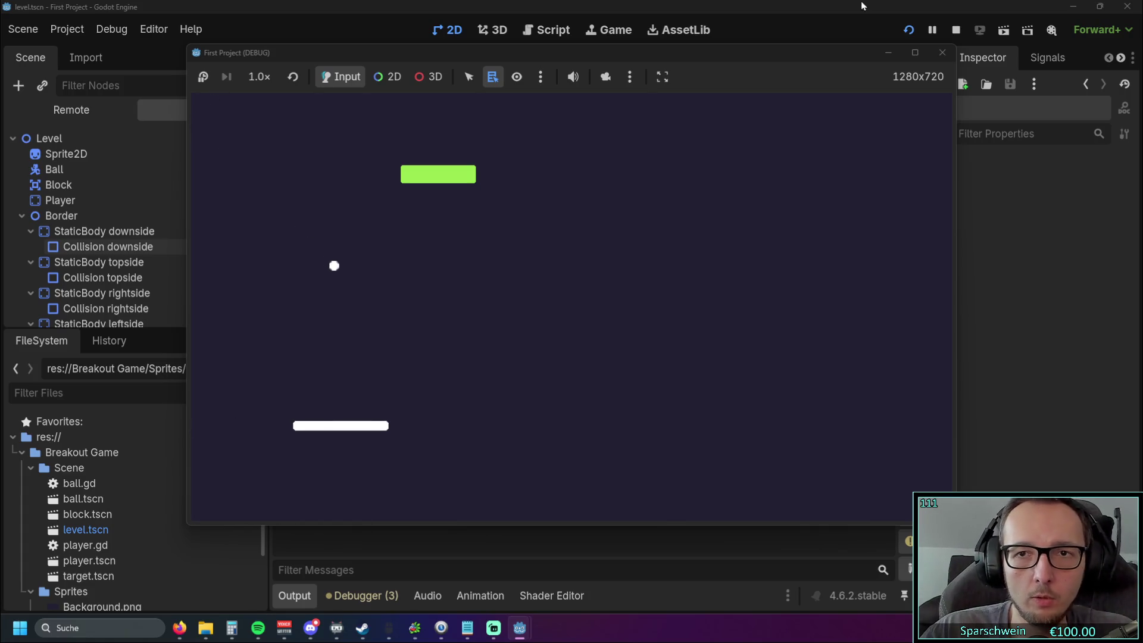
left_click(934, 62)
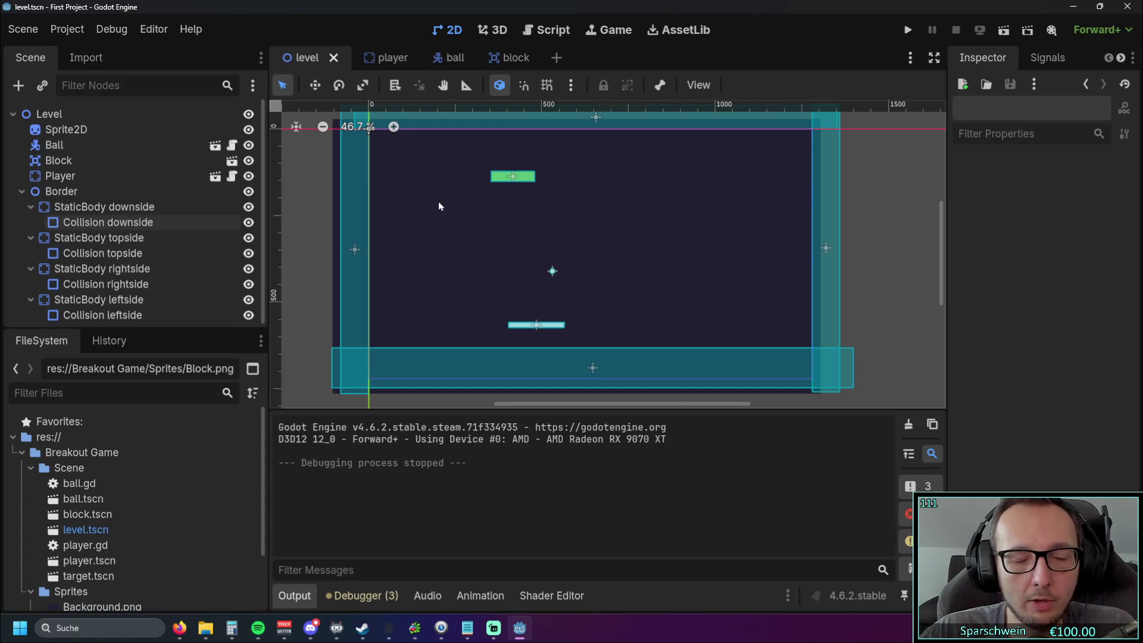
- Drag the background Sprite2D to (643, 347) and switch to the player scene
left_click_drag(604, 245, 649, 245)
left_click_drag(649, 246, 648, 247)
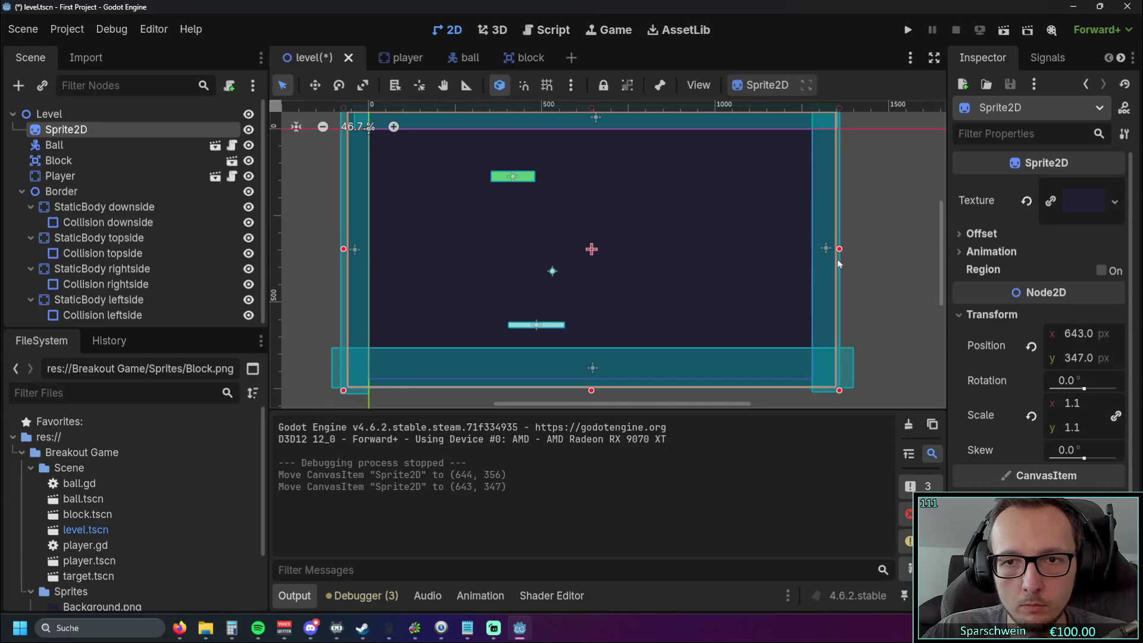
left_click(880, 234)
left_click(399, 59)
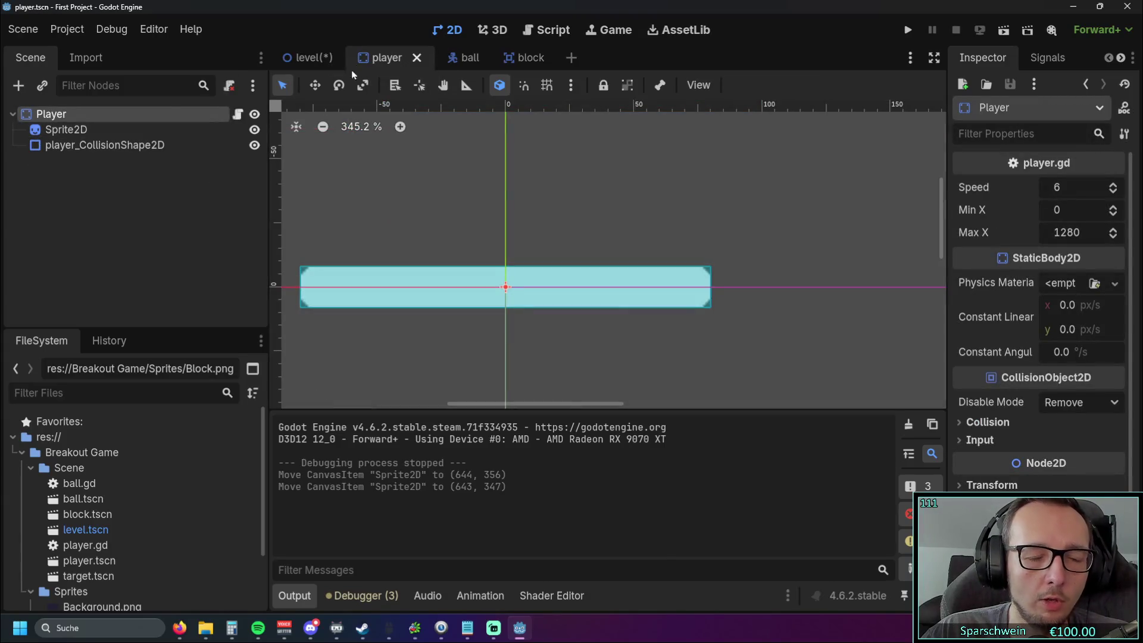
- Open player.gd in the script editor and scroll through its code
left_click(539, 29)
left_click(683, 257)
scroll(683, 255, "up", 4)
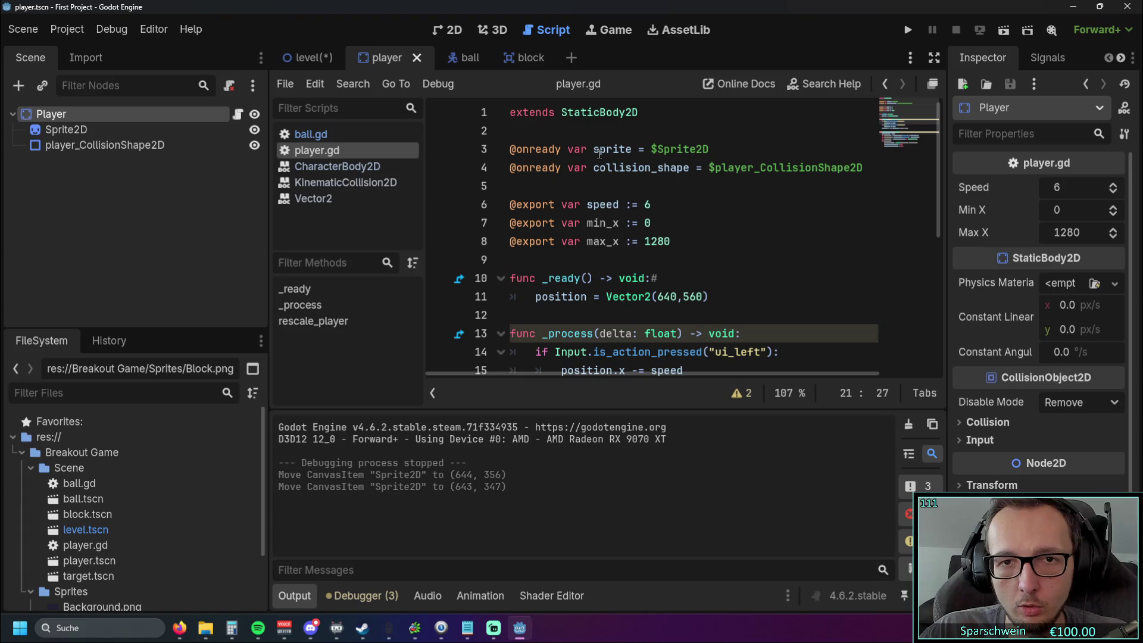
scroll(599, 155, "down", 2)
scroll(600, 155, "up", 2)
scroll(663, 264, "down", 5)
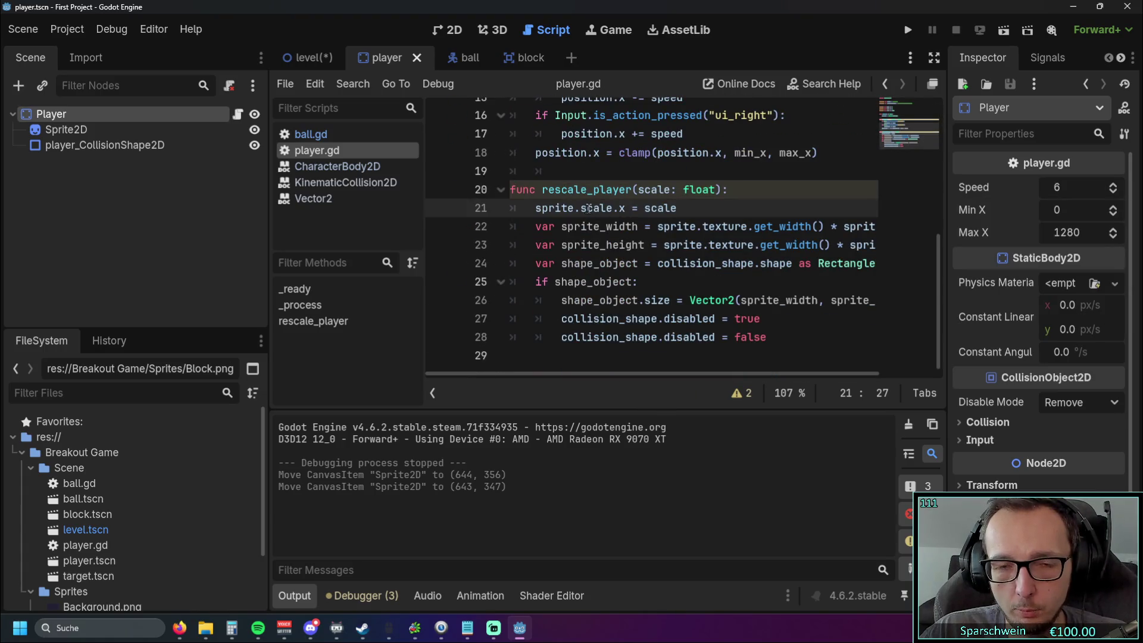
scroll(616, 207, "up", 1)
scroll(616, 208, "up", 1)
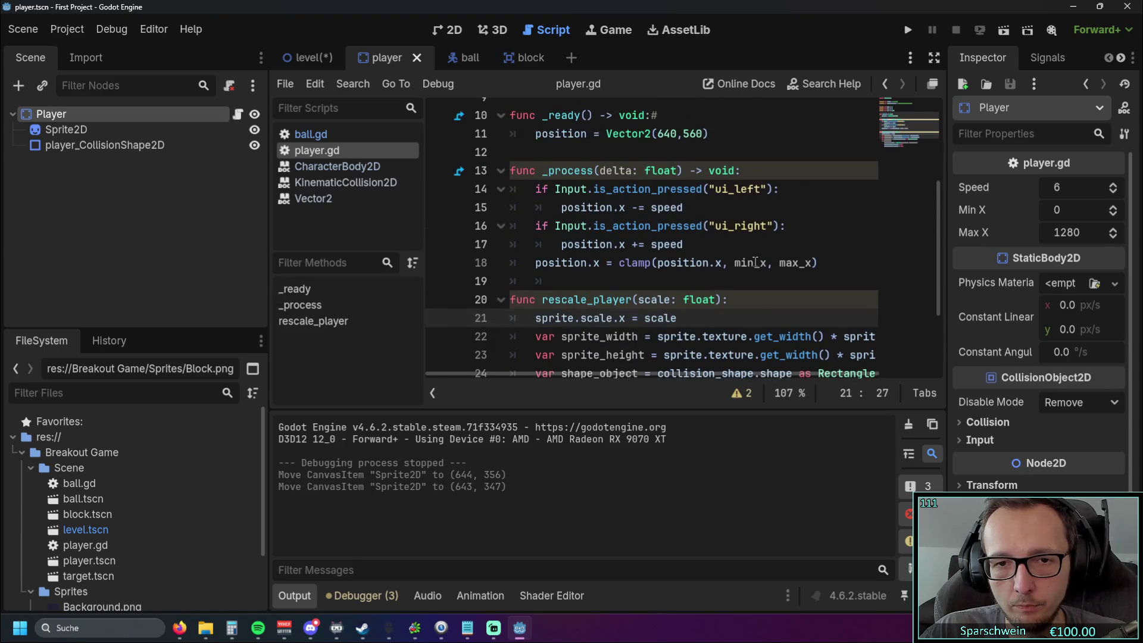
scroll(751, 300, "up", 4)
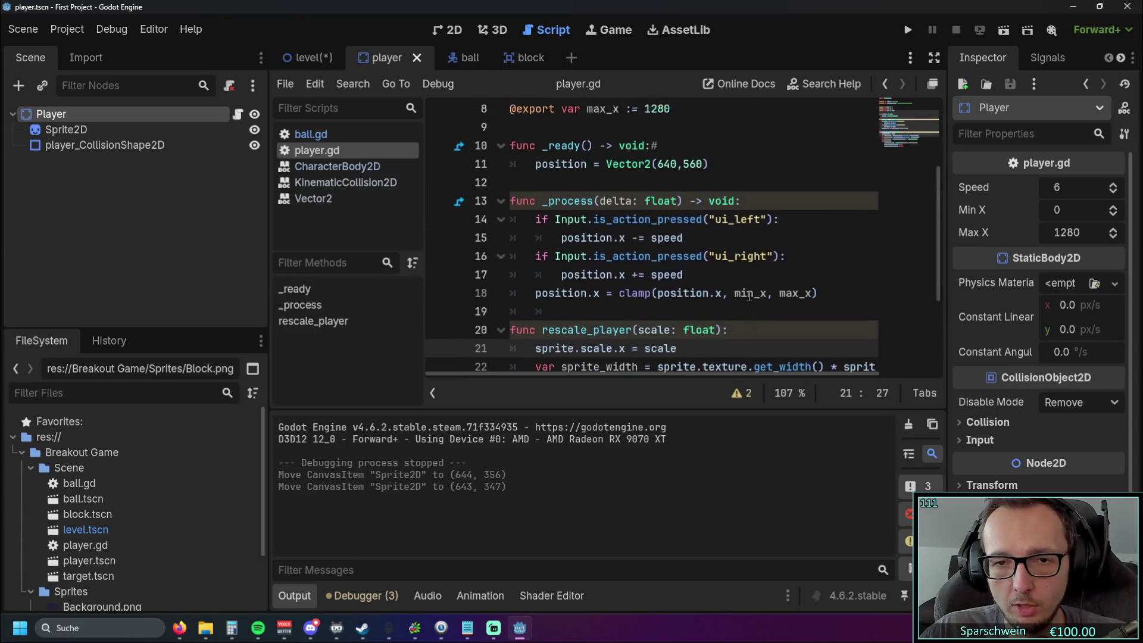
scroll(707, 262, "down", 2)
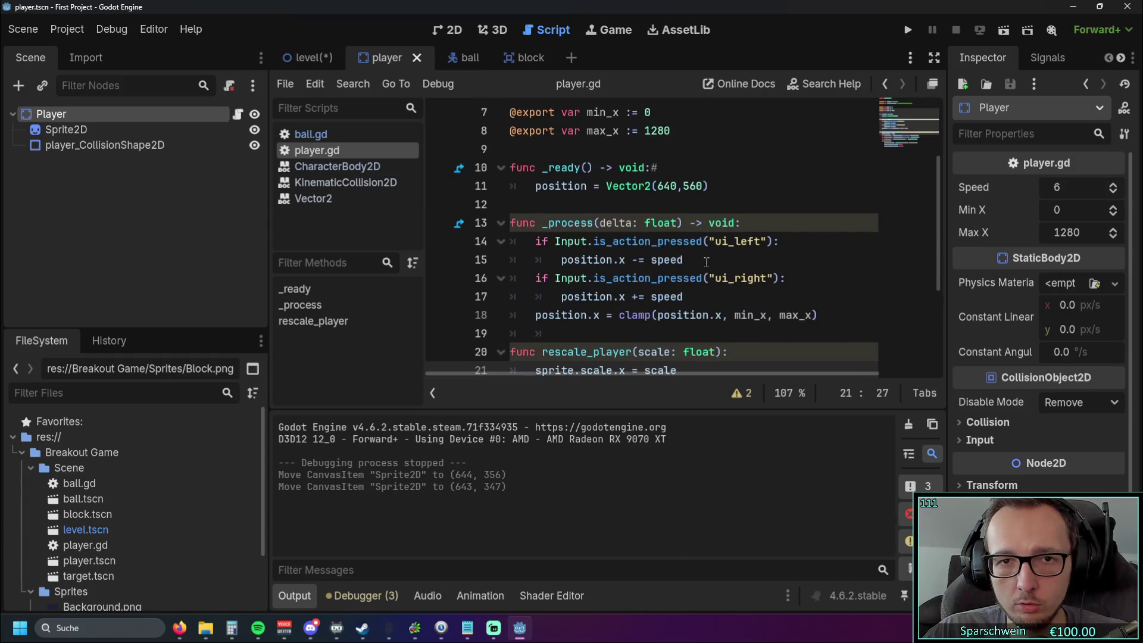
scroll(693, 235, "up", 1)
- Append ' +' after min_x's default 0 on line 7 and select sprite.scale.x on line 21
left_click(667, 170)
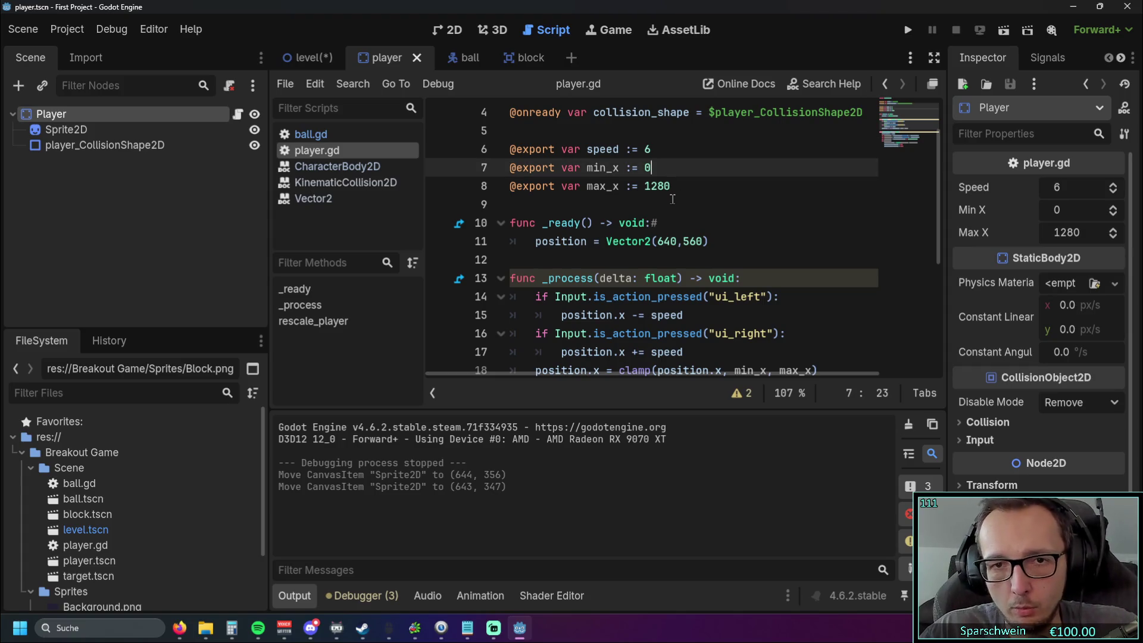
type("+")
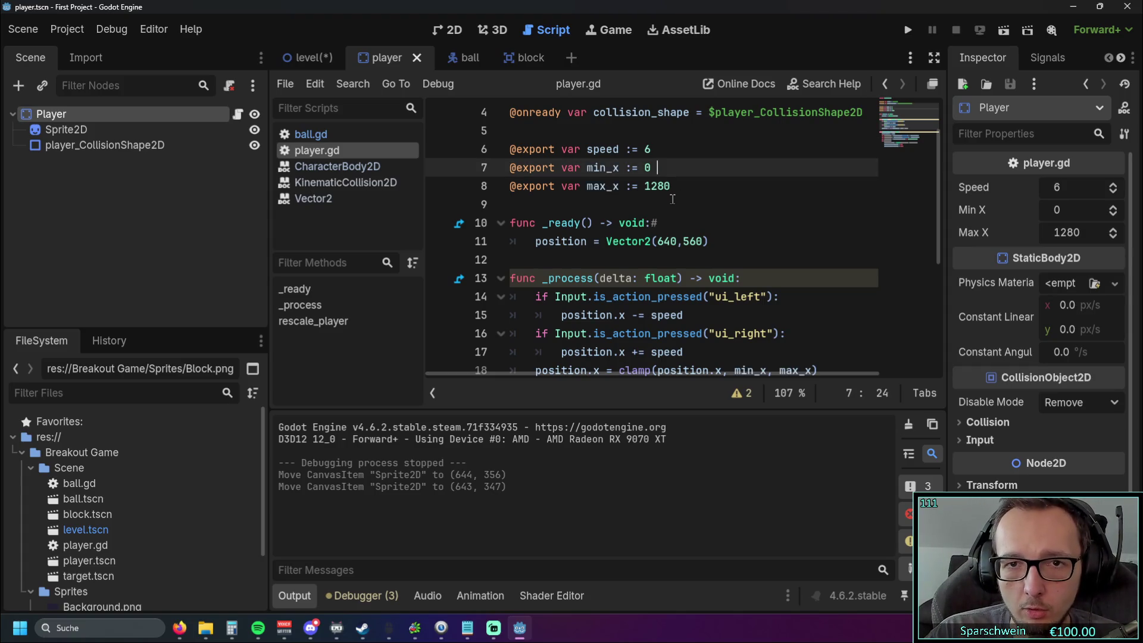
scroll(673, 198, "up", 1)
scroll(593, 224, "down", 5)
left_click_drag(538, 205, 625, 205)
- Add a parenthesised (sprite.scale.x / 2) offset to min_x's default on line 7
key("ctrl+c")
scroll(625, 205, "up", 5)
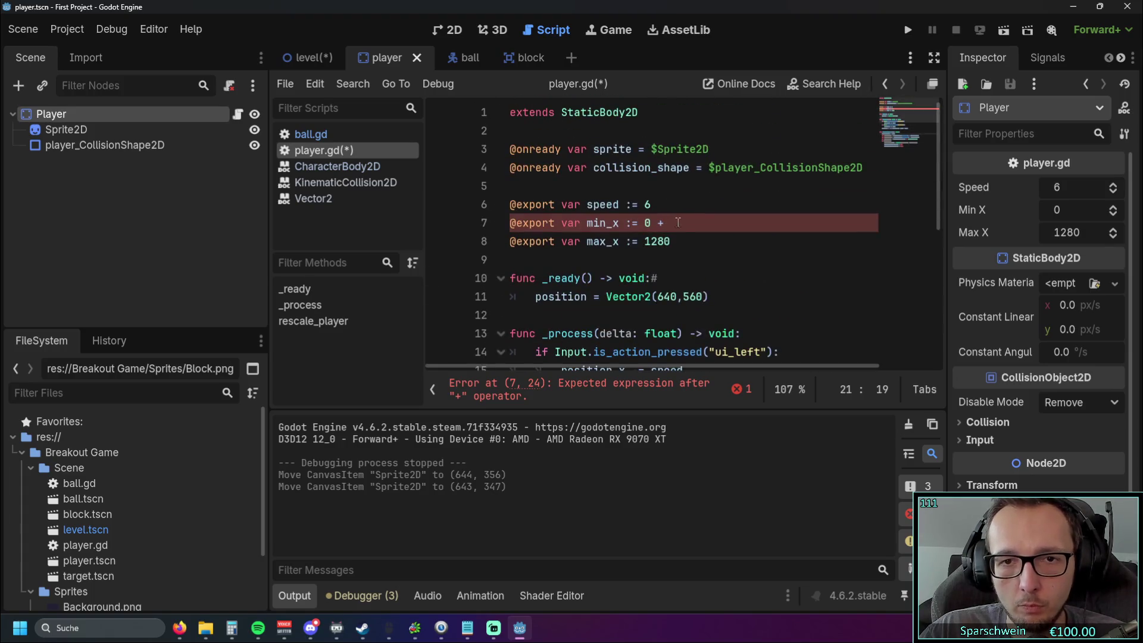
left_click(702, 224)
key("ctrl+v")
type("/ 2")
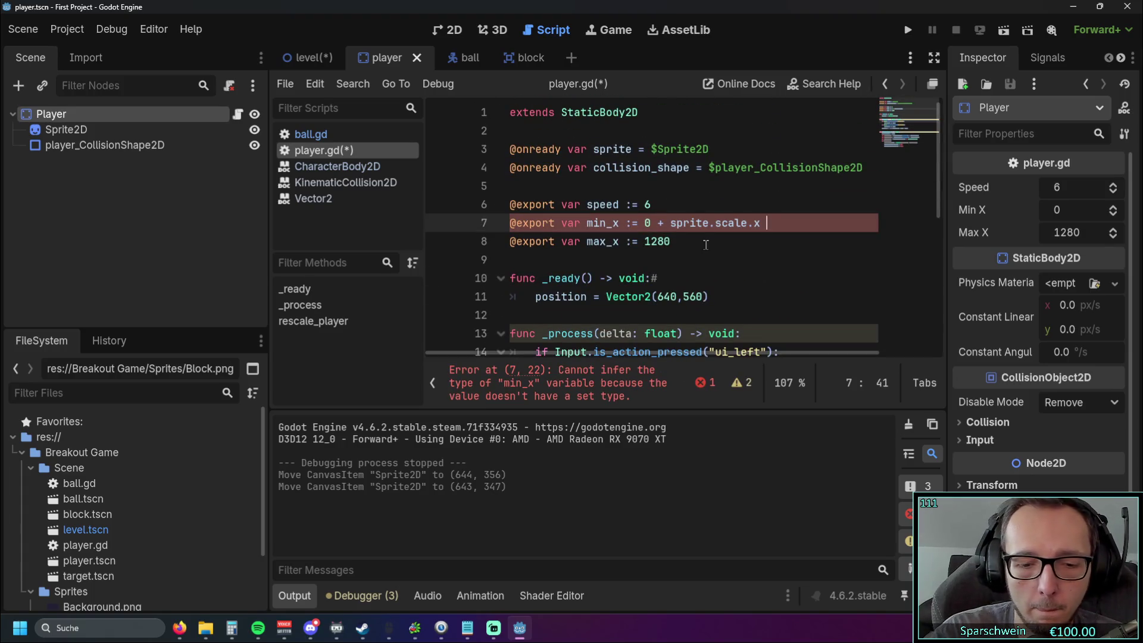
left_click(646, 278)
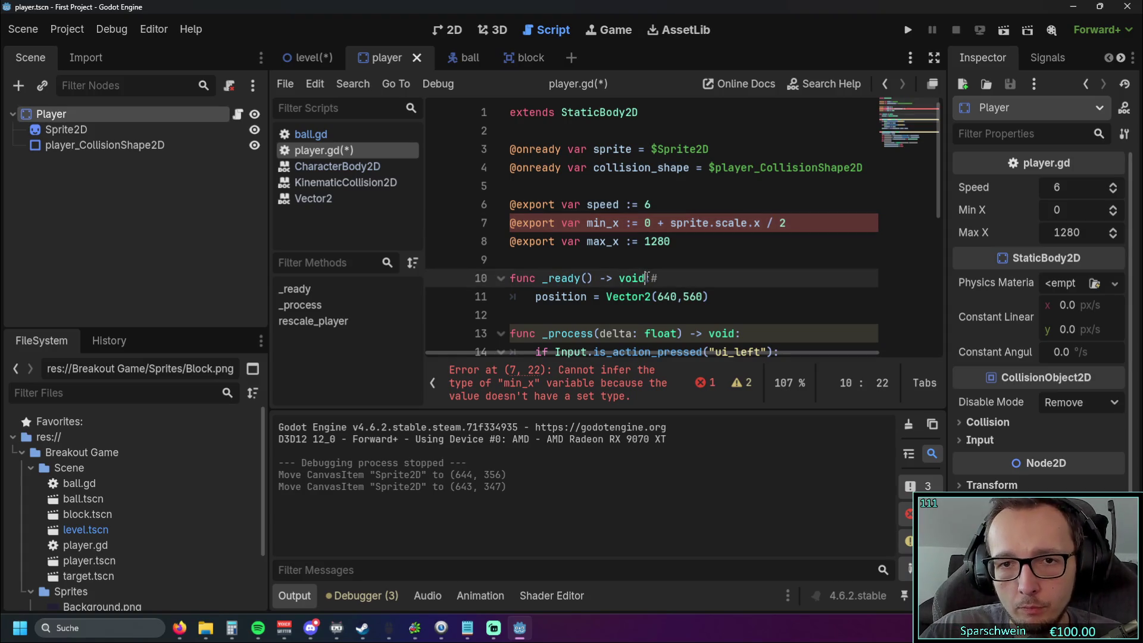
left_click(671, 225)
type("(")
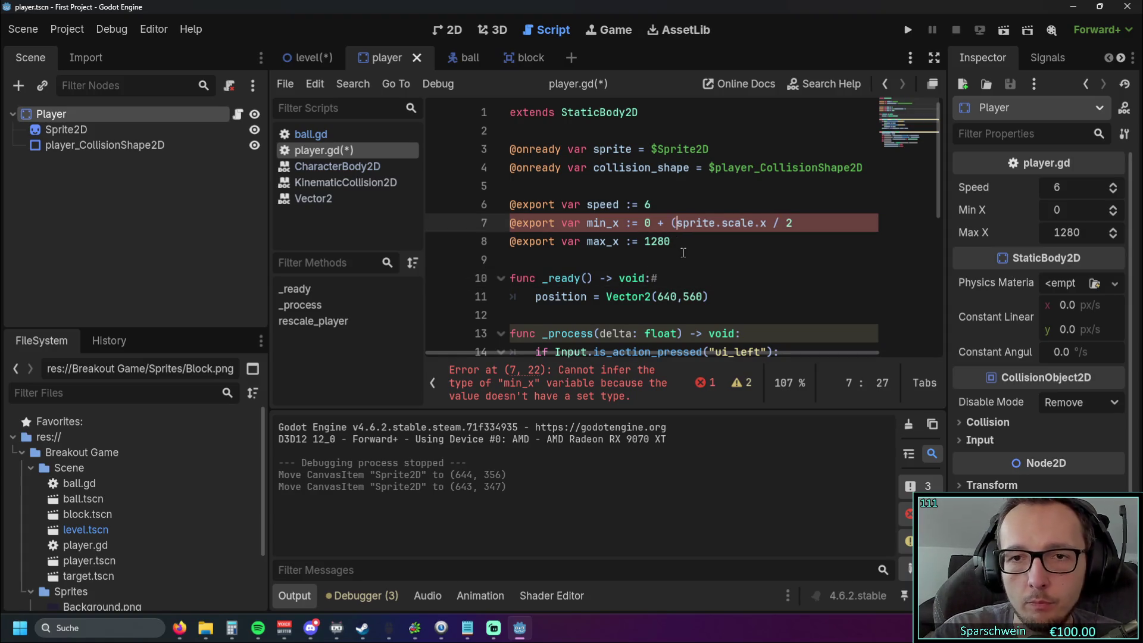
left_click(800, 223)
type(")")
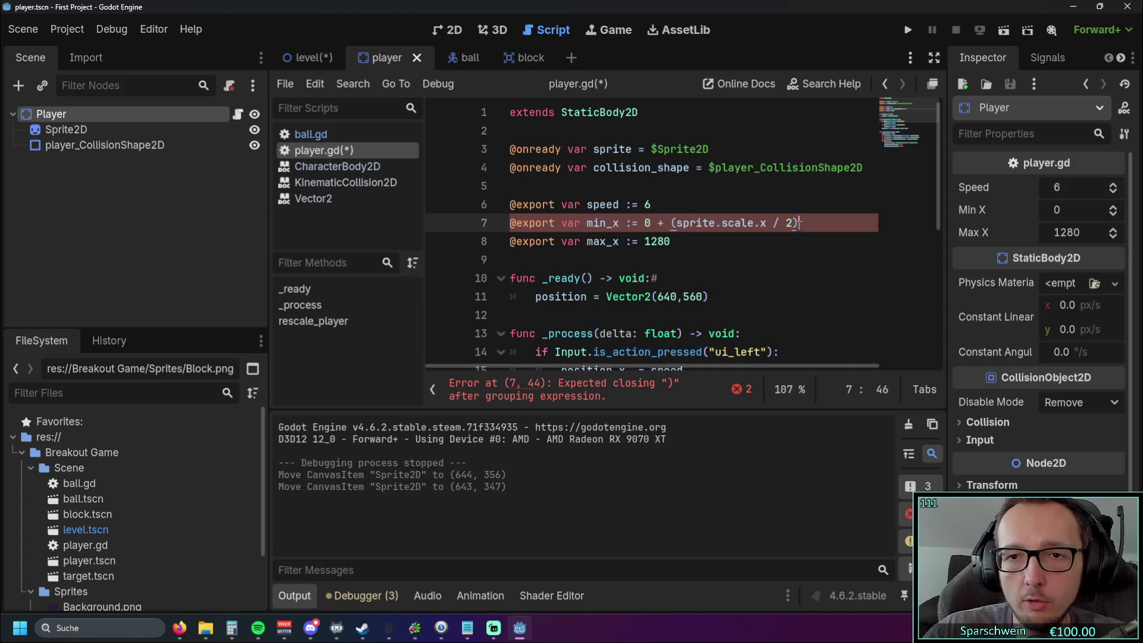
- Replace the scale term on line 7 with sprite.texture.get_width() copied from line 22
left_click(747, 273)
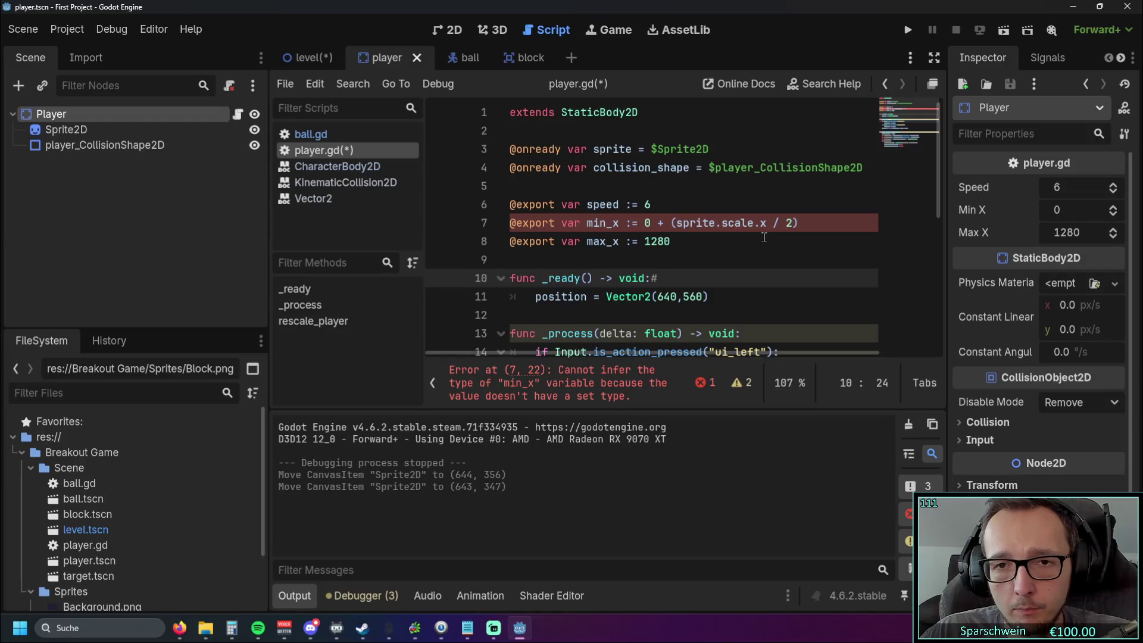
scroll(762, 238, "down", 5)
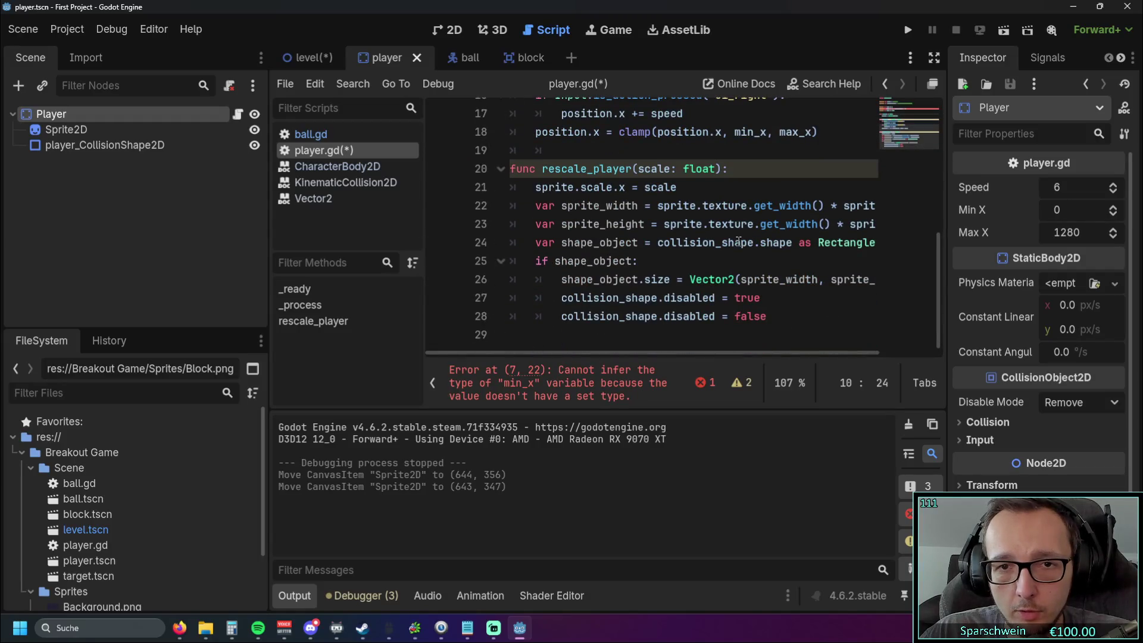
scroll(738, 241, "up", 2)
left_click_drag(659, 260, 824, 260)
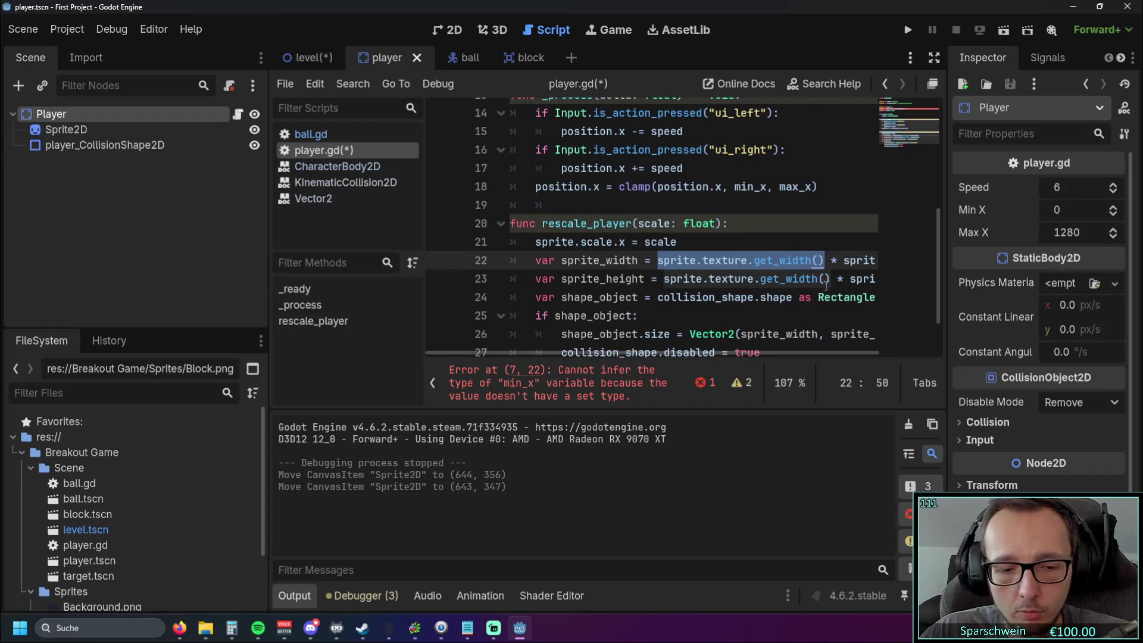
scroll(774, 250, "up", 5)
left_click_drag(676, 222, 768, 224)
key("ctrl+v")
left_click(749, 261)
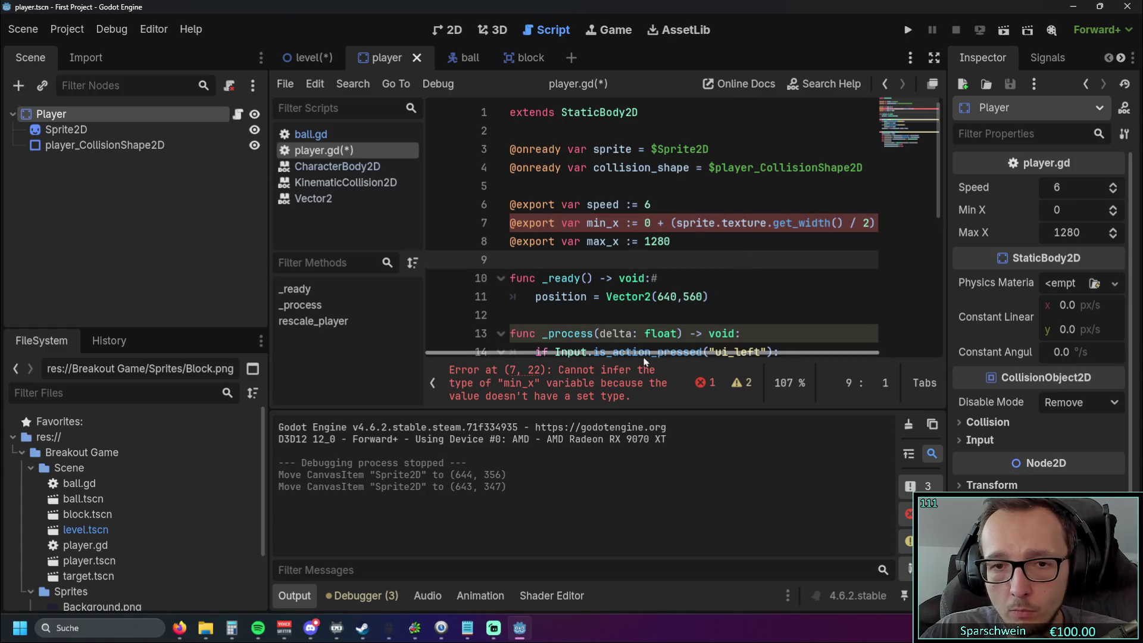
- Change := to = in the min_x and max_x declarations on lines 7 and 8
mouse_move(645, 352)
left_mouse_down()
mouse_move(693, 352)
mouse_move(661, 354)
left_mouse_up()
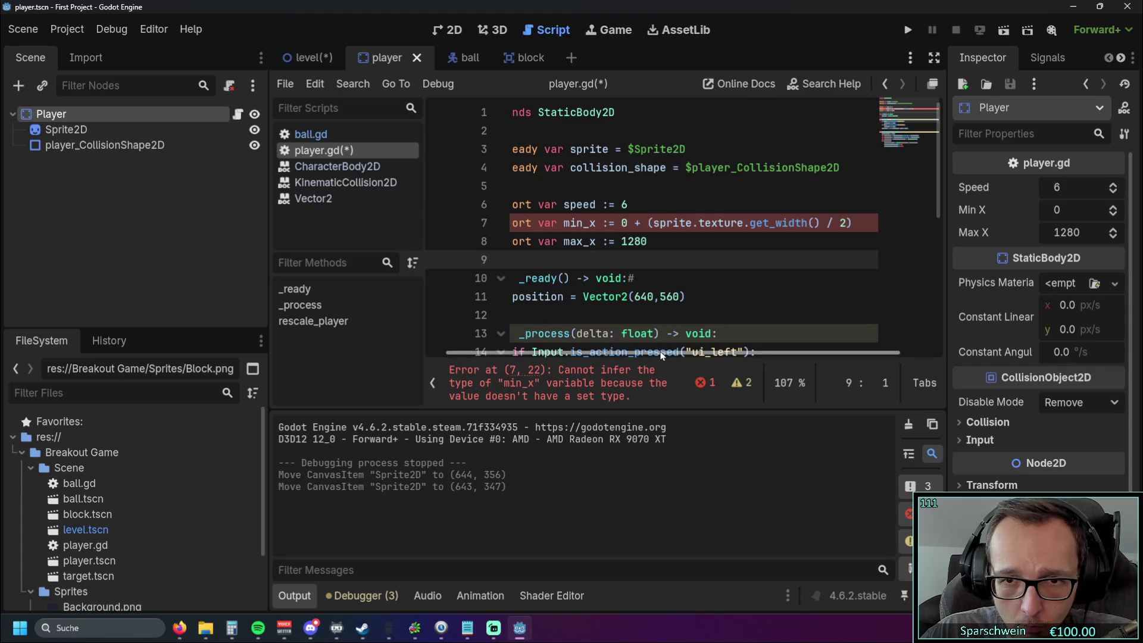
scroll(681, 286, "down", 5)
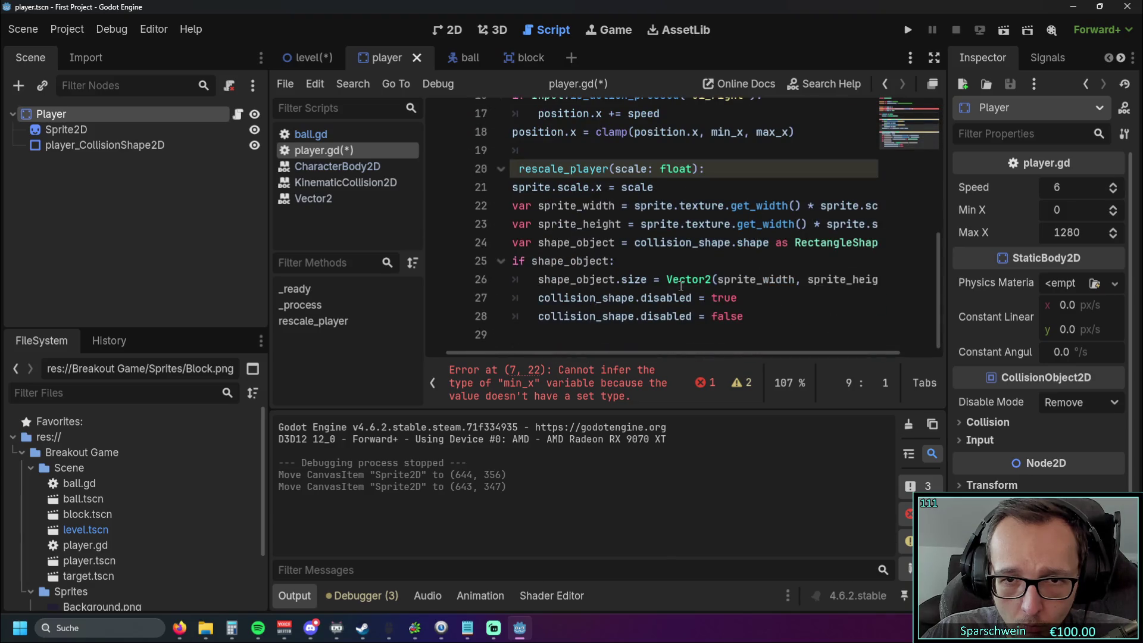
left_click_drag(629, 356, 695, 359)
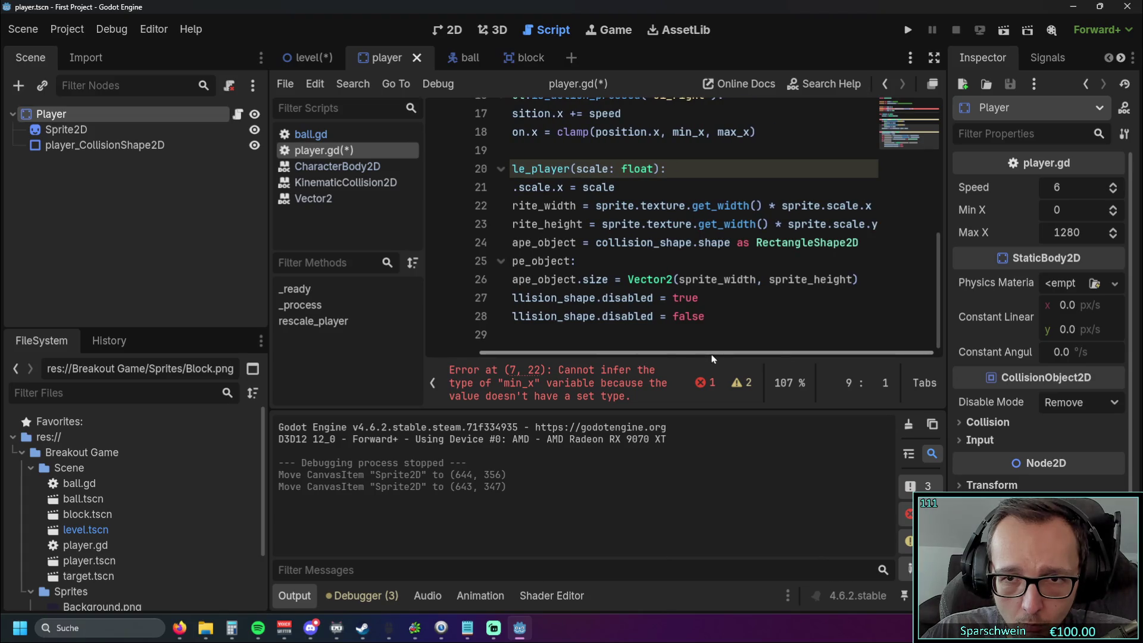
scroll(738, 322, "up", 5)
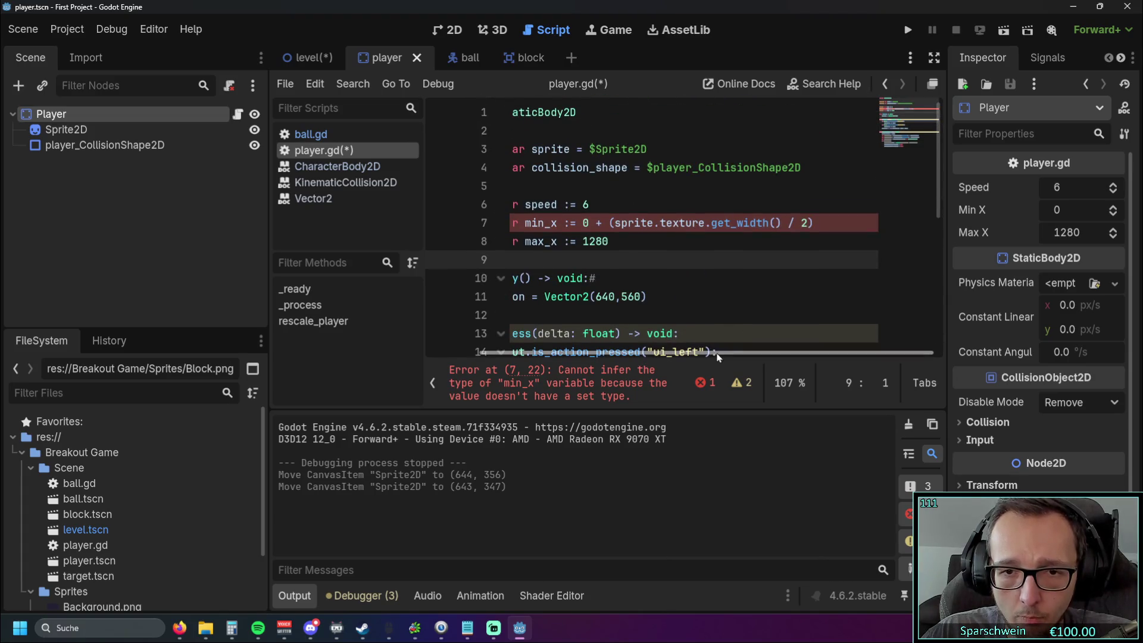
left_click_drag(732, 355, 667, 355)
left_click(661, 239)
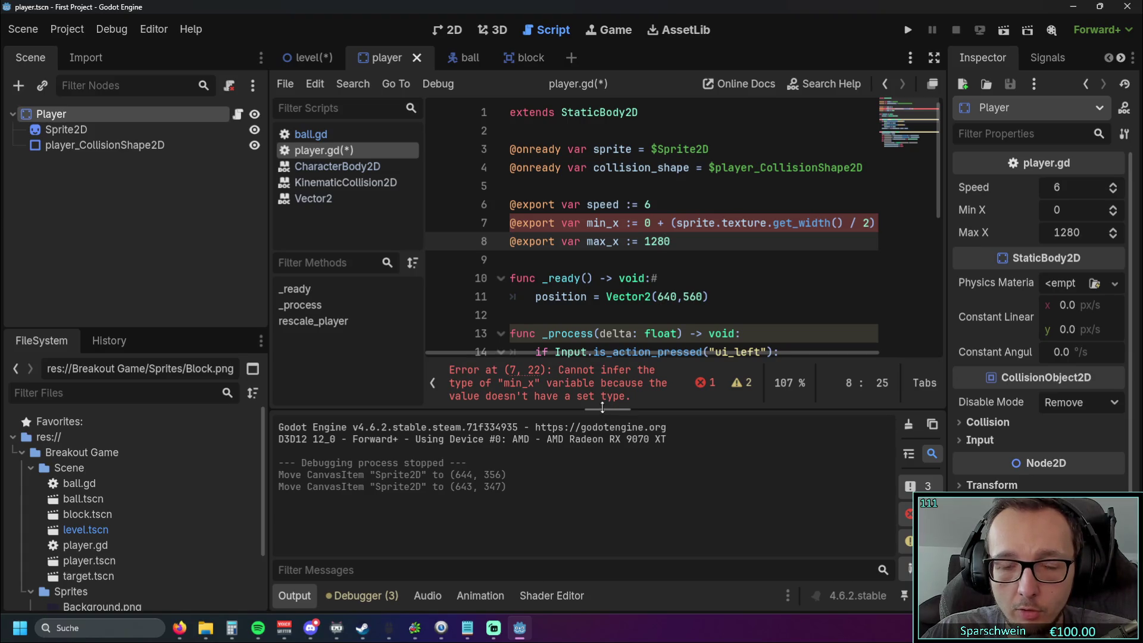
left_click(639, 224)
key("BackSpace")
left_click(632, 243)
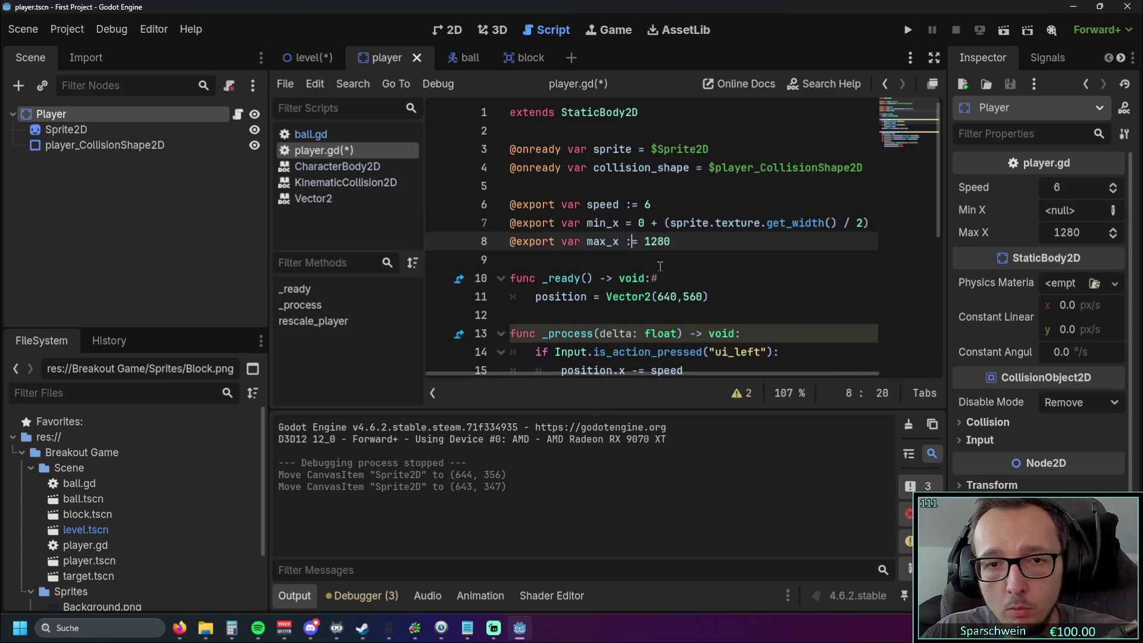
scroll(658, 264, "down", 5)
scroll(678, 274, "up", 5)
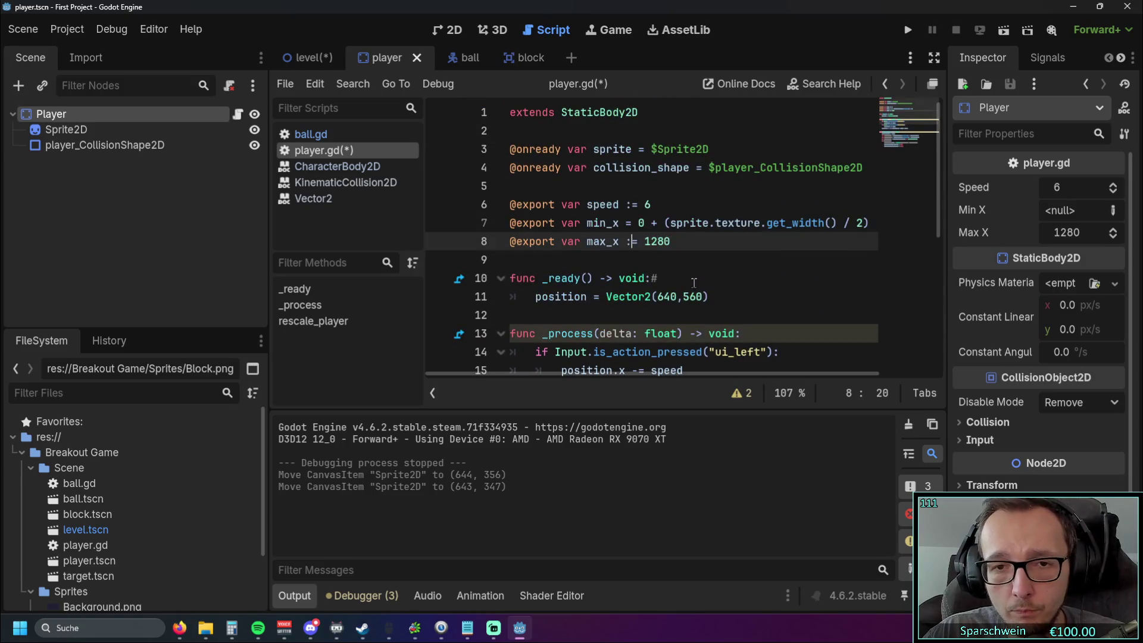
key("BackSpace")
- Set max_x to 1280 minus the same half-width offset, then run the game
left_click_drag(633, 376, 693, 375)
left_click_drag(588, 224, 809, 223)
key("ctrl+c")
left_click(633, 242)
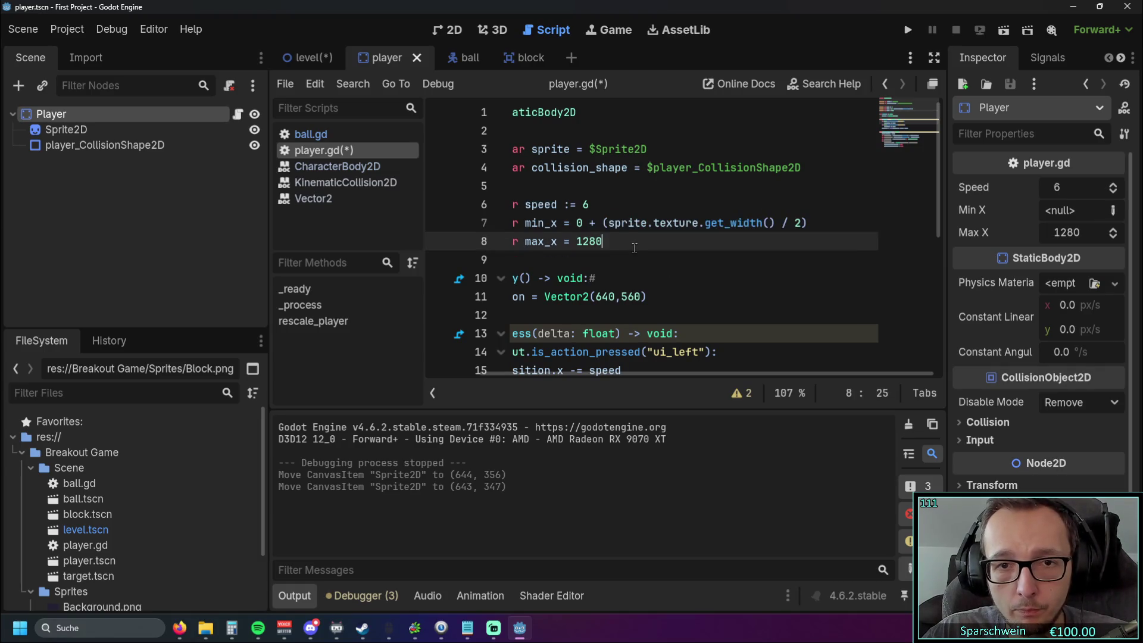
key("ctrl+v")
double_click(613, 241)
type("-")
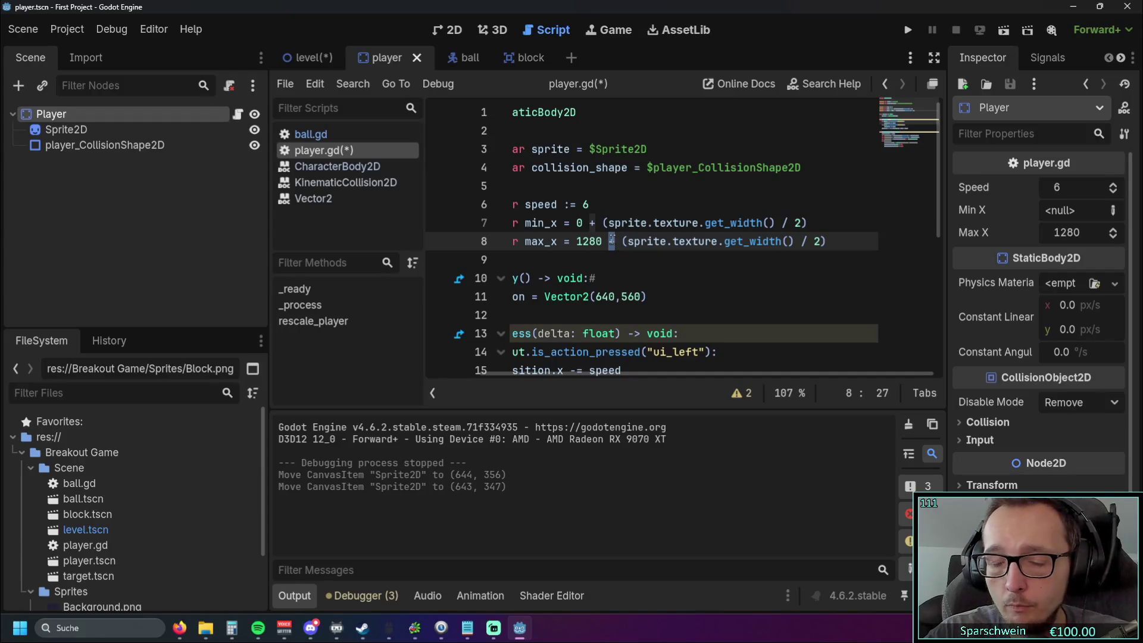
left_click(632, 261)
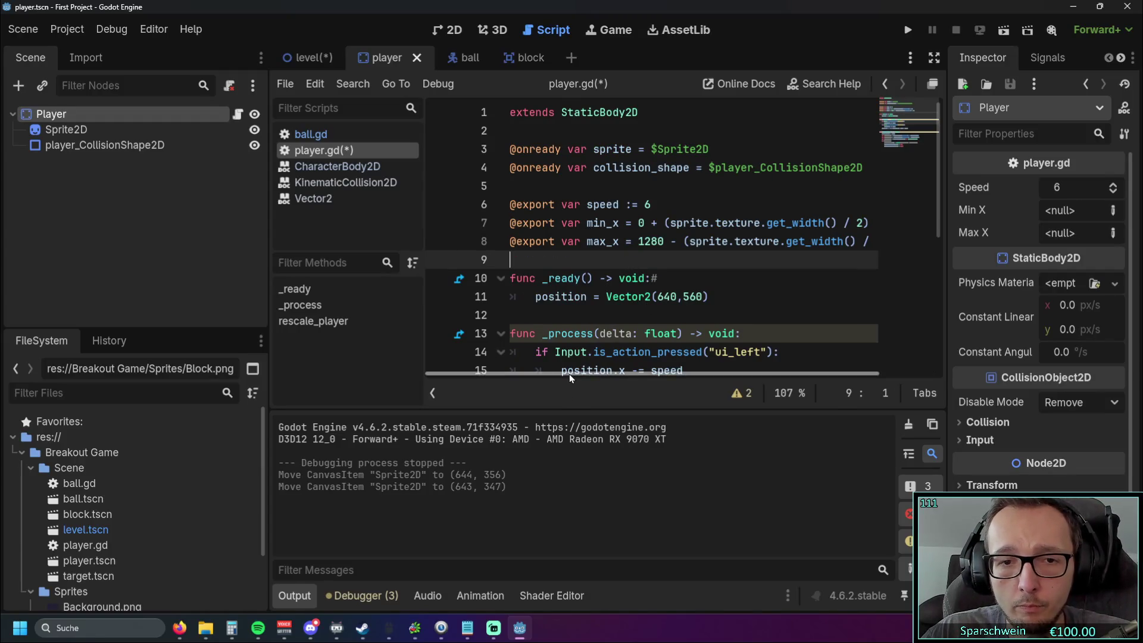
scroll(642, 278, "right", 3)
left_click(907, 31)
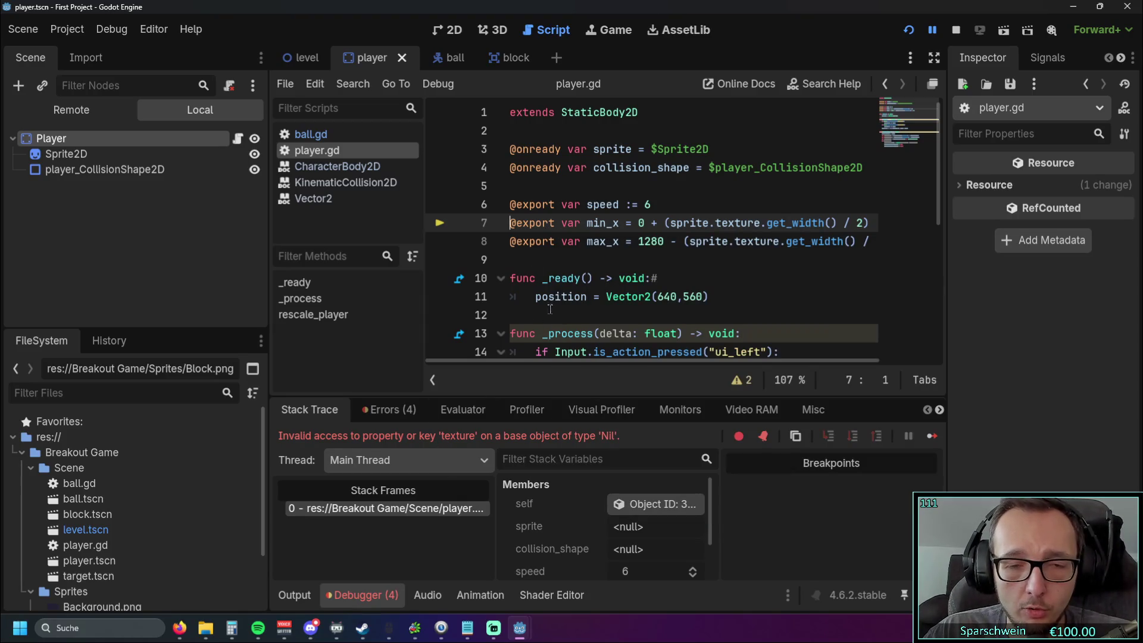
- Undo the edits until min_x is back to 0 and max_x to 1280
mouse_move(637, 361)
left_mouse_down()
mouse_move(660, 362)
mouse_move(649, 363)
left_mouse_up()
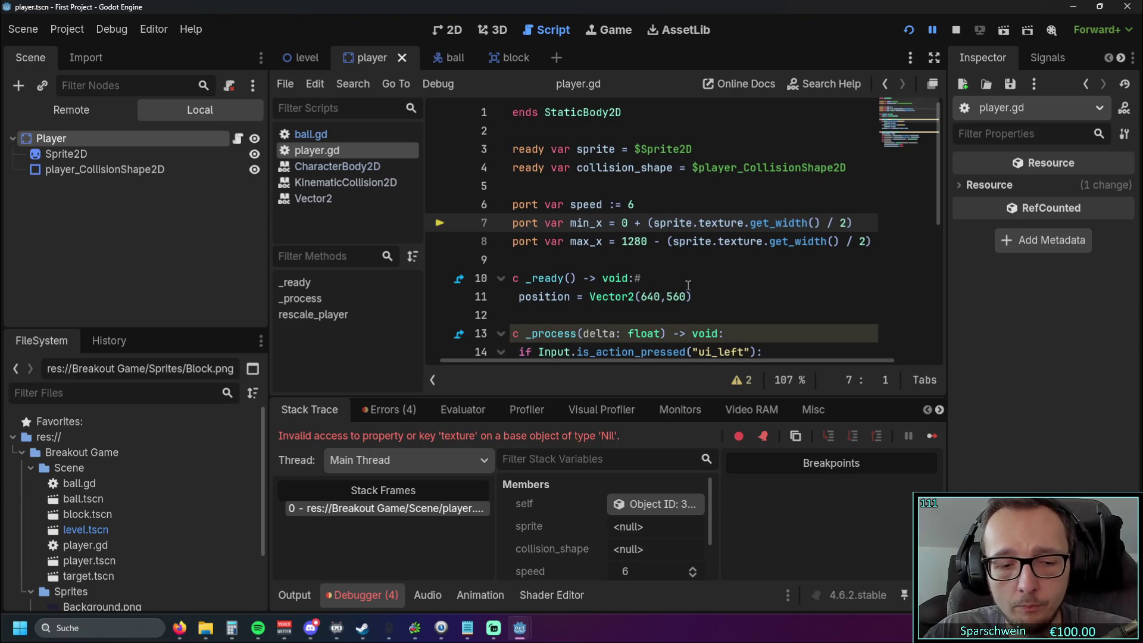
key("ctrl+z")
key("ctrl+z")
key("ctrl+z")
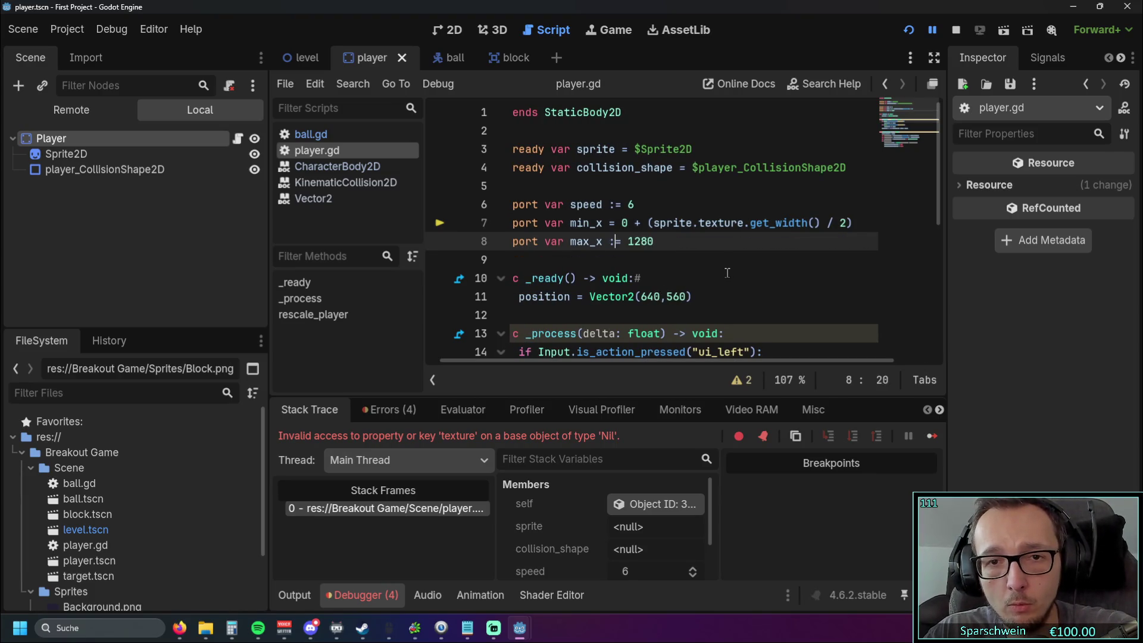
key("ctrl+z")
key("ctrl+z")
key("ctrl+z")
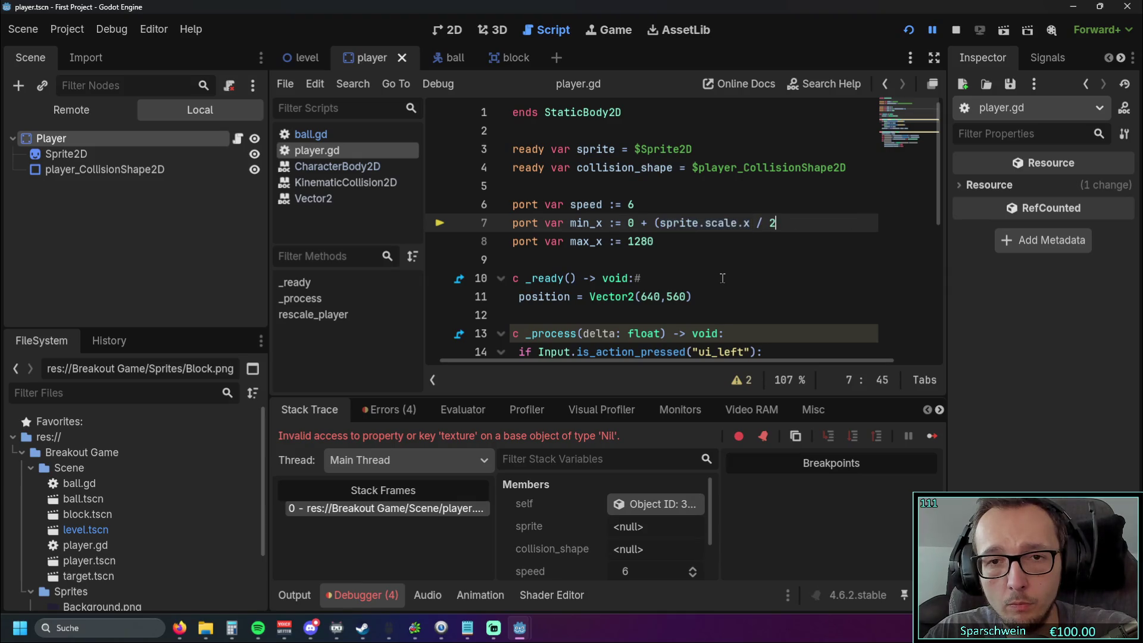
key("ctrl+z")
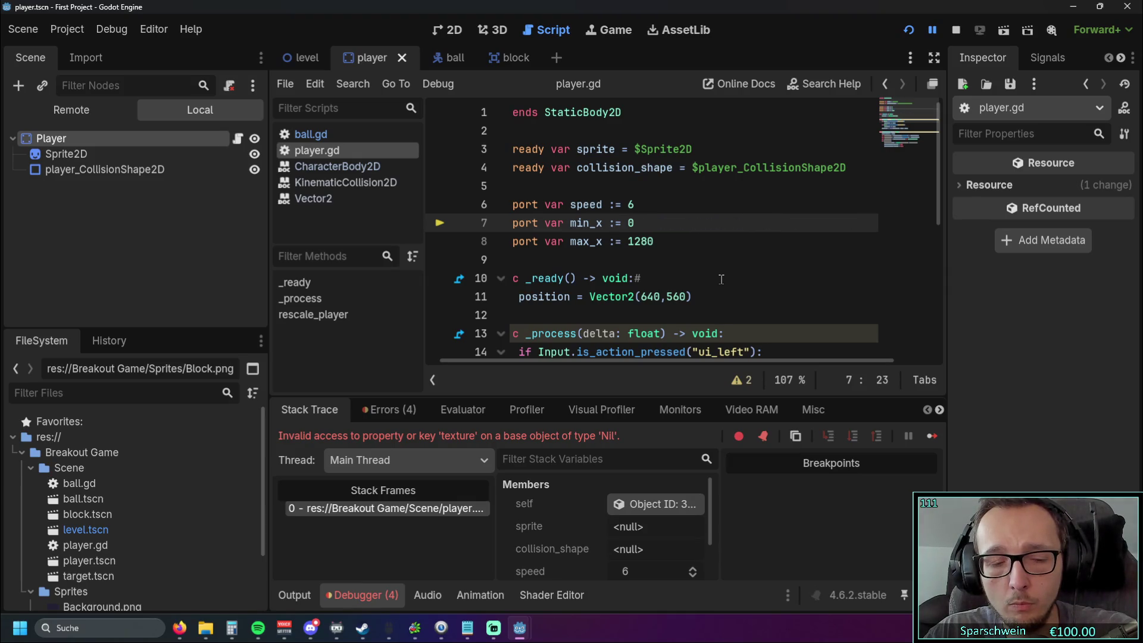
- Insert a new var line below speed holding the pasted half-width expression
left_click(632, 262)
scroll(632, 267, "down", 1)
scroll(632, 266, "up", 1)
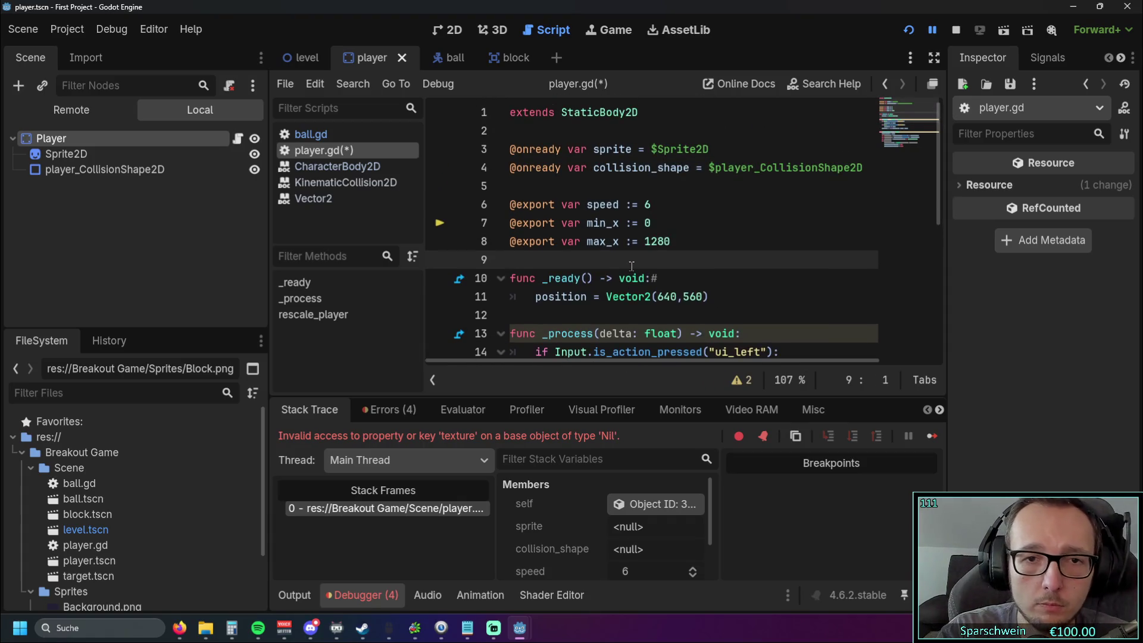
key("Return")
key("Return")
key("Up")
key("Up")
type("var")
key("BackSpace")
key("BackSpace")
key("BackSpace")
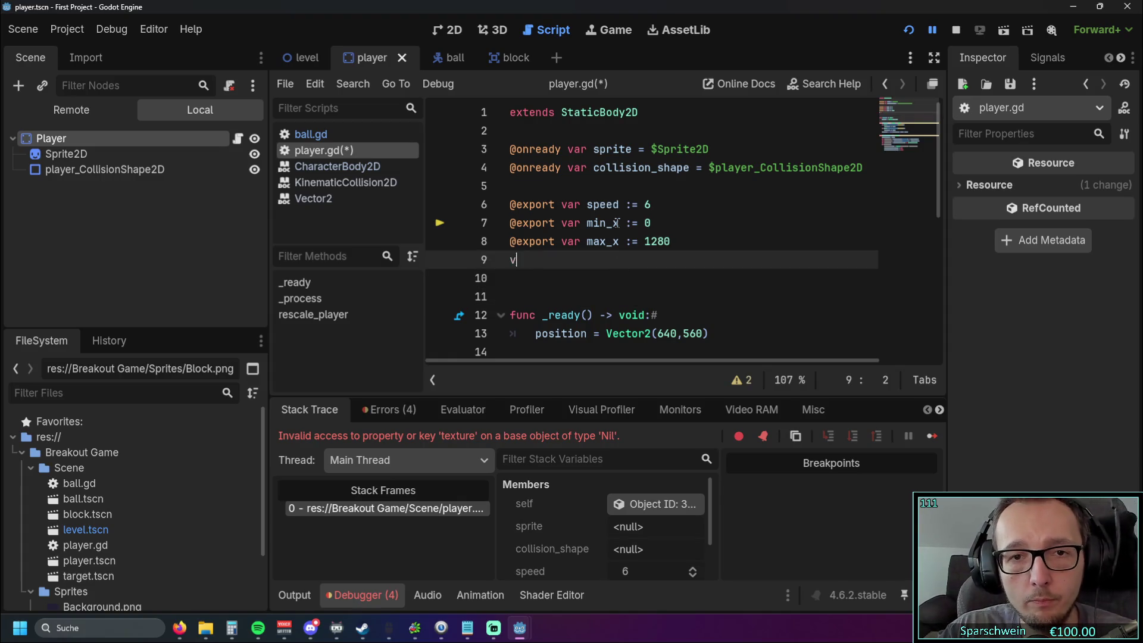
key("BackSpace")
key("Up")
key("Up")
key("Return")
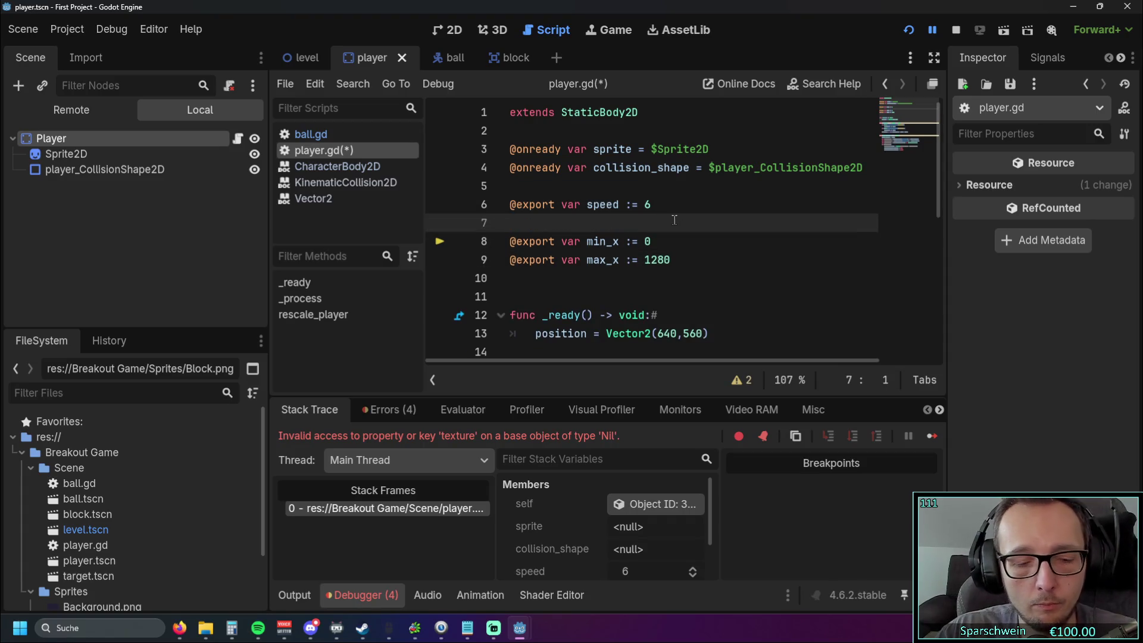
type("var +")
key("ctrl+v")
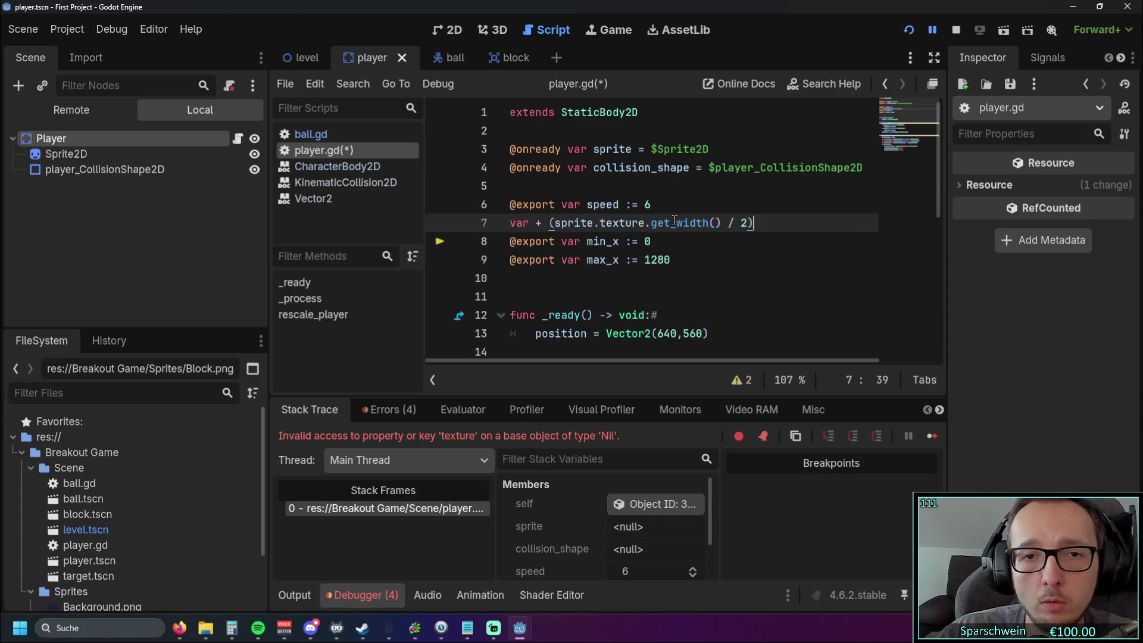
left_click(659, 260)
- Name the new variable min, giving var min = (sprite.texture.get_width() / 2)
left_click_drag(535, 223, 542, 223)
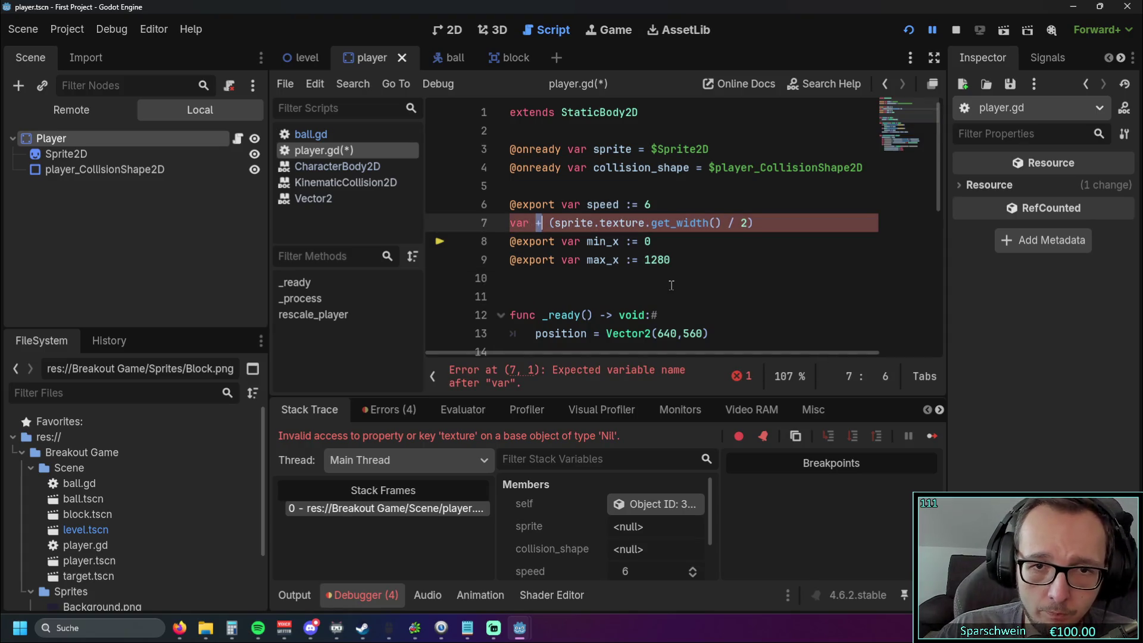
type("min")
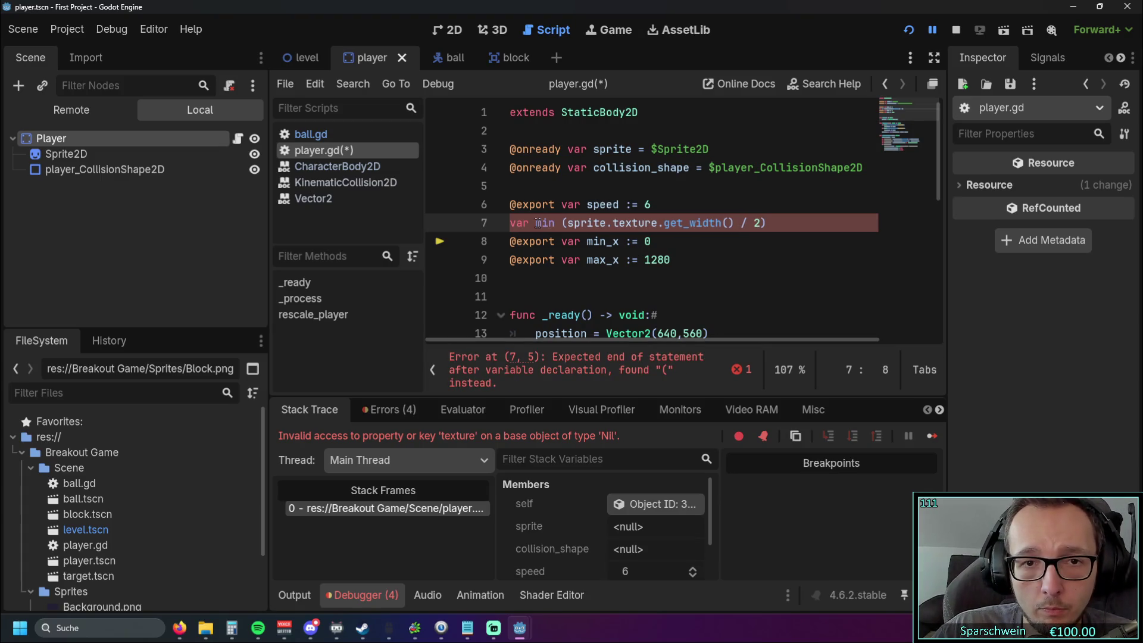
left_click(578, 278)
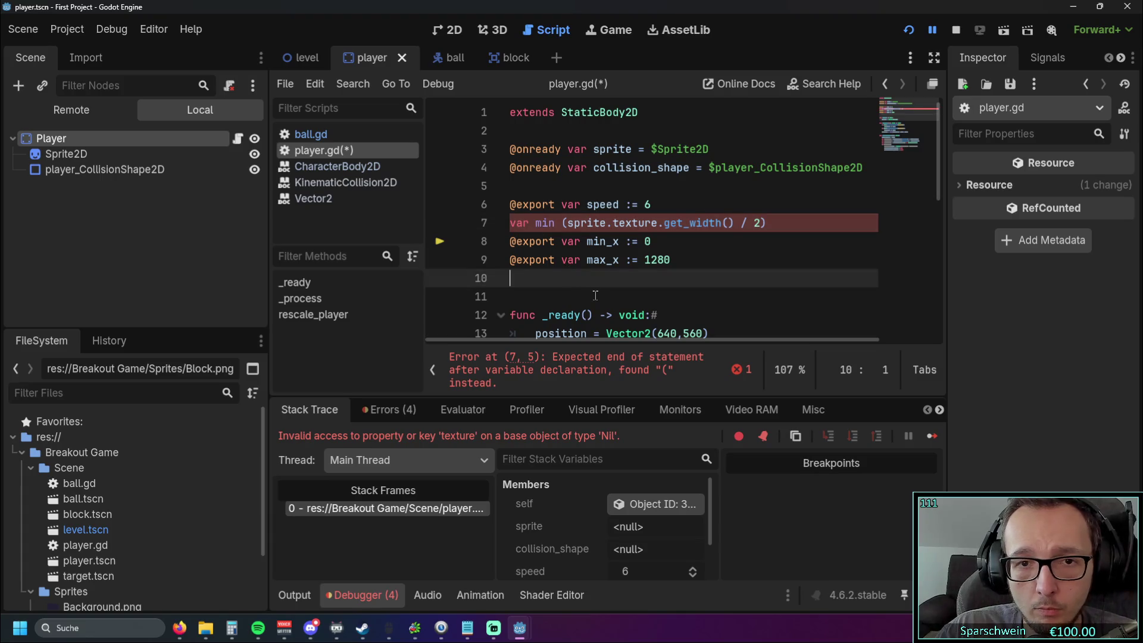
left_click(563, 223)
type("=")
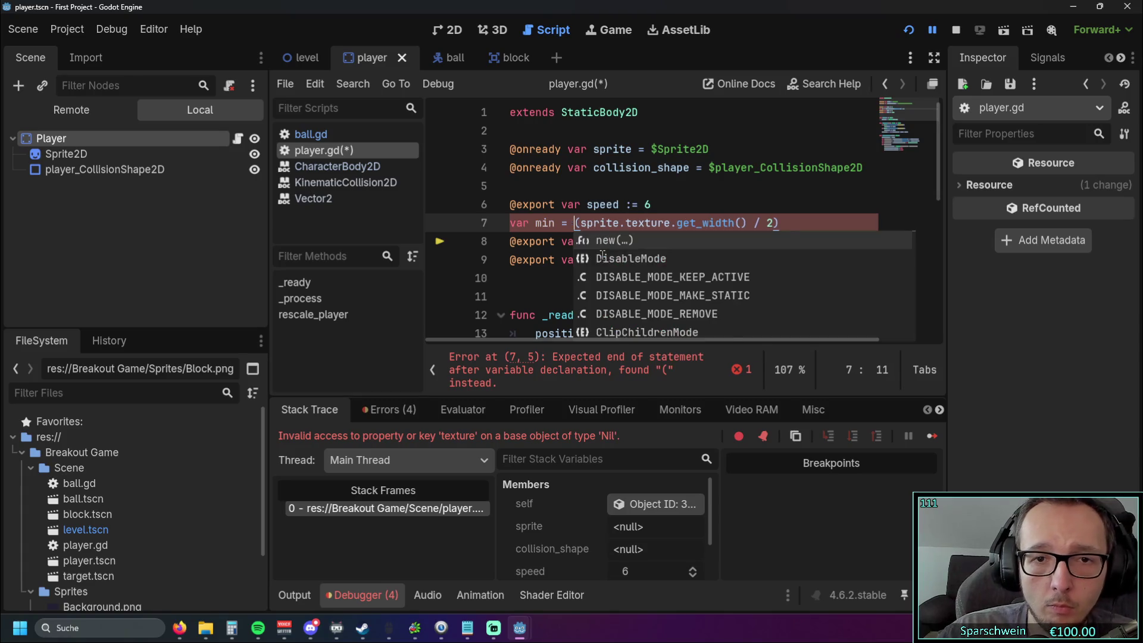
left_click(682, 278)
- Append + min to min_x's default of 0, briefly trying 0.0 before reverting to 0
left_click(681, 243)
type("+ min")
left_click(584, 291)
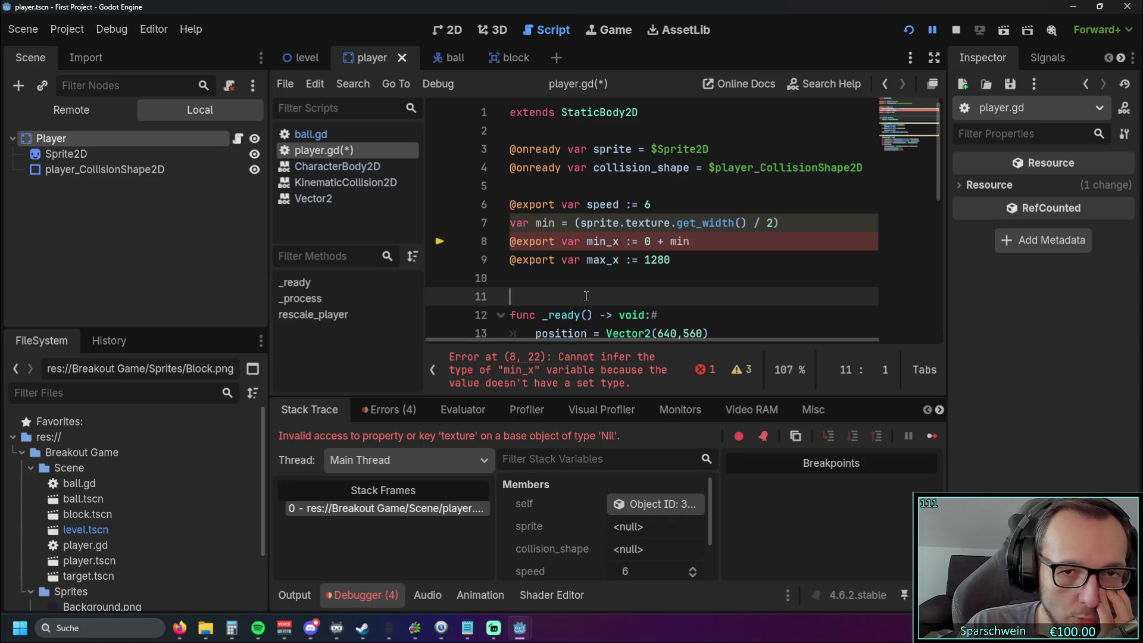
left_click(655, 242)
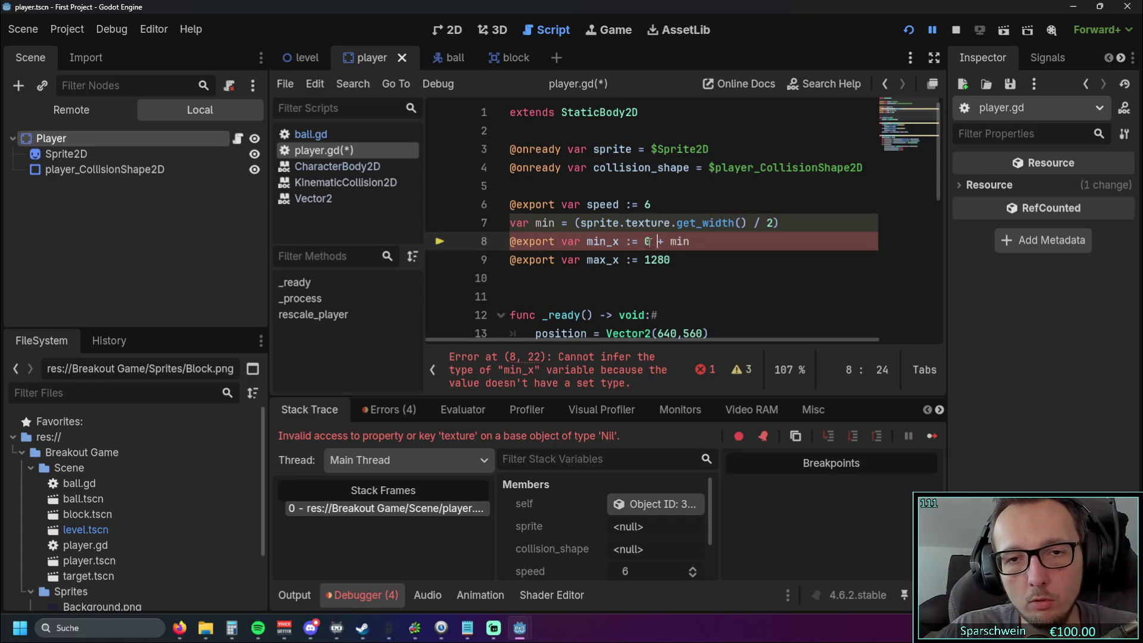
type(".0")
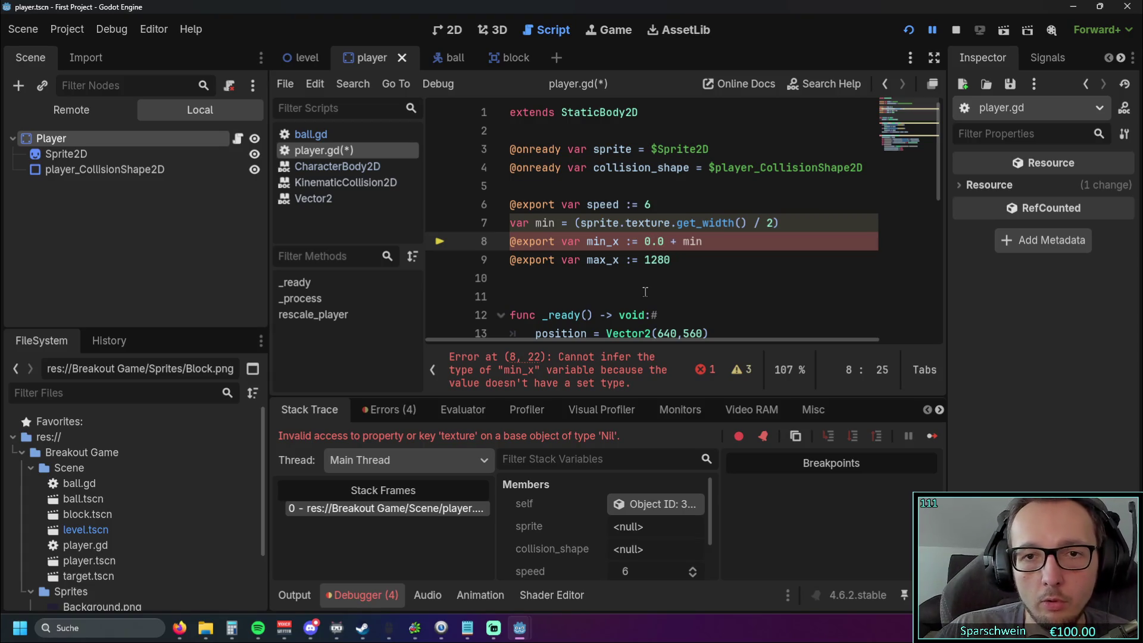
left_click(653, 276)
left_click(665, 242)
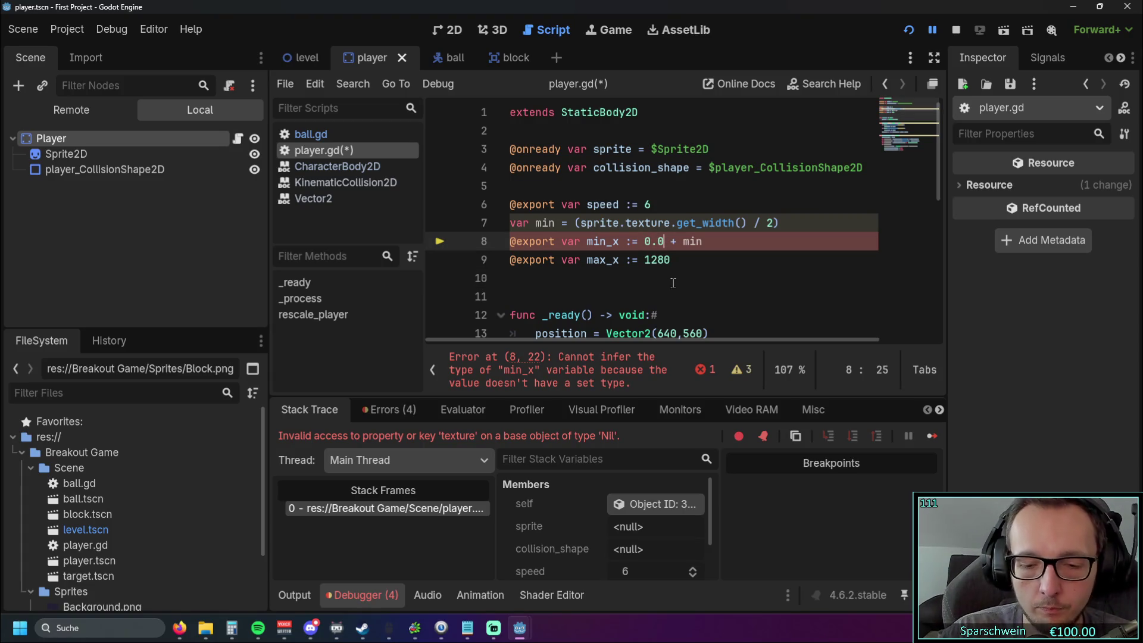
key("BackSpace")
key("BackSpace")
key("BackSpace")
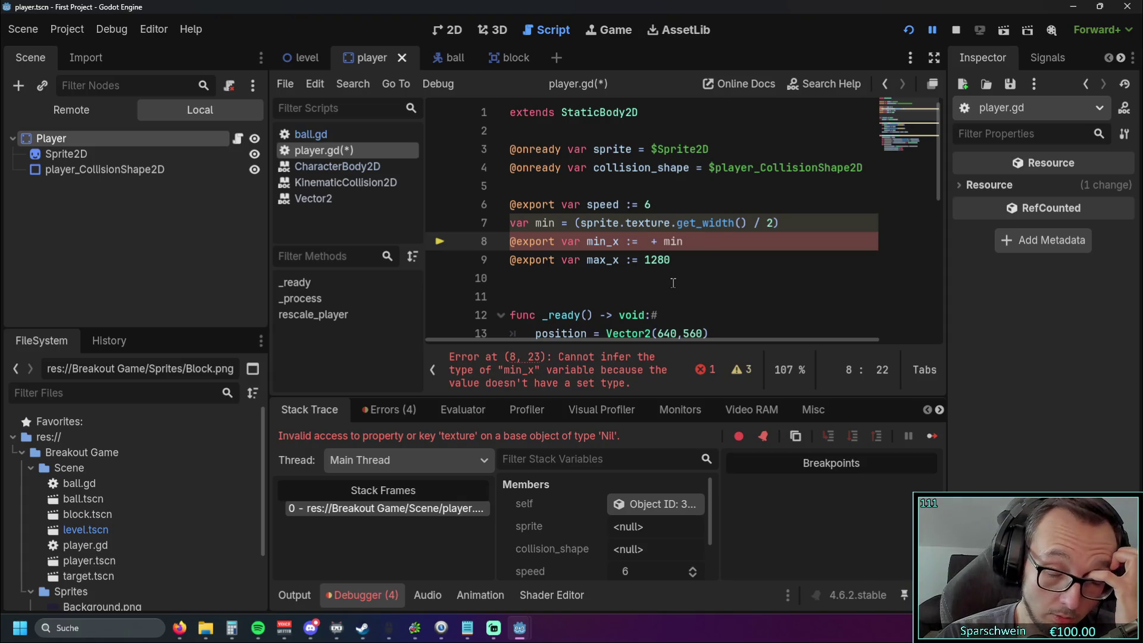
type("0")
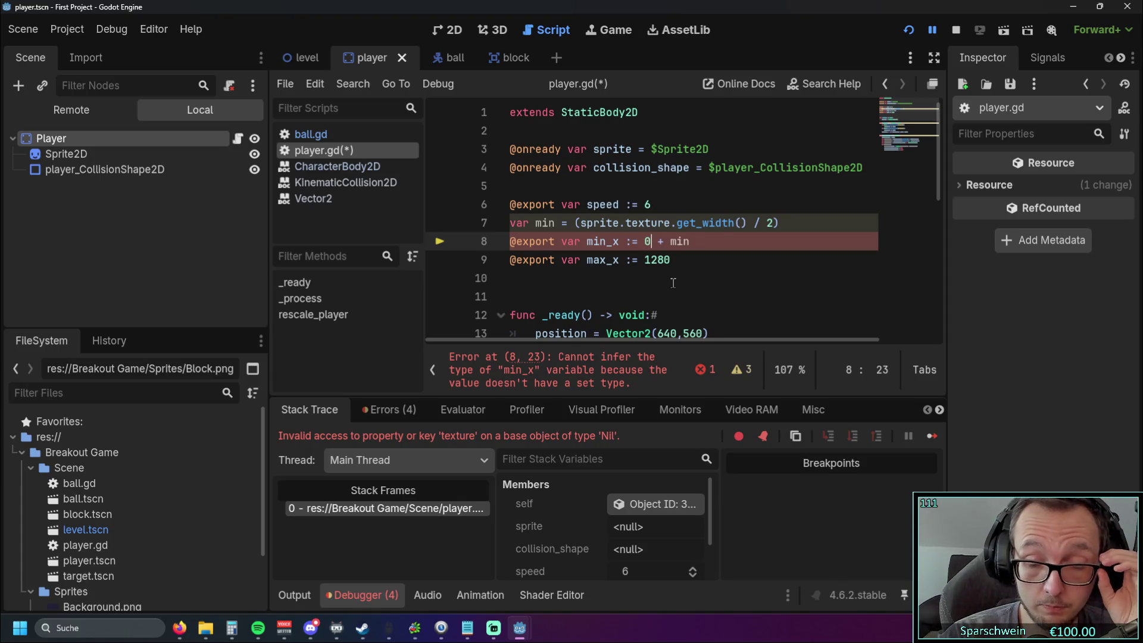
left_click(693, 242)
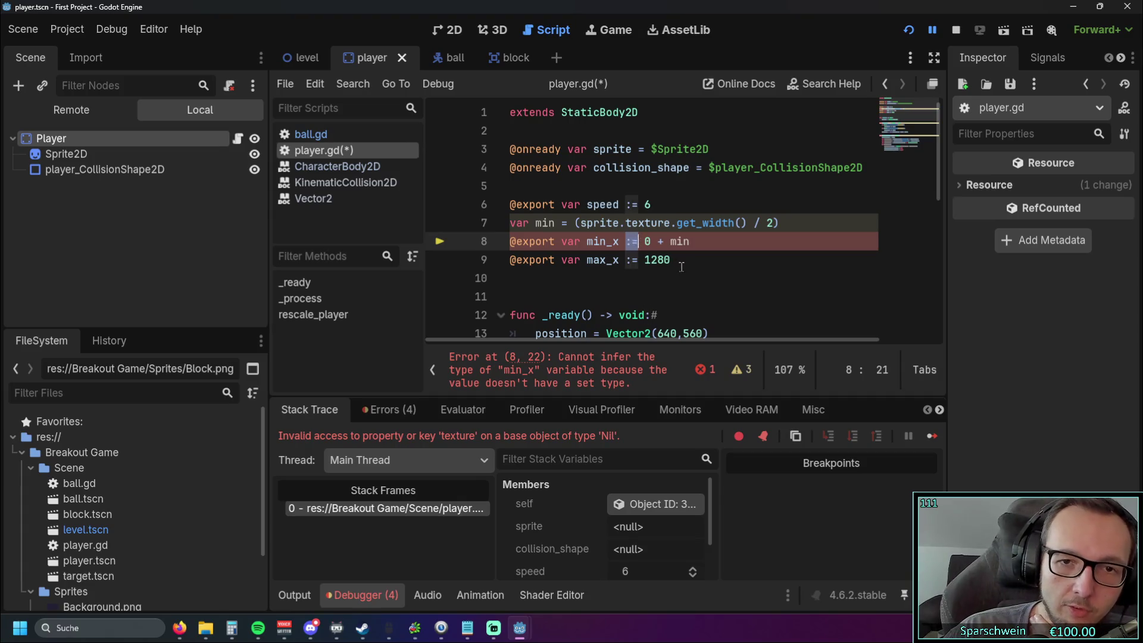
- Inspect the min variable declaration and the sprite scale line in rescale_player
left_click_drag(644, 241, 655, 241)
left_click_drag(783, 223, 524, 223)
left_click(769, 257)
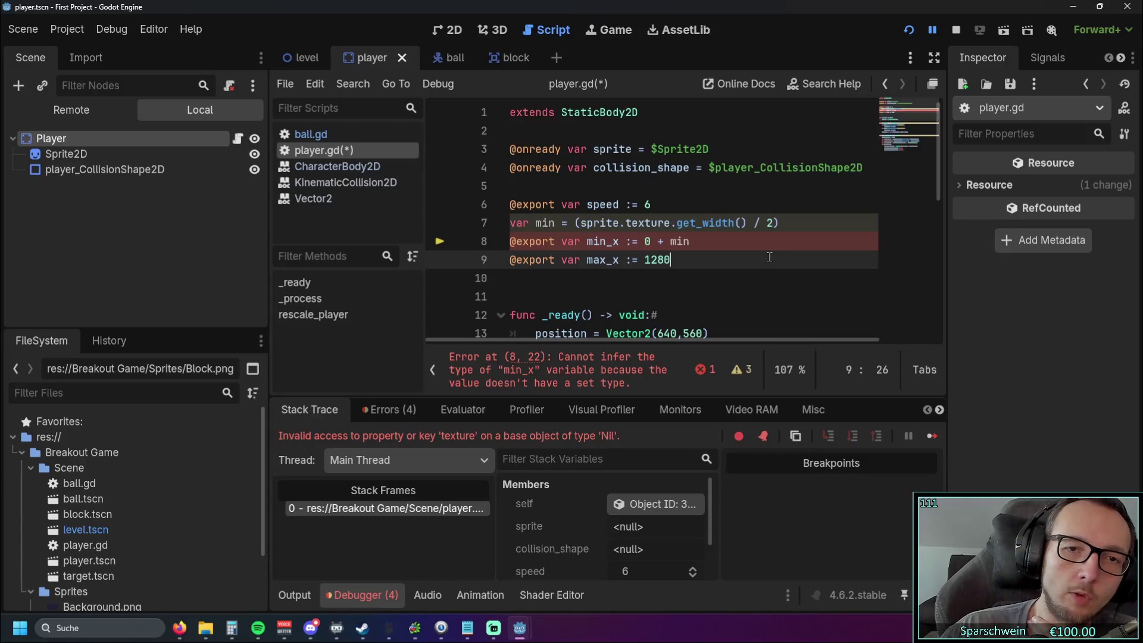
scroll(672, 220, "down", 3)
scroll(674, 225, "down", 3)
left_click(633, 179)
key("End")
key("shift+Home")
key("shift+Home")
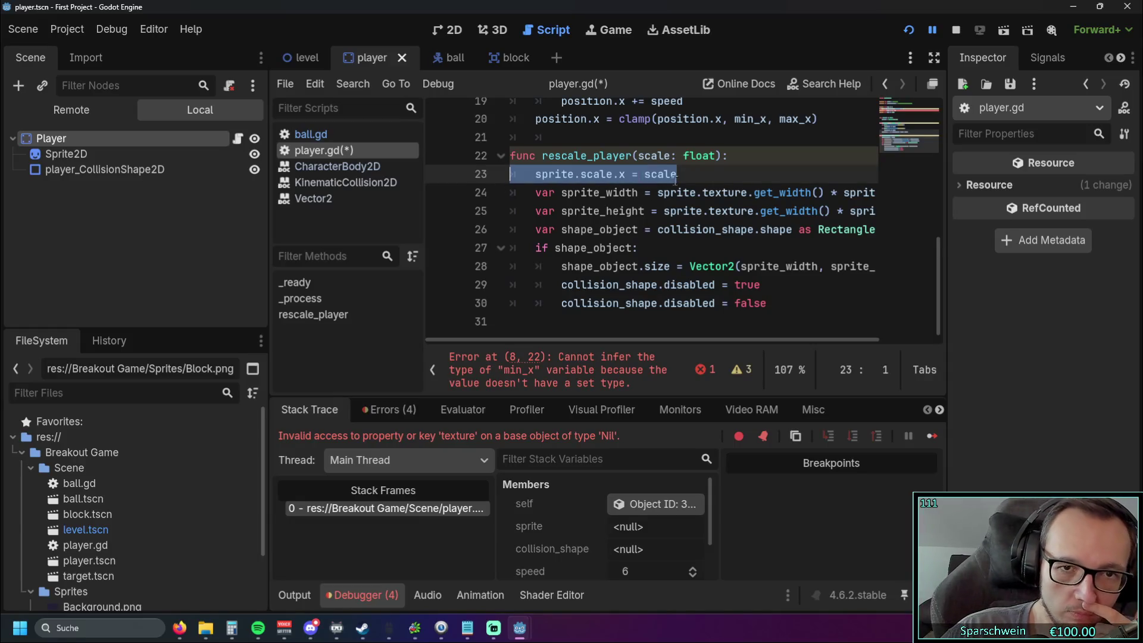
key("End")
scroll(667, 203, "up", 6)
scroll(695, 241, "down", 6)
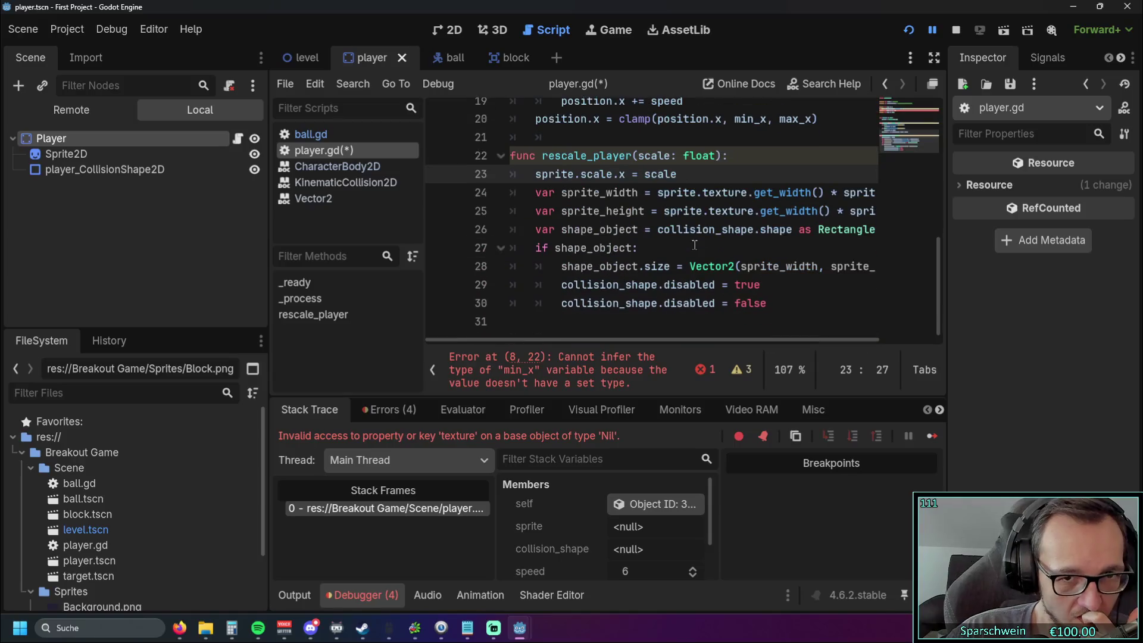
scroll(701, 283, "up", 6)
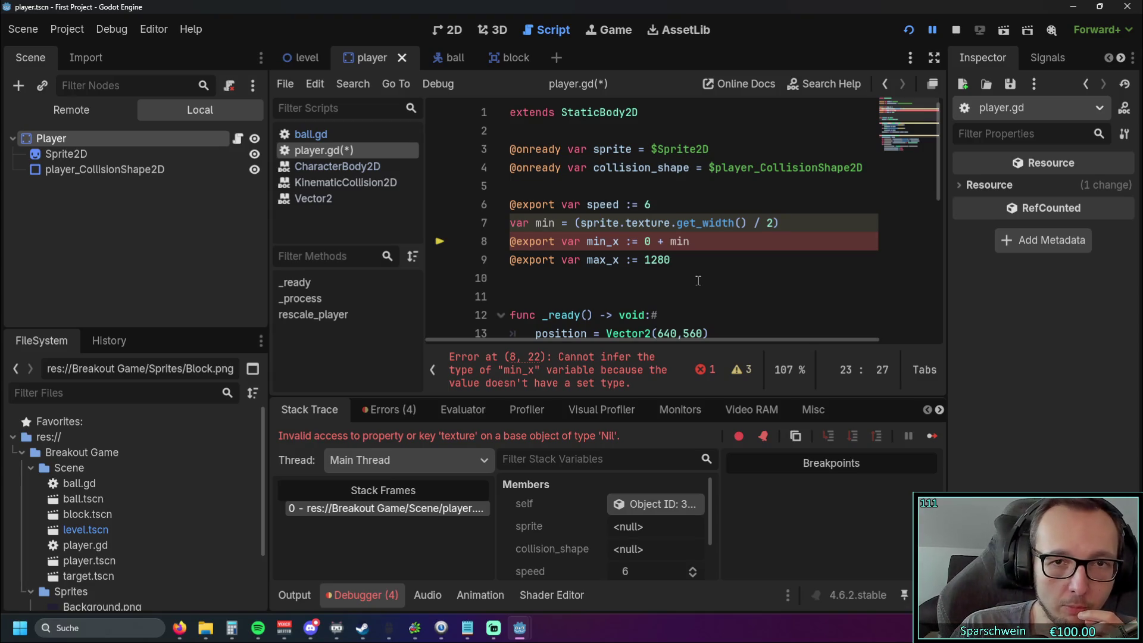
- Retype the = signs on min_x and max_x, then delete ' + min' from min_x
left_click(638, 242)
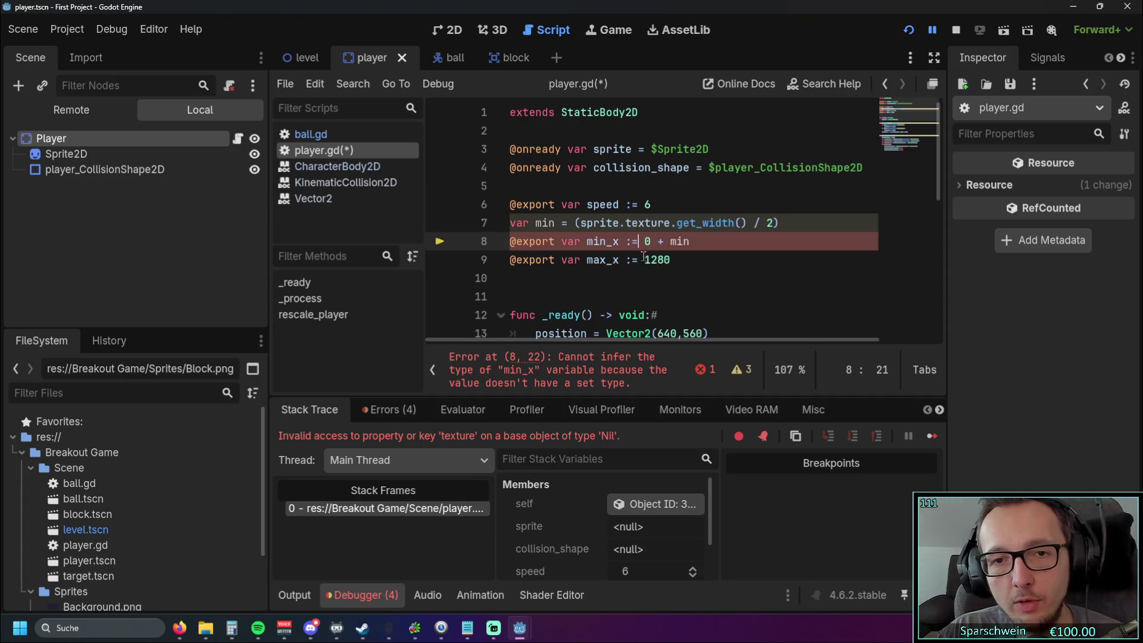
key("BackSpace")
left_click(640, 259)
key("BackSpace")
left_click(633, 241)
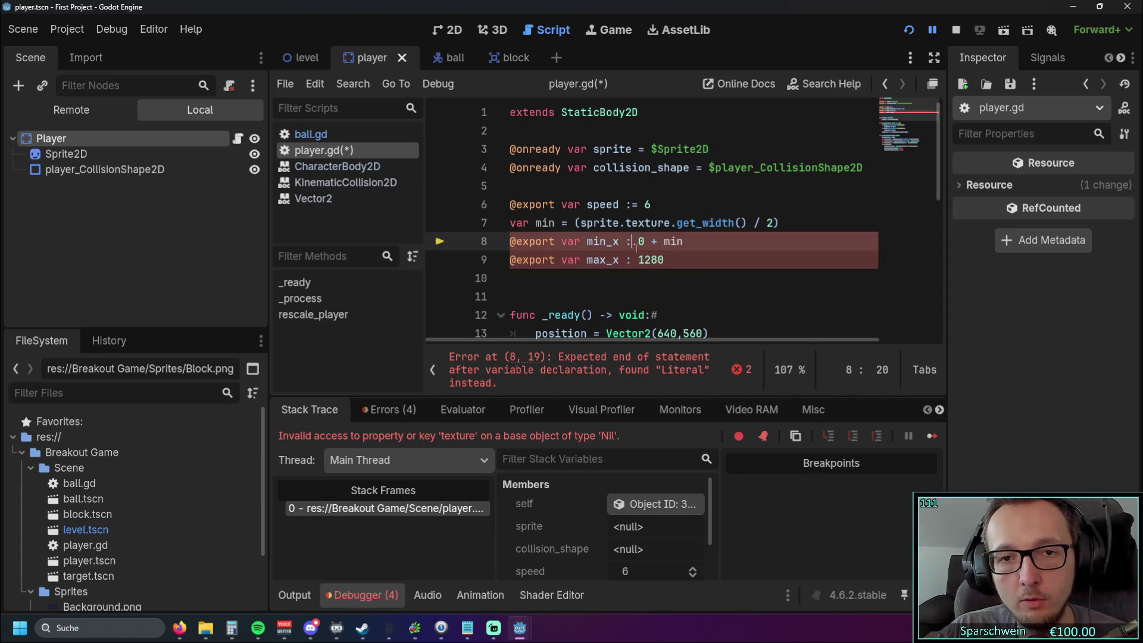
type("=")
key("Down")
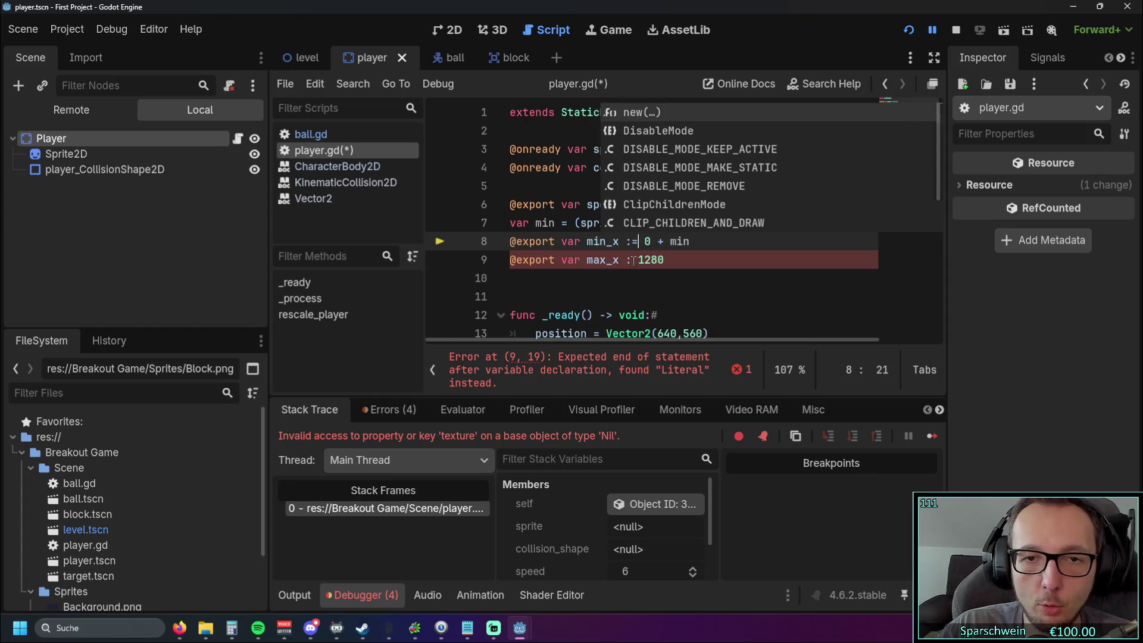
type("=")
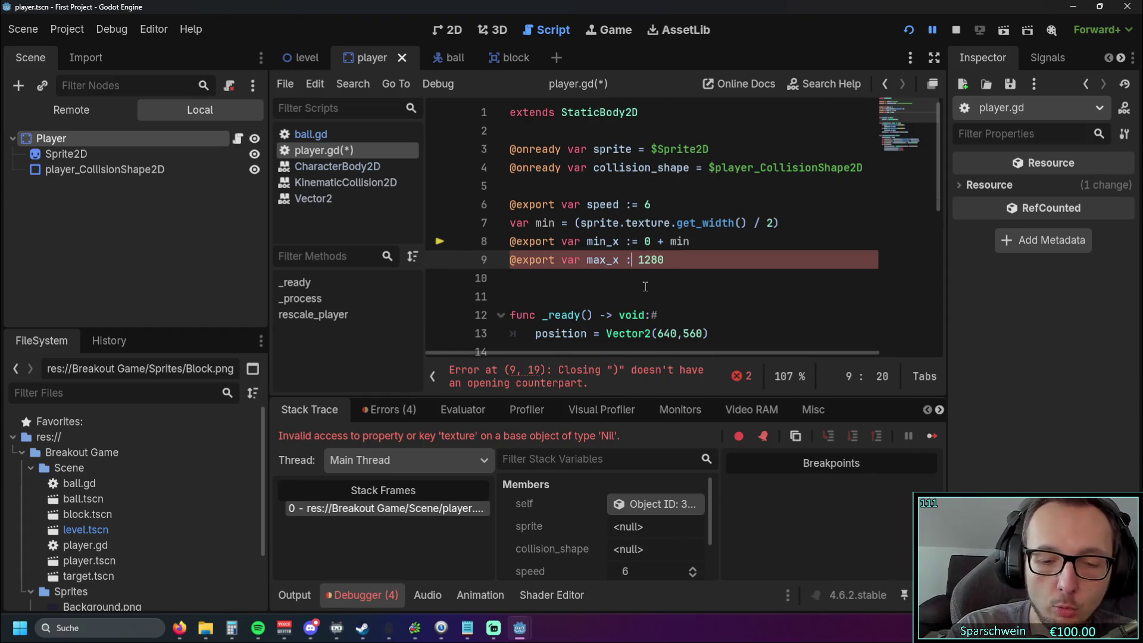
left_click(628, 290)
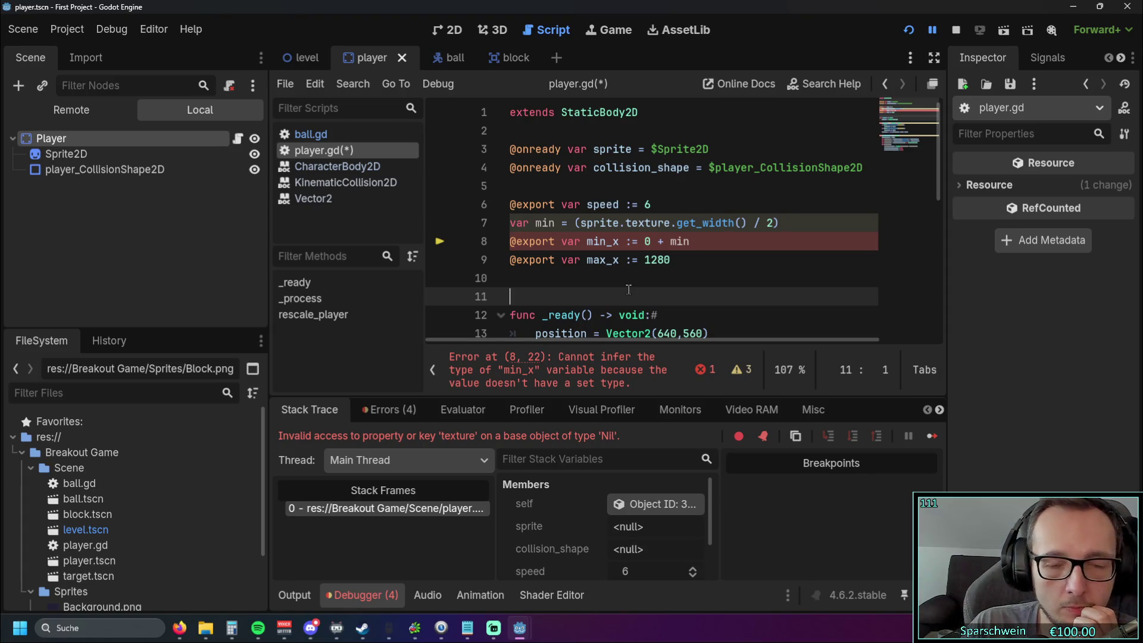
left_click(693, 241)
key("BackSpace")
key("BackSpace")
key("BackSpace")
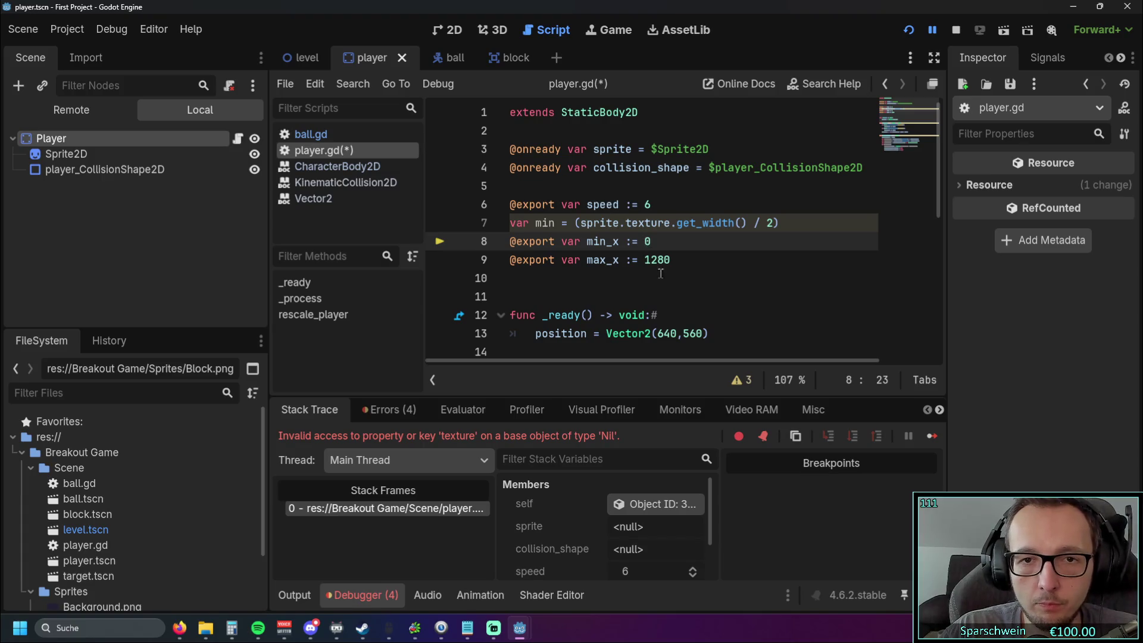
left_click(655, 297)
scroll(661, 298, "down", 5)
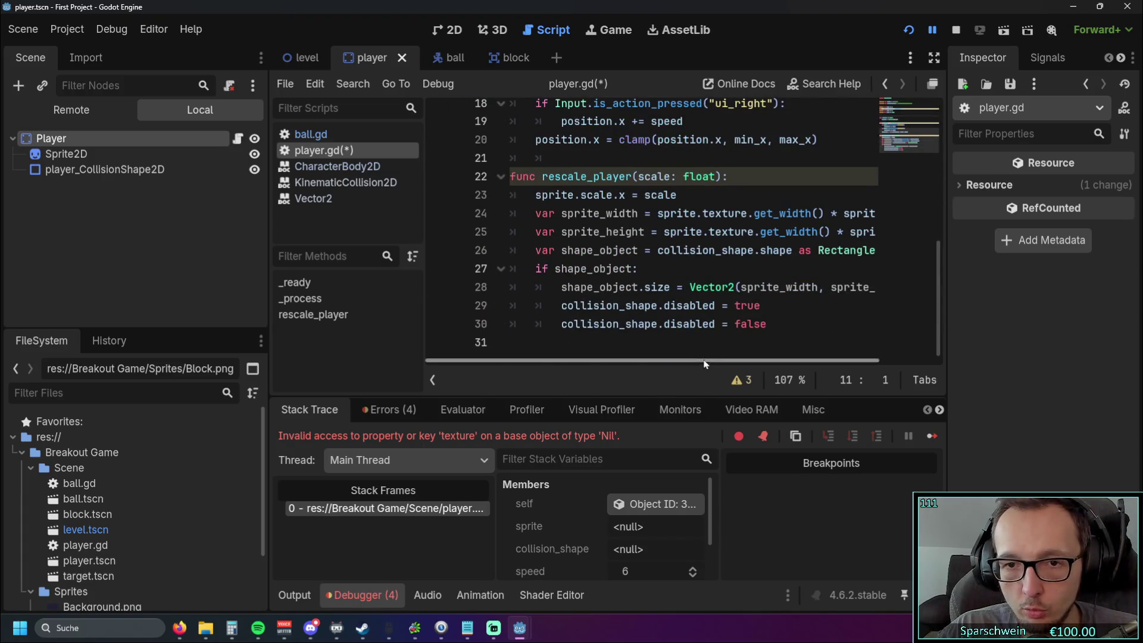
scroll(702, 334, "up", 3)
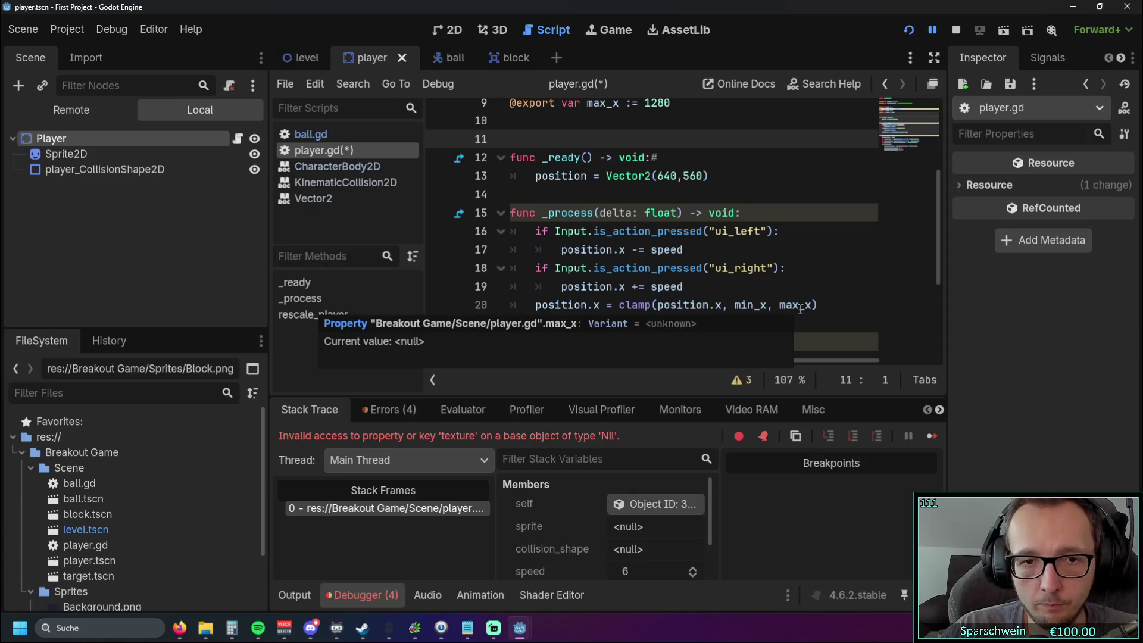
scroll(800, 307, "up", 3)
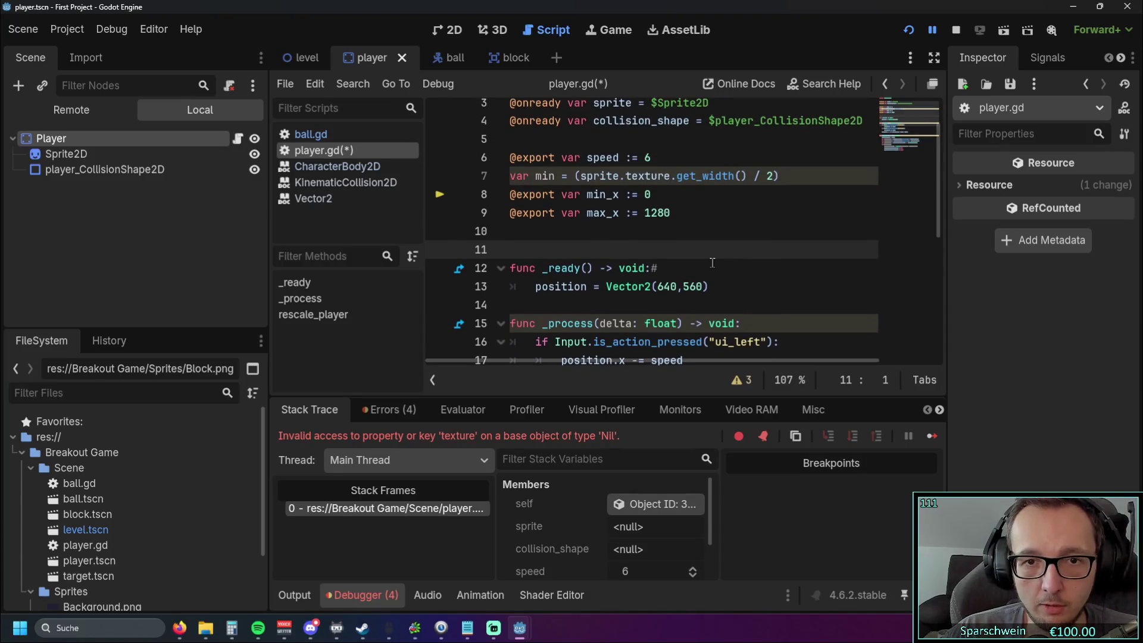
left_click(633, 241)
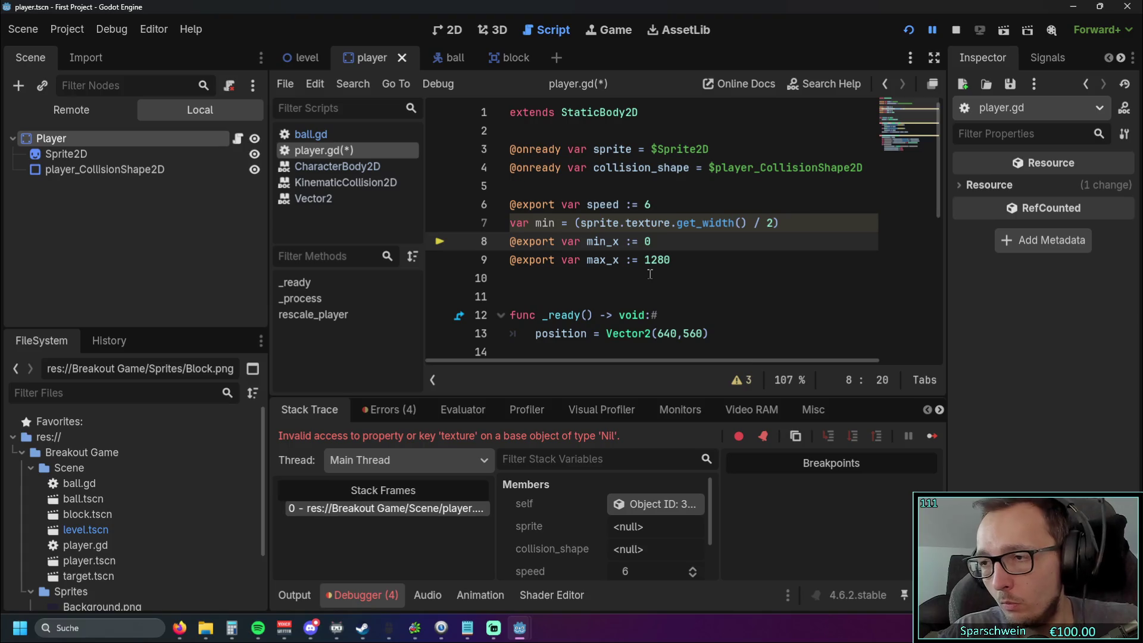
key("BackSpace")
key("BackSpace")
type(": float")
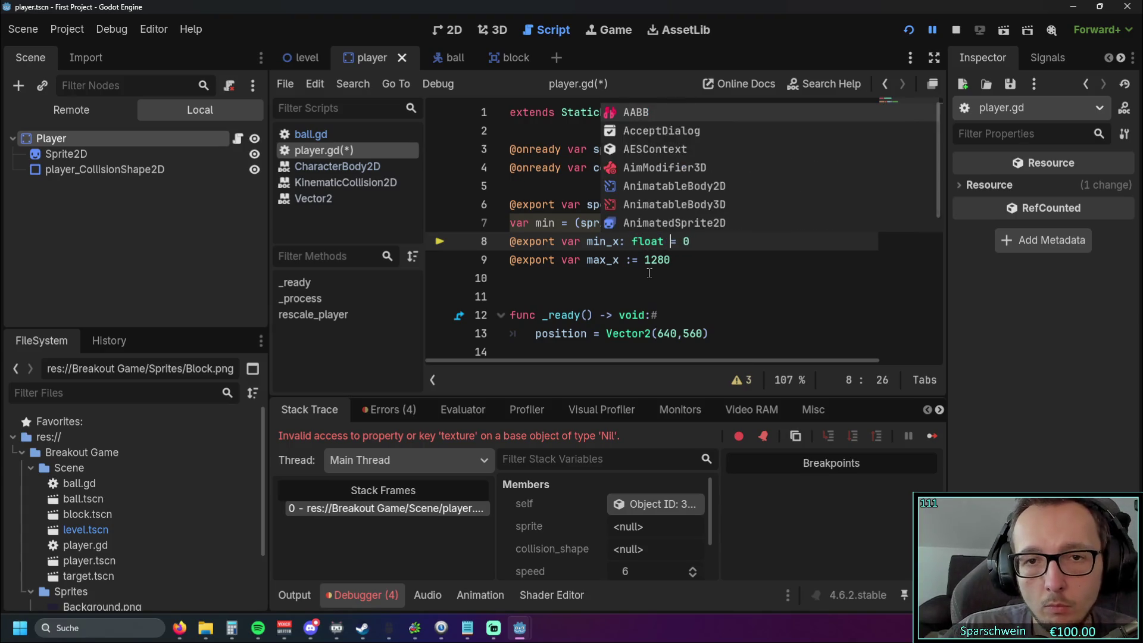
left_click(649, 276)
scroll(736, 278, "down", 6)
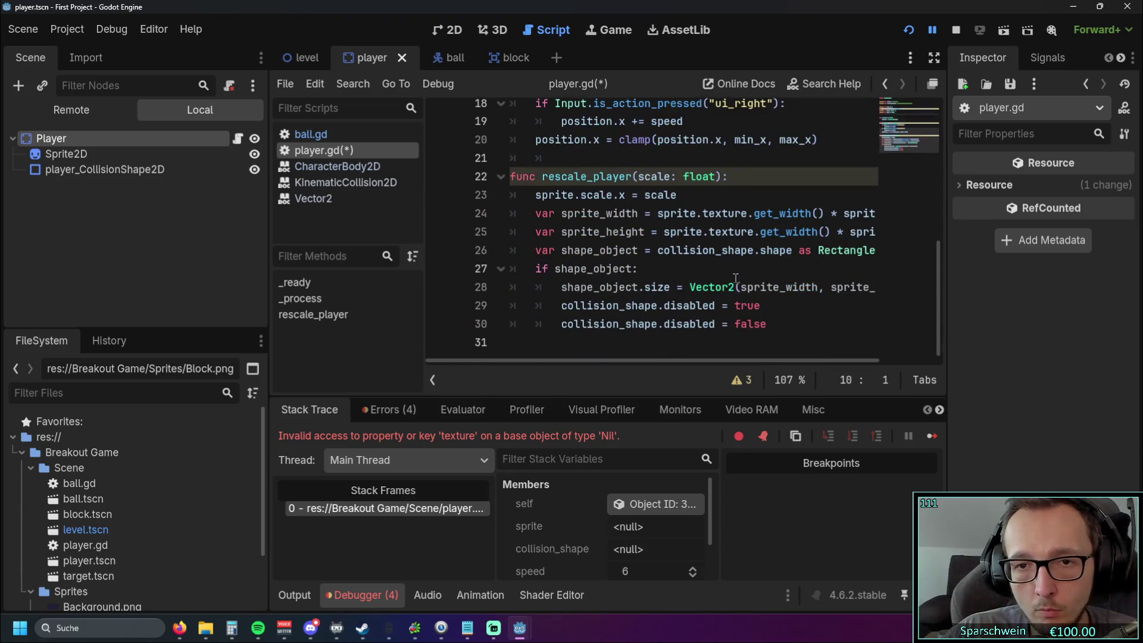
scroll(768, 280, "up", 1)
scroll(776, 270, "up", 2)
mouse_move(757, 198)
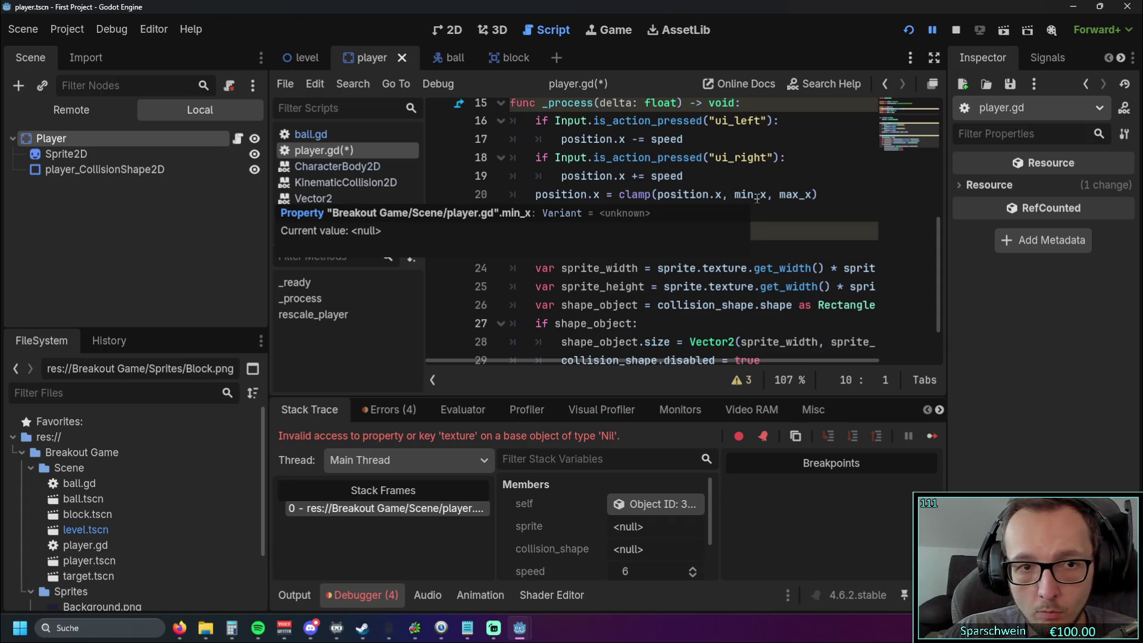
scroll(650, 280, "up", 4)
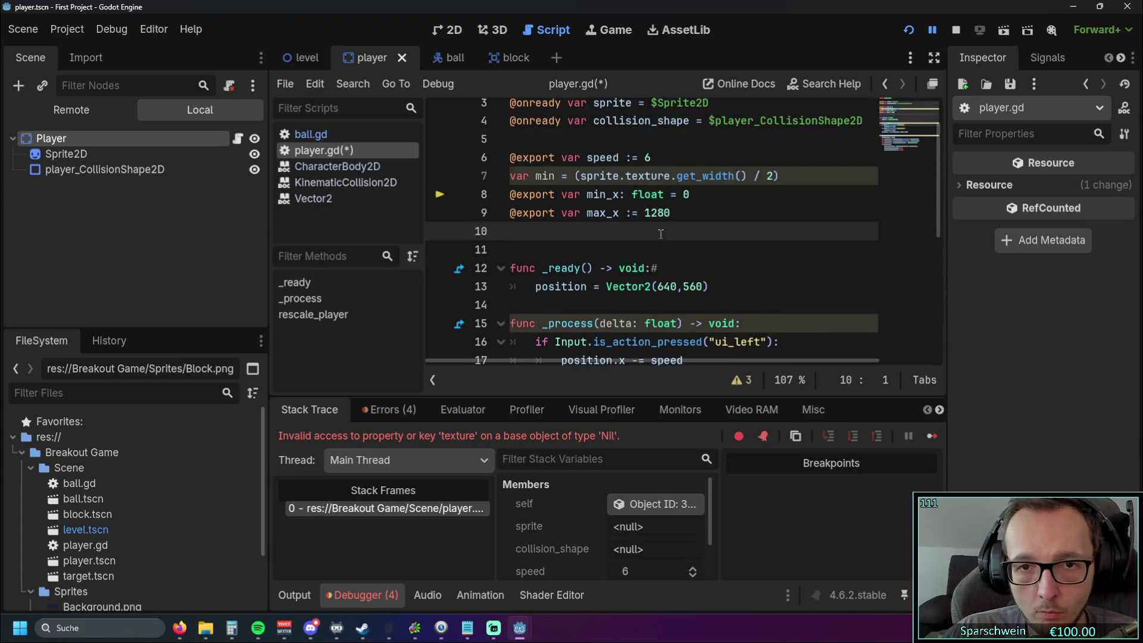
left_click(622, 214)
left_click(618, 195)
left_click(632, 213)
type("float")
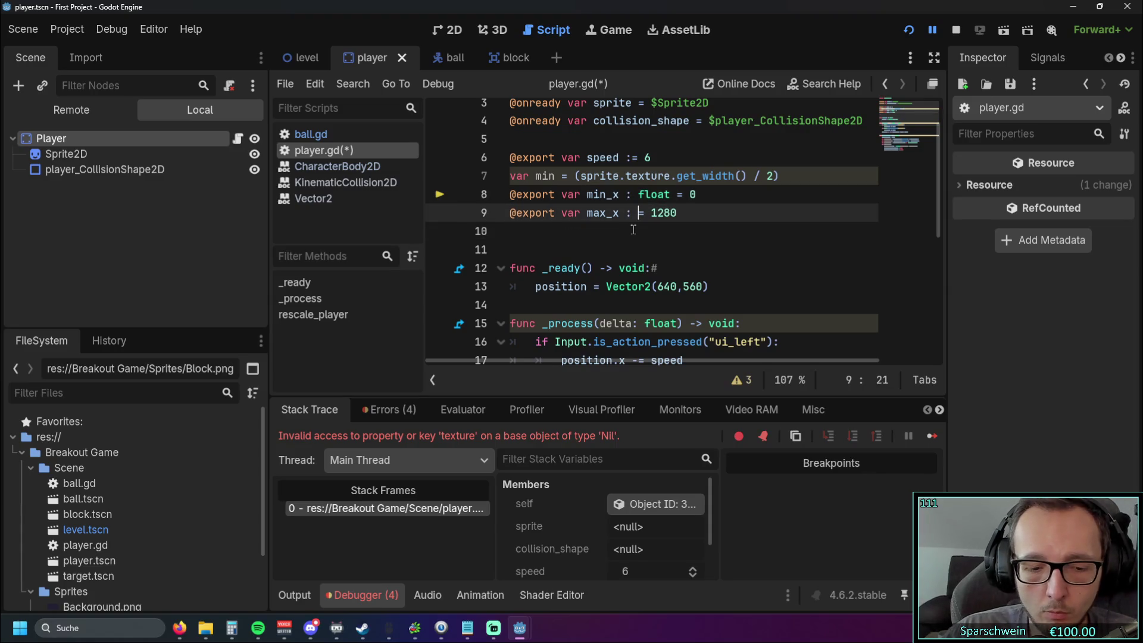
left_click(689, 256)
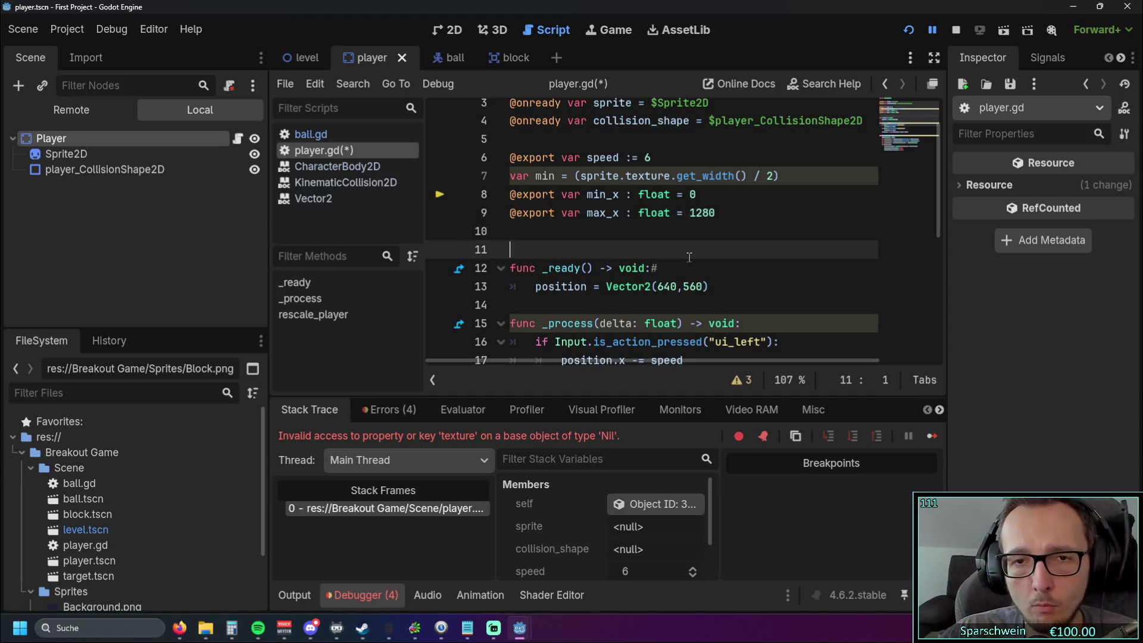
- Append '+ min' to the min_x limit and start a 'var max' line below it
left_click(714, 195)
type("+ min")
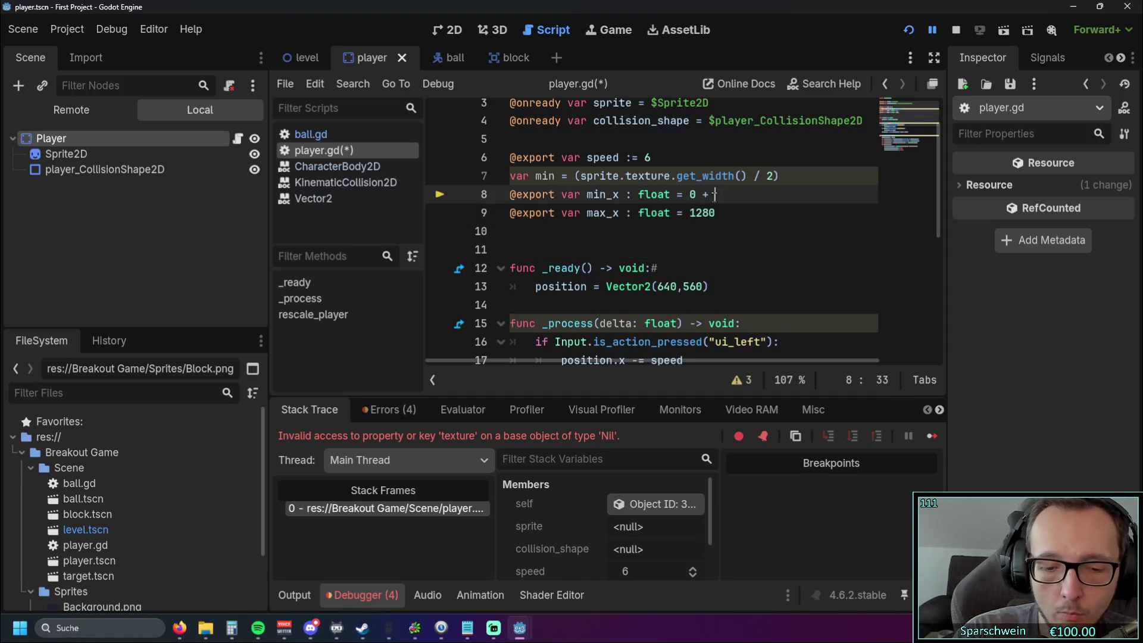
left_click(555, 229)
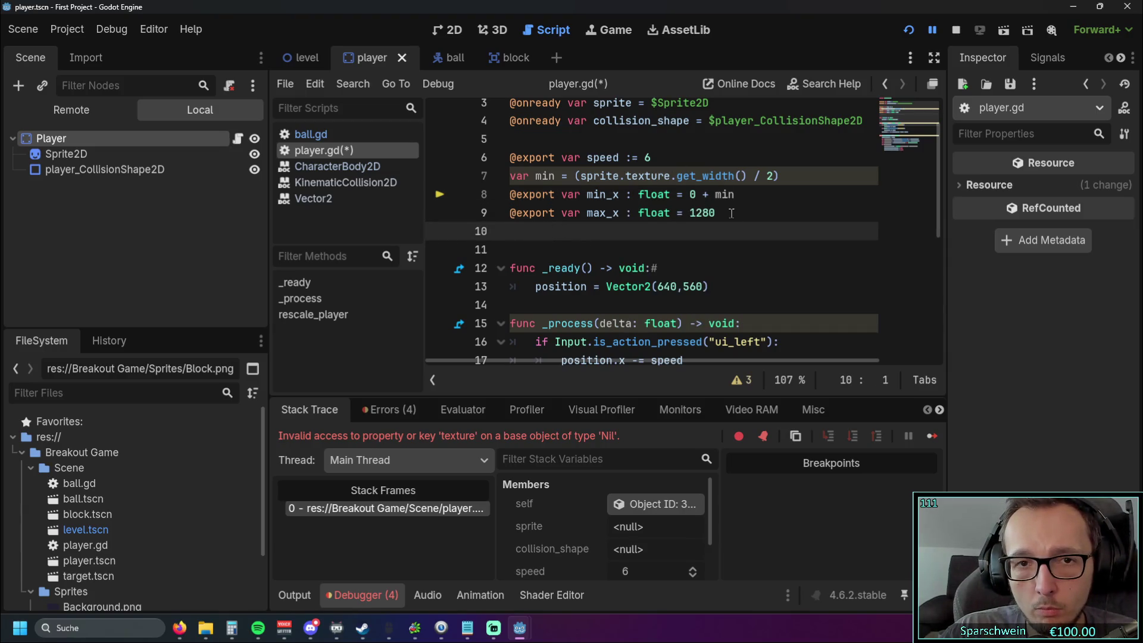
left_click(748, 195)
key("Return")
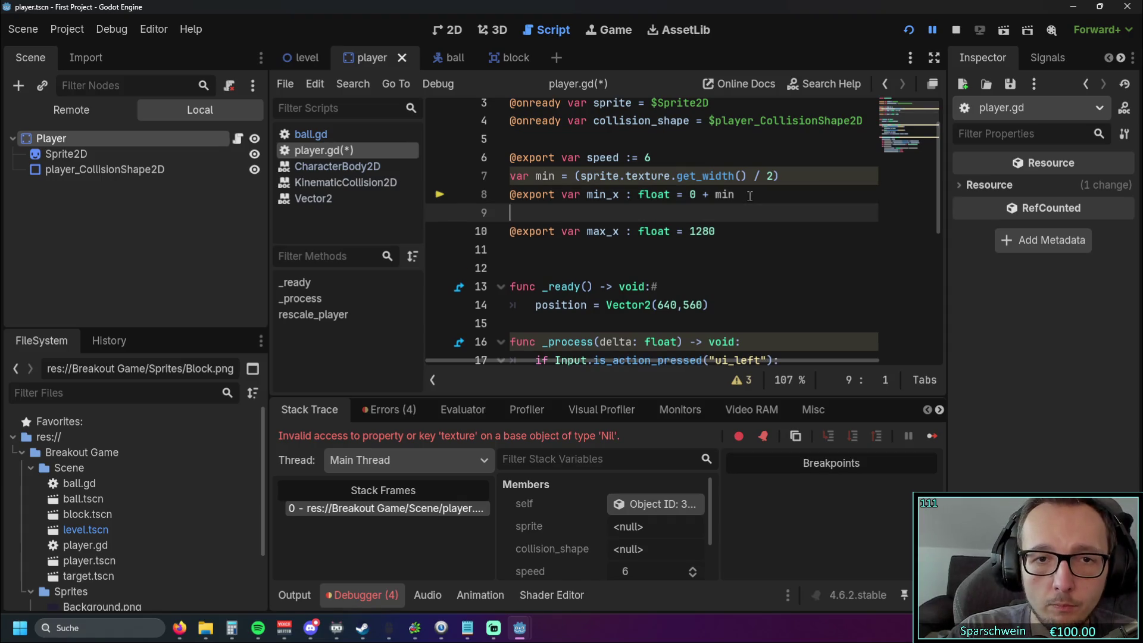
type("var max")
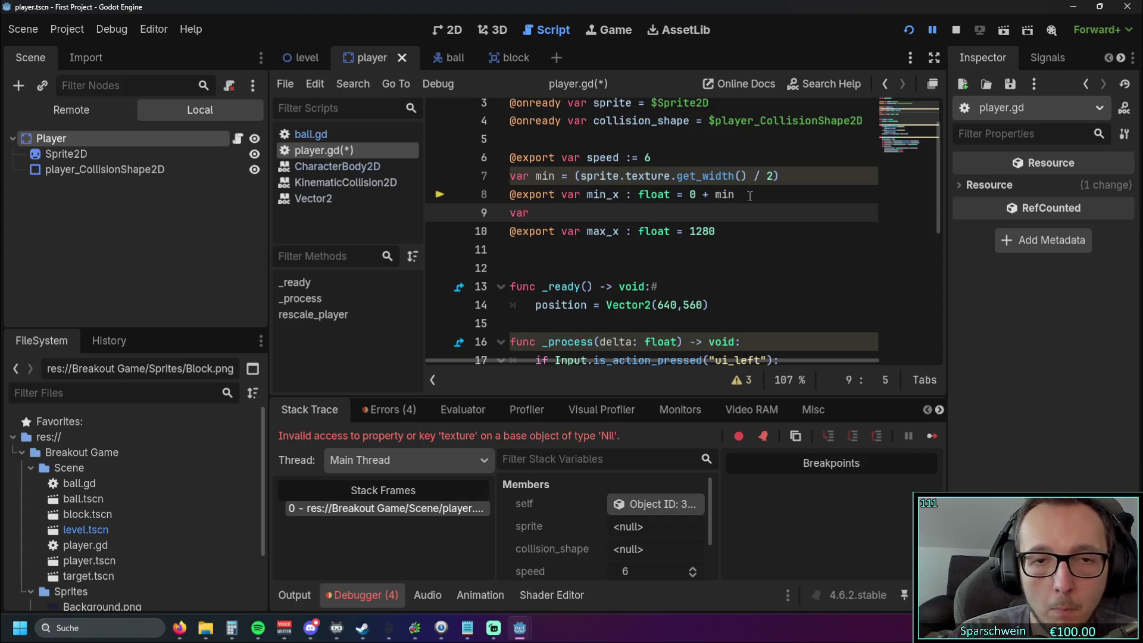
scroll(722, 204, "up", 1)
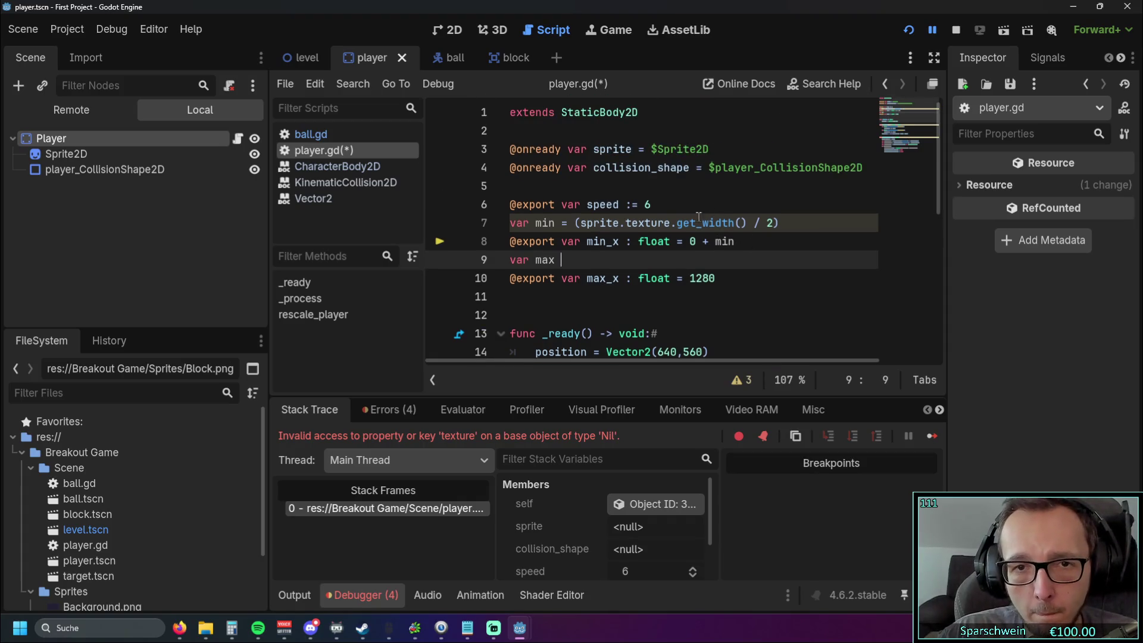
- Rename the offset variable to sprite_min and use sprite_min in the min_x expression
double_click(539, 225)
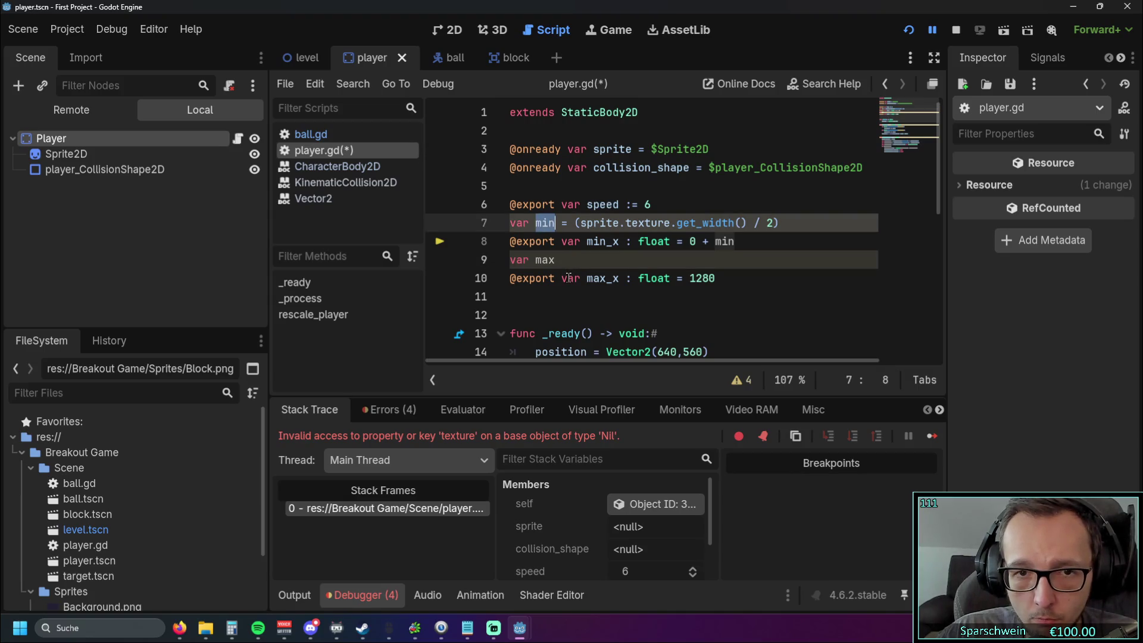
type("sprite")
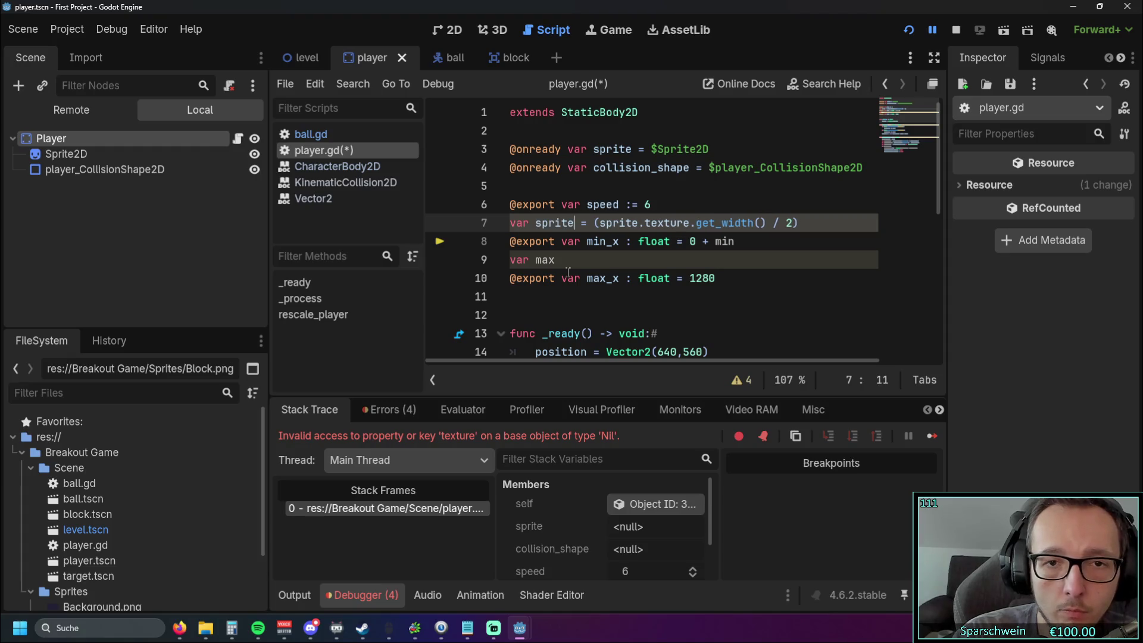
type("_min")
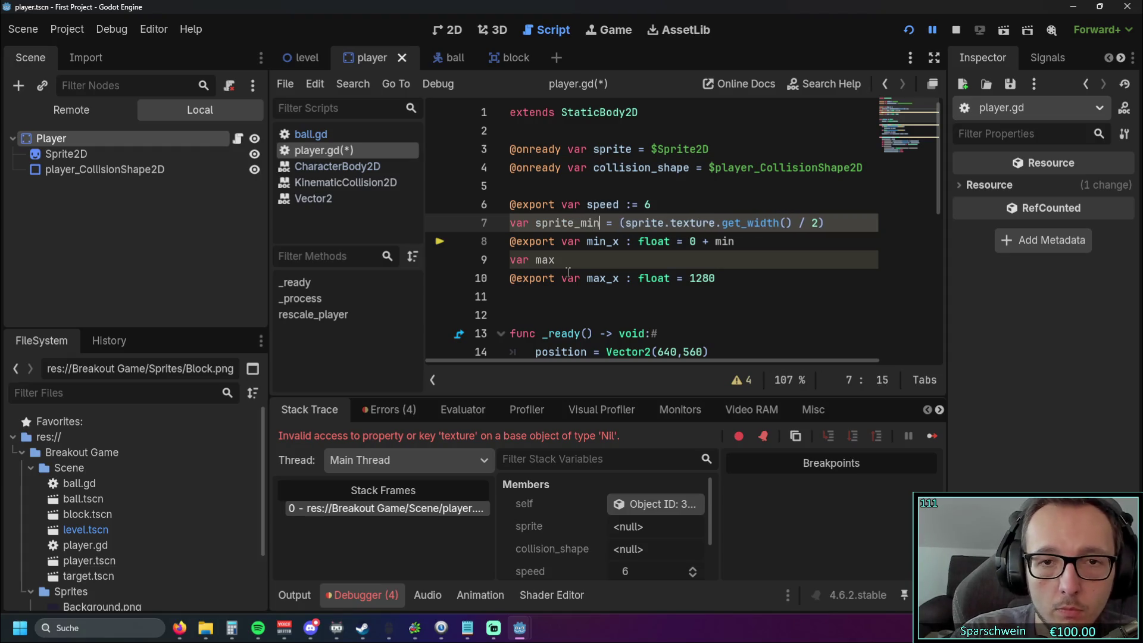
left_click_drag(536, 223, 600, 223)
key("ctrl+c")
double_click(725, 241)
key("ctrl+v")
left_click(643, 294)
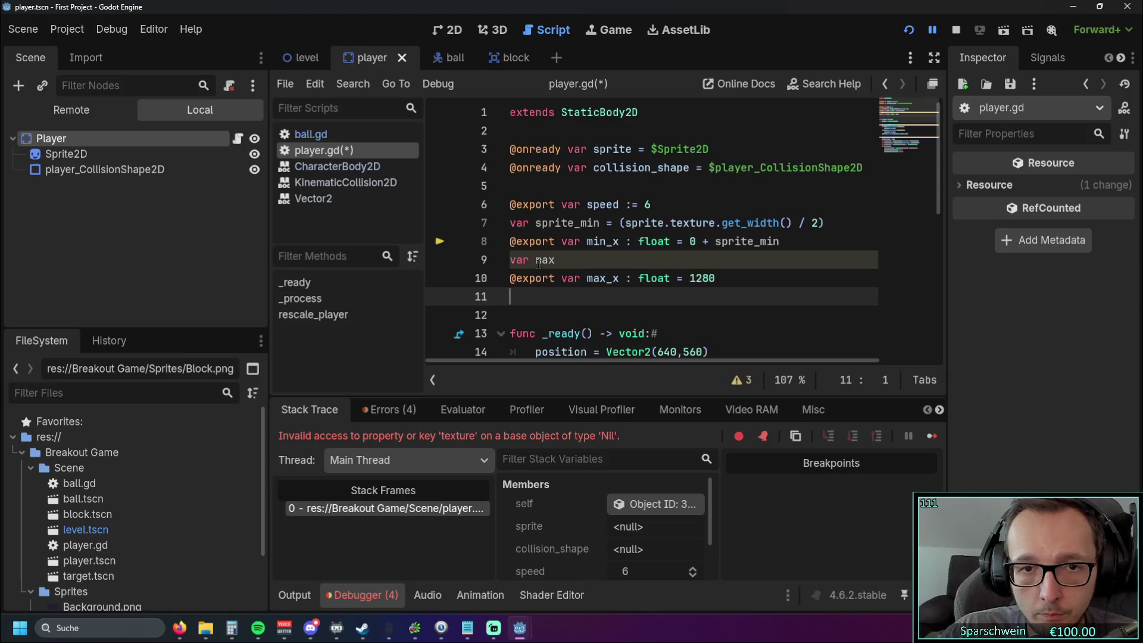
left_click_drag(512, 224, 824, 223)
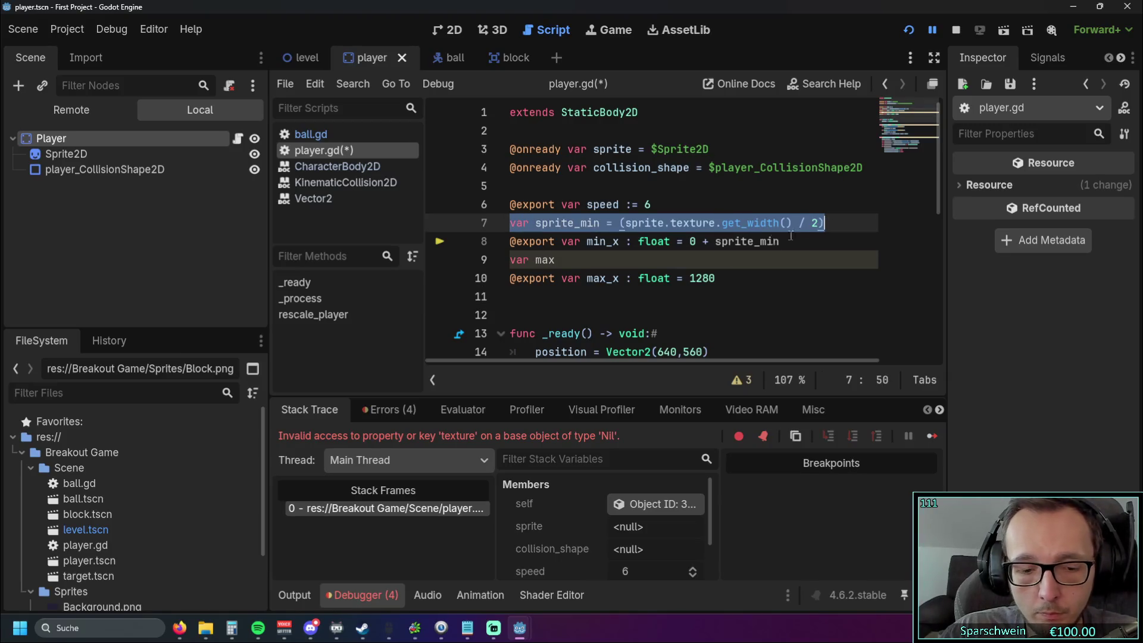
left_click_drag(510, 259, 558, 259)
key("ctrl+v")
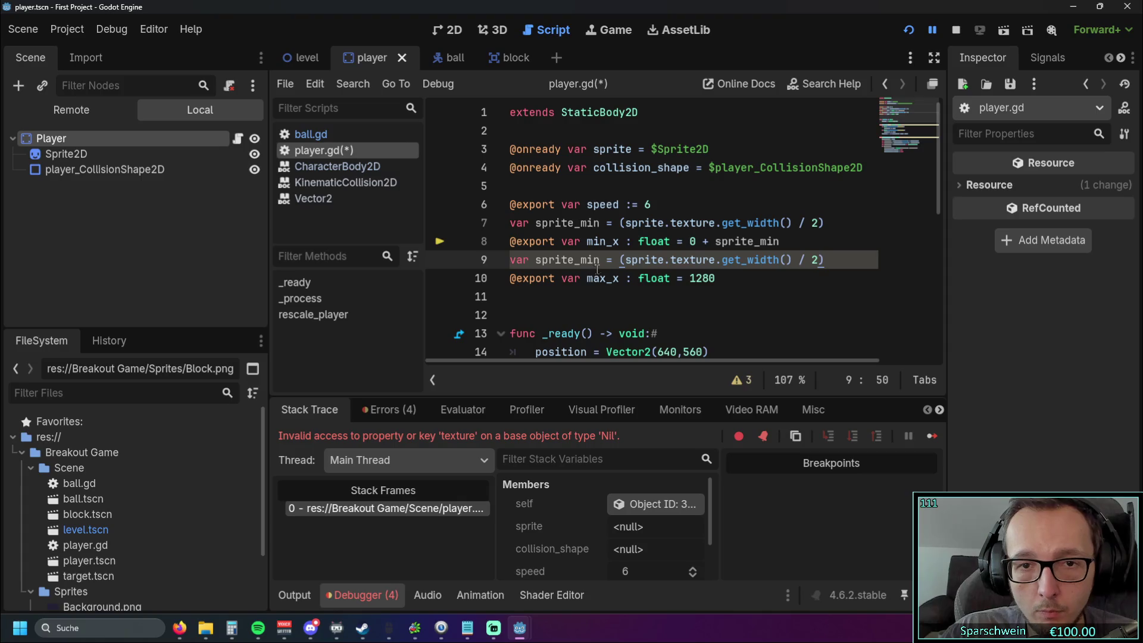
left_click(634, 299)
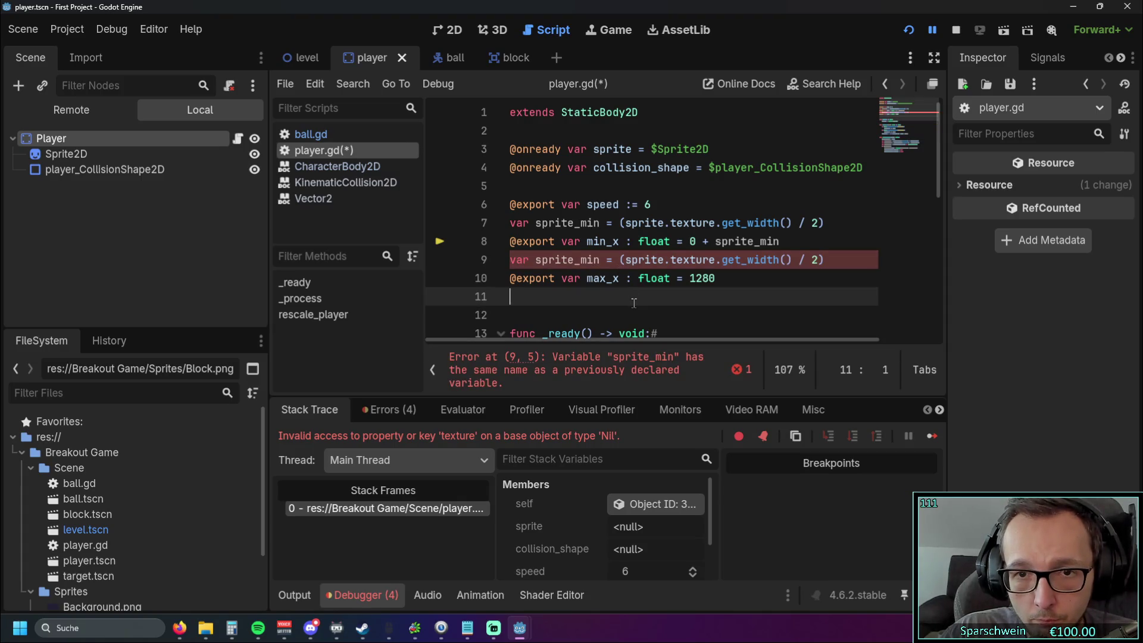
mouse_move(849, 257)
left_mouse_down()
mouse_move(714, 241)
mouse_move(457, 258)
left_mouse_up()
key("BackSpace")
key("BackSpace")
- Rename sprite_min to half_sprite_size on lines 7 and 8
left_click(598, 232)
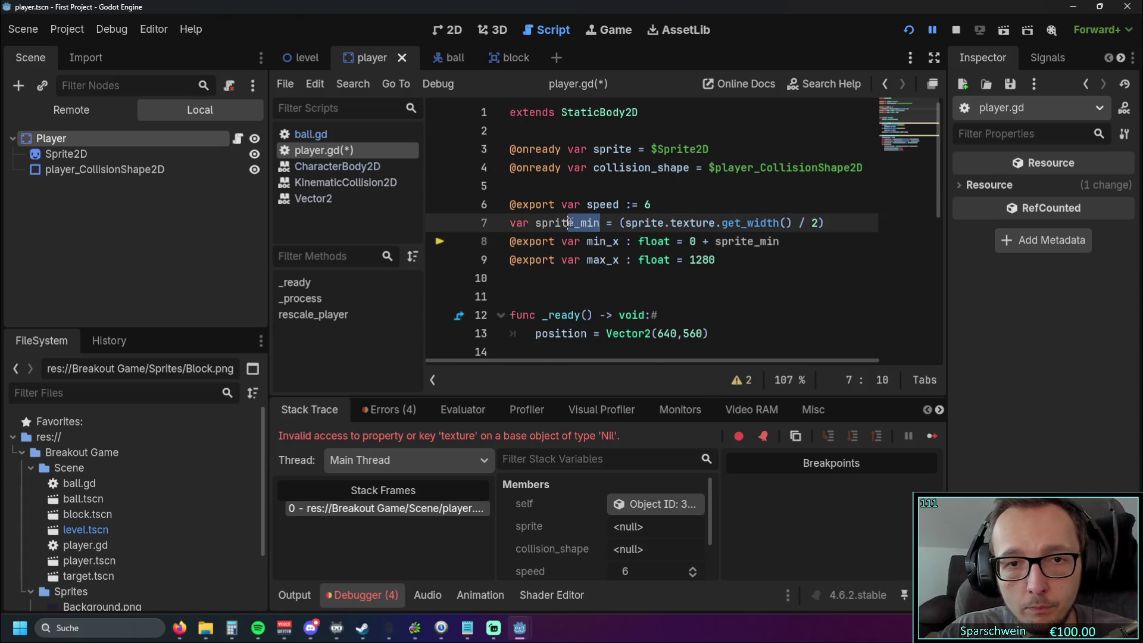
left_click_drag(599, 228, 580, 228)
type("sizwe")
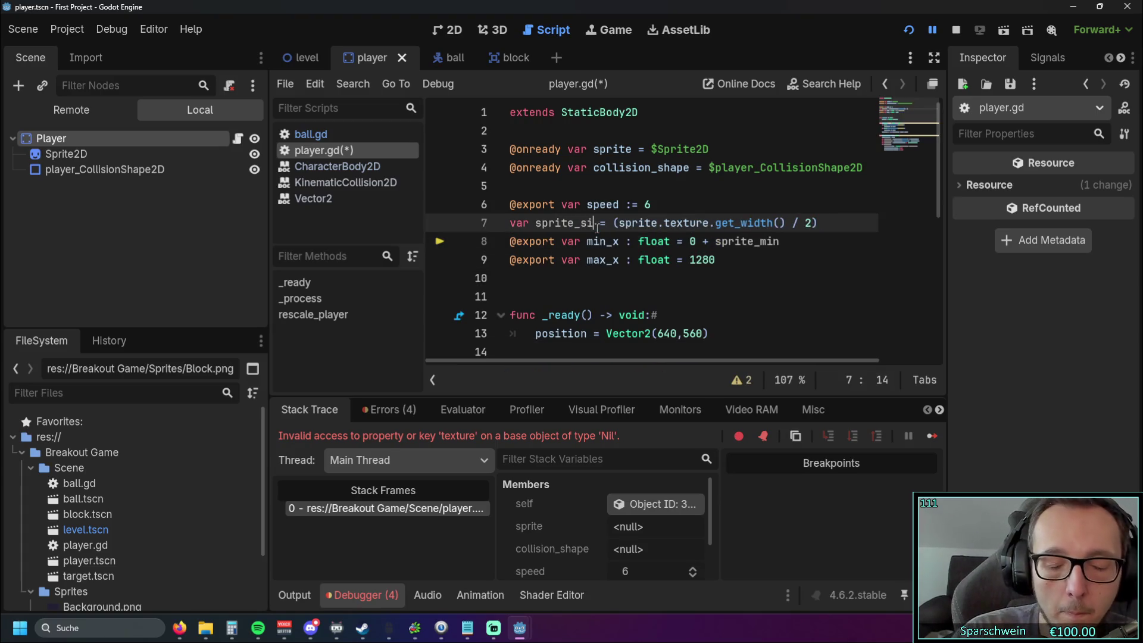
key("BackSpace")
key("BackSpace")
type("e")
left_click(596, 279)
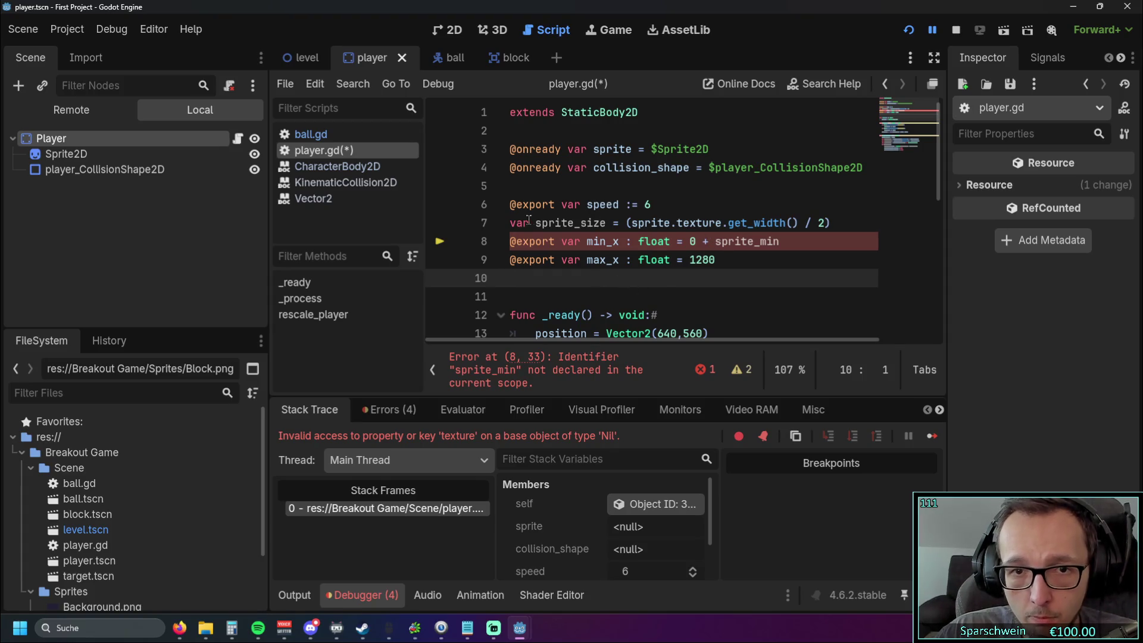
left_click_drag(762, 242, 783, 242)
type("size")
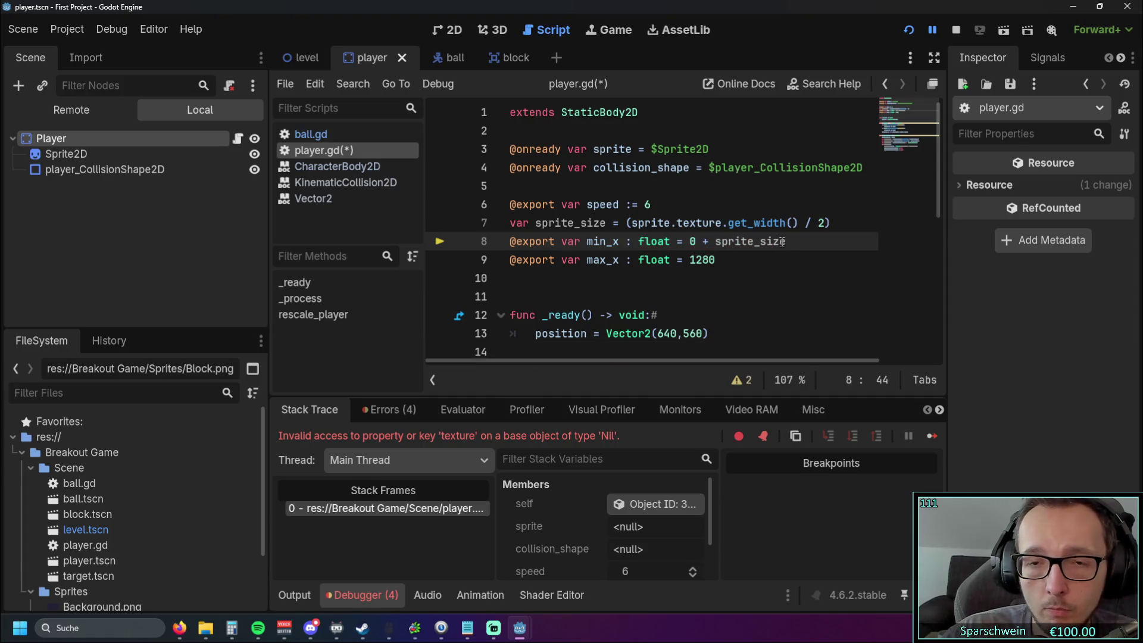
left_click(536, 223)
type("half_")
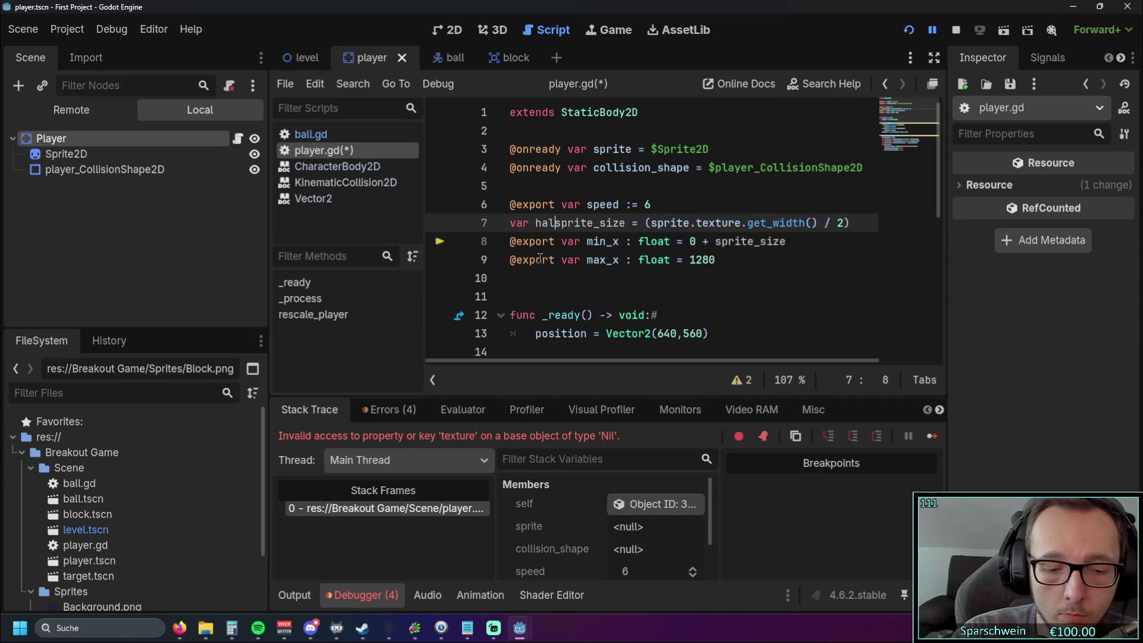
left_click(717, 242)
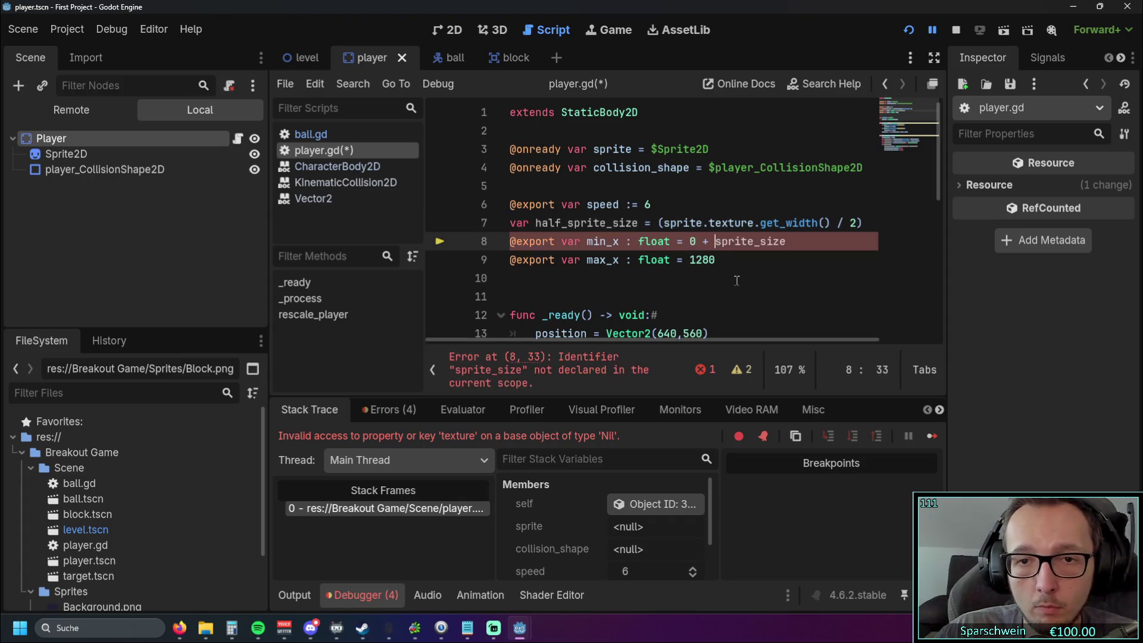
type("half")
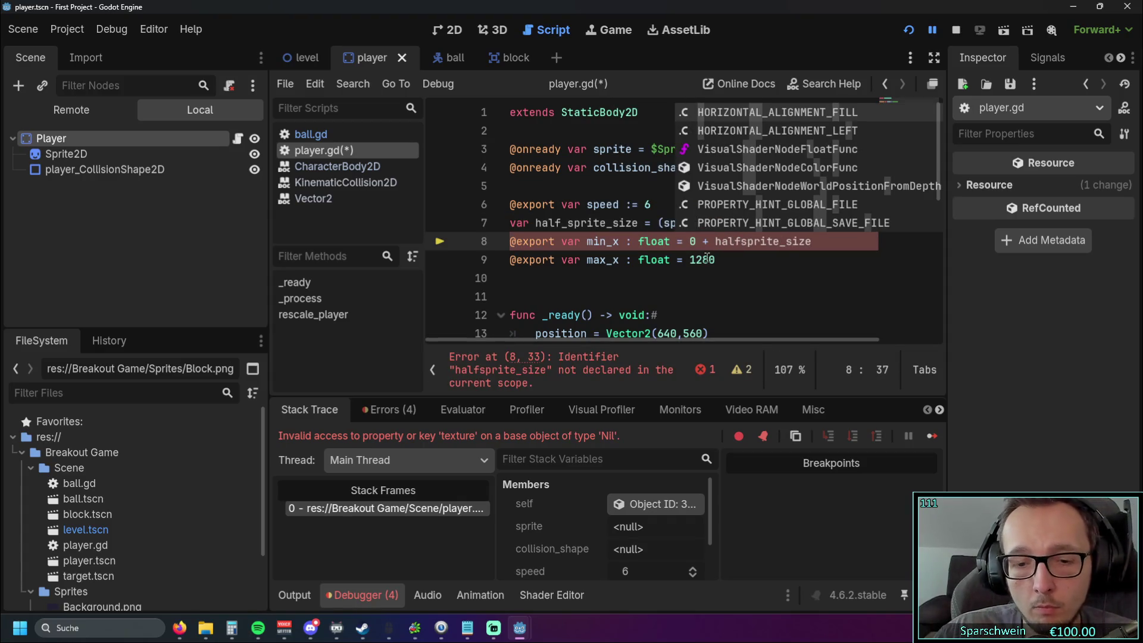
type("_")
- Make max_x read 1280 - half_sprite_size and rerun the game
left_click(719, 260)
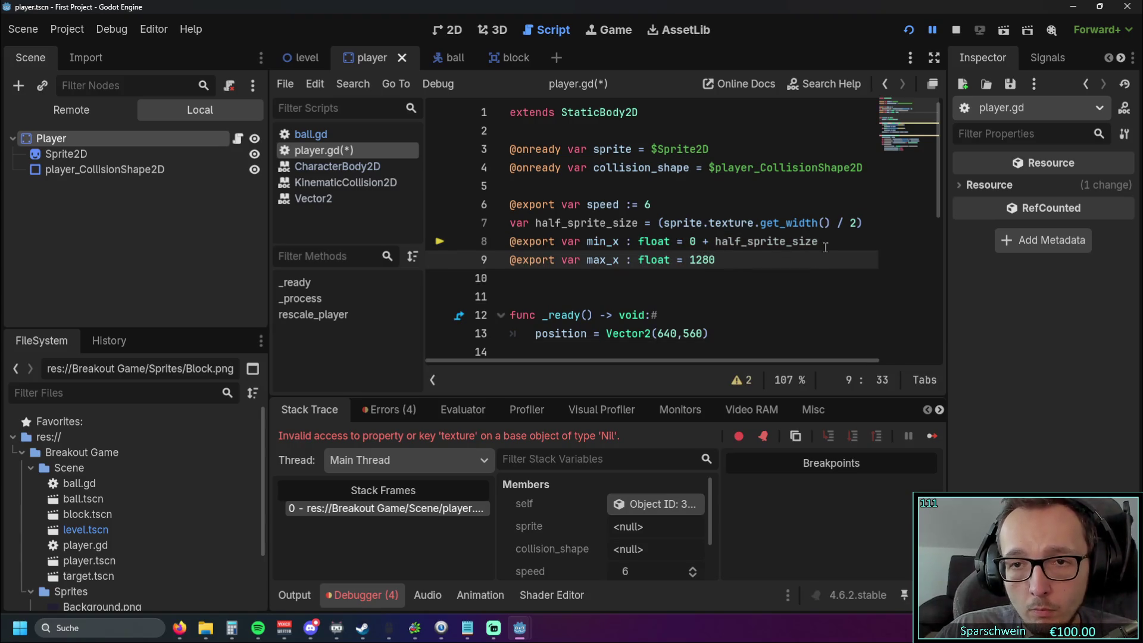
left_click_drag(825, 247, 703, 242)
left_click(740, 267)
key("ctrl+v")
key("ctrl+Left")
key("Left")
type("-")
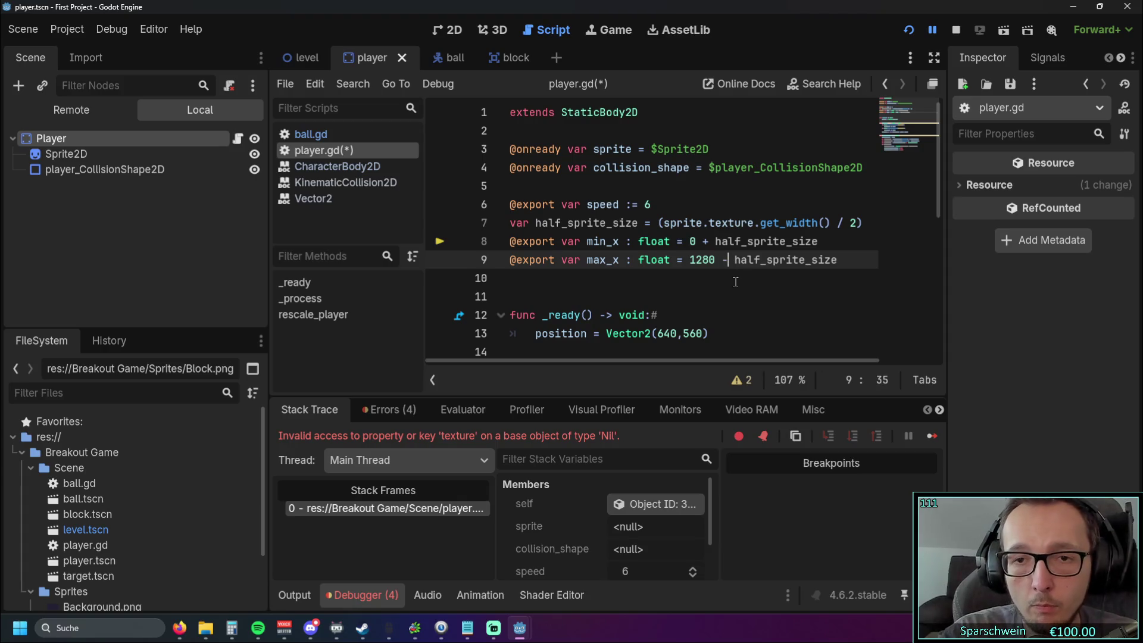
left_click(736, 297)
left_click(910, 30)
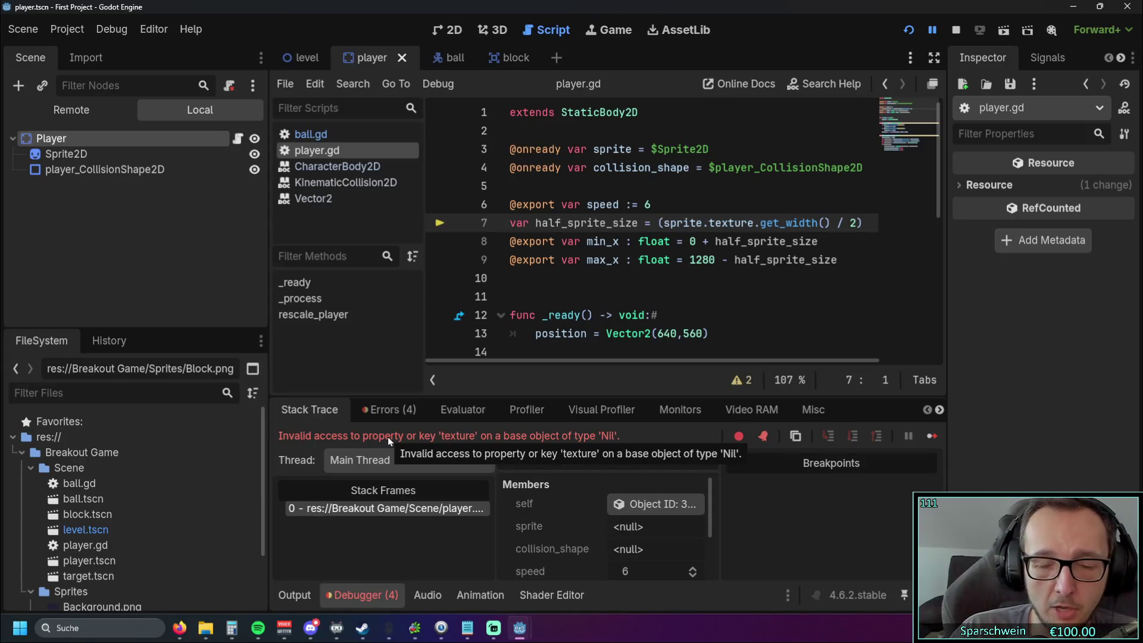
- Remove and restore the max_x half_sprite_size offset, then save player.gd
left_click_drag(837, 259, 722, 260)
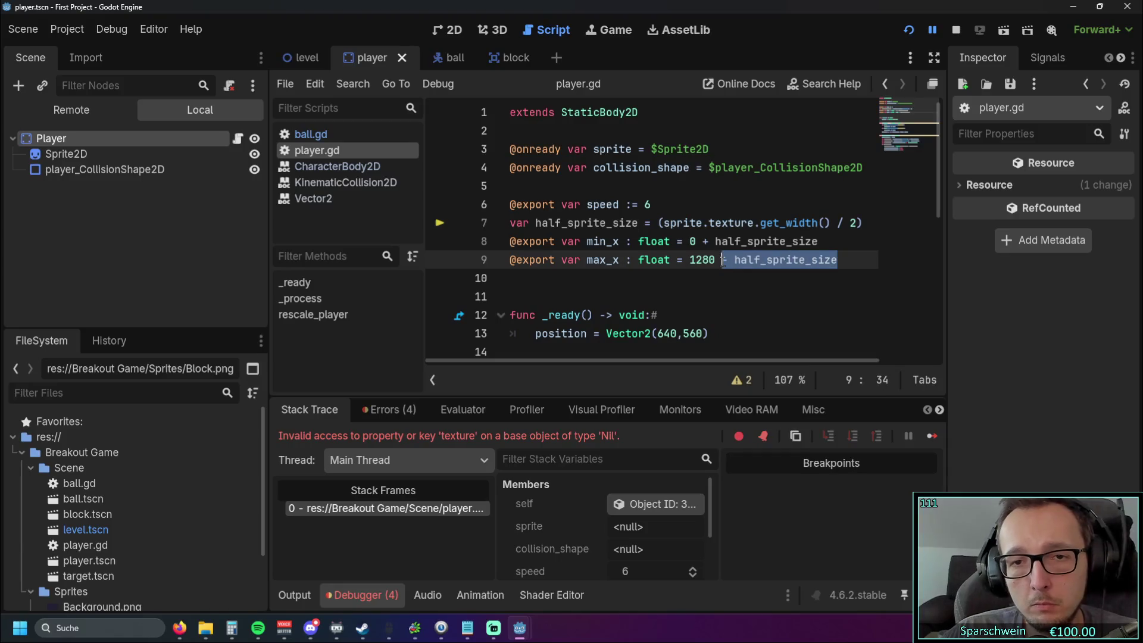
key("BackSpace")
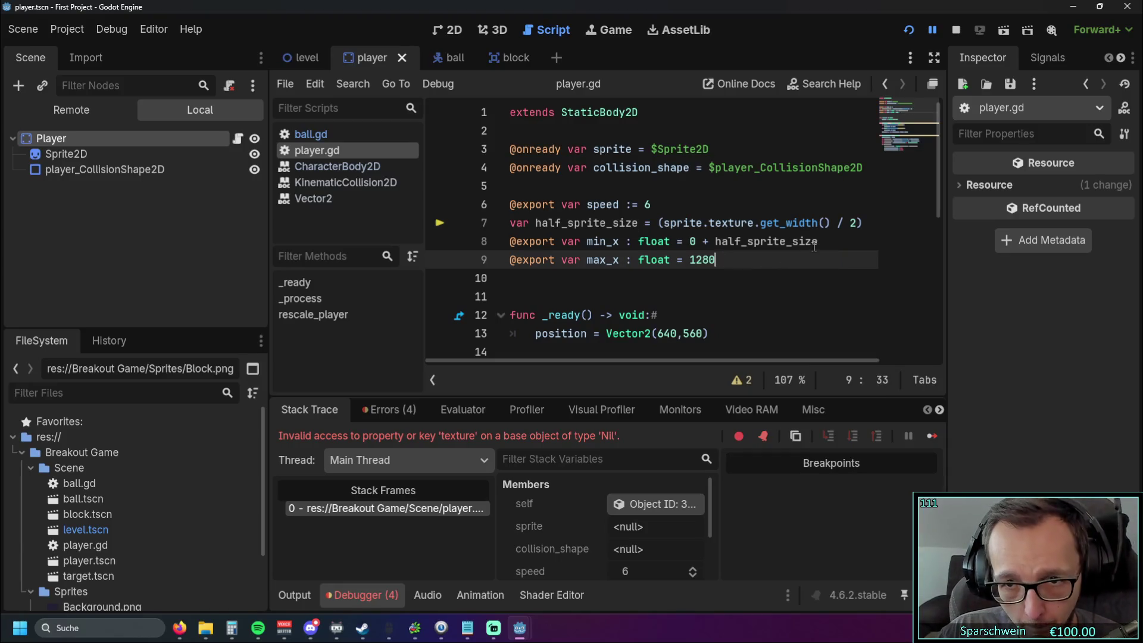
left_click_drag(818, 241, 710, 241)
left_click(801, 280)
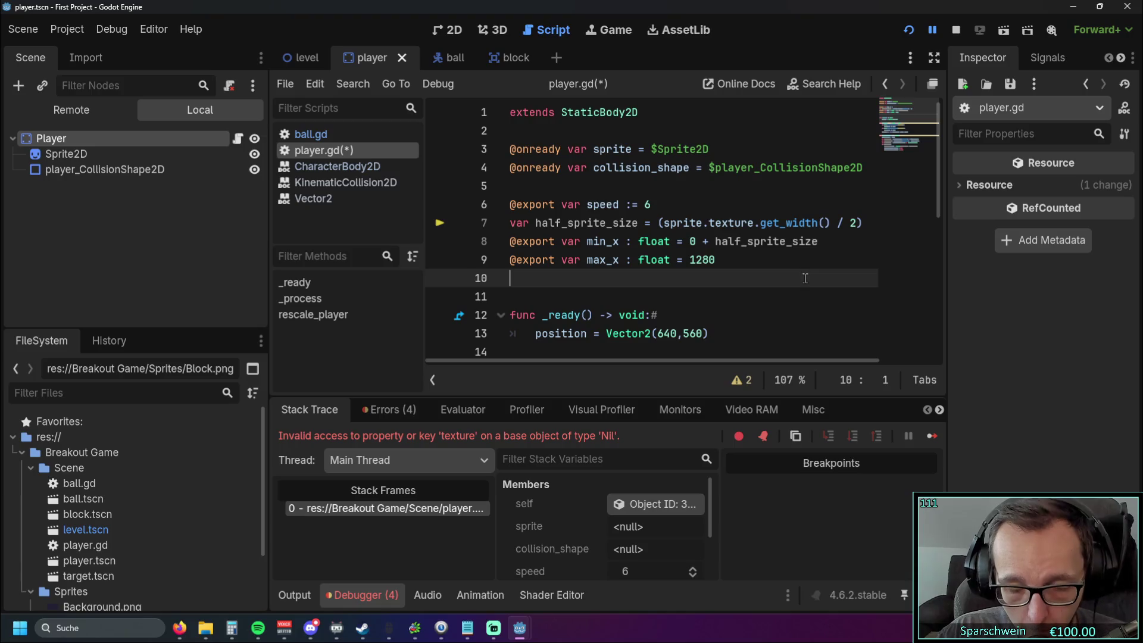
key("ctrl+z")
left_click(773, 292)
key("ctrl+s")
left_click_drag(594, 168, 689, 168)
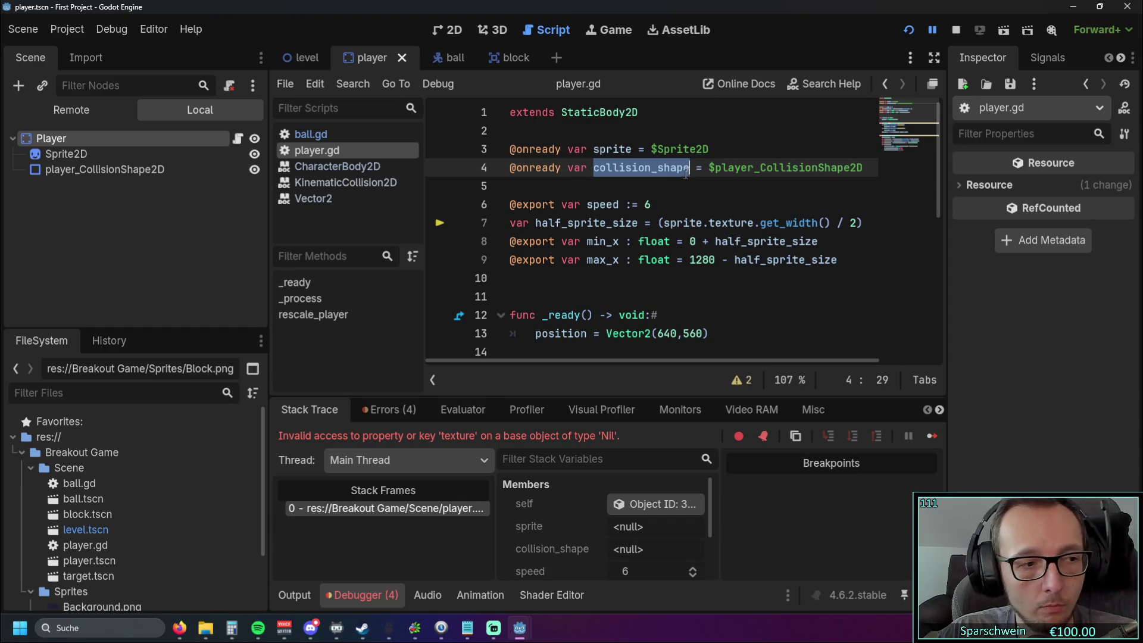
left_click(682, 206)
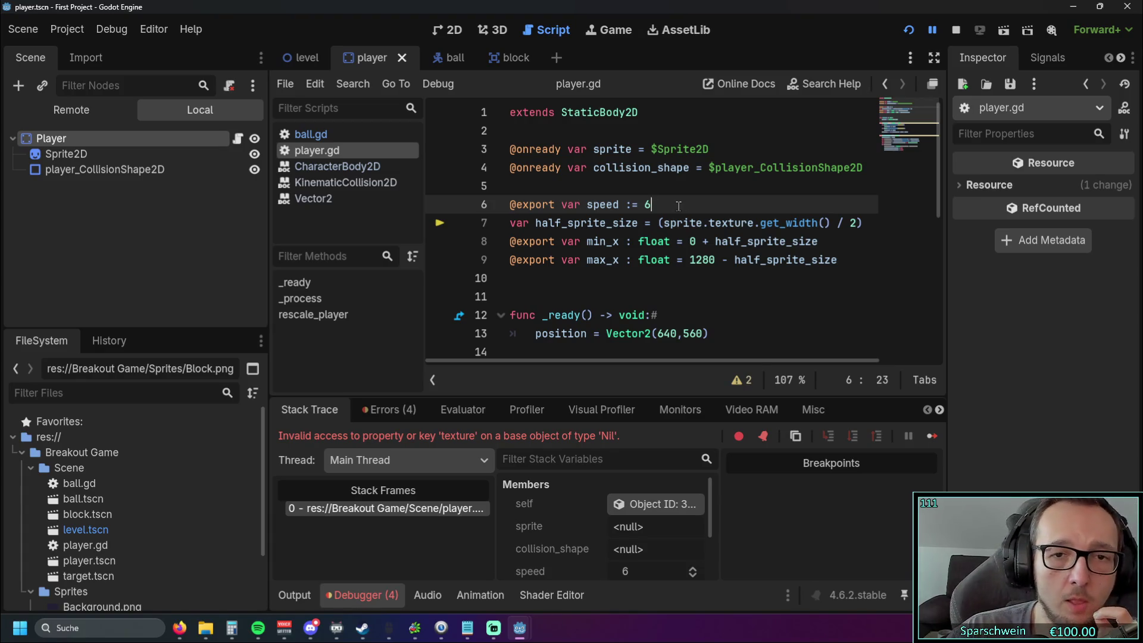
scroll(691, 202, "down", 1)
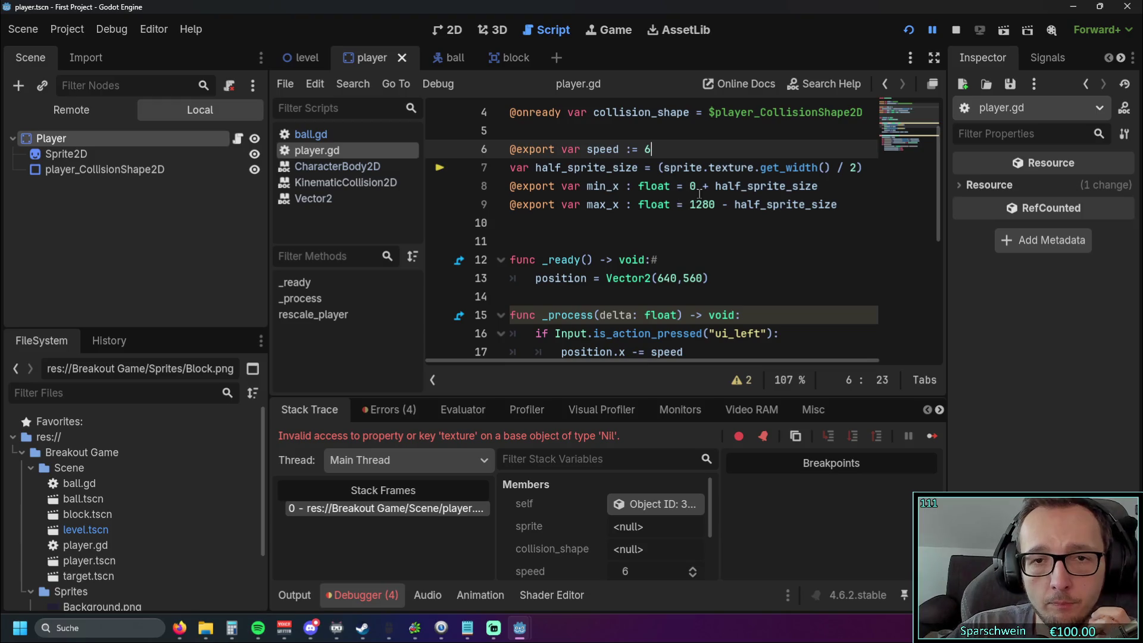
- Delete the blank line above _ready and move the half_sprite_size, min_x, max_x lines into _ready, indented
left_click(511, 241)
key("BackSpace")
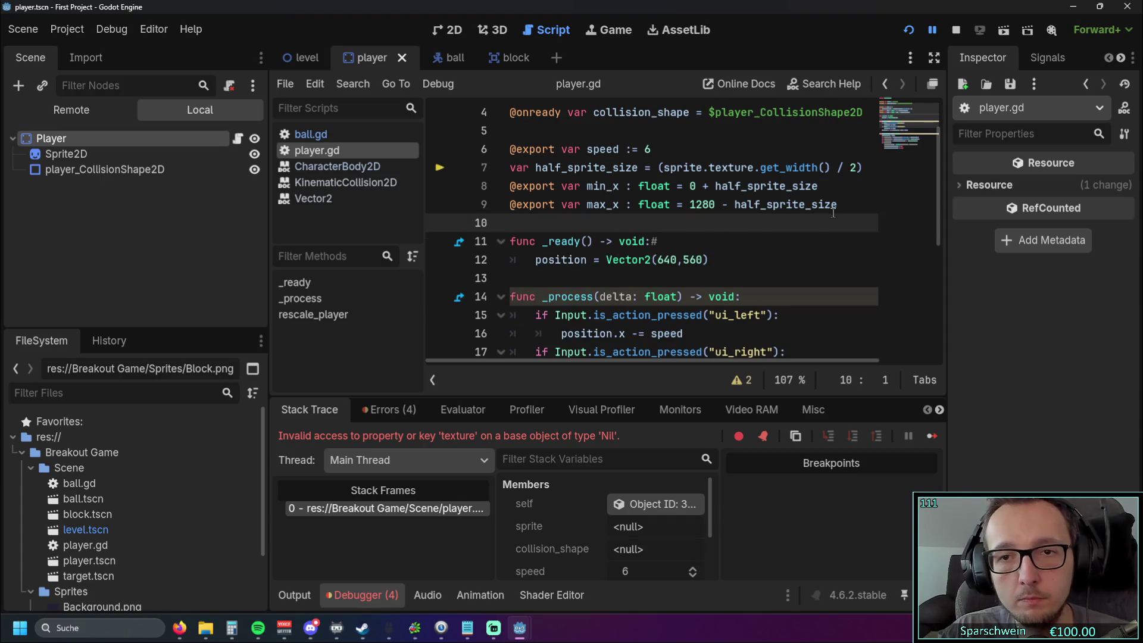
left_click_drag(824, 214, 480, 177)
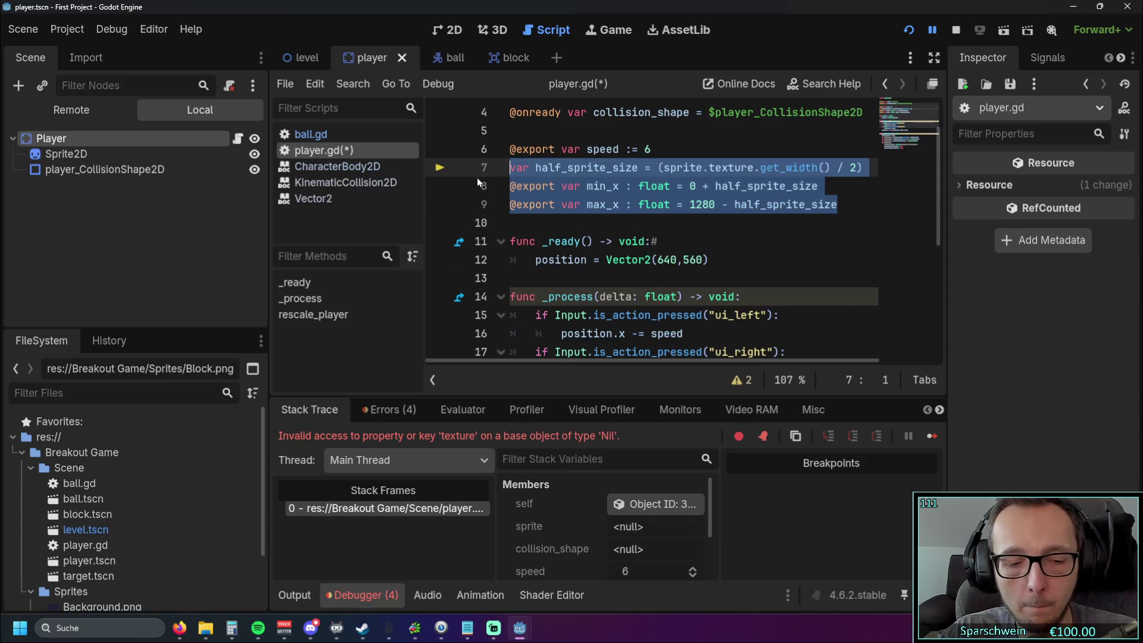
key("Delete")
left_click(710, 223)
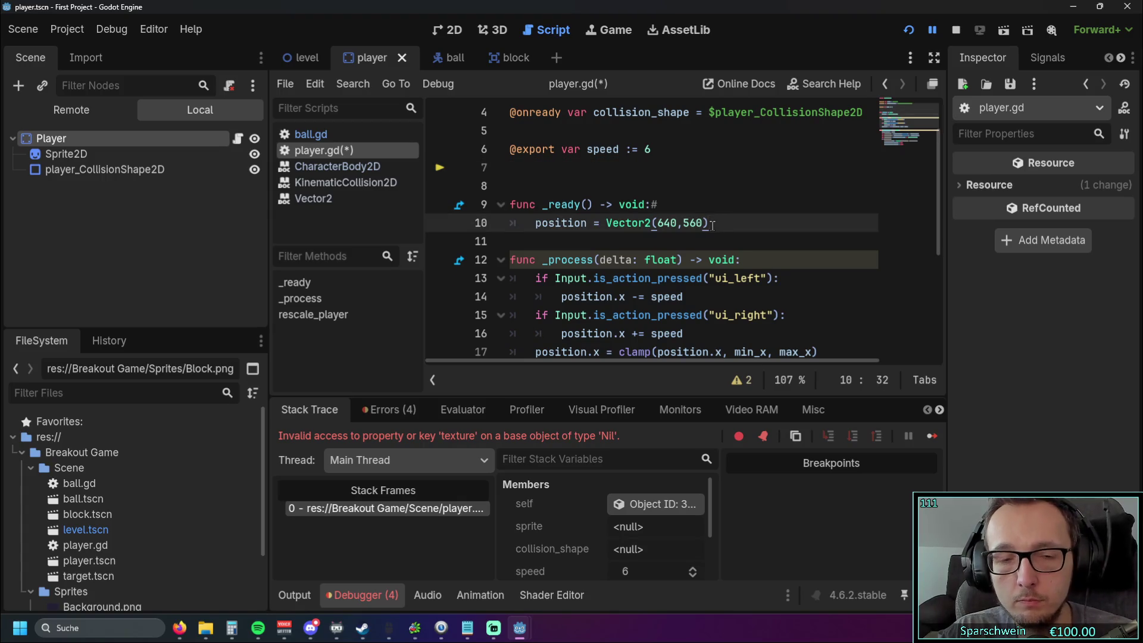
key("Return")
key("ctrl+v")
key("ctrl+z")
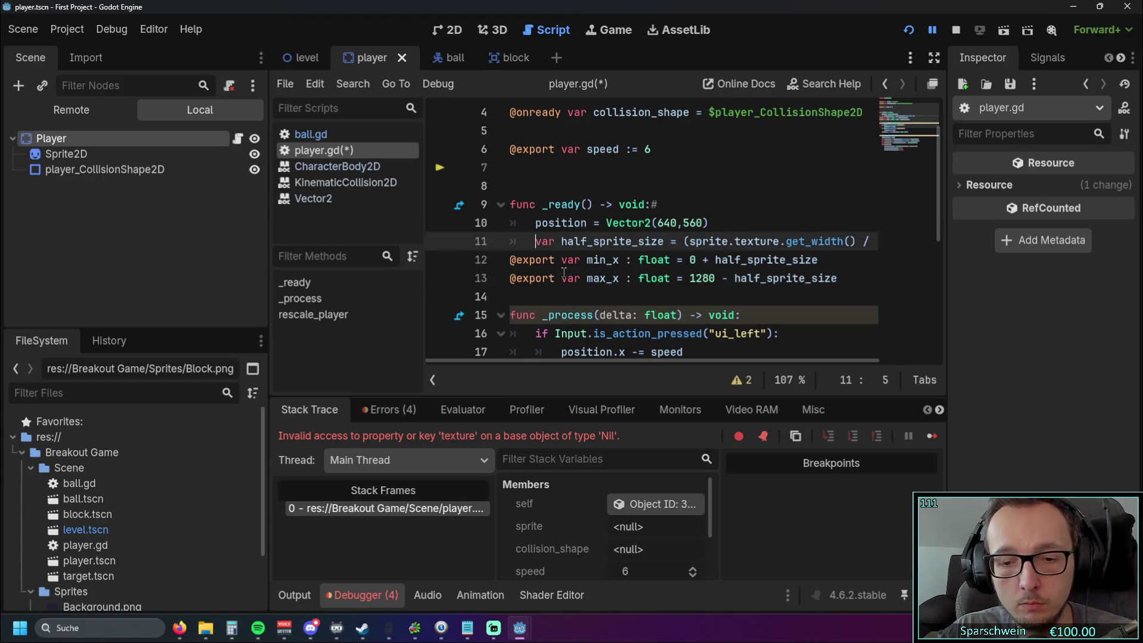
left_click(510, 260)
key("Tab")
left_click(511, 278)
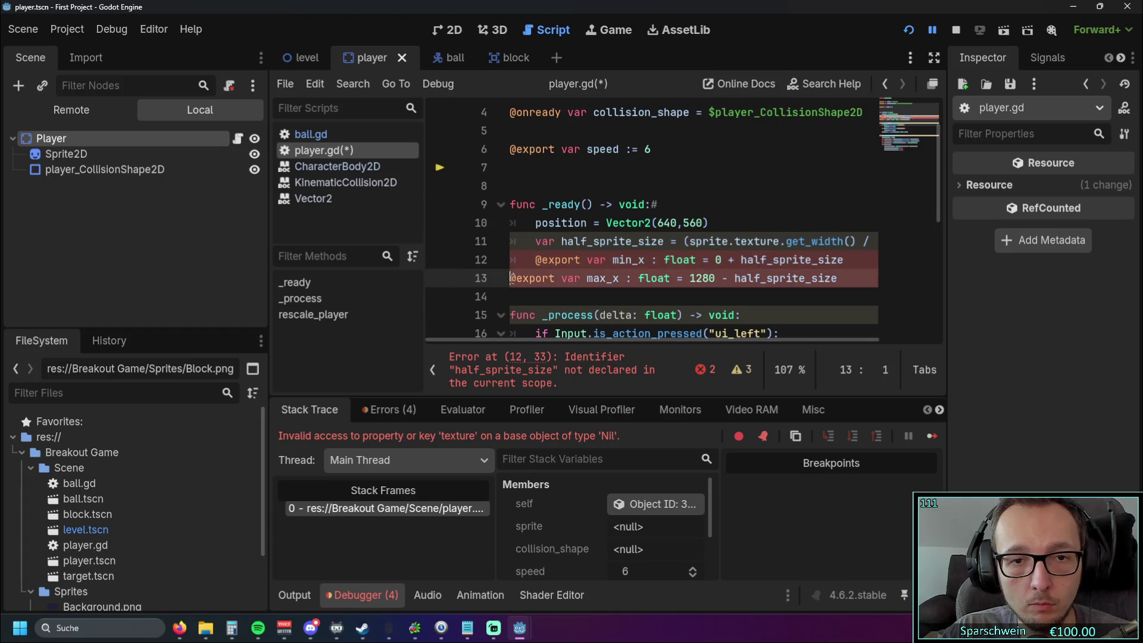
key("Tab")
- Undo the move so the three declarations return to class level
left_click(774, 239)
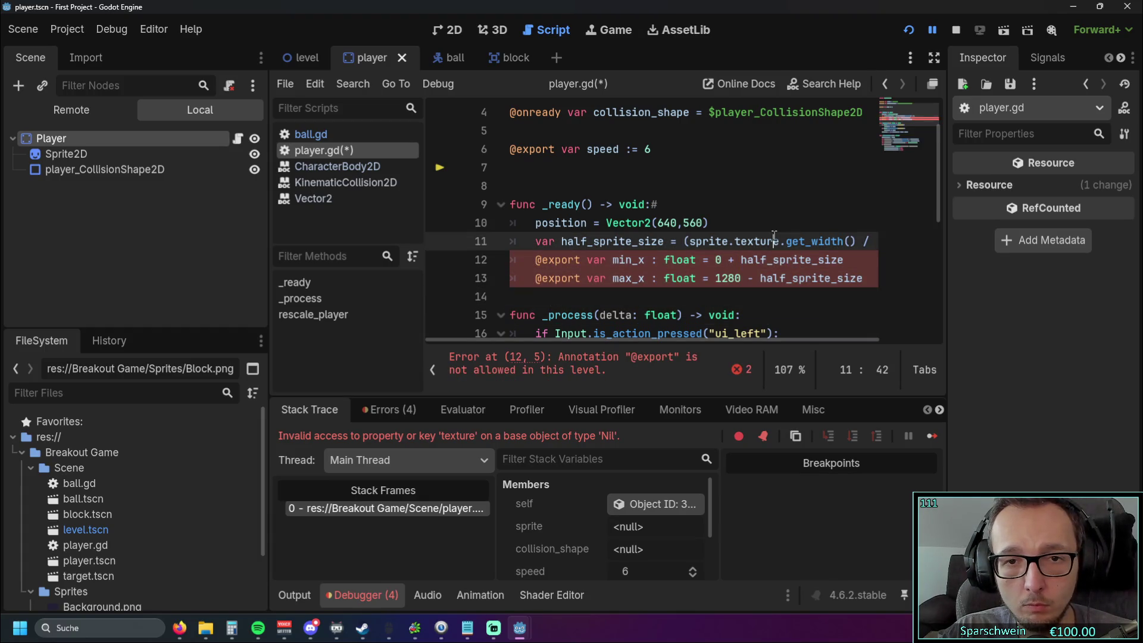
left_click(738, 222)
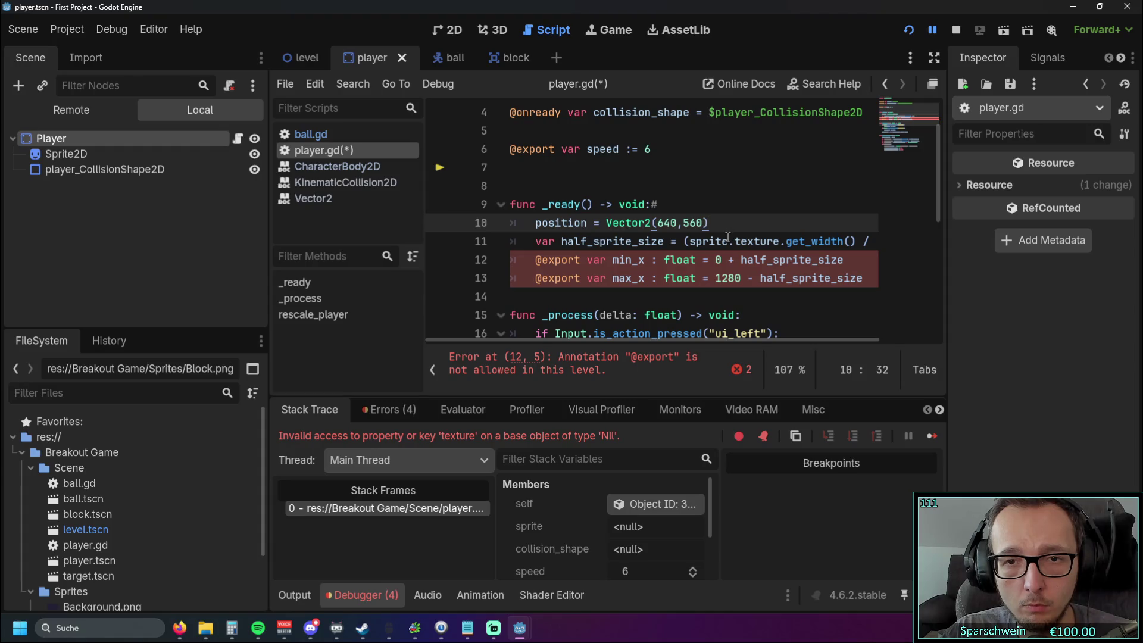
left_click(744, 294)
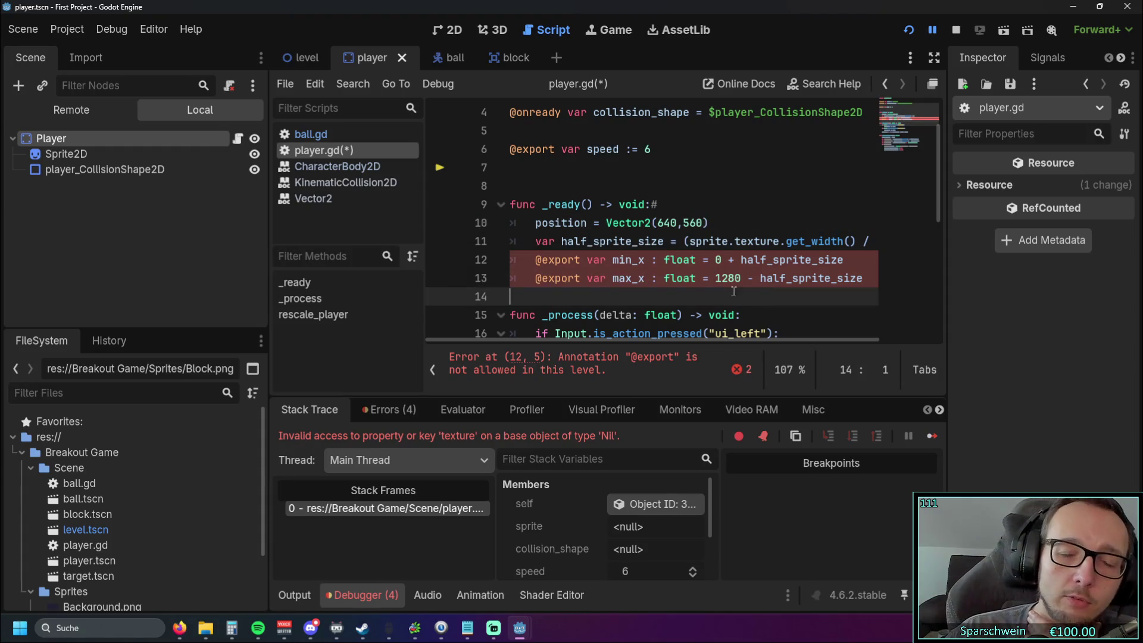
mouse_move(538, 259)
left_mouse_down()
mouse_move(596, 265)
mouse_move(609, 278)
left_mouse_up()
left_click(640, 297)
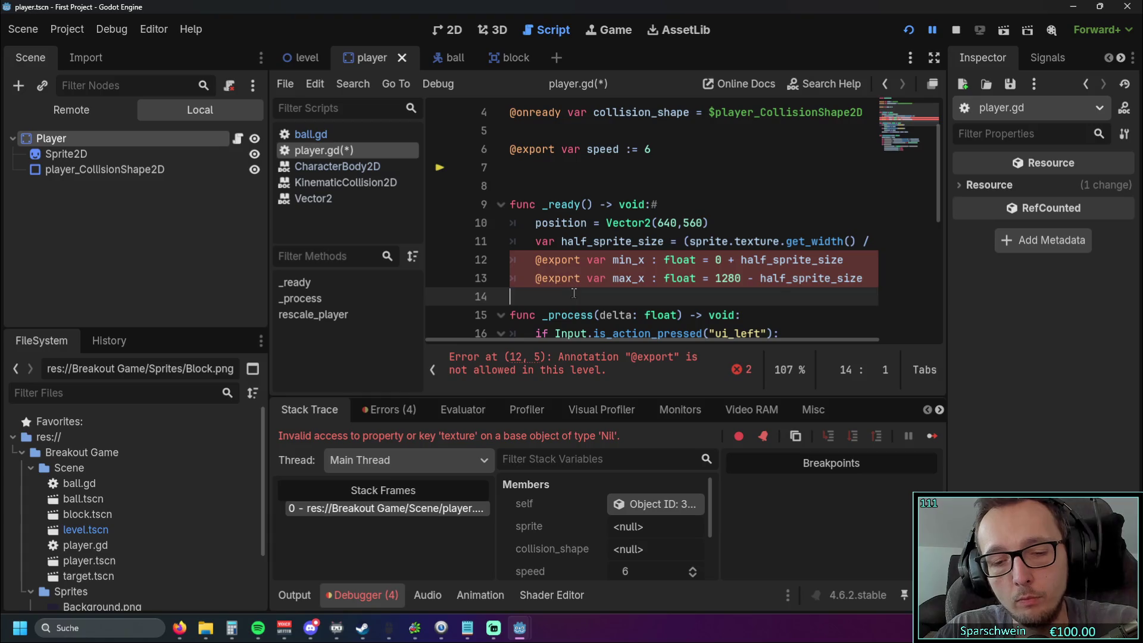
key("Up")
key("End")
key("shift+Up")
key("shift+Up")
key("shift+Up")
key("BackSpace")
key("ctrl+z")
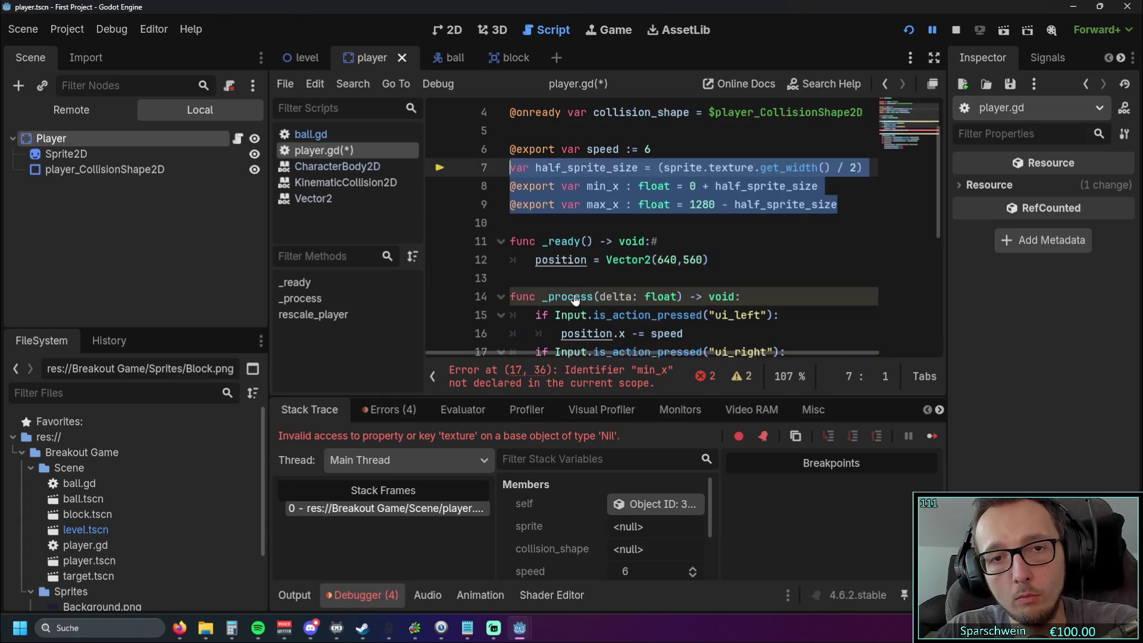
scroll(695, 237, "up", 1)
scroll(696, 236, "down", 1)
left_click(696, 238)
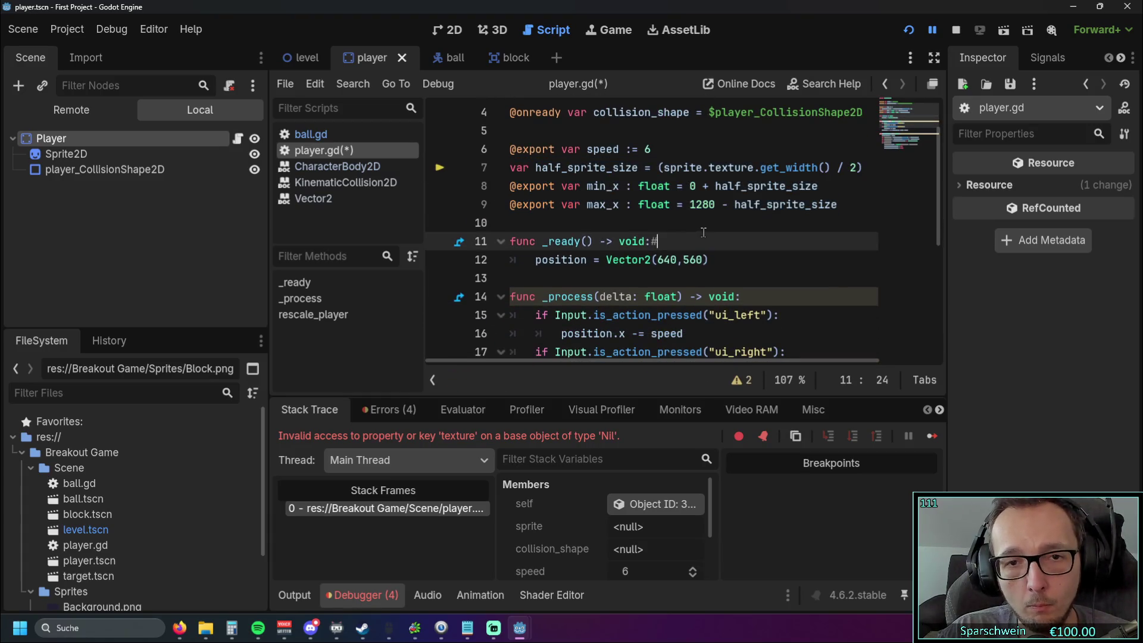
scroll(702, 240, "up", 1)
scroll(709, 241, "down", 1)
scroll(711, 243, "up", 1)
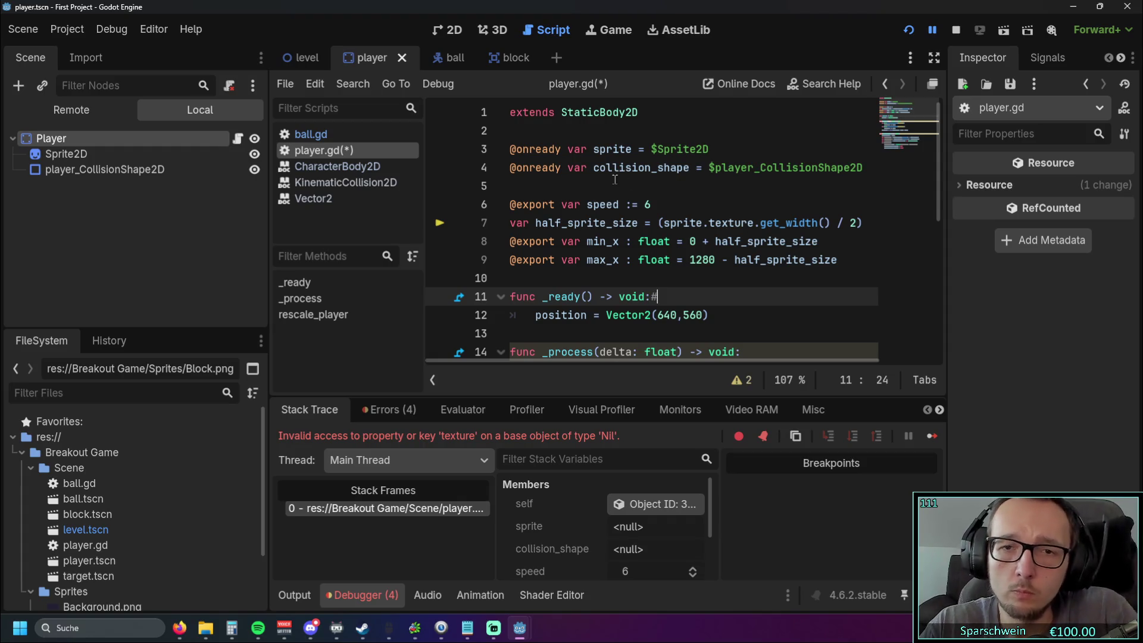
- Strip the half_sprite_size offsets from max_x and min_x and insert a print( line above min_x
left_click(845, 260)
key("ctrl+shift+Left")
key("ctrl+shift+Left")
key("shift+Left")
key("BackSpace")
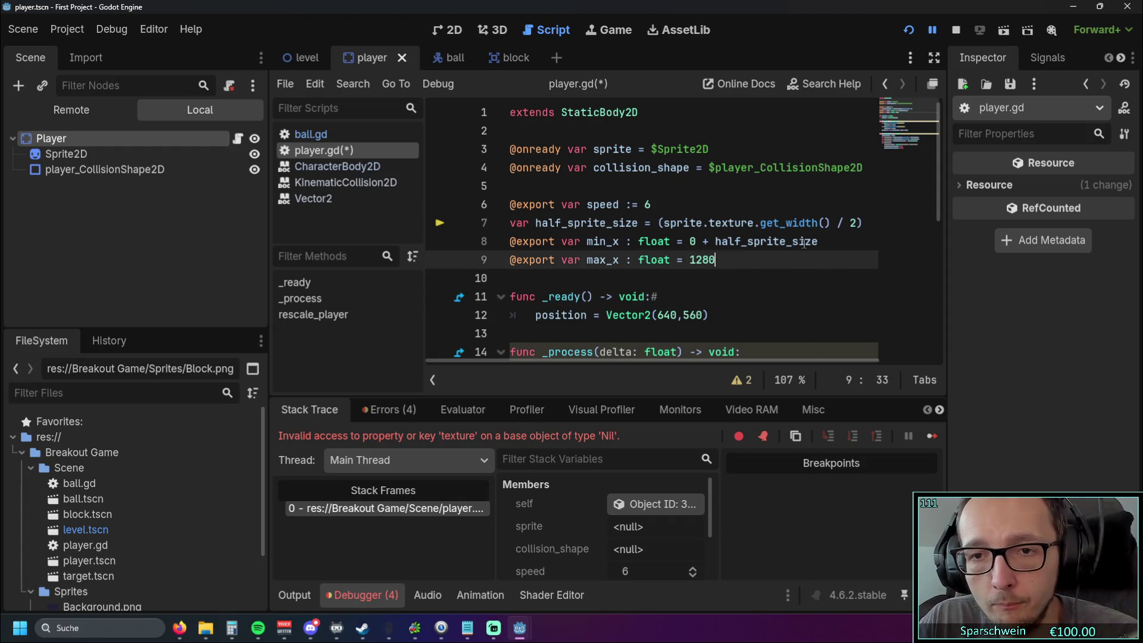
left_click(846, 241)
key("ctrl+shift+Left")
key("ctrl+shift+Left")
key("shift+Left")
key("BackSpace")
key("ctrl+shift+Return")
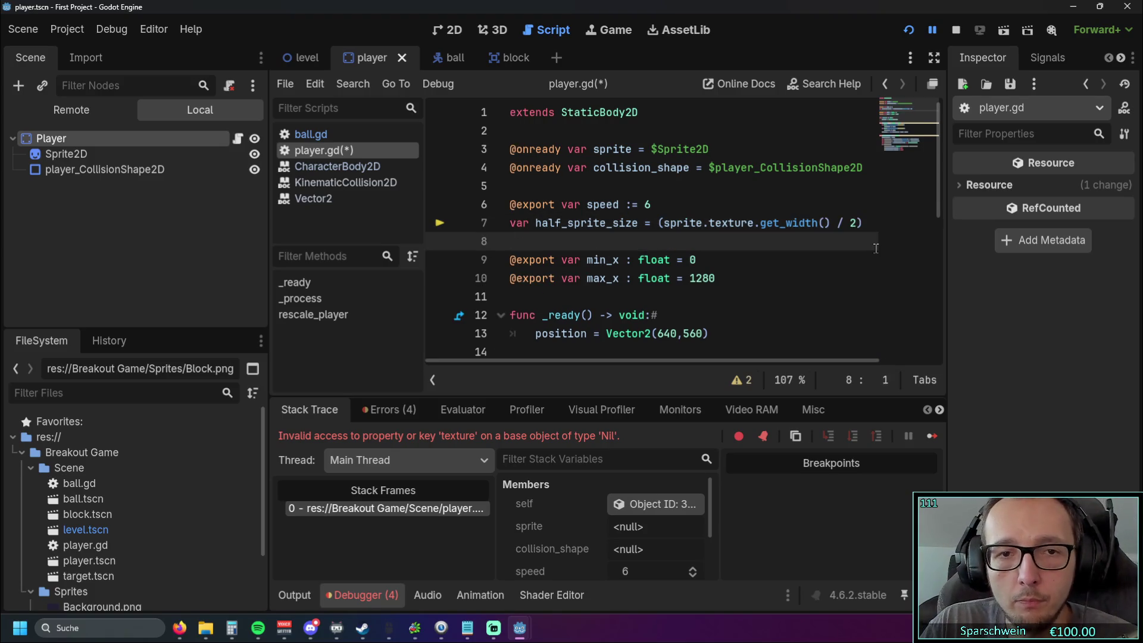
type("print")
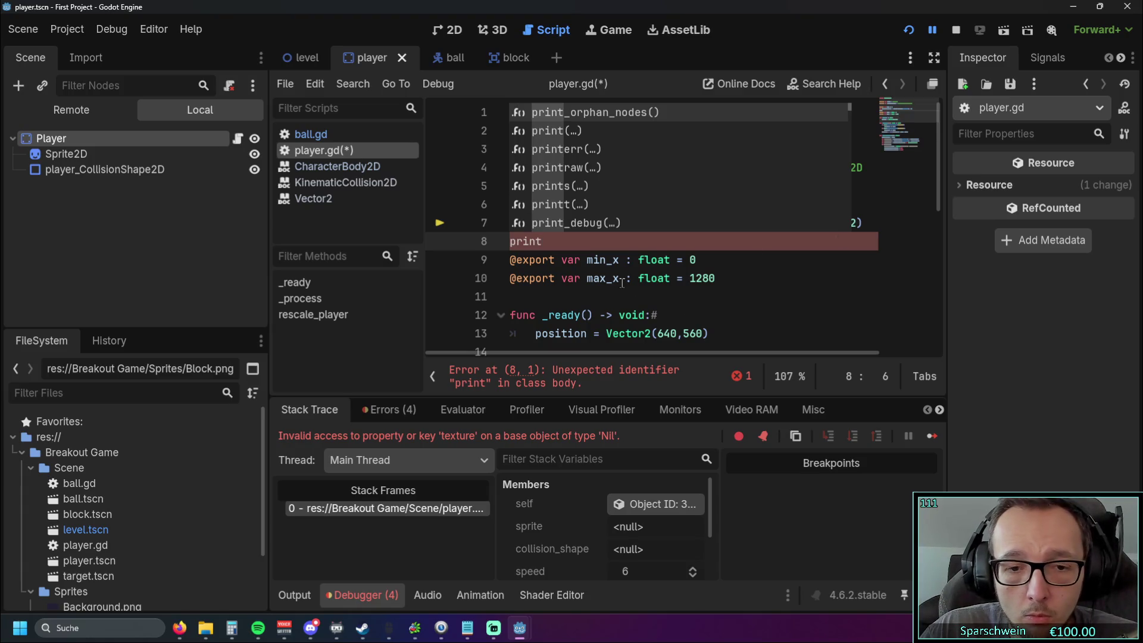
type("(")
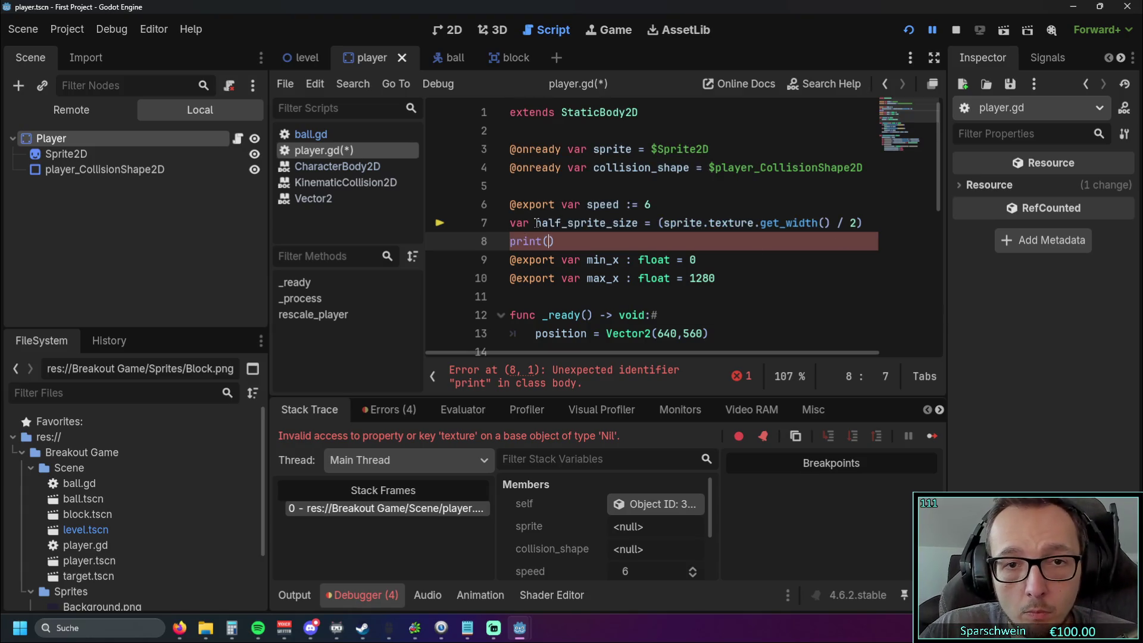
- Fill the print call with half_sprite_size
left_click_drag(536, 224, 633, 225)
left_click_drag(535, 224, 641, 226)
key("ctrl+c")
left_click(547, 241)
key("ctrl+v")
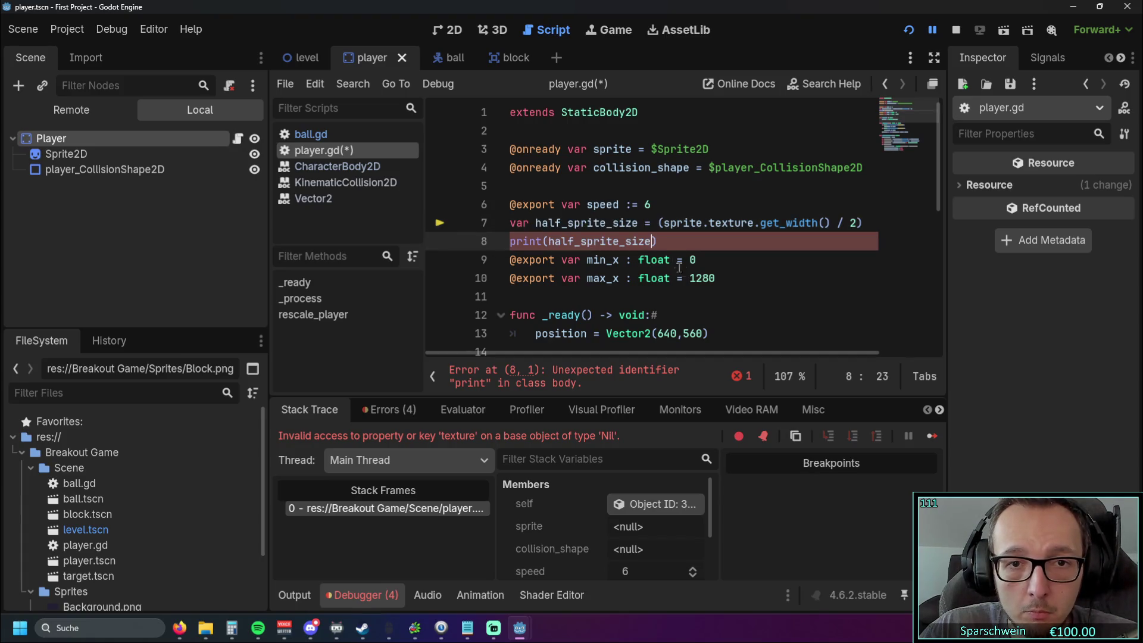
- Move print(half_sprite_size) into _ready right after the position line
left_click(762, 271)
left_click_drag(756, 241, 452, 245)
key("BackSpace")
scroll(595, 268, "down", 1)
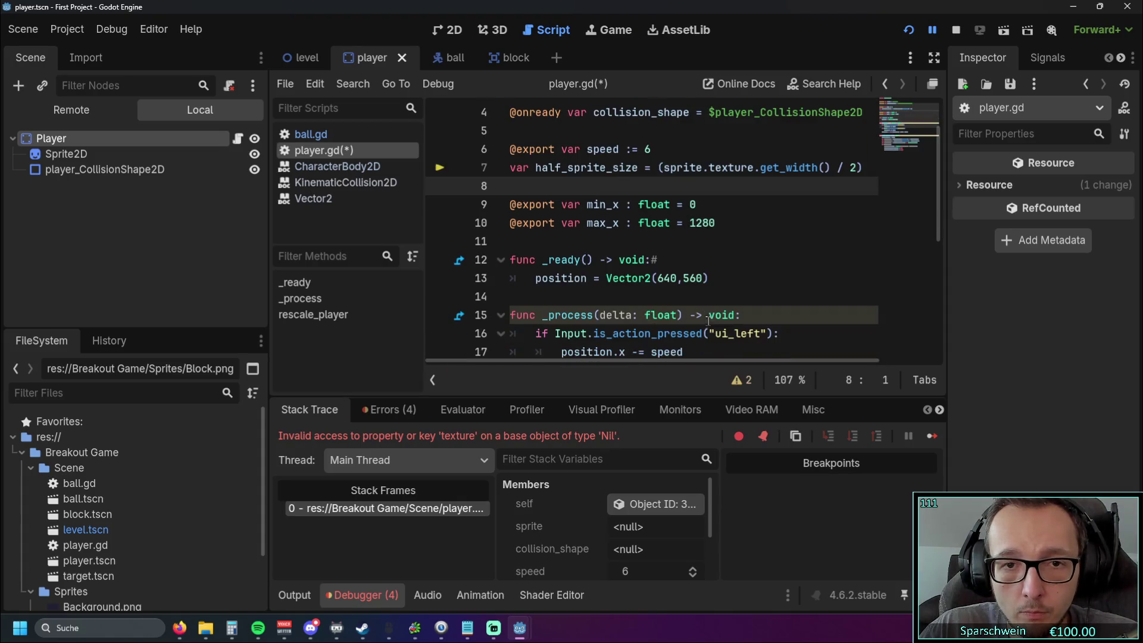
left_click(720, 289)
key("Return")
key("ctrl+v")
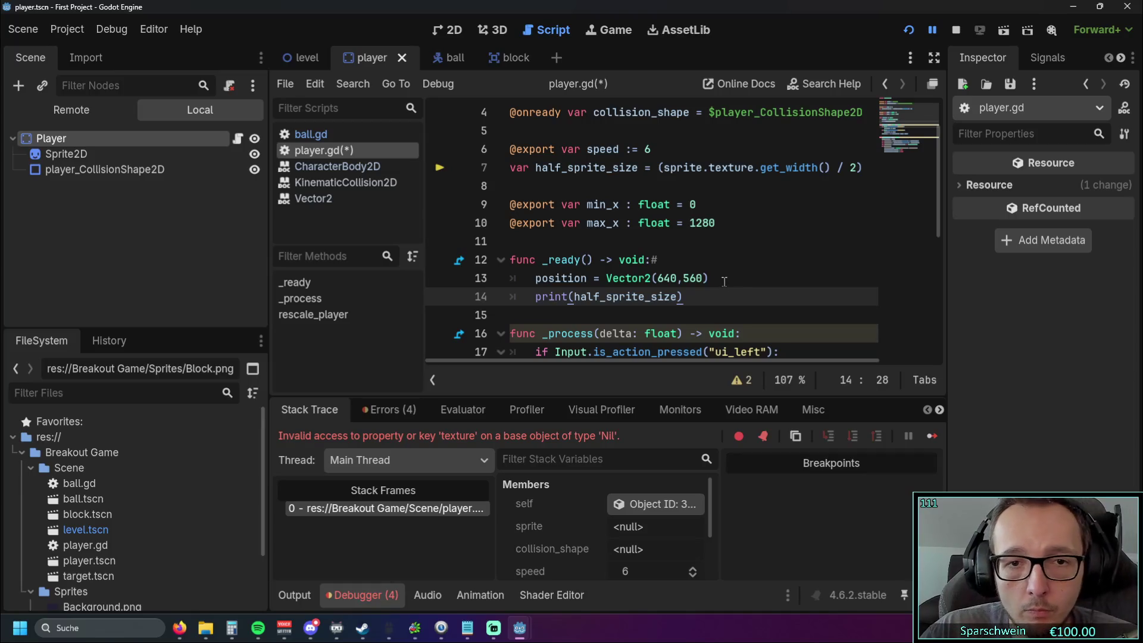
- Run the game to test the change
left_click(906, 31)
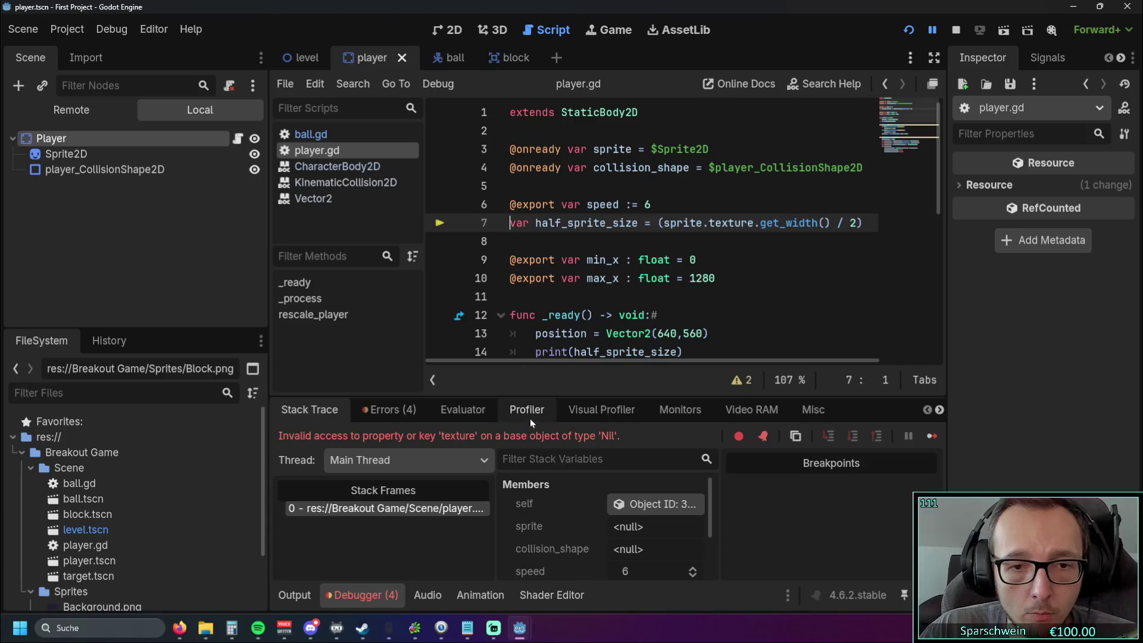
scroll(683, 257, "down", 6)
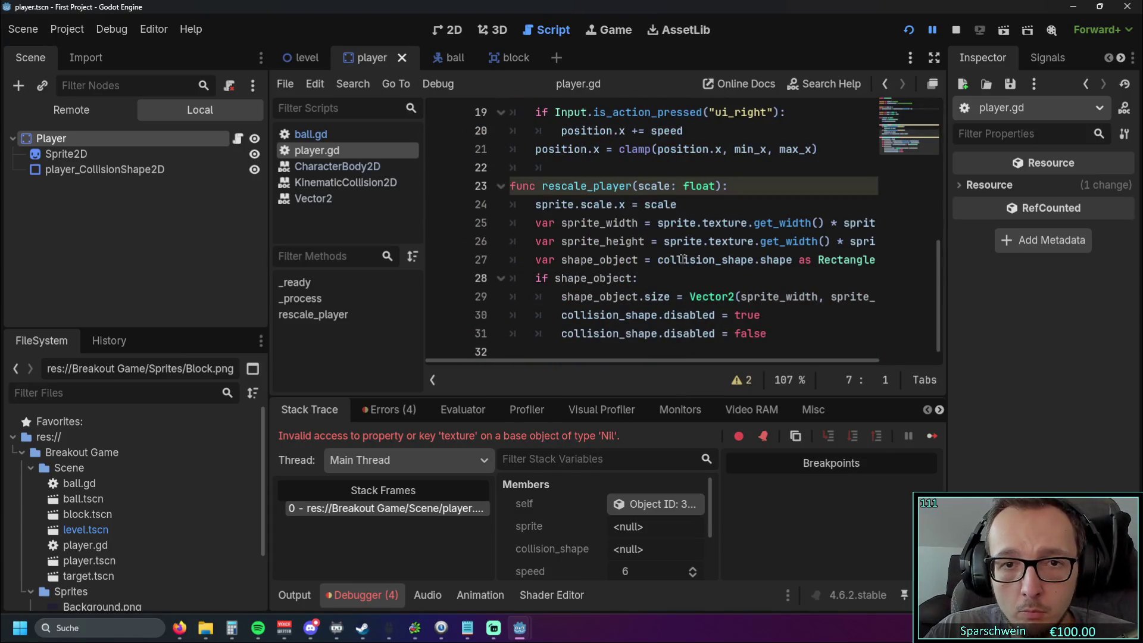
scroll(630, 284, "up", 6)
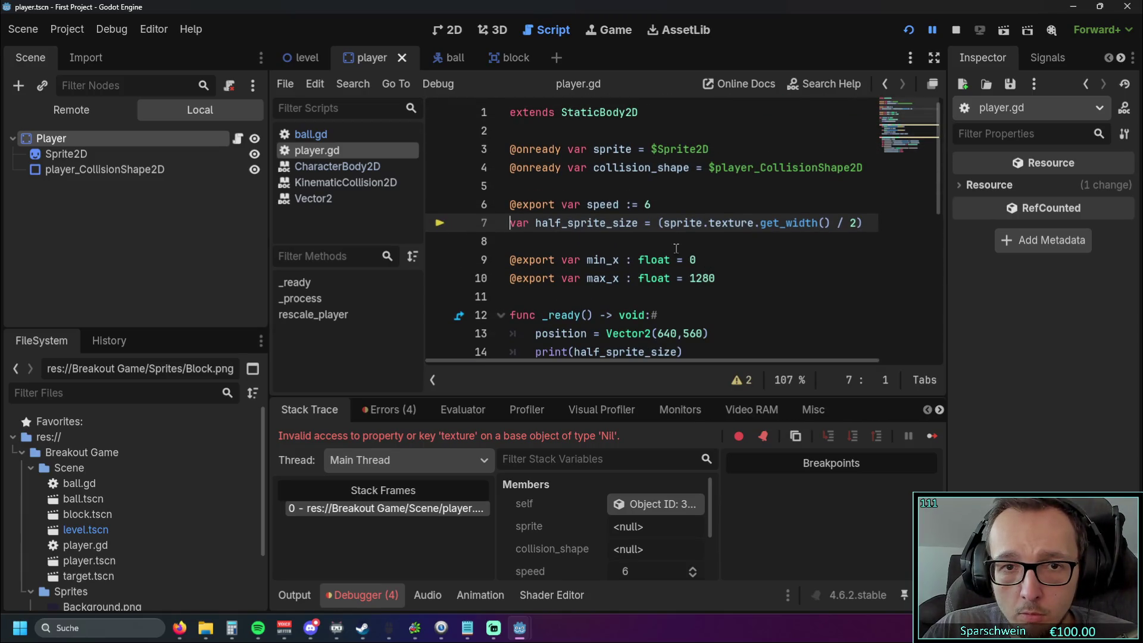
- Delete the half_sprite_size declaration and print(half_sprite_size), then relaunch the game
left_click(473, 229)
key("Delete")
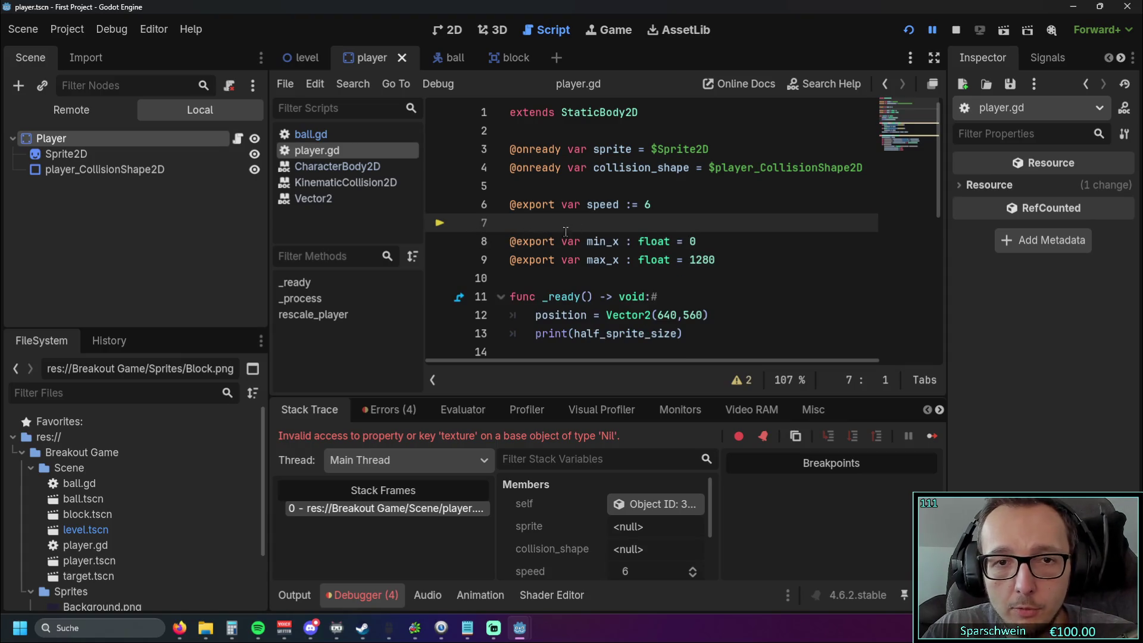
left_click_drag(510, 351, 505, 198)
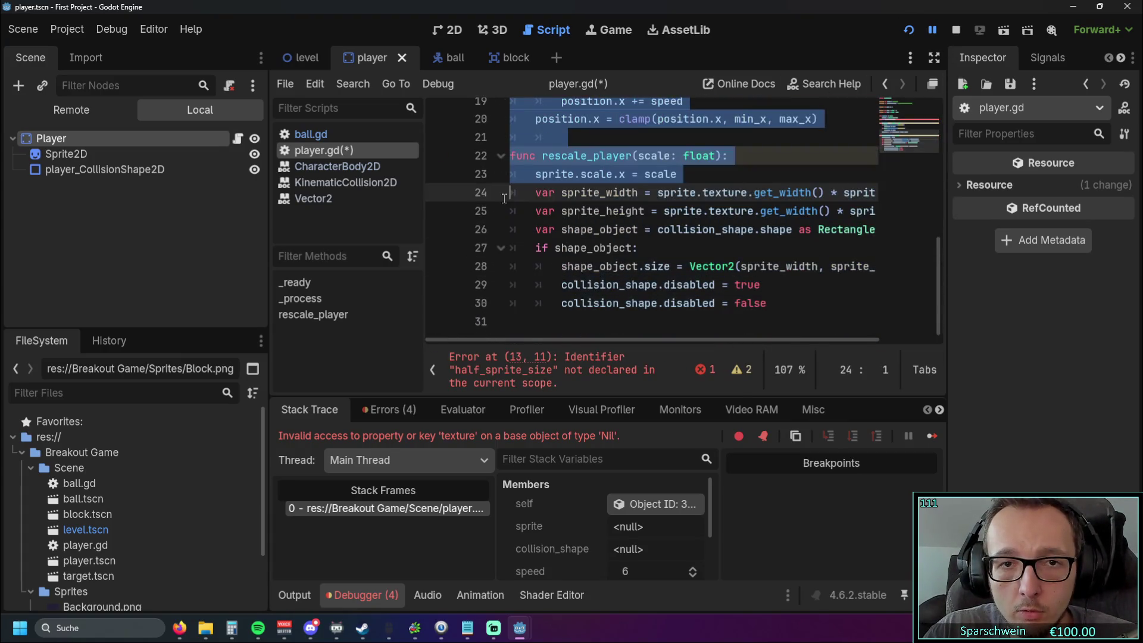
scroll(505, 198, "up", 4)
mouse_move(685, 210)
left_mouse_down()
mouse_move(539, 210)
mouse_move(480, 224)
left_mouse_up()
key("Delete")
left_click(909, 30)
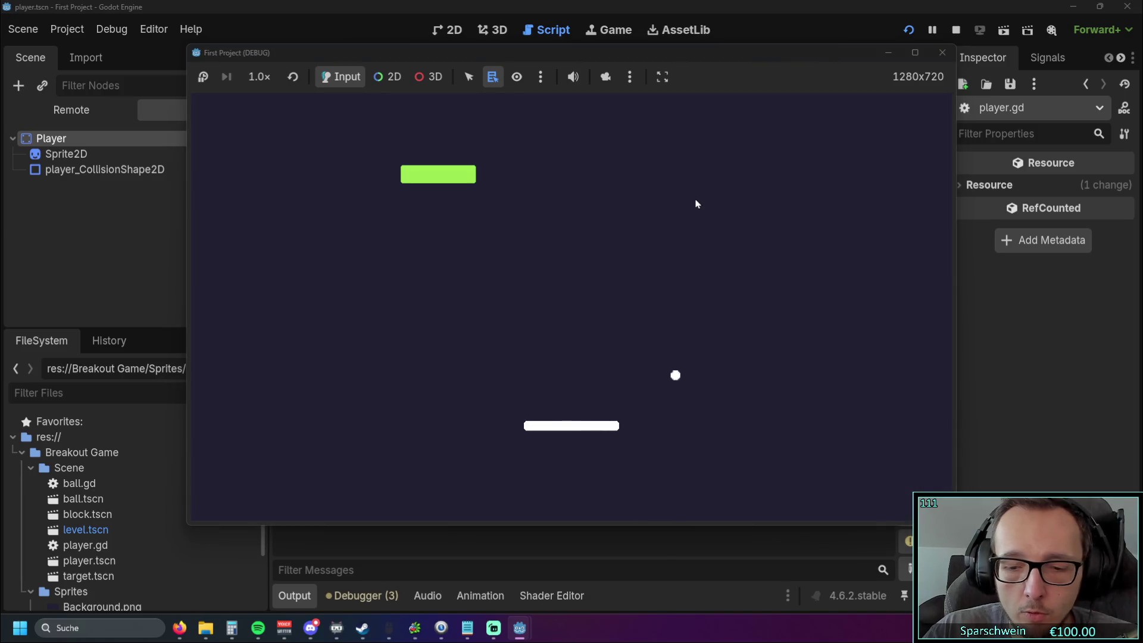
- Steer the paddle right and left with the arrow keys, then close the game window
key("Right")
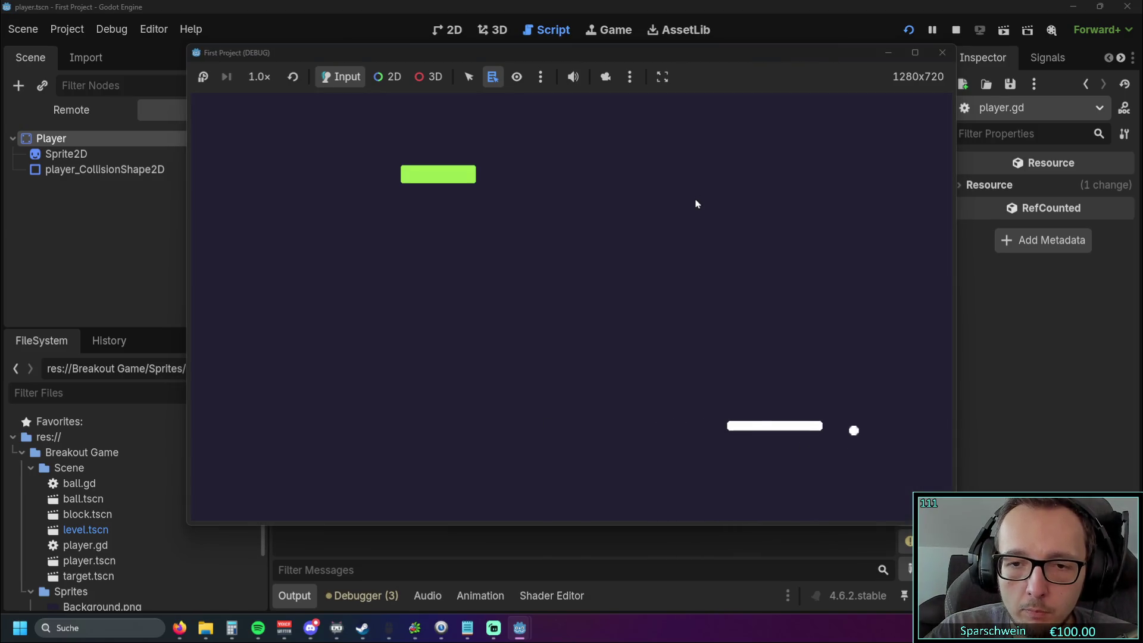
key("Left")
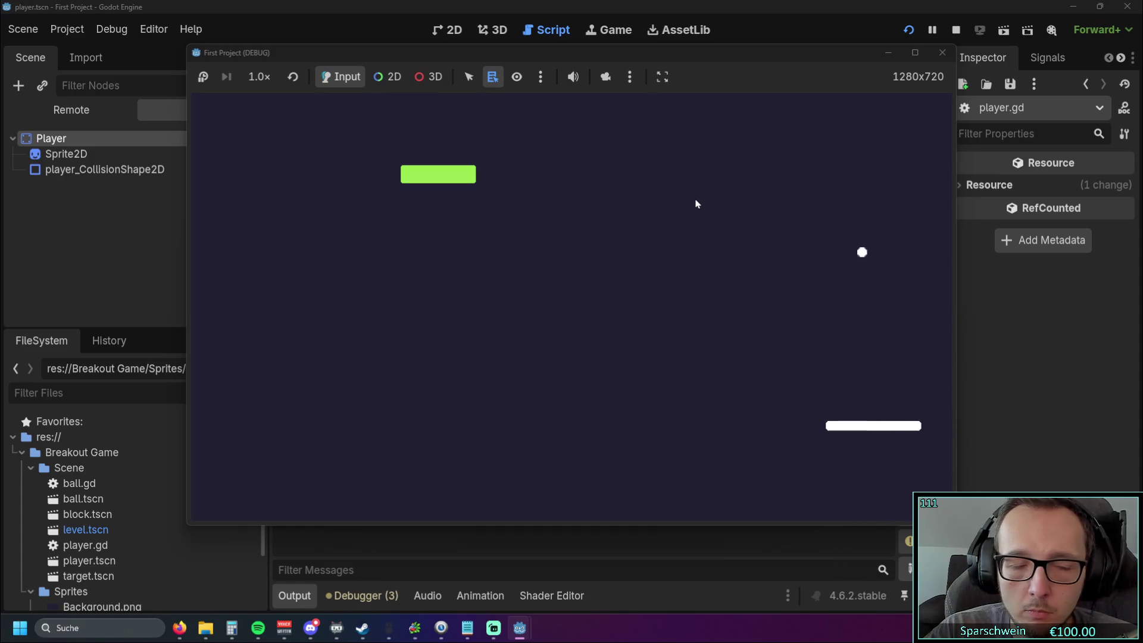
key("Left")
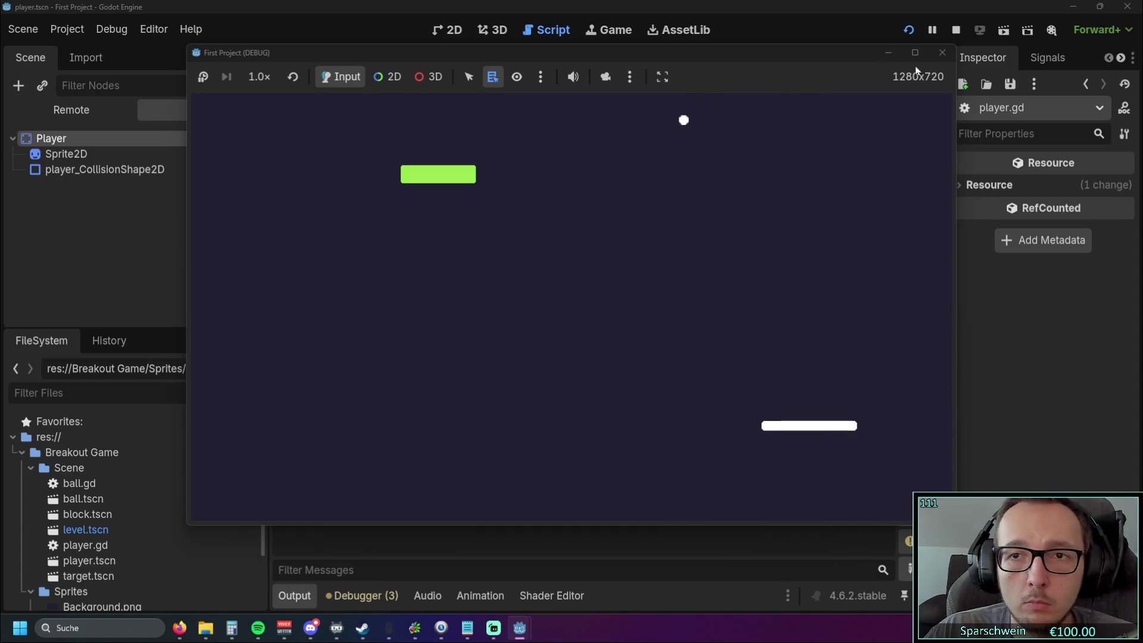
left_click(943, 53)
- Undo twice to restore the print line and half_sprite_size declaration, then rerun the game
left_click(731, 245)
key("ctrl+z")
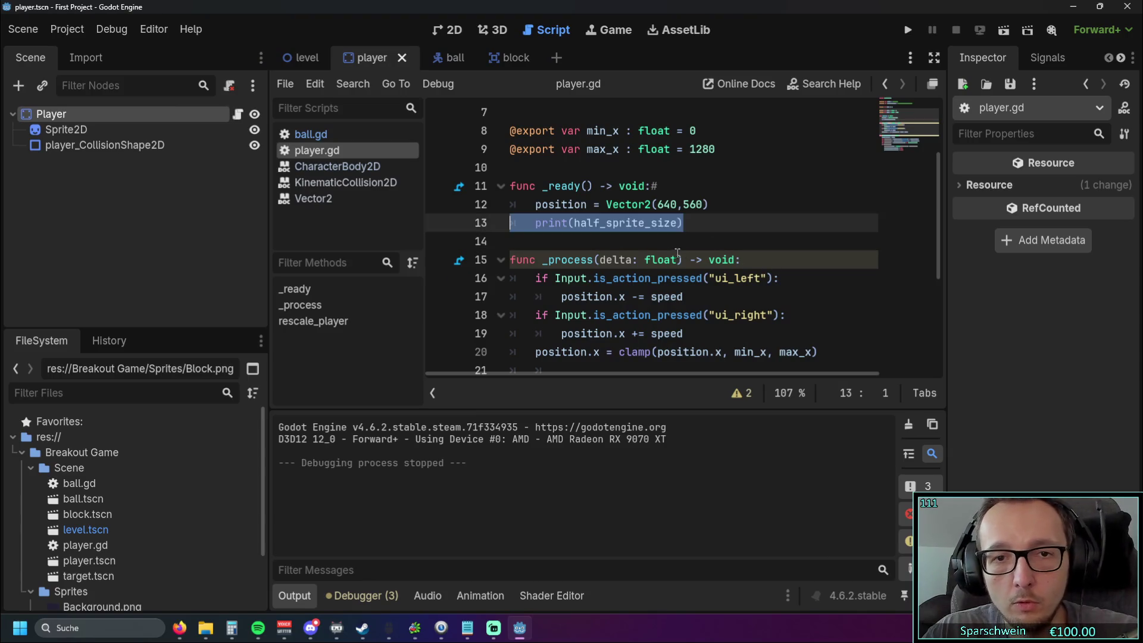
key("ctrl+z")
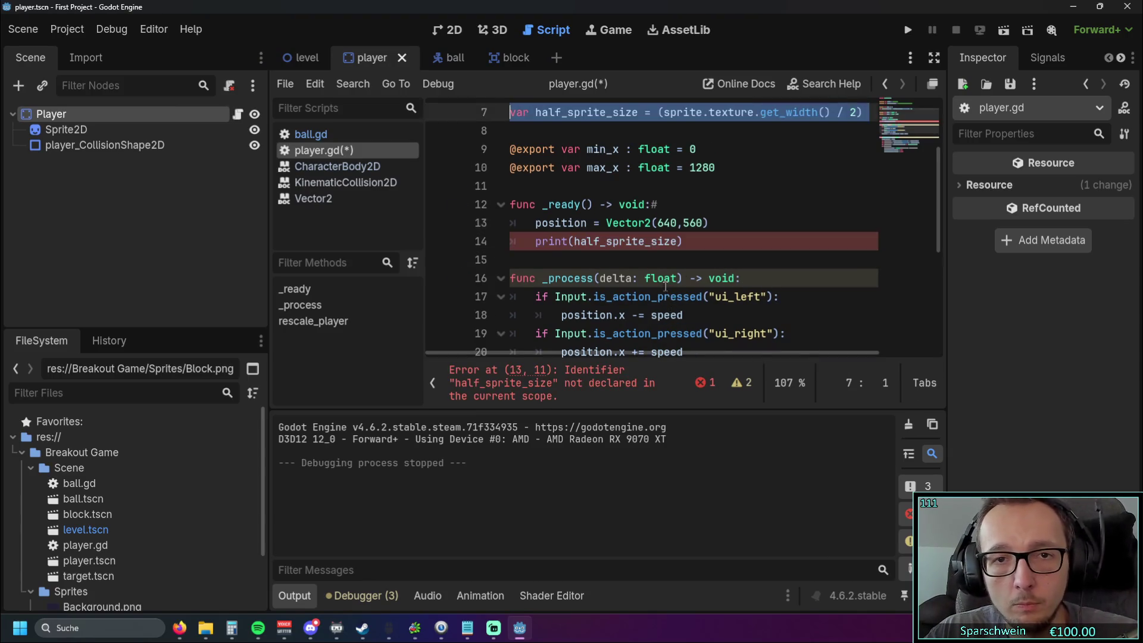
left_click(657, 241)
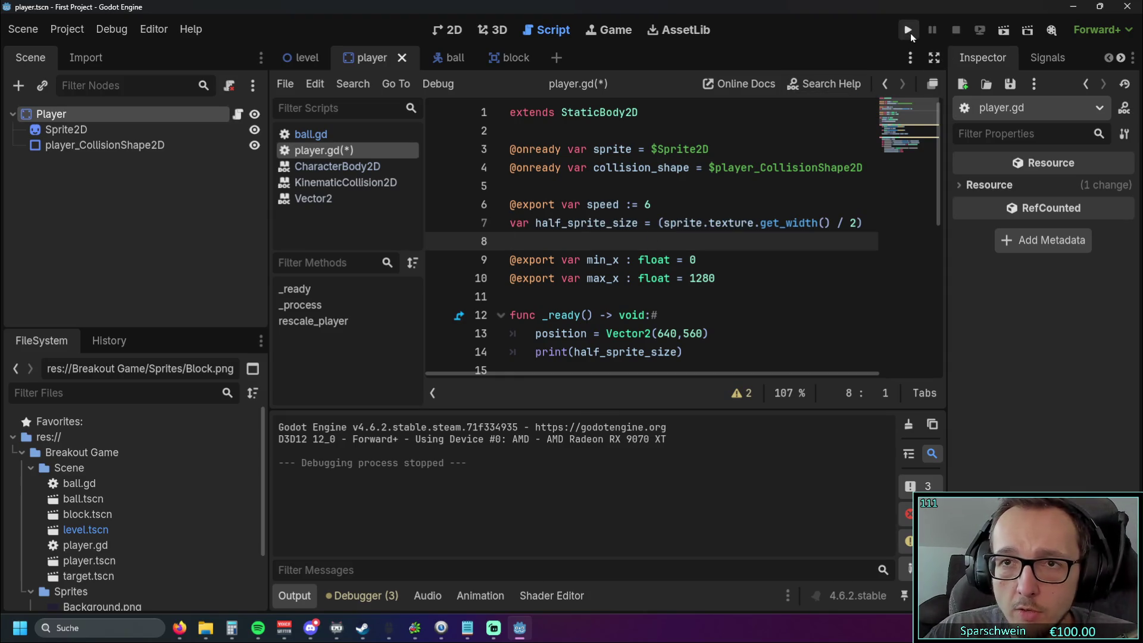
left_click(910, 32)
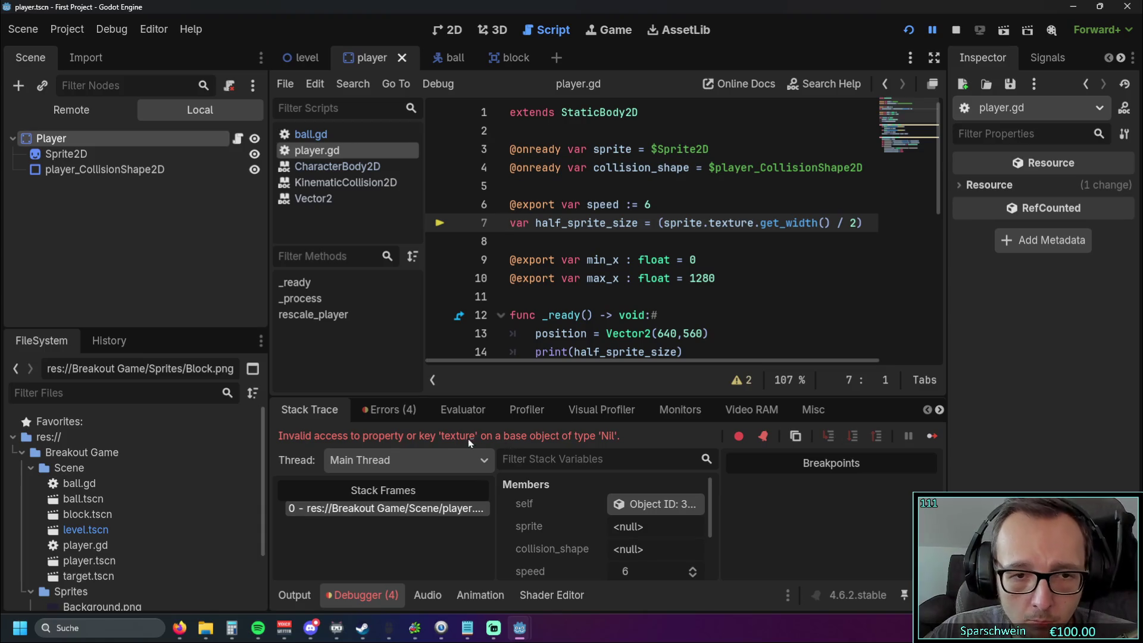
- Replace get_width() on line 7 with get, giving sprite.texture.get / 2
left_click(736, 262)
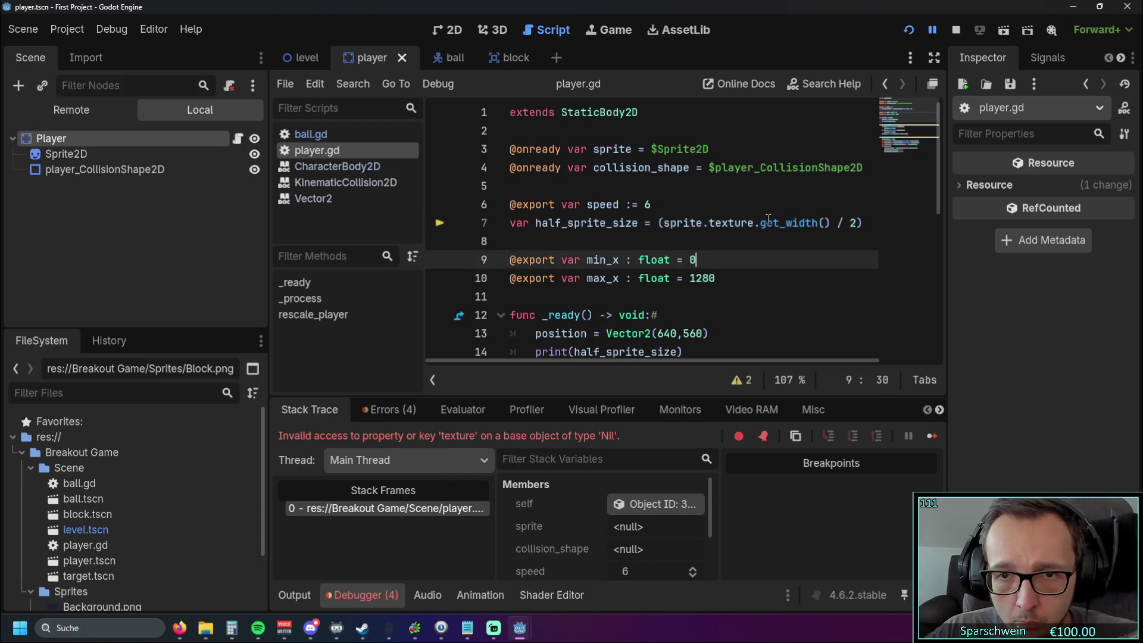
left_click(762, 244)
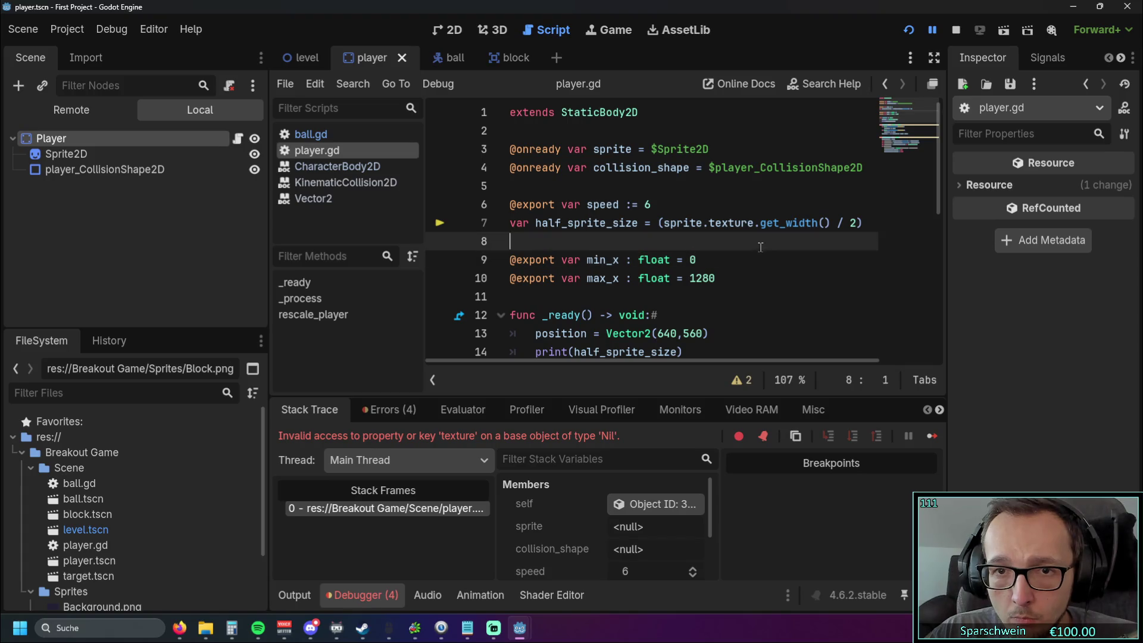
left_click(723, 224)
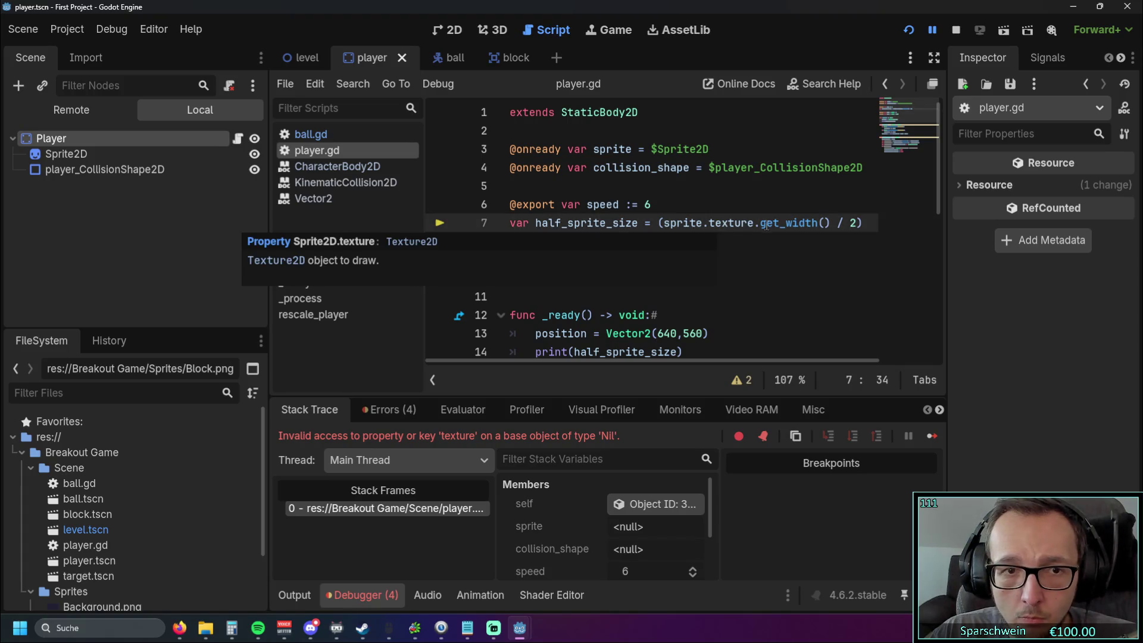
left_click_drag(831, 224, 758, 225)
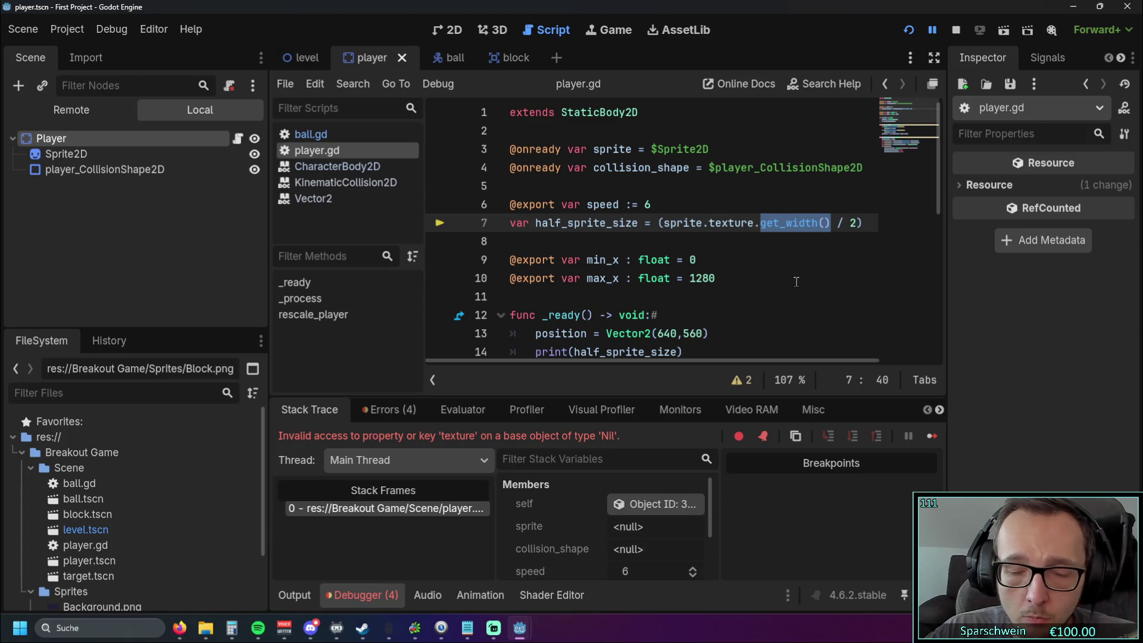
type("get")
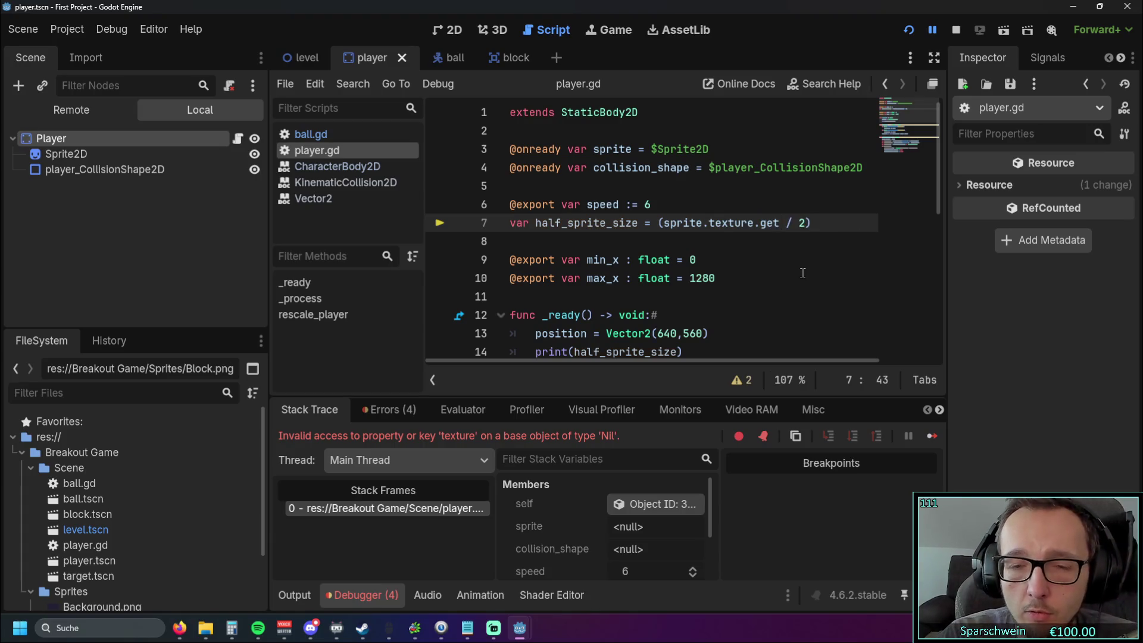
key("BackSpace")
key("BackSpace")
key("BackSpace")
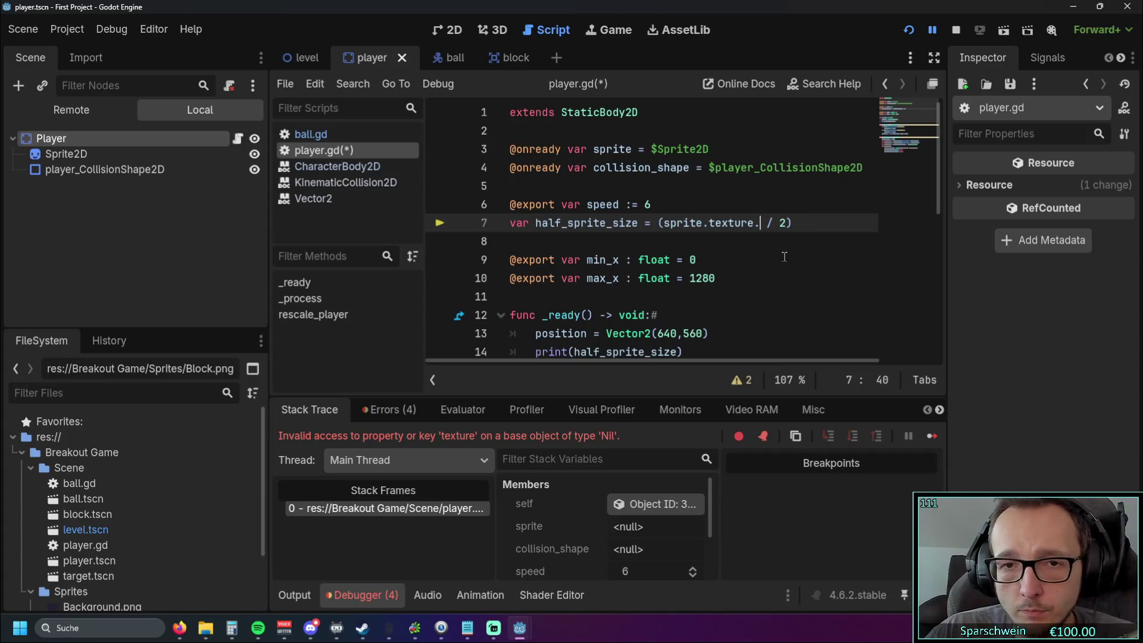
type("get")
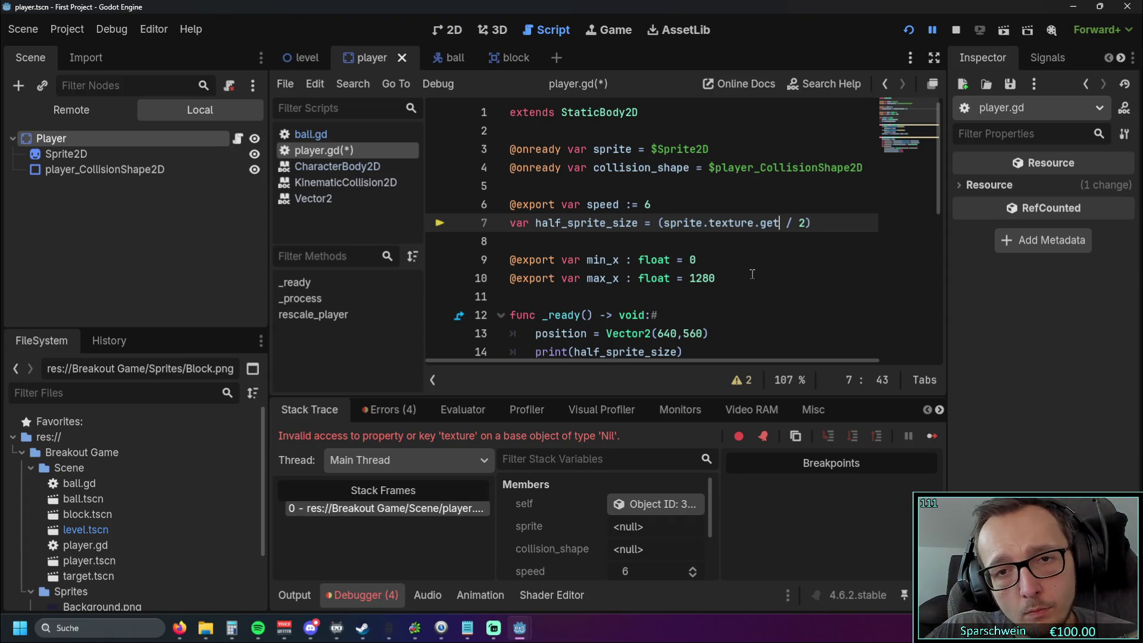
scroll(752, 274, "down", 6)
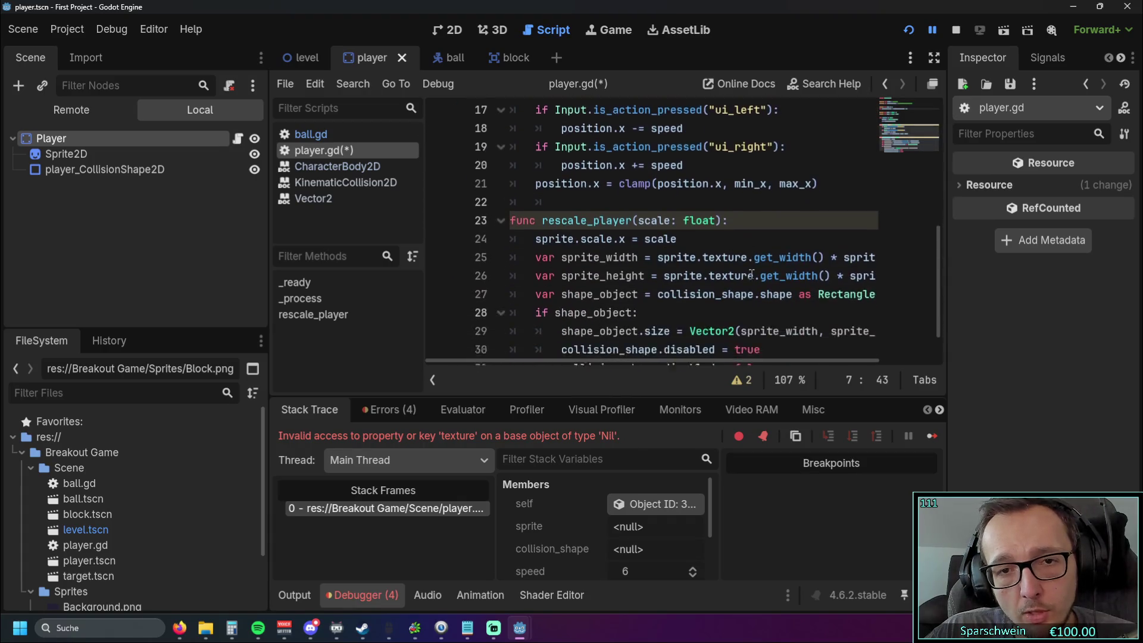
- Restore line 7 to half_sprite_size = (sprite.texture.get_width() / 2) by pasting sprite.texture.get_width()
scroll(740, 274, "up", 1)
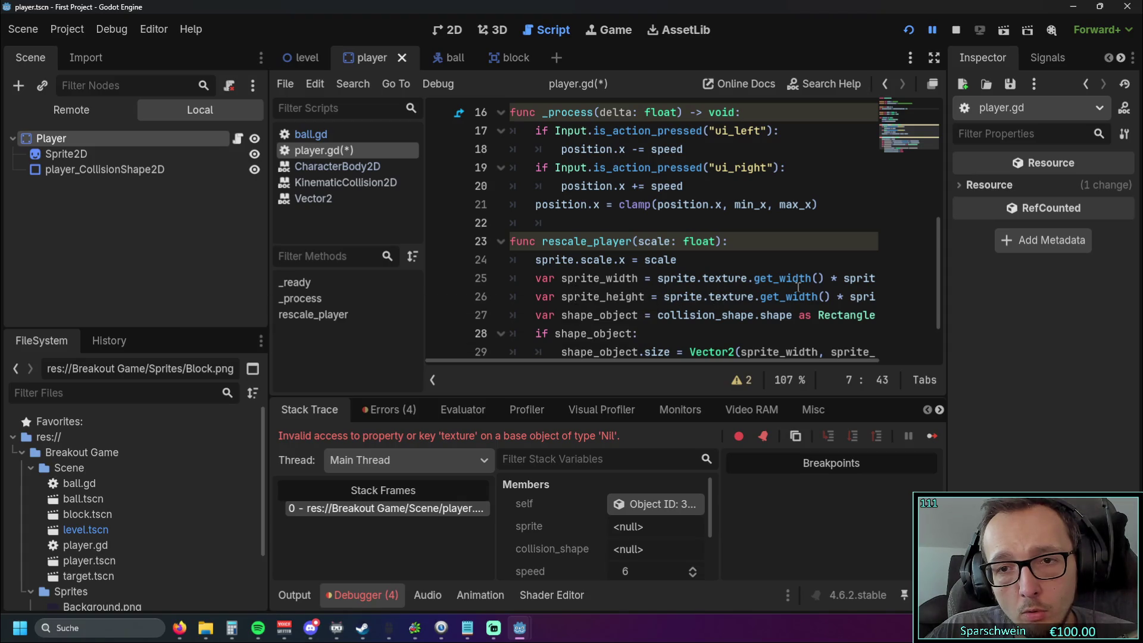
scroll(622, 364, "right", 3)
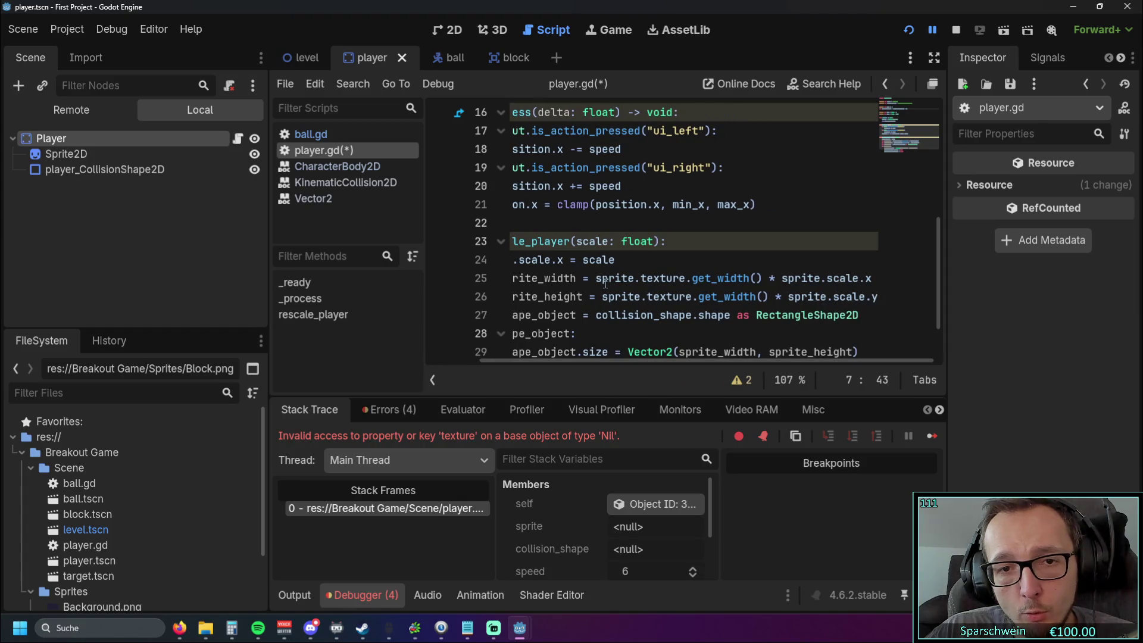
left_click_drag(599, 279, 757, 279)
left_click(756, 297)
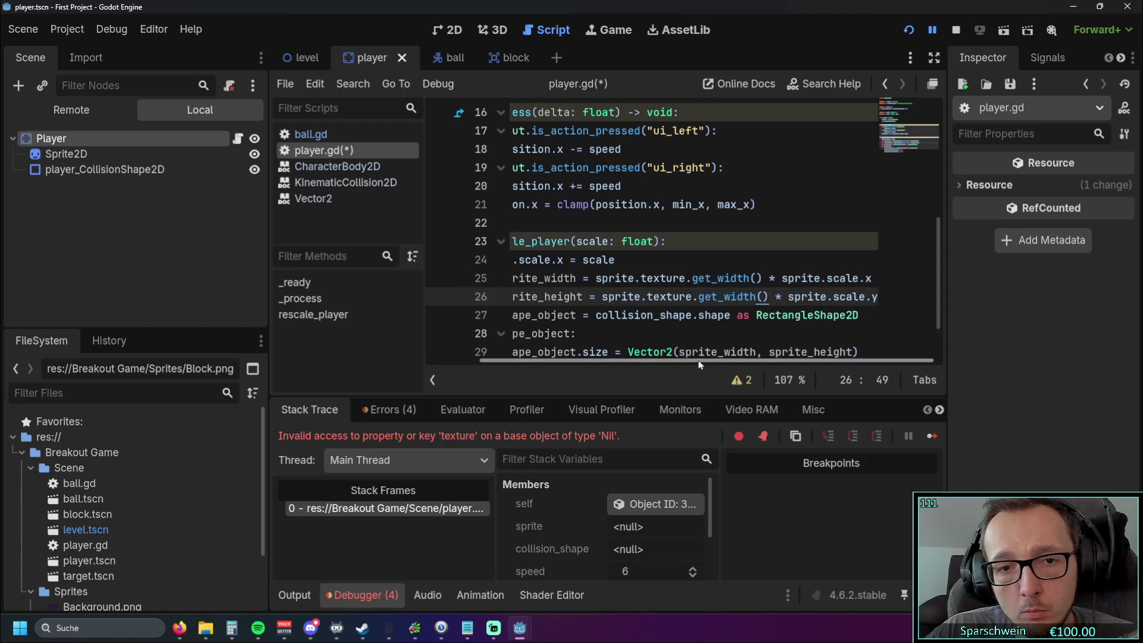
scroll(697, 313, "up", 5)
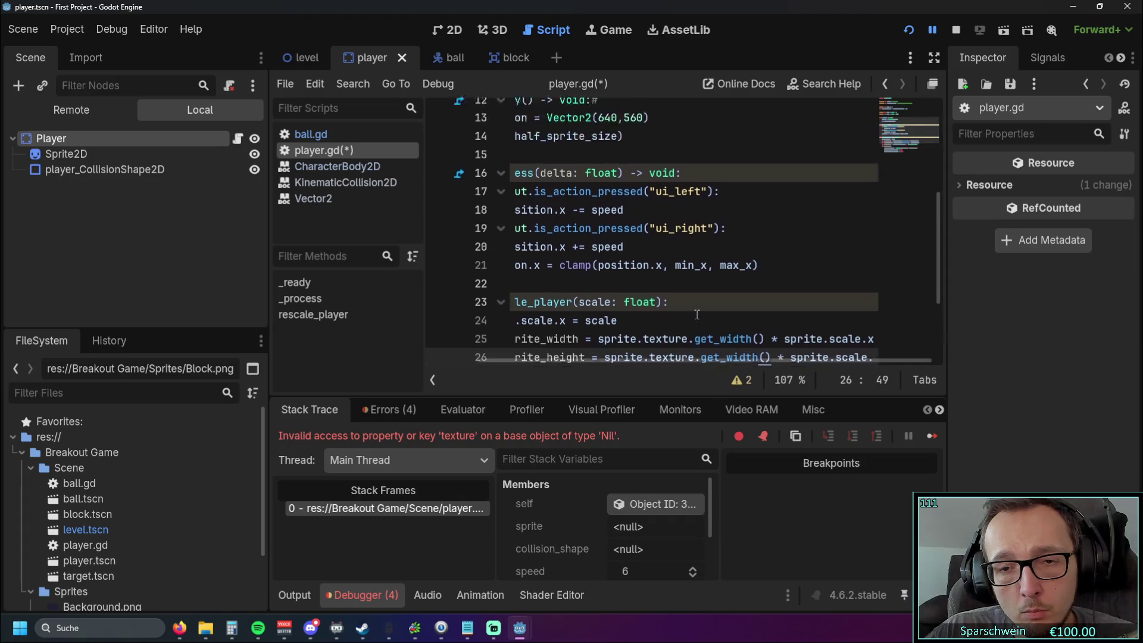
scroll(722, 225, "down", 6)
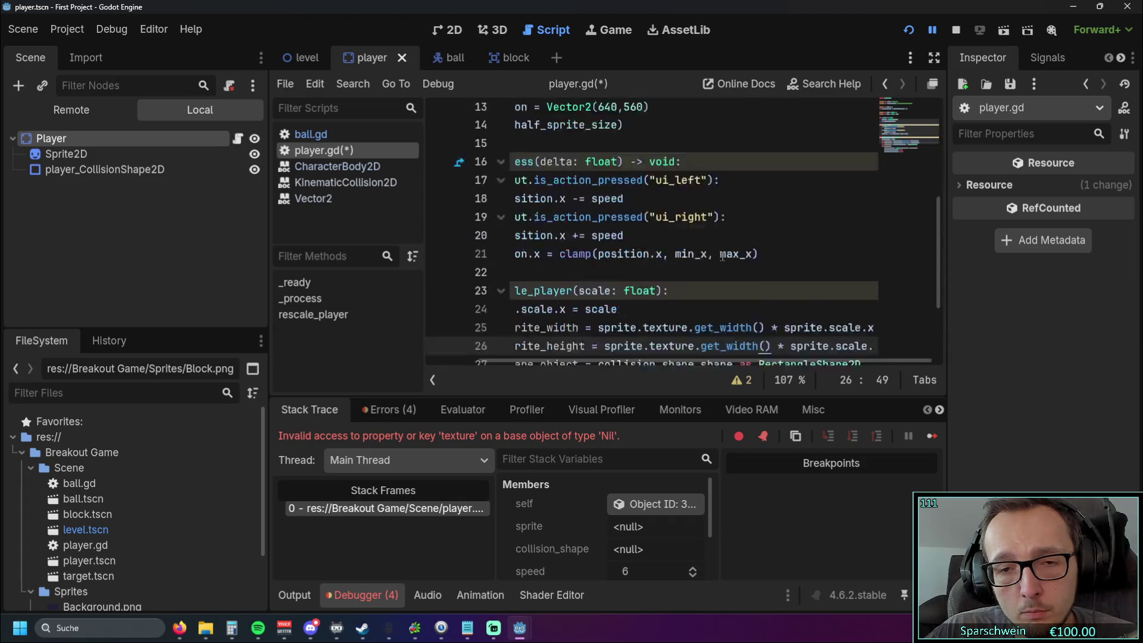
left_click_drag(765, 223, 597, 224)
key("ctrl+c")
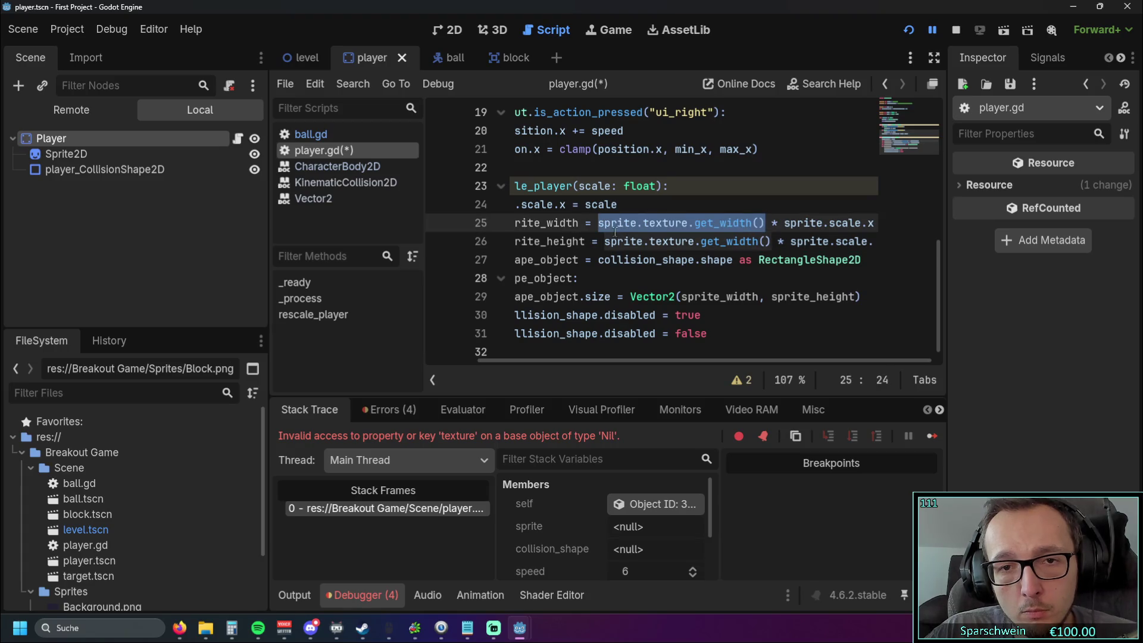
scroll(669, 238, "up", 6)
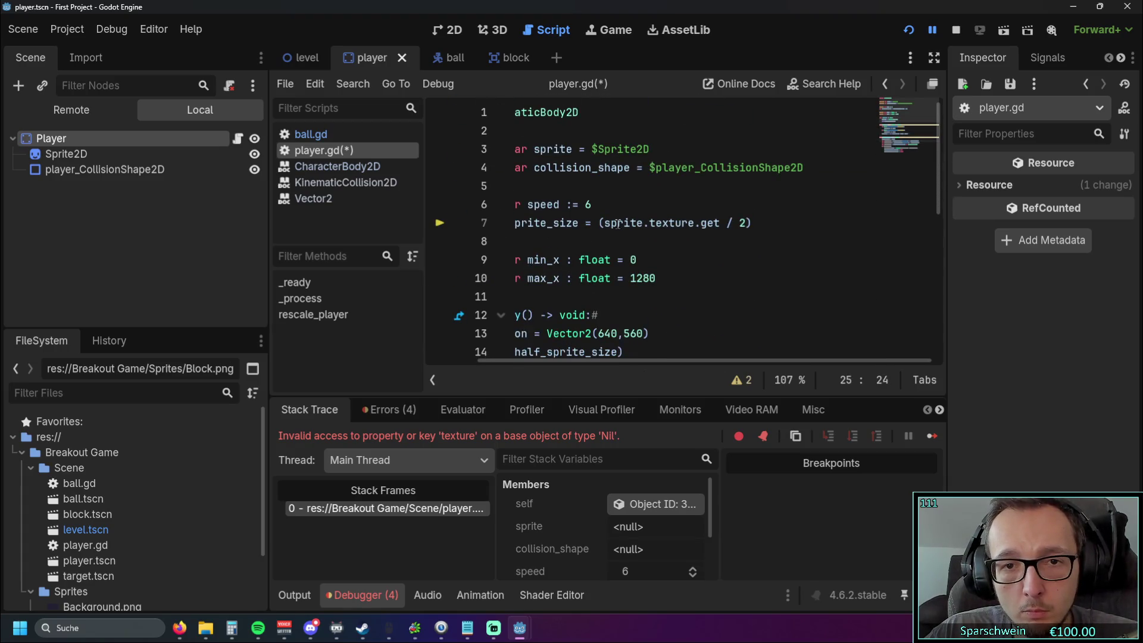
left_click_drag(601, 223, 670, 223)
key("ctrl+v")
- Restart the running game after the line 7 edit
left_click(708, 278)
scroll(577, 362, "left", 2)
left_click(910, 31)
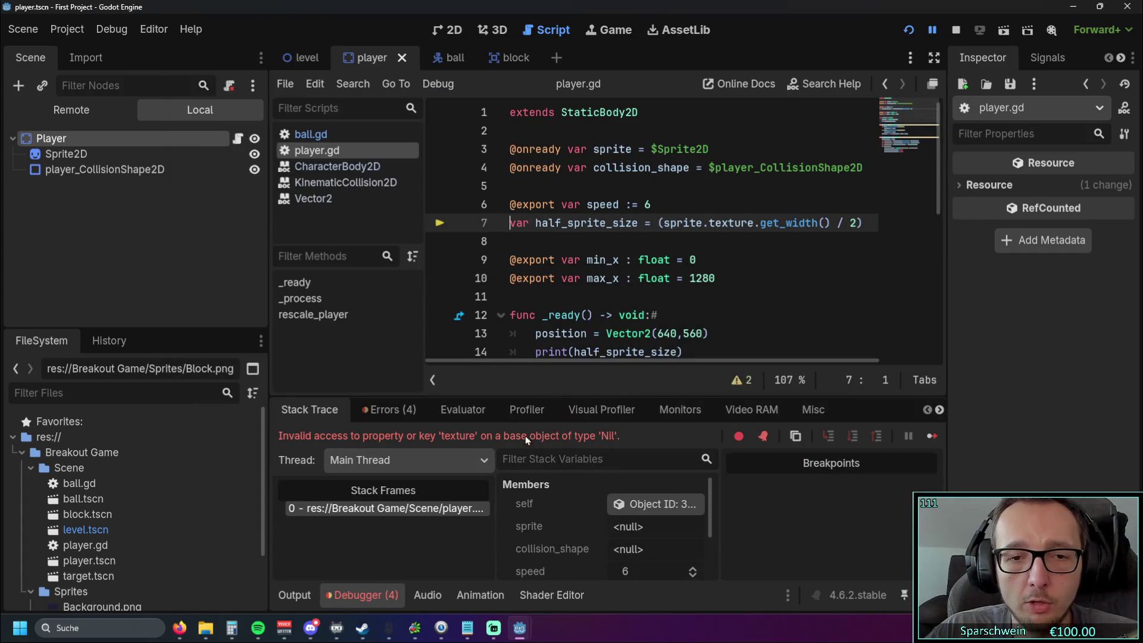
left_click(745, 334)
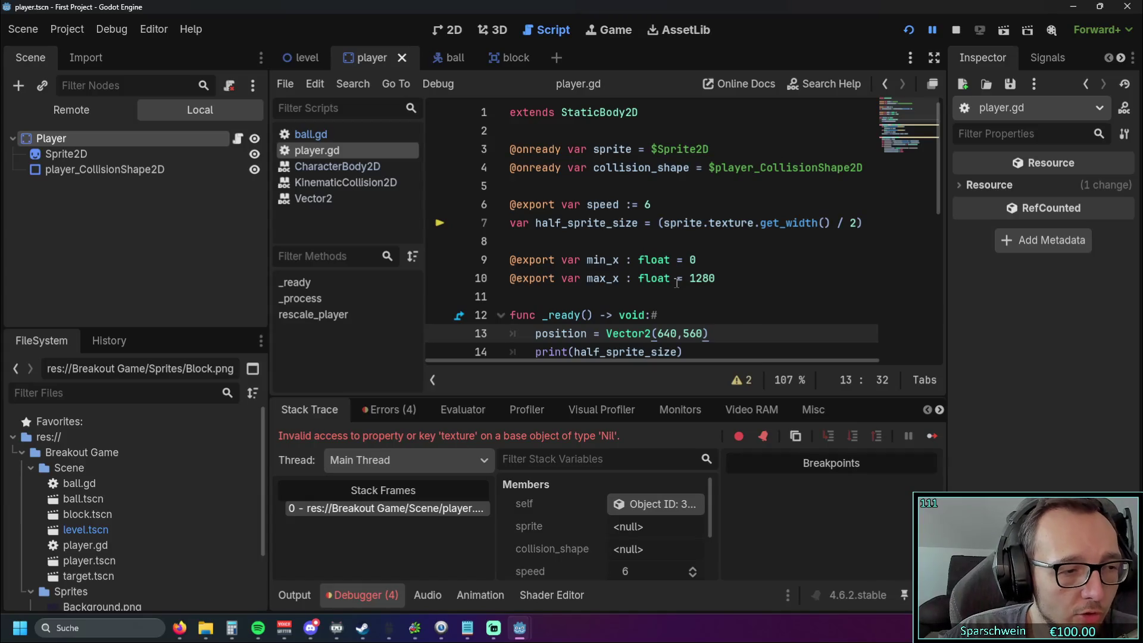
- Select lines 12–14 holding func _ready() and its body
scroll(693, 288, "down", 6)
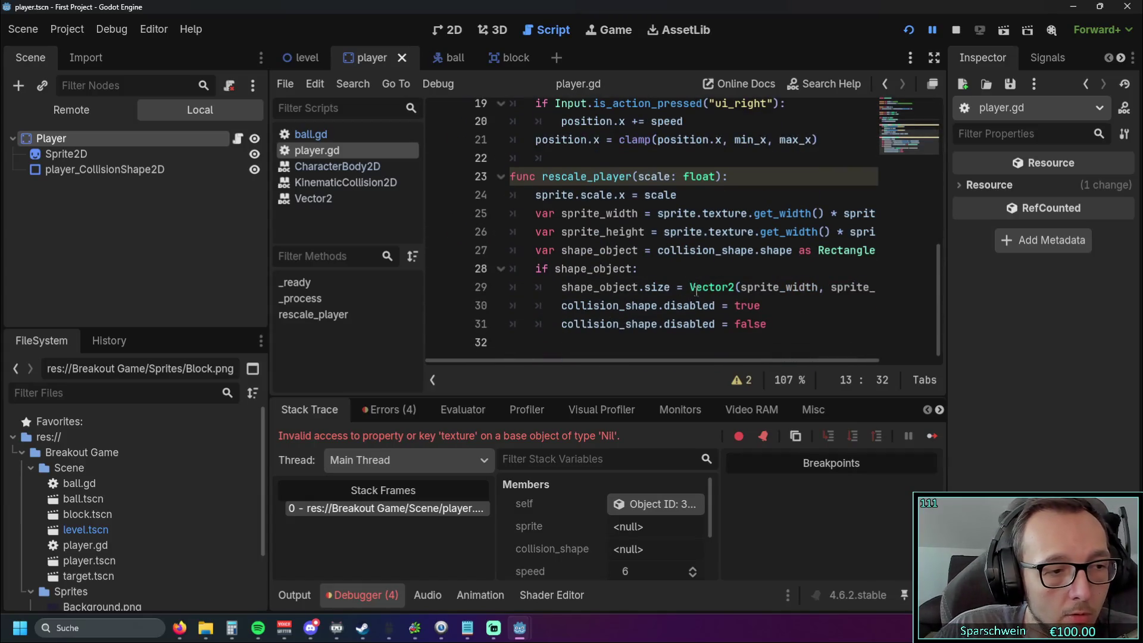
scroll(691, 291, "up", 1)
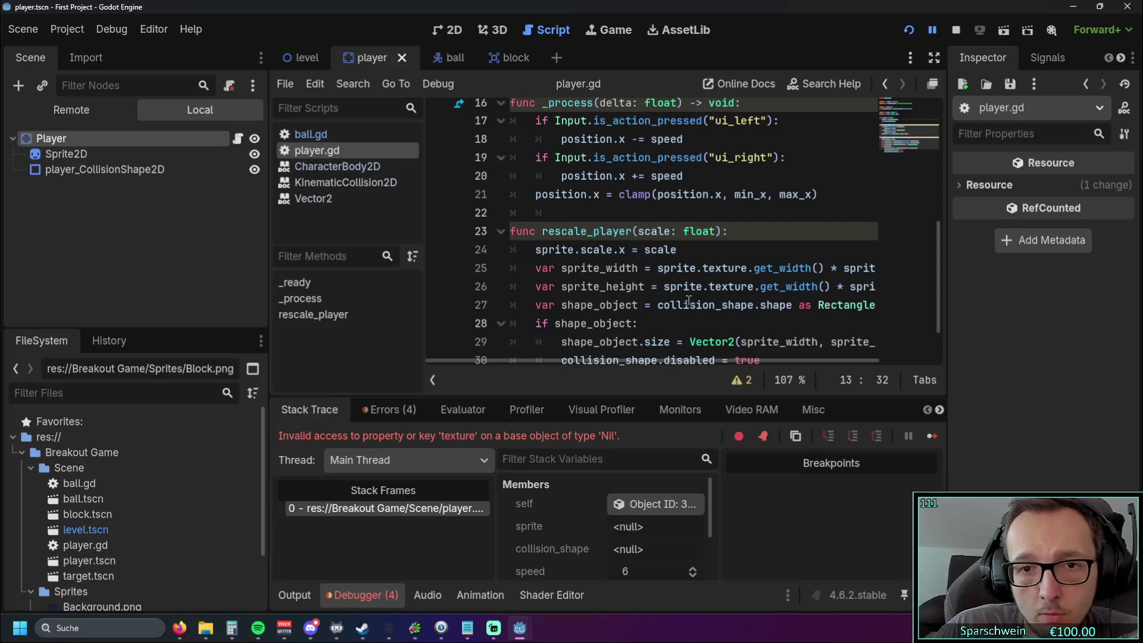
scroll(685, 293, "down", 1)
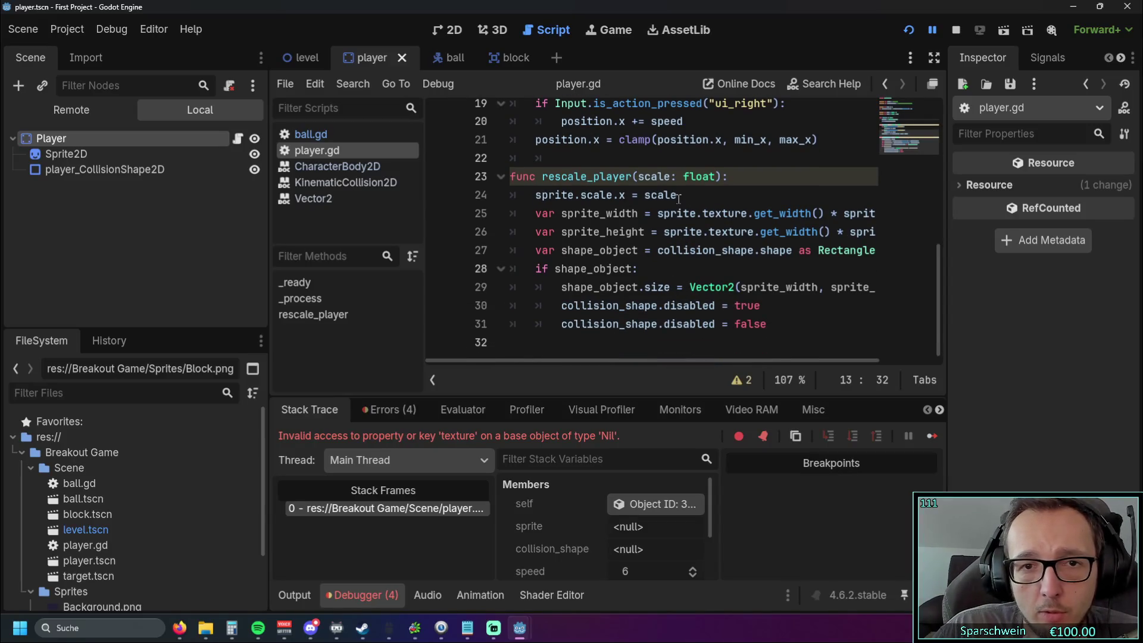
scroll(682, 224, "up", 4)
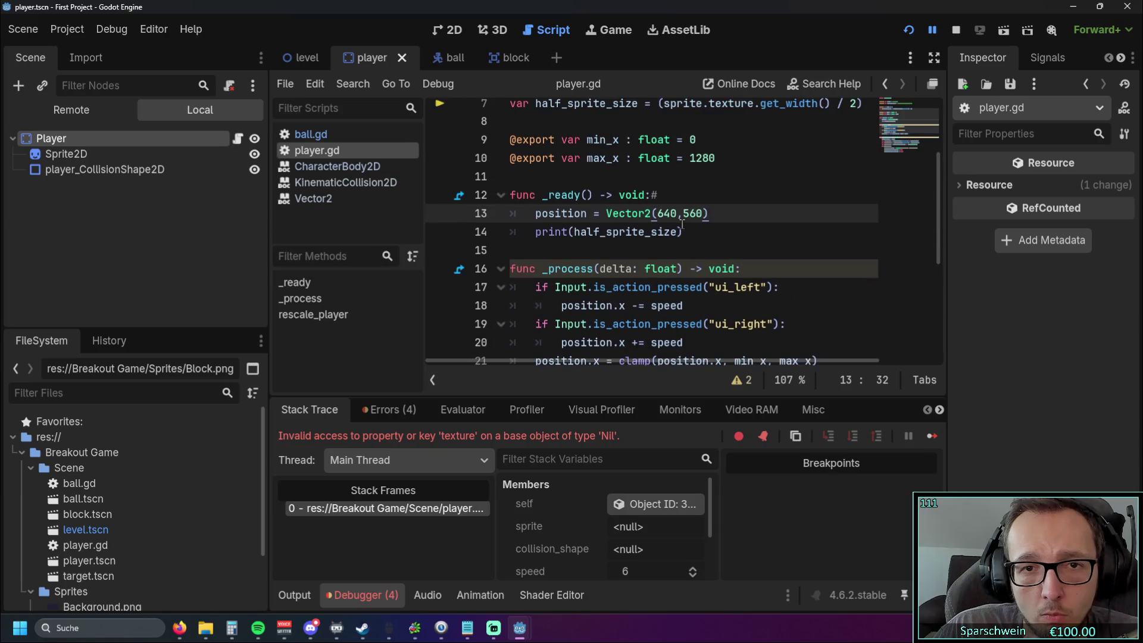
scroll(682, 224, "up", 2)
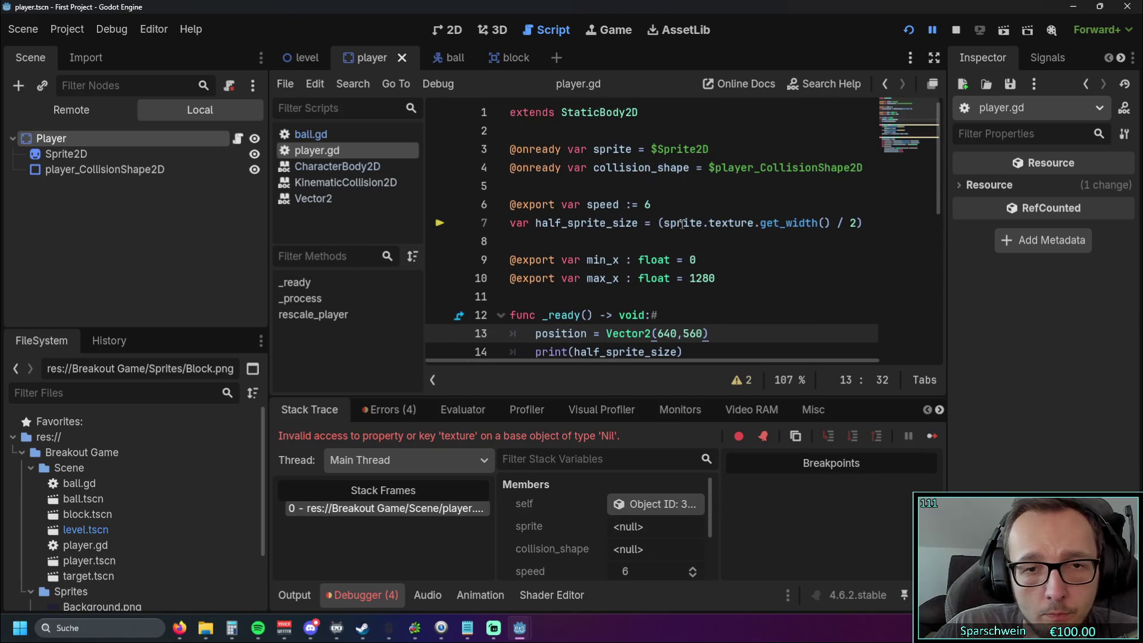
mouse_move(680, 224)
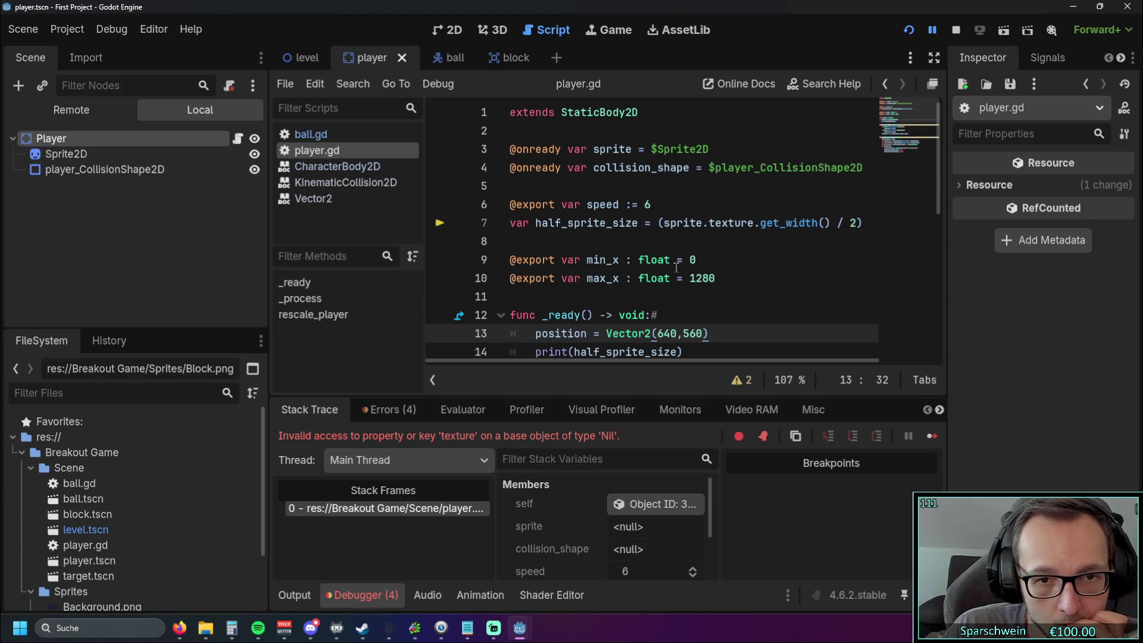
scroll(658, 248, "down", 1)
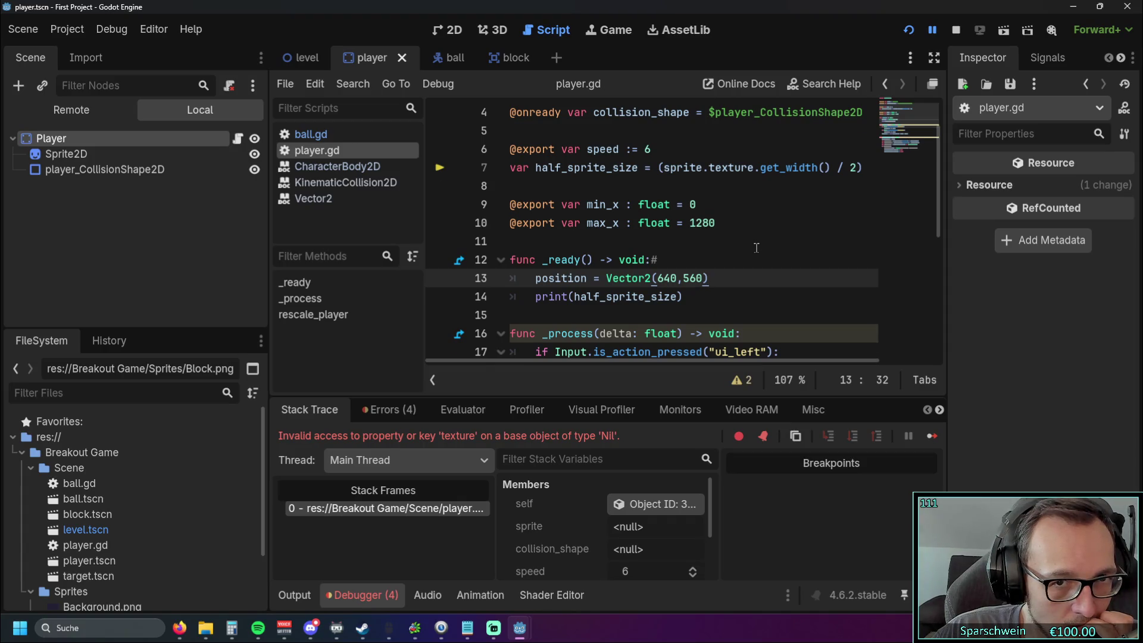
scroll(756, 248, "up", 1)
scroll(756, 247, "down", 1)
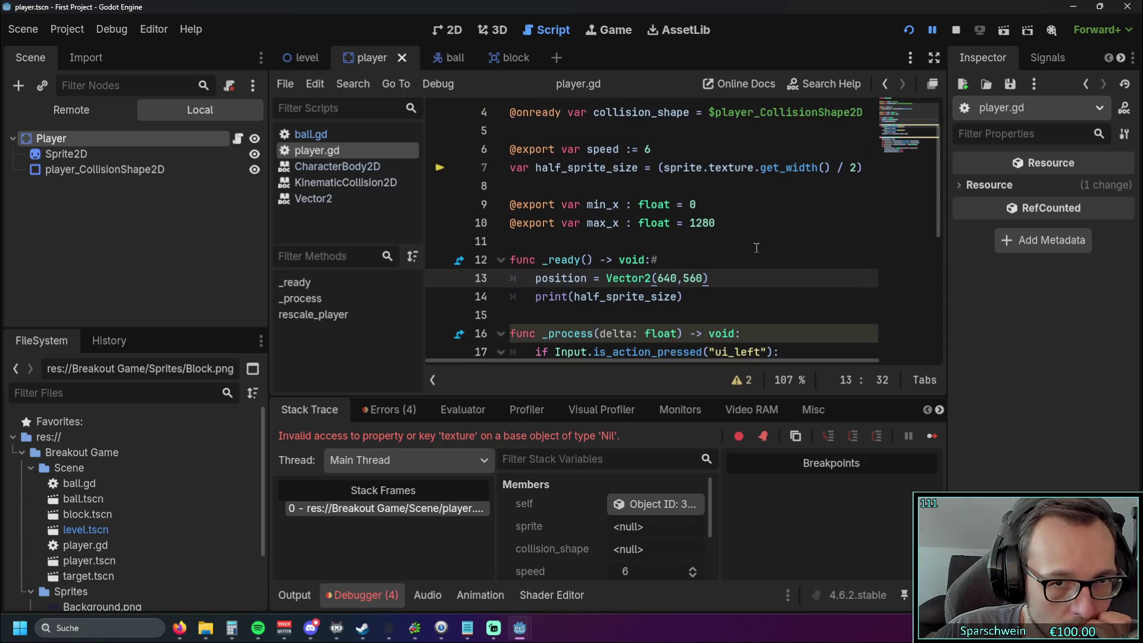
left_click_drag(692, 306, 476, 260)
key("ctrl+c")
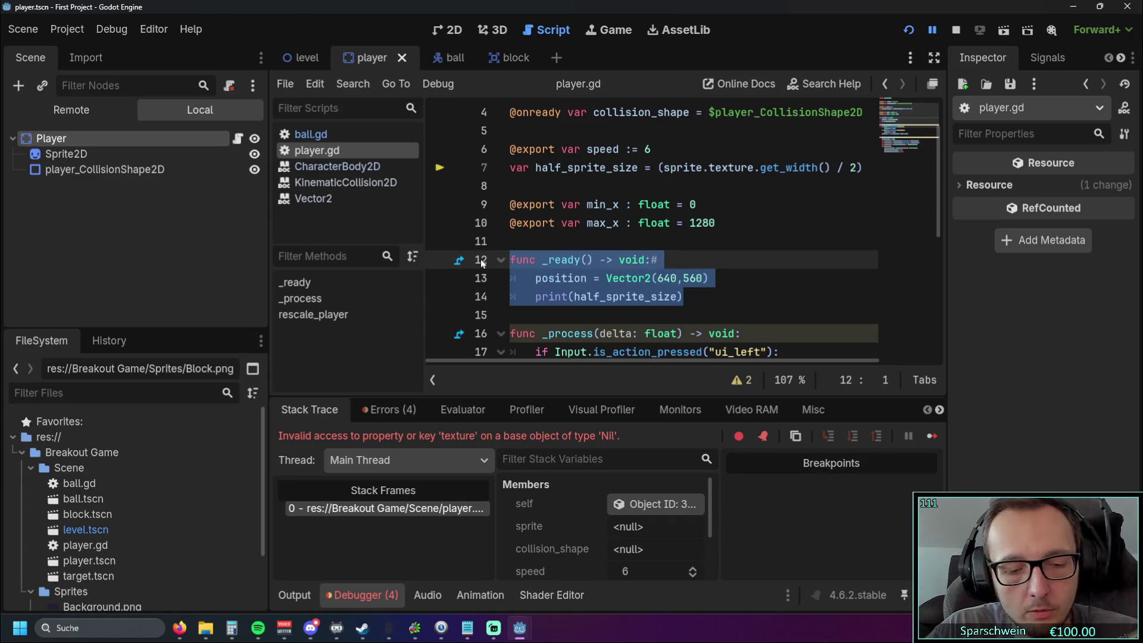
key("BackSpace")
scroll(481, 263, "up", 1)
left_click(564, 187)
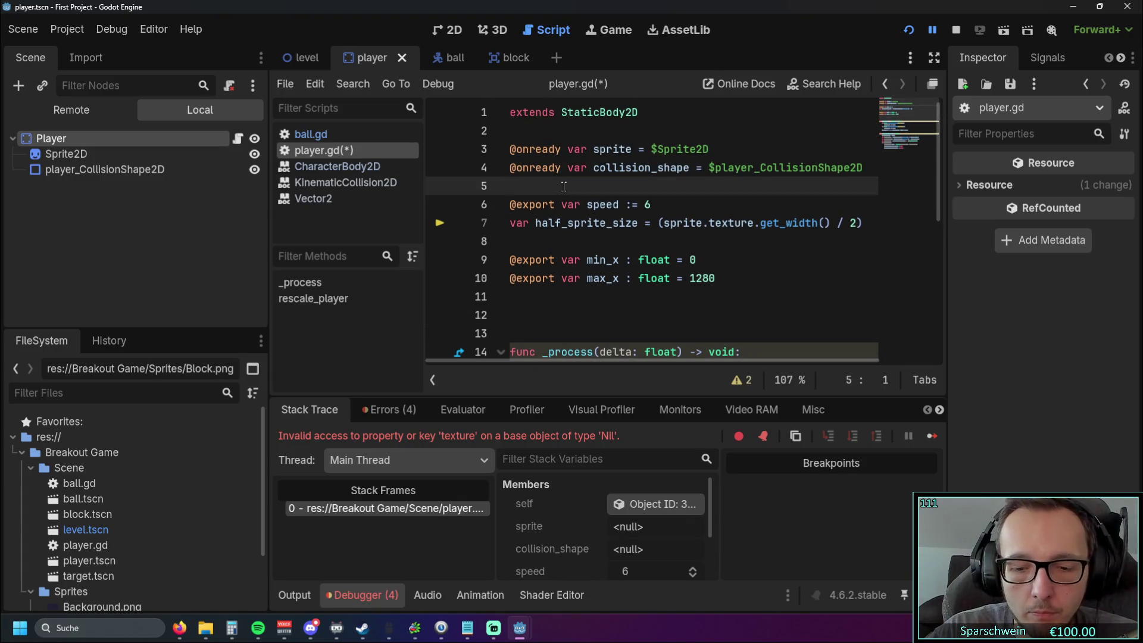
key("Return")
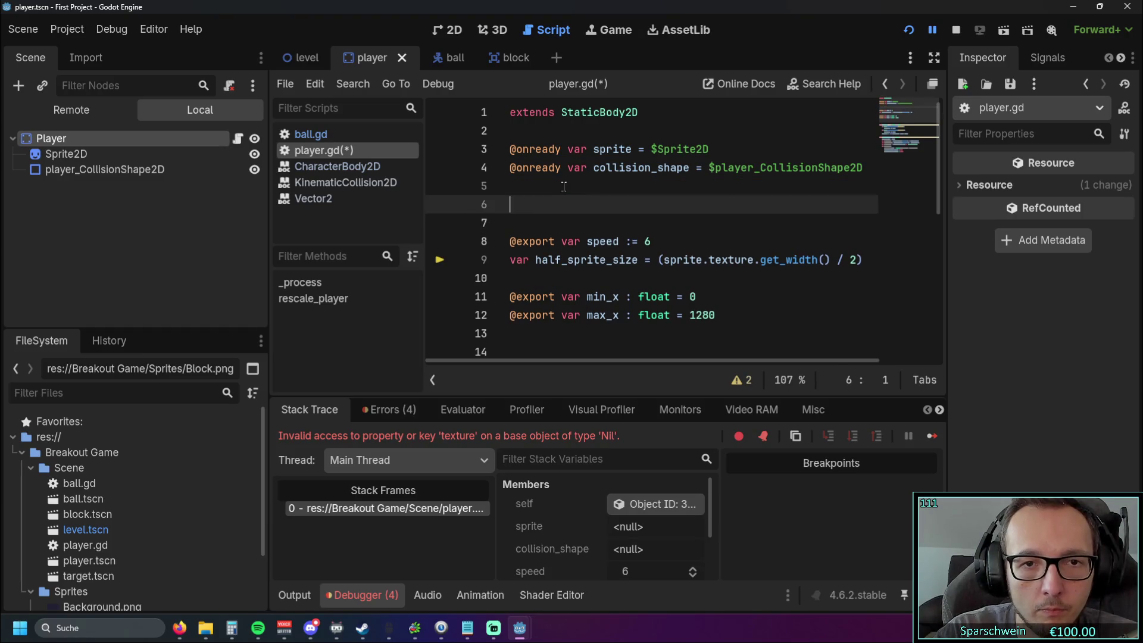
key("ctrl+v")
scroll(565, 173, "down", 1)
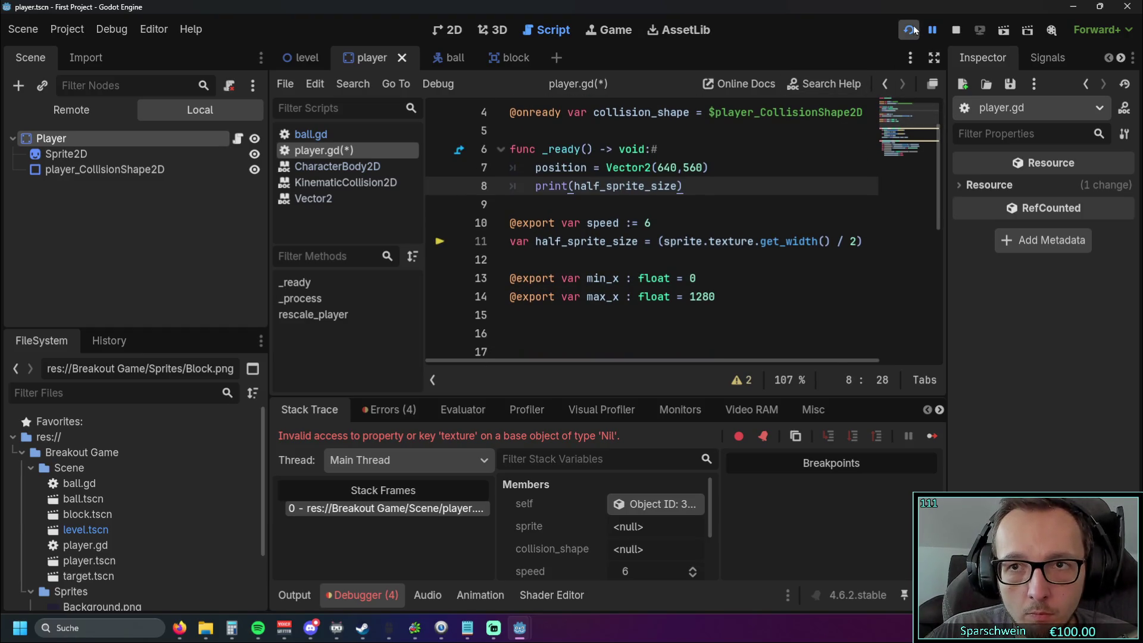
left_click(909, 30)
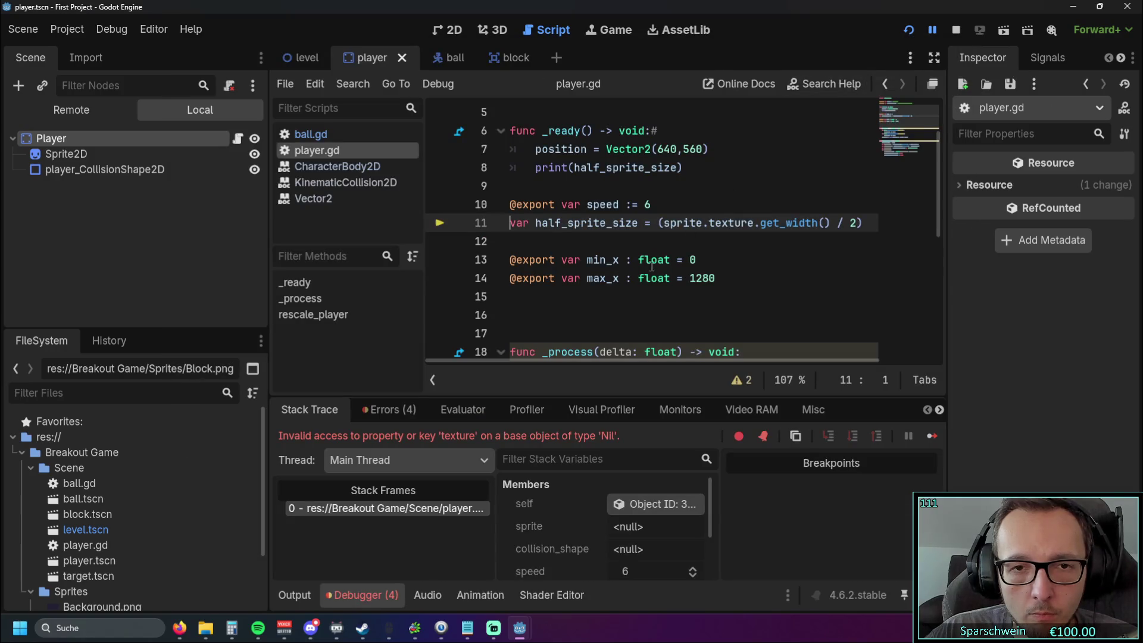
scroll(681, 286, "down", 1)
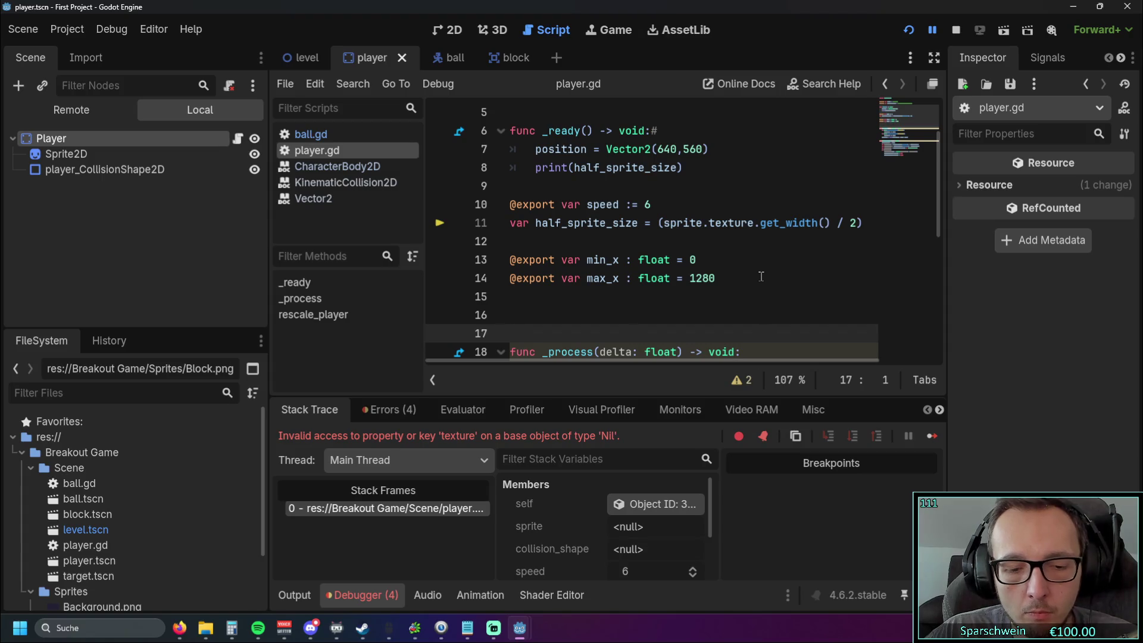
scroll(761, 277, "down", 3)
scroll(760, 275, "up", 1, "ctrl")
scroll(760, 276, "down", 1, "ctrl")
key("ctrl+z")
scroll(758, 283, "up", 1)
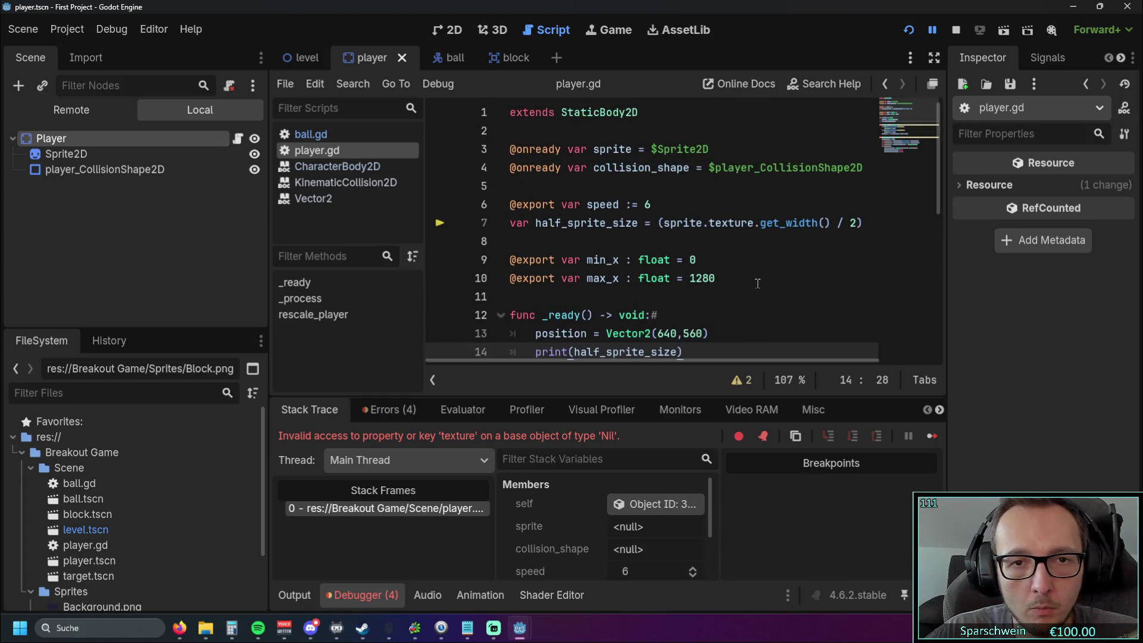
scroll(759, 279, "down", 1)
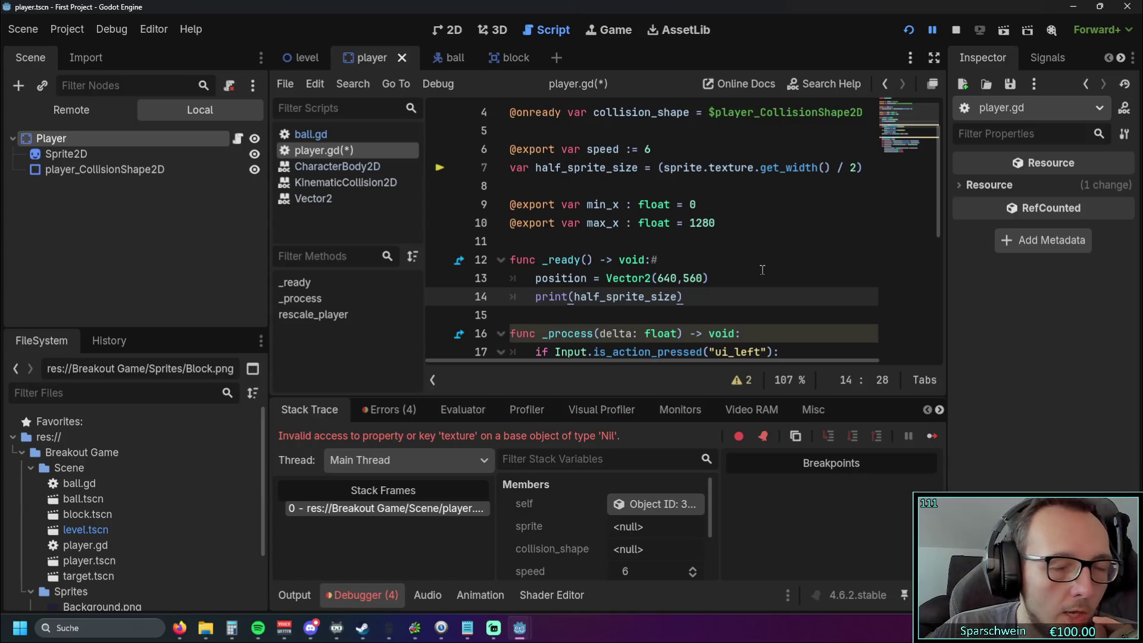
scroll(759, 268, "down", 5)
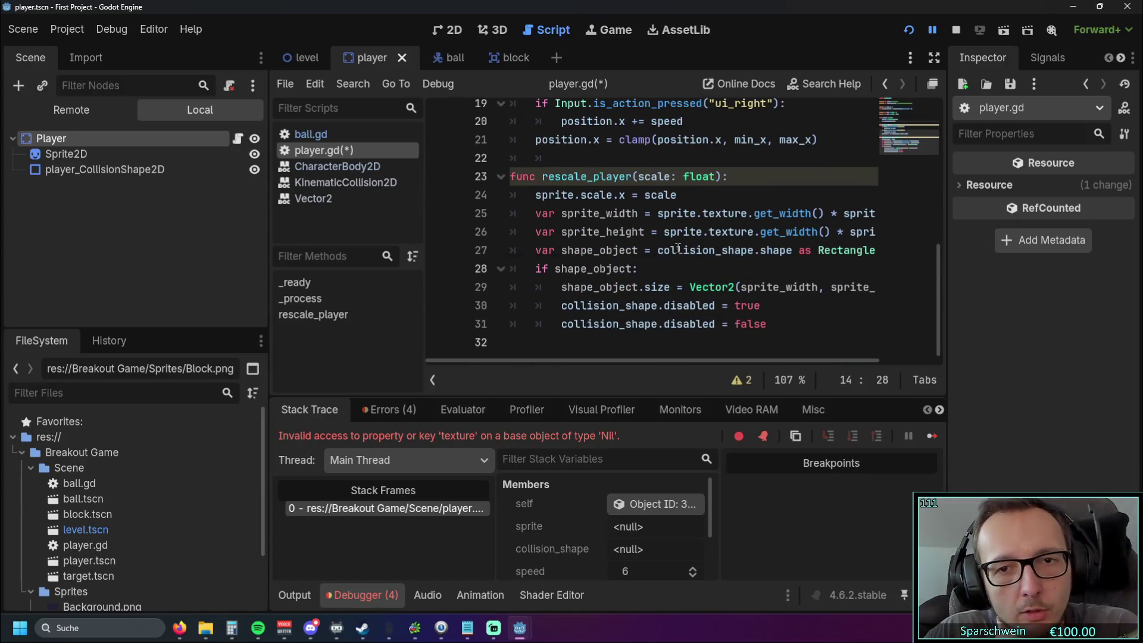
scroll(667, 331, "up", 6)
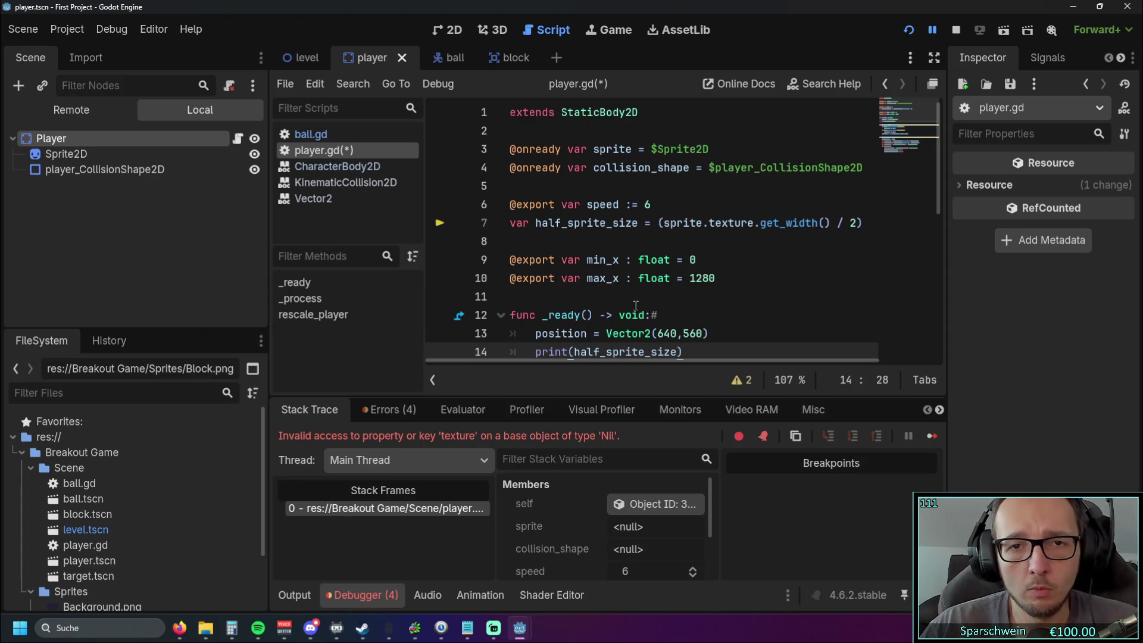
- Copy the sprite and collision_shape references into _ready, removing the onready var prefix
mouse_move(865, 171)
left_mouse_down()
mouse_move(649, 169)
mouse_move(589, 154)
left_mouse_up()
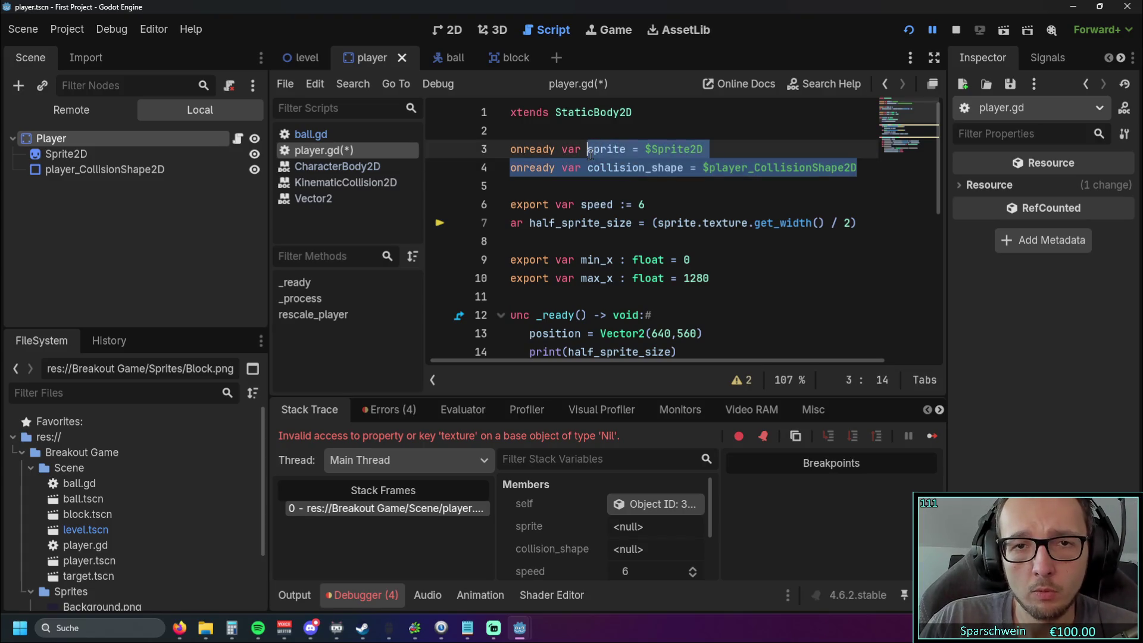
scroll(618, 224, "down", 1)
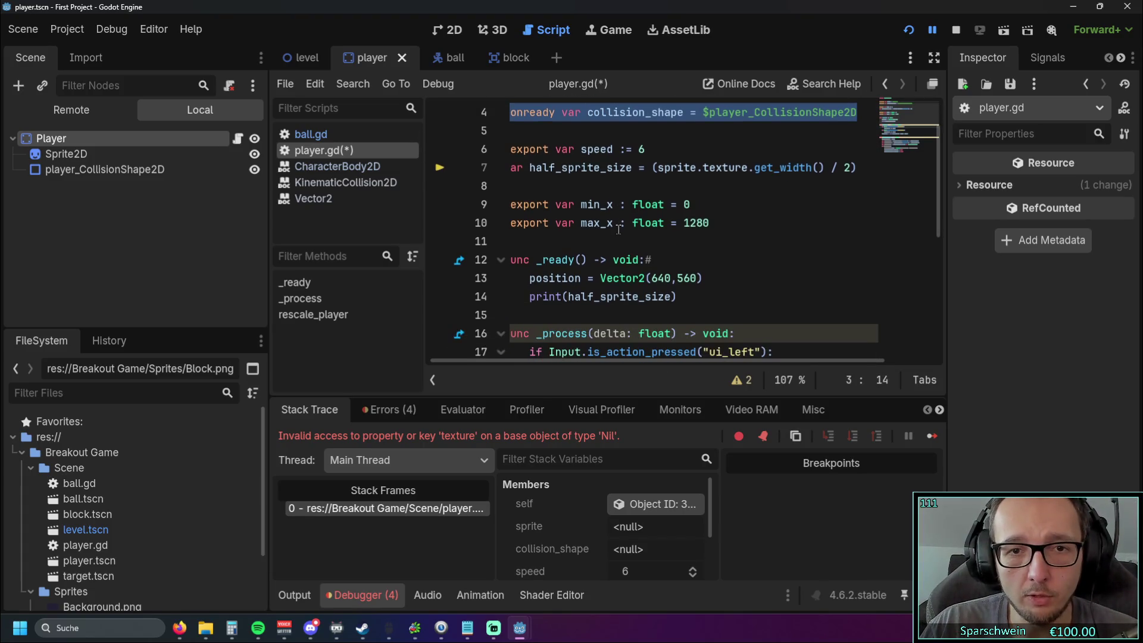
left_click(688, 293)
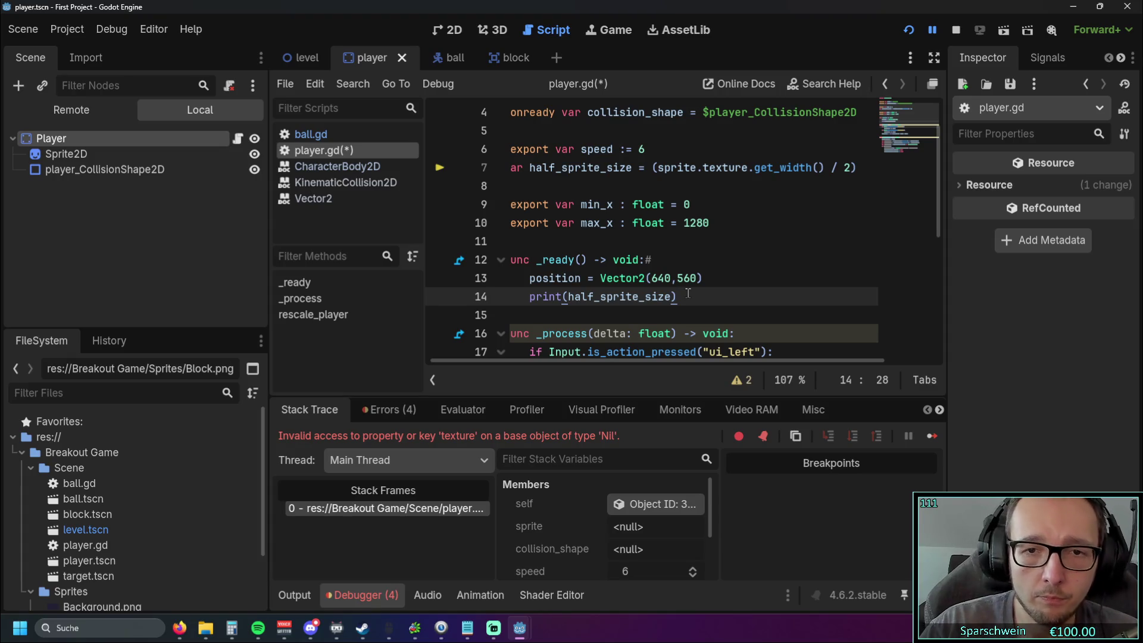
key("Up")
key("Return")
type("sprite = $Sprite2D @onready var collision_shape = $player_CollisionShape2D")
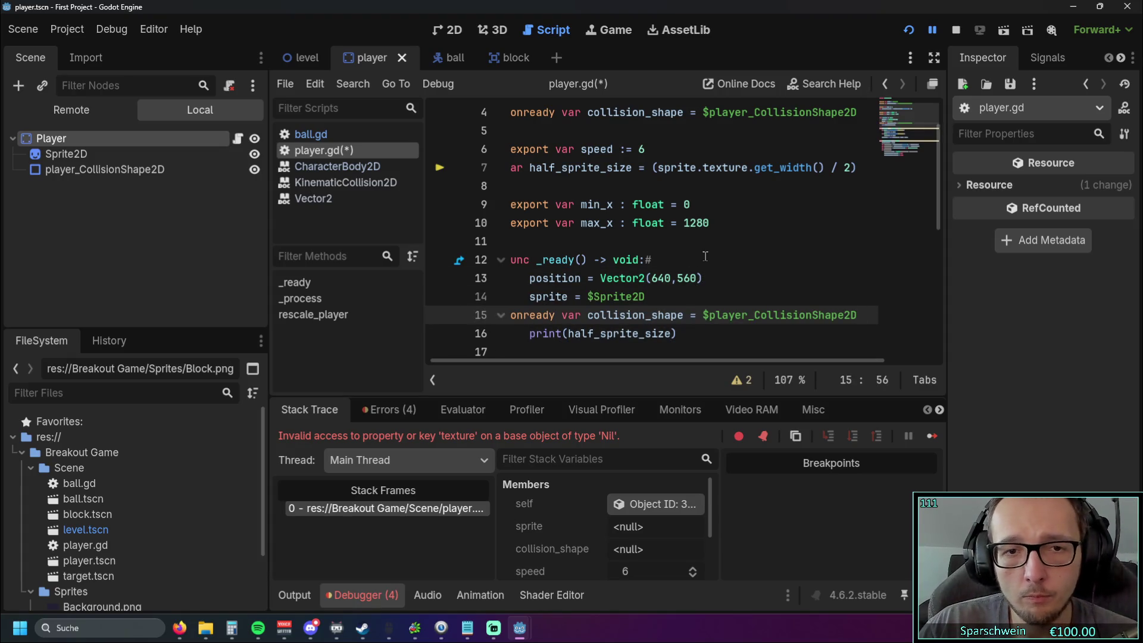
left_click_drag(589, 316, 510, 315)
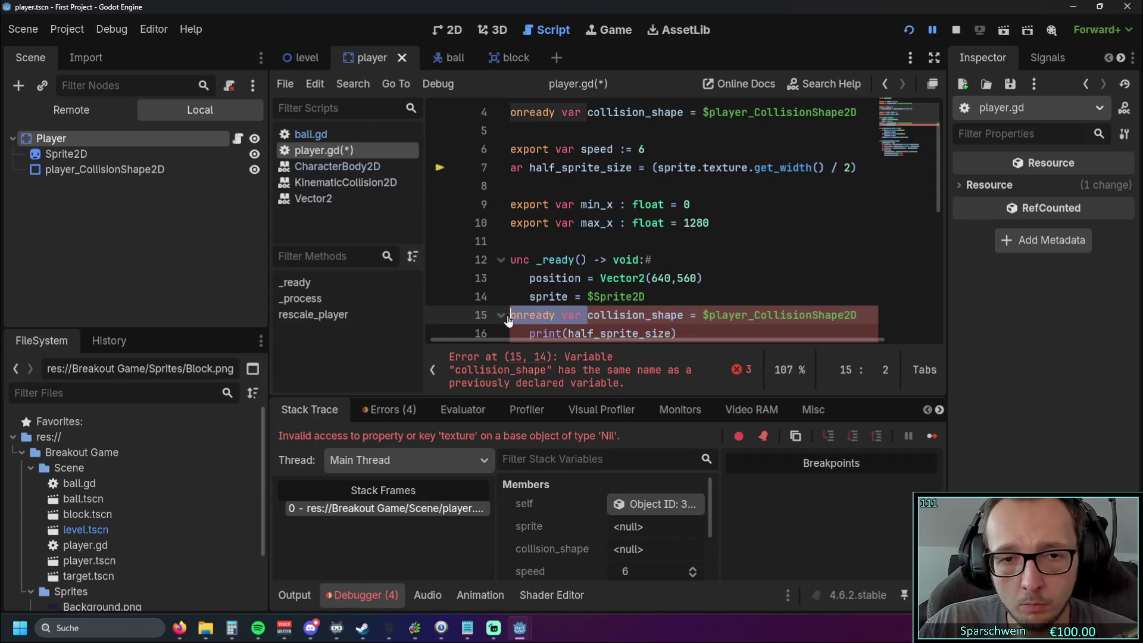
key("BackSpace")
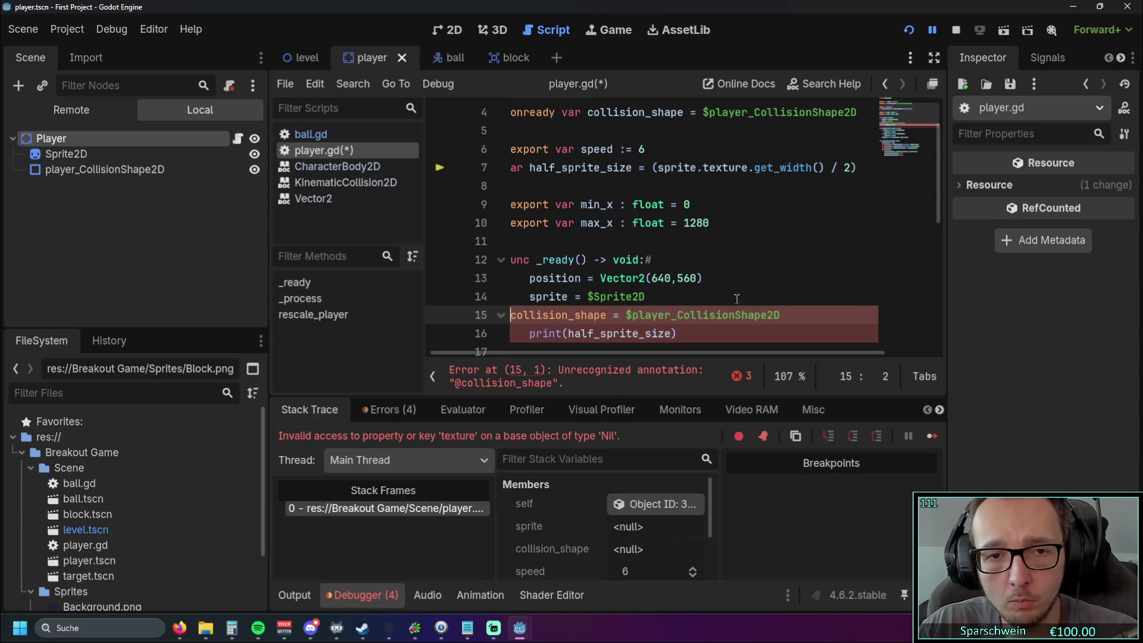
key("Tab")
- Fix the collision_shape line's indentation and delete the stray @ causing the error
left_click(735, 303)
scroll(745, 292, "down", 1)
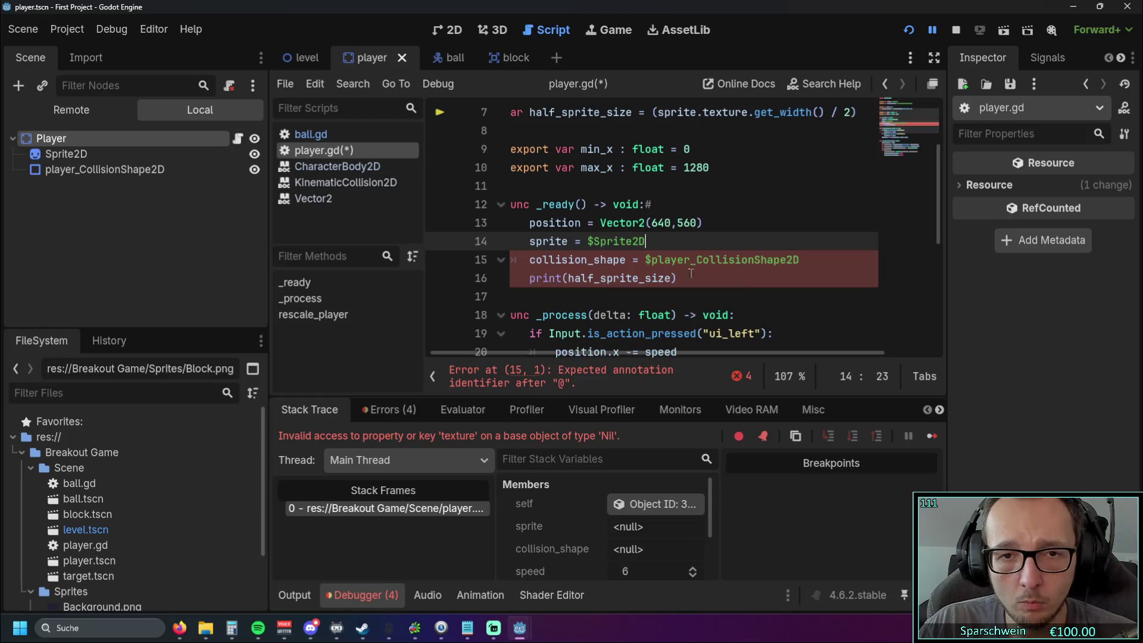
left_click(526, 277)
left_click(526, 257)
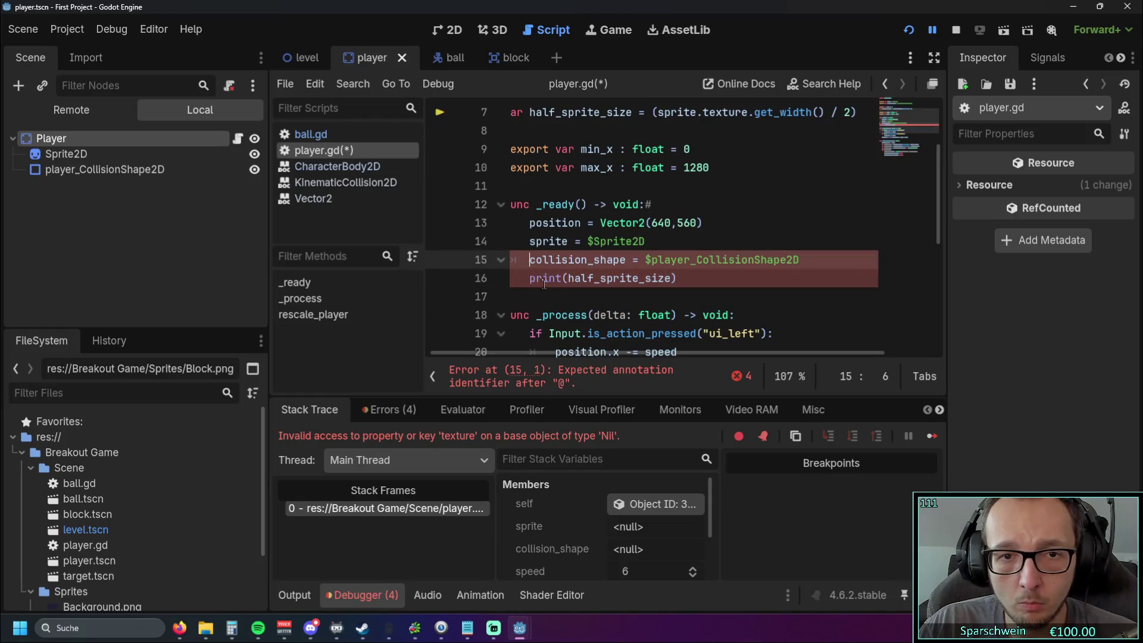
key("BackSpace")
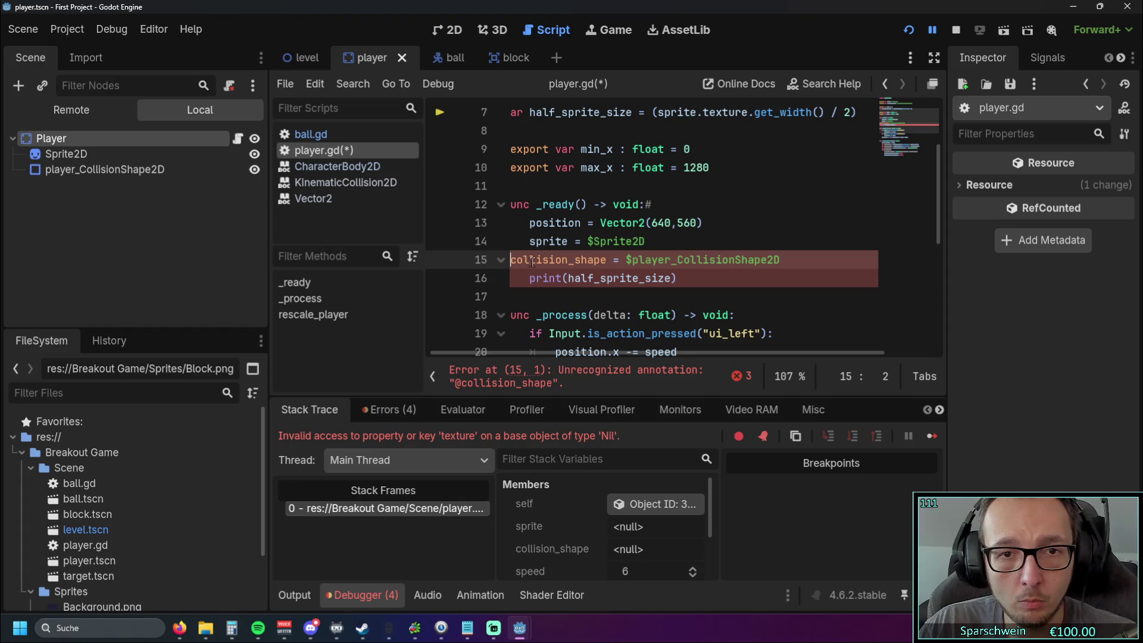
left_click_drag(489, 352, 484, 343)
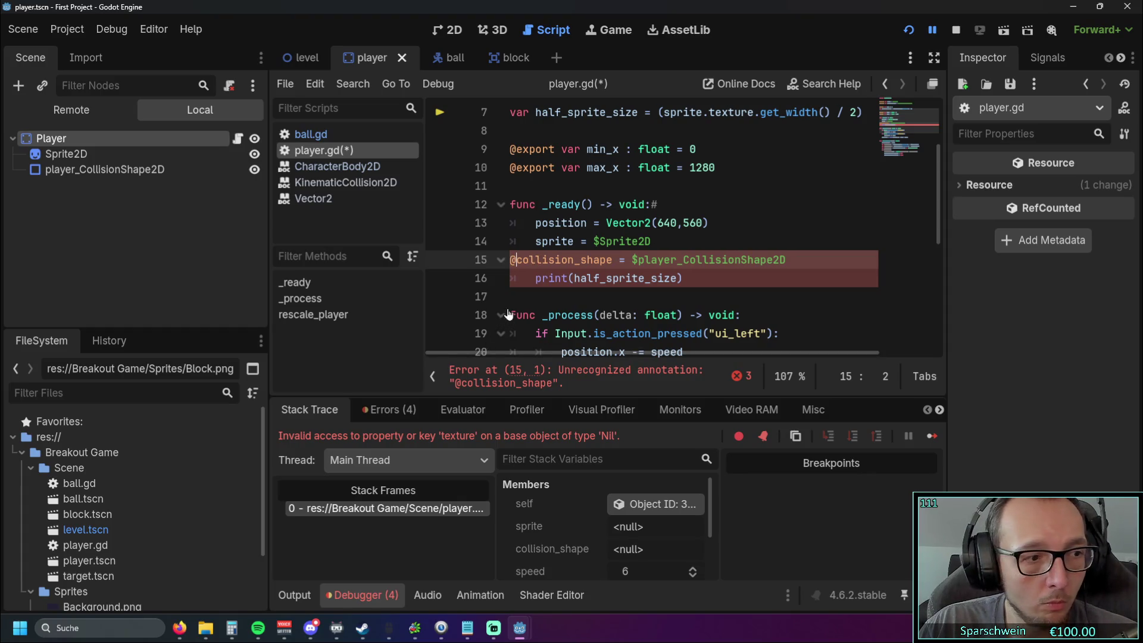
key("Tab")
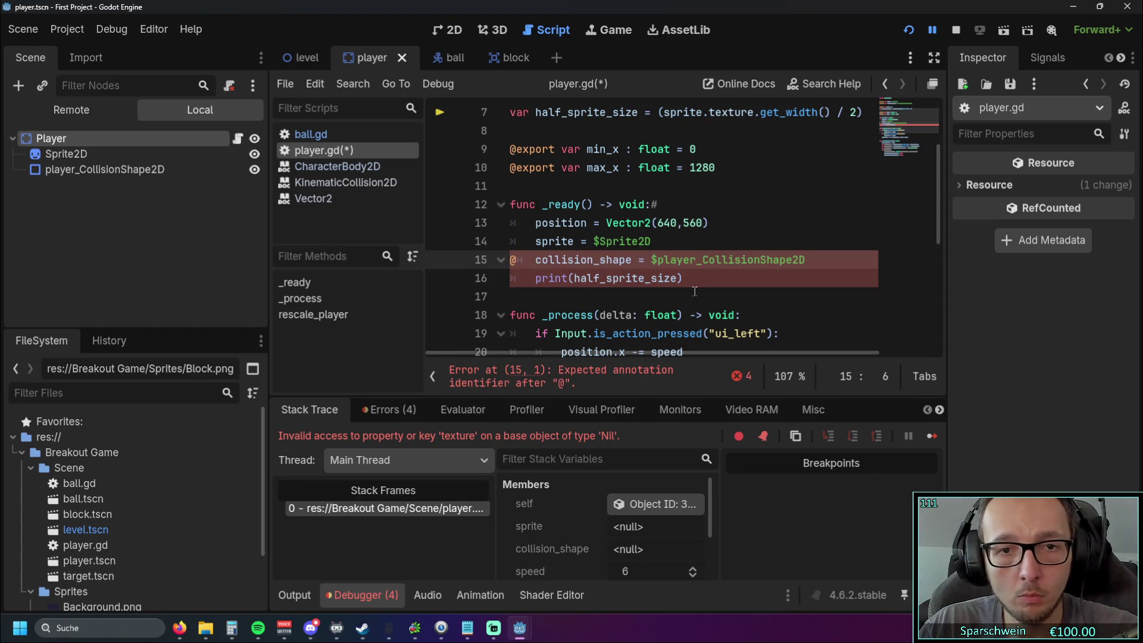
key("BackSpace")
left_click(576, 296)
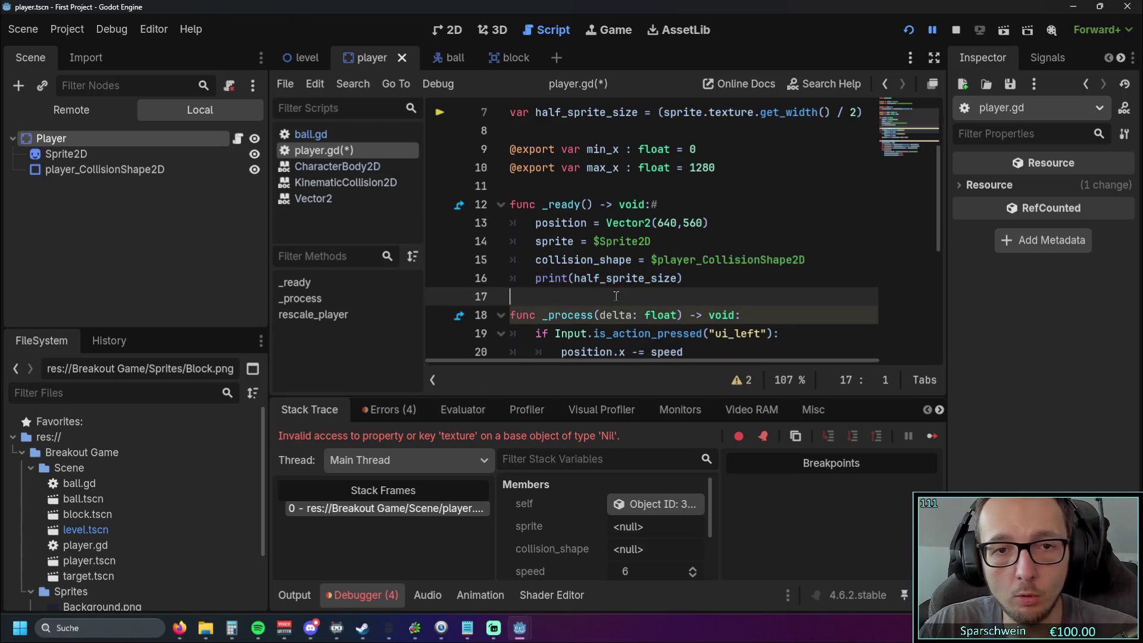
- Remove the sprite and collision_shape assignments, leaving _ready with the position and print lines
scroll(671, 290, "up", 1)
scroll(670, 290, "up", 1)
left_click(548, 167)
scroll(587, 212, "down", 2)
left_click(695, 276)
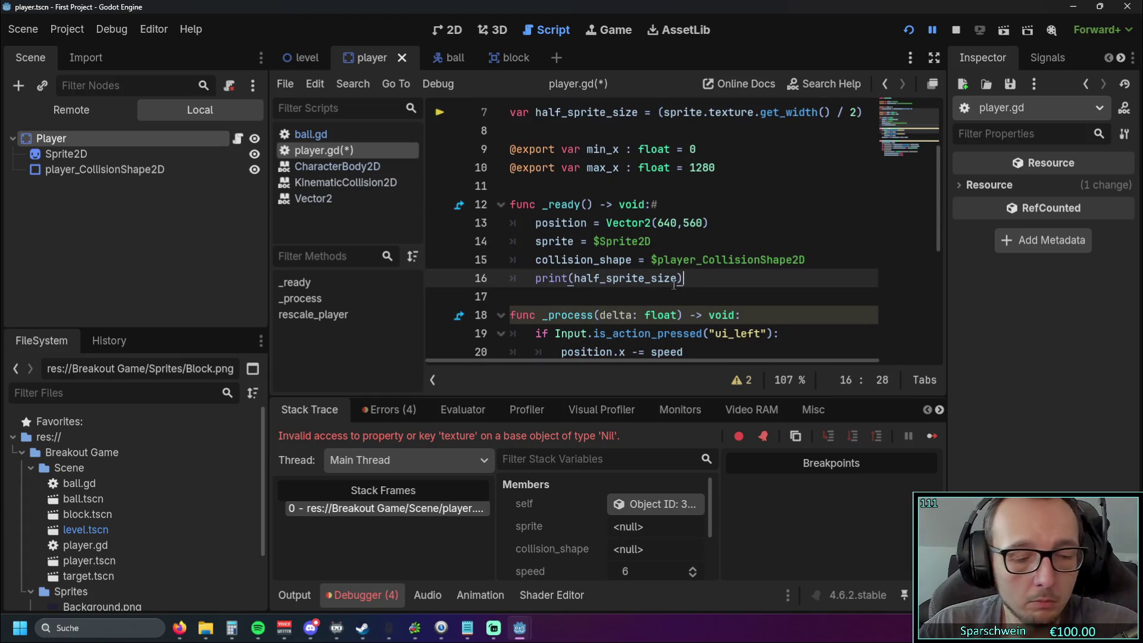
left_click(661, 268)
key("End")
key("shift+Up")
key("shift+Home")
key("BackSpace")
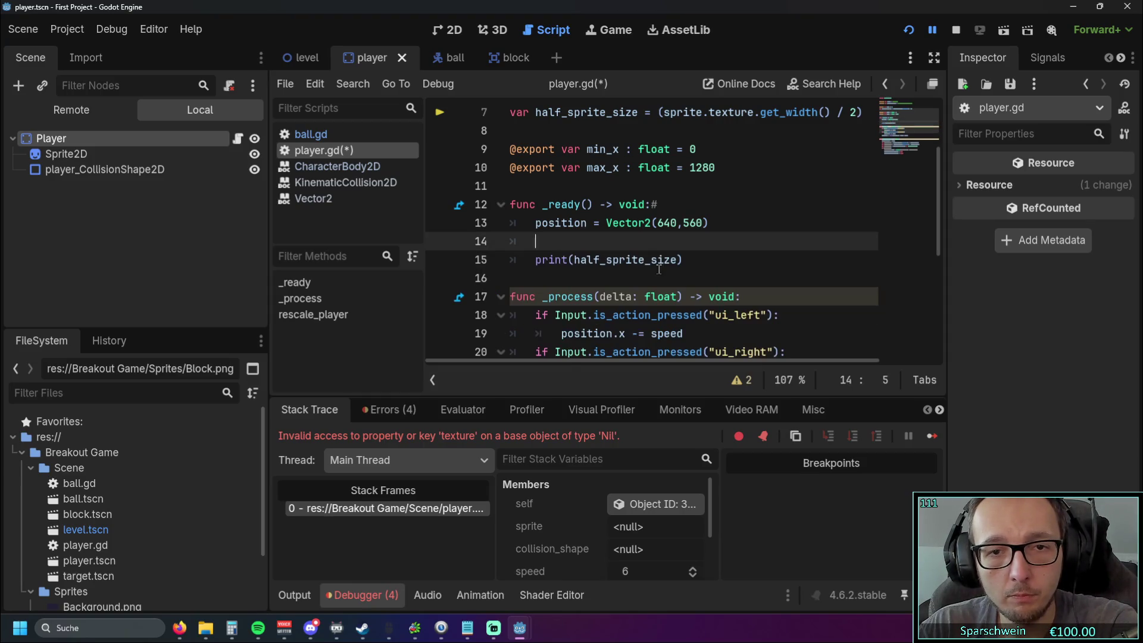
key("BackSpace")
key("BackSpace")
scroll(659, 275, "up", 2)
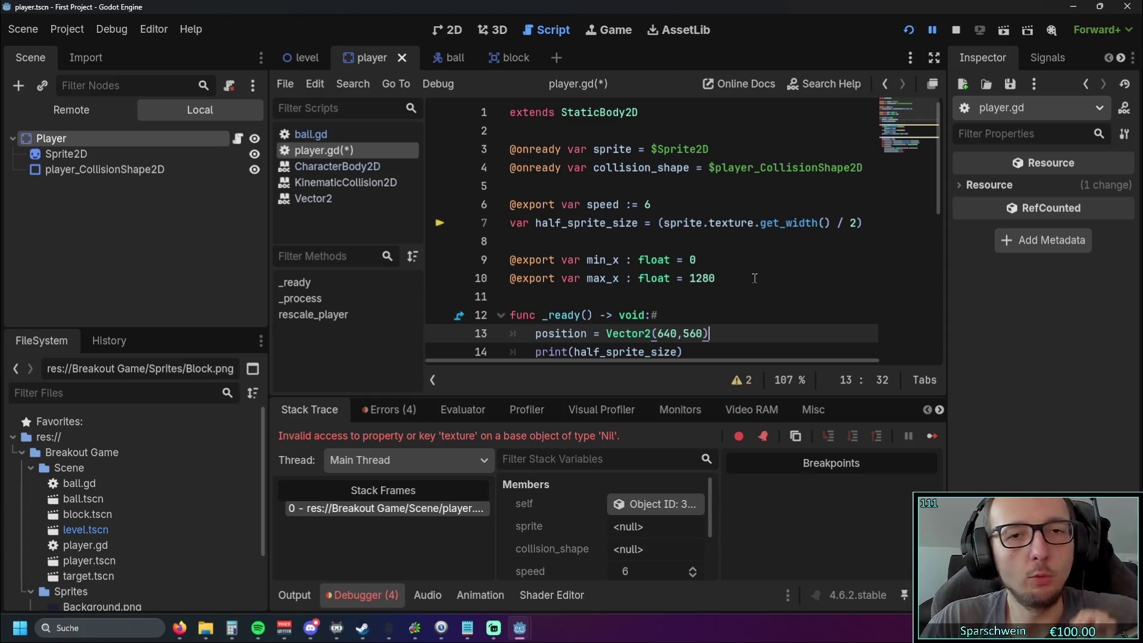
- Cut the half_sprite_size declaration from line 7 and paste it under _ready's position line
left_click_drag(865, 225, 453, 225)
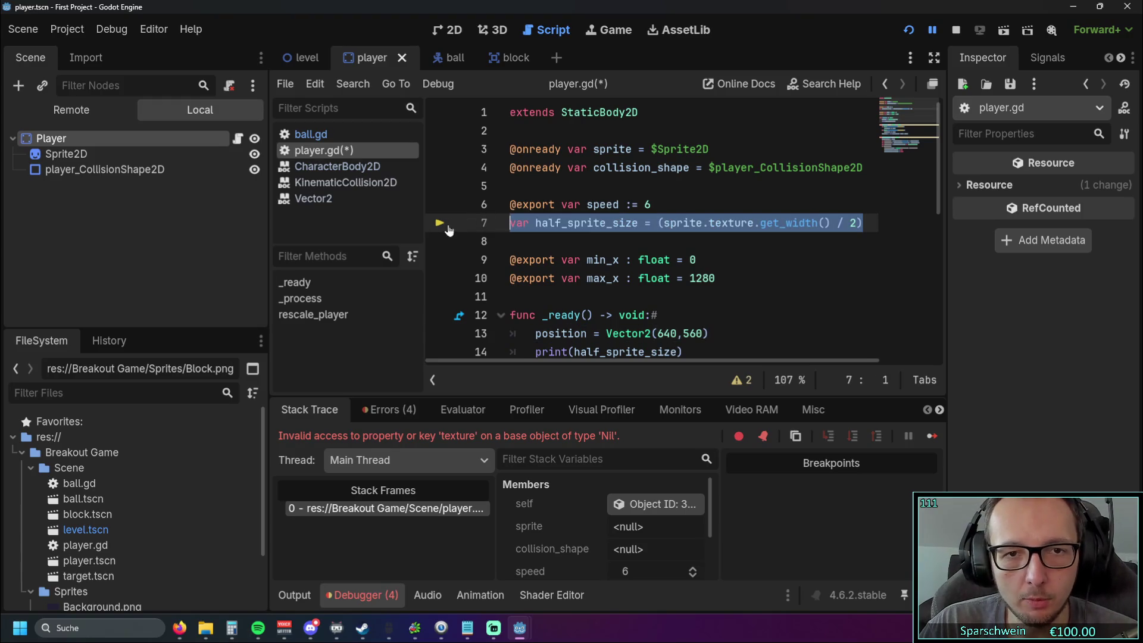
scroll(655, 251, "down", 3)
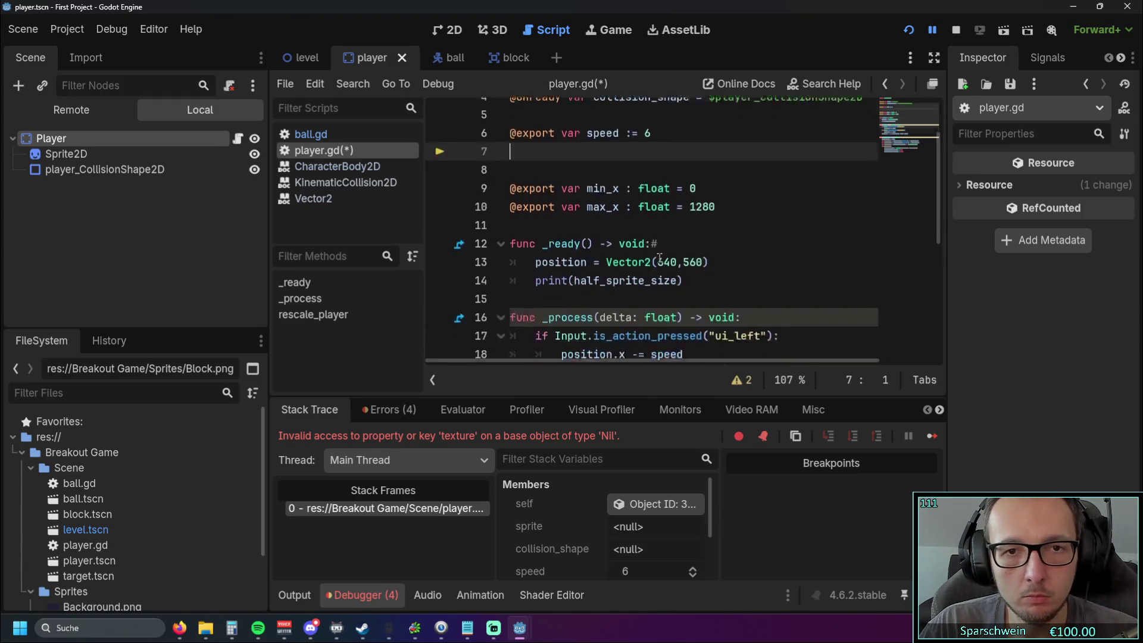
scroll(645, 241, "up", 1)
key("ctrl+x")
left_click(729, 222)
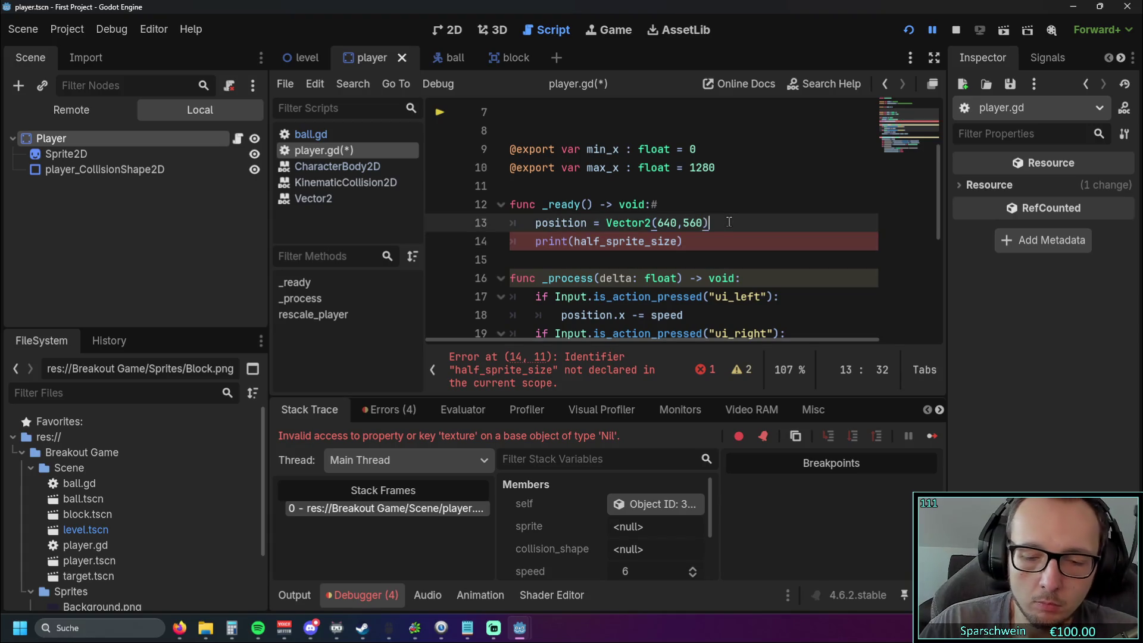
key("Return")
key("ctrl+v")
left_click(699, 272)
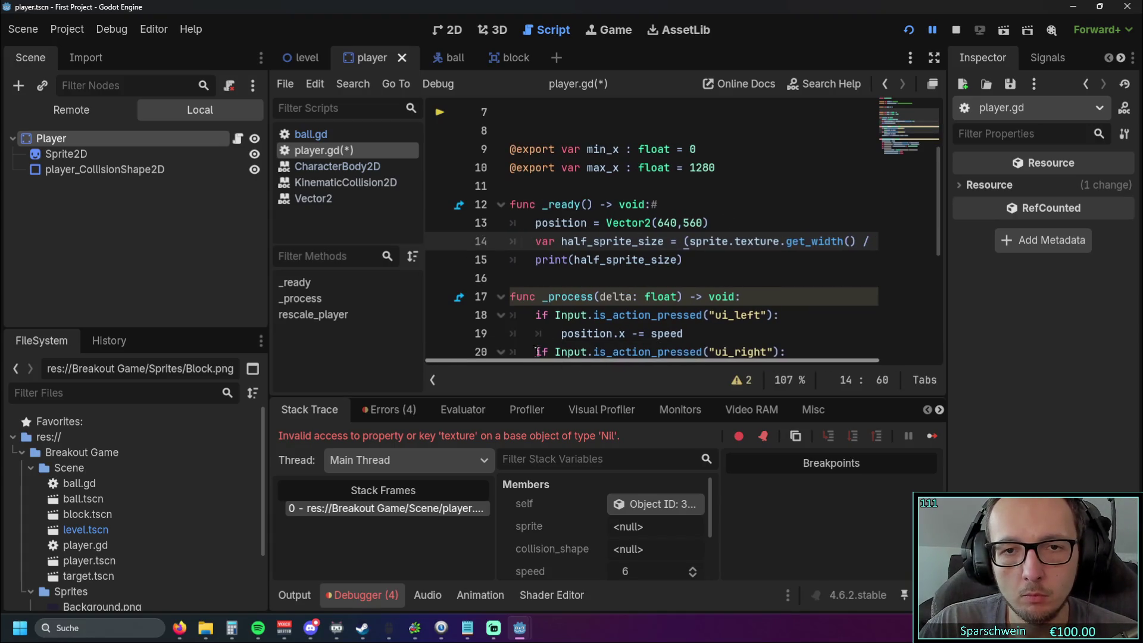
- Delete the blank line above min_x, run the game to see 80 printed, then close it
scroll(700, 270, "down", 4)
scroll(700, 270, "up", 6)
scroll(699, 270, "down", 3)
scroll(699, 270, "up", 3)
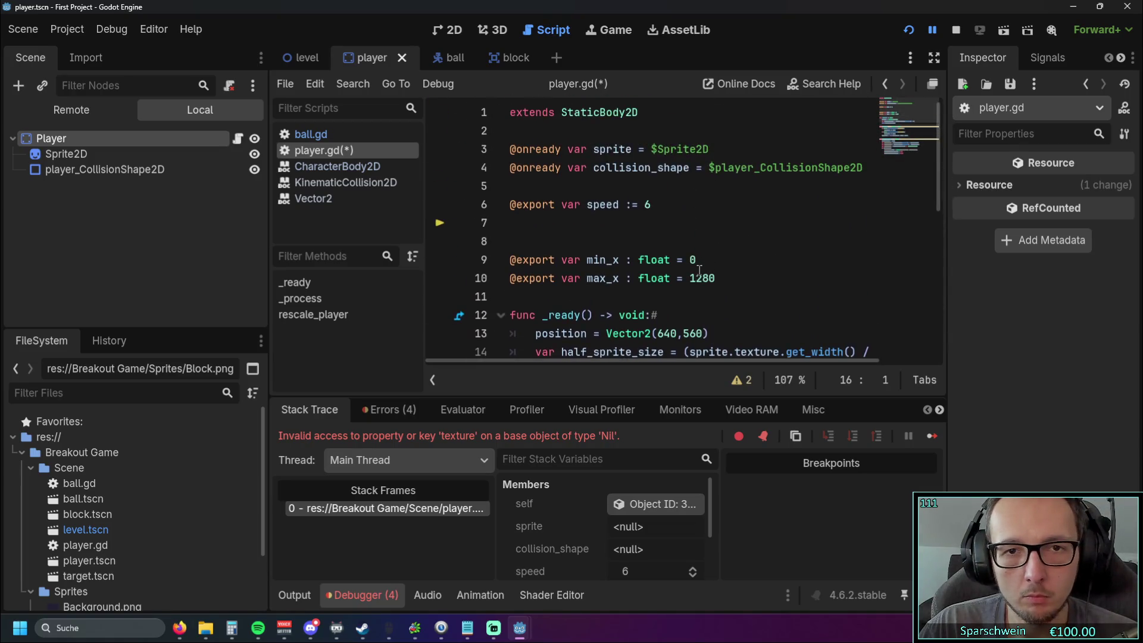
scroll(699, 270, "down", 1)
left_click(512, 204)
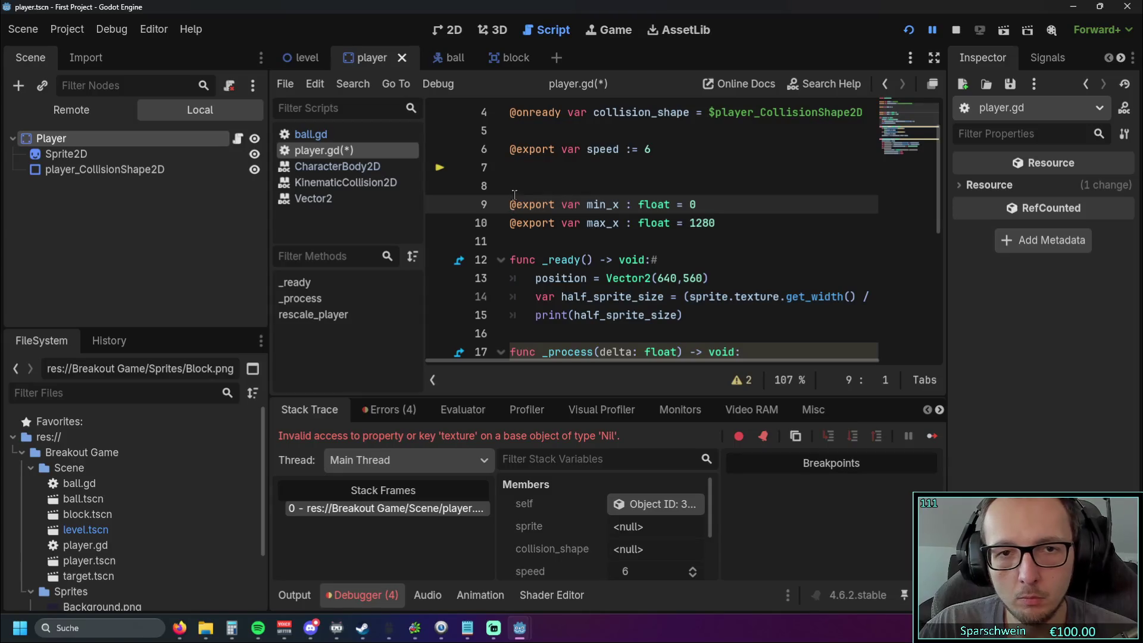
key("BackSpace")
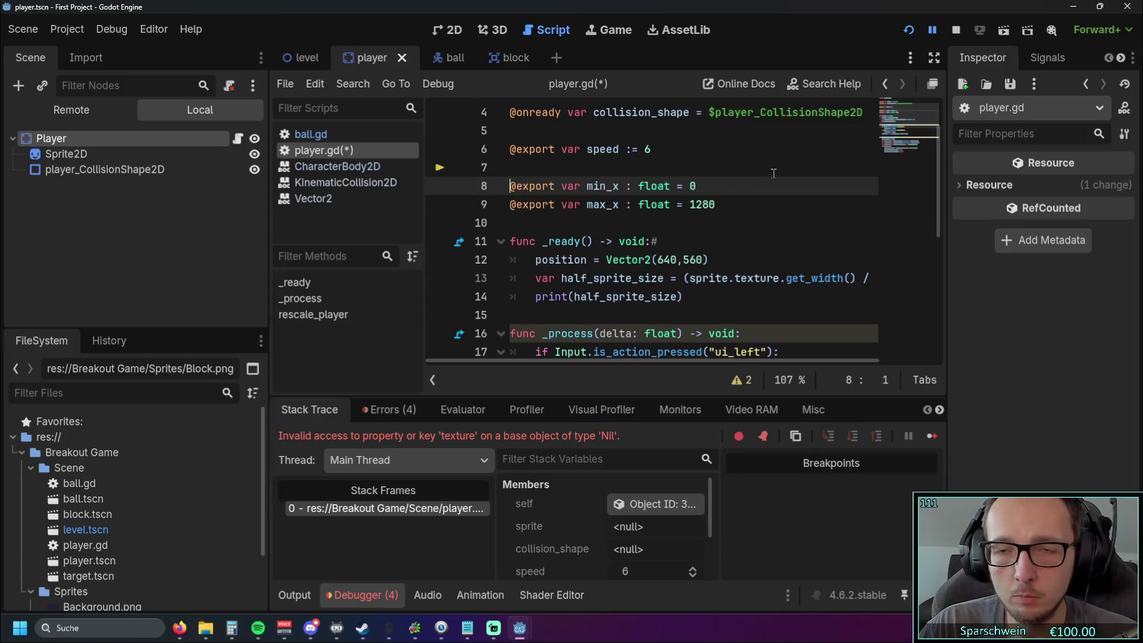
scroll(761, 163, "down", 1)
left_click(906, 33)
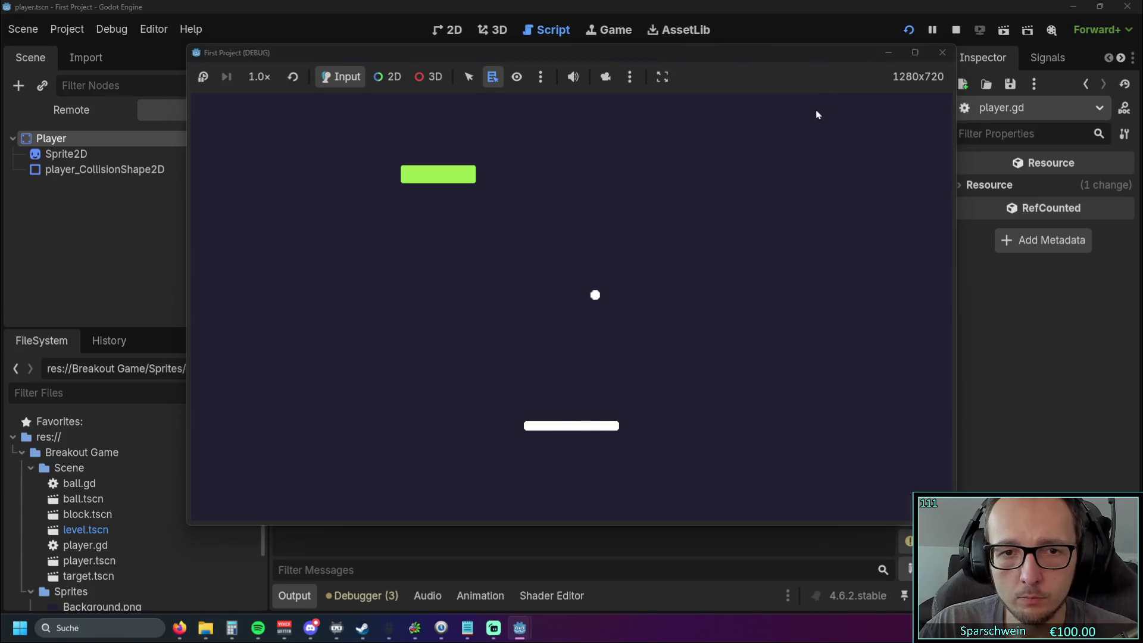
left_click(940, 53)
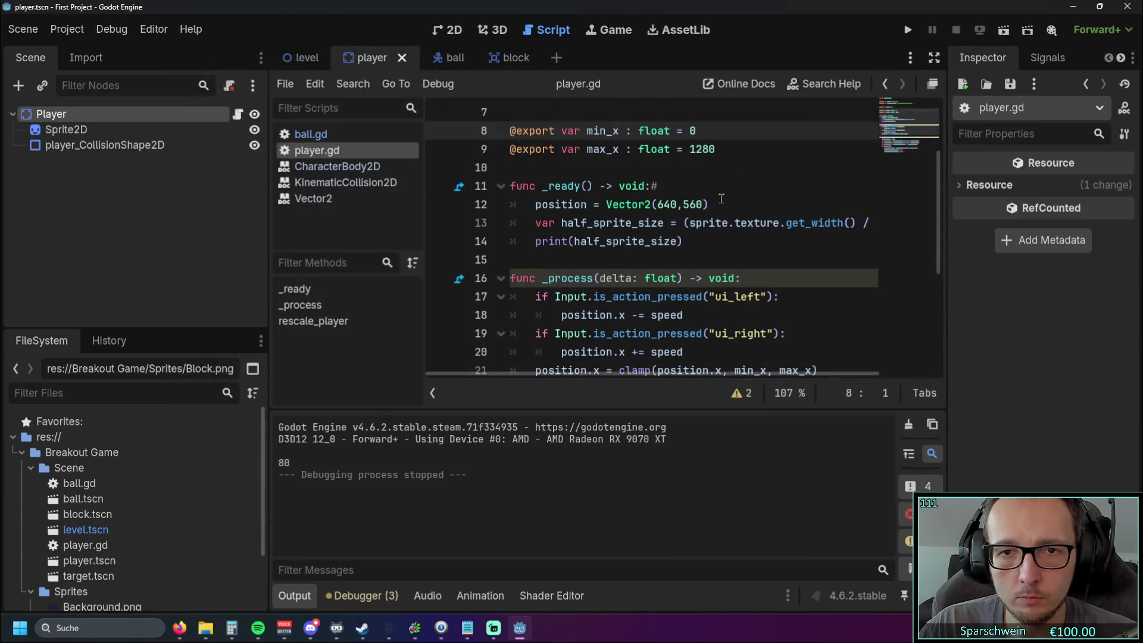
scroll(722, 199, "up", 1)
left_click(718, 188)
- Change min_x's default to 0 + half_sprite_size, copying the full name from the print call
type("+ half")
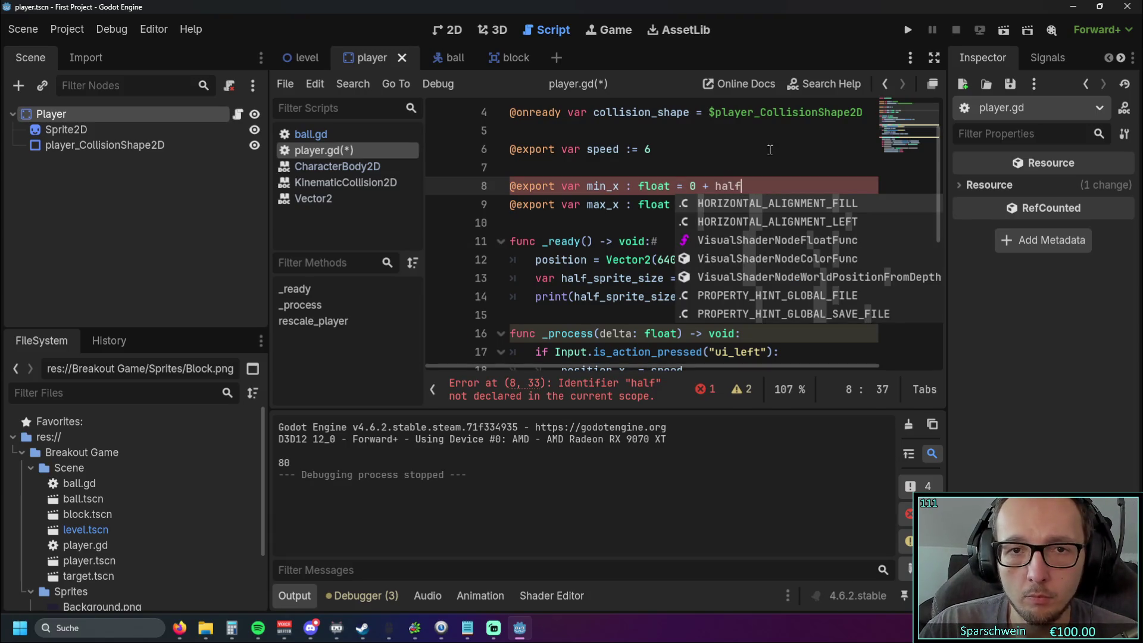
left_click(653, 223)
left_click(574, 297)
left_click_drag(573, 297, 680, 296)
left_click(715, 186)
double_click(716, 186)
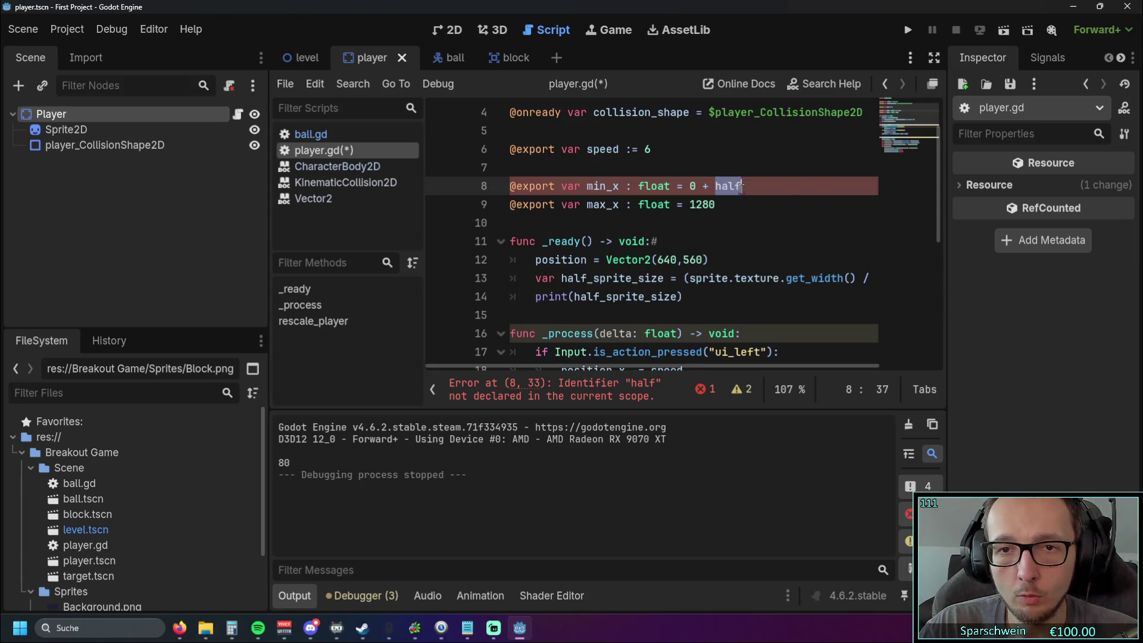
key("ctrl+v")
left_click(732, 241)
- Move the min_x and max_x export lines below _ready's print line, unindented
left_click_drag(733, 220, 506, 186)
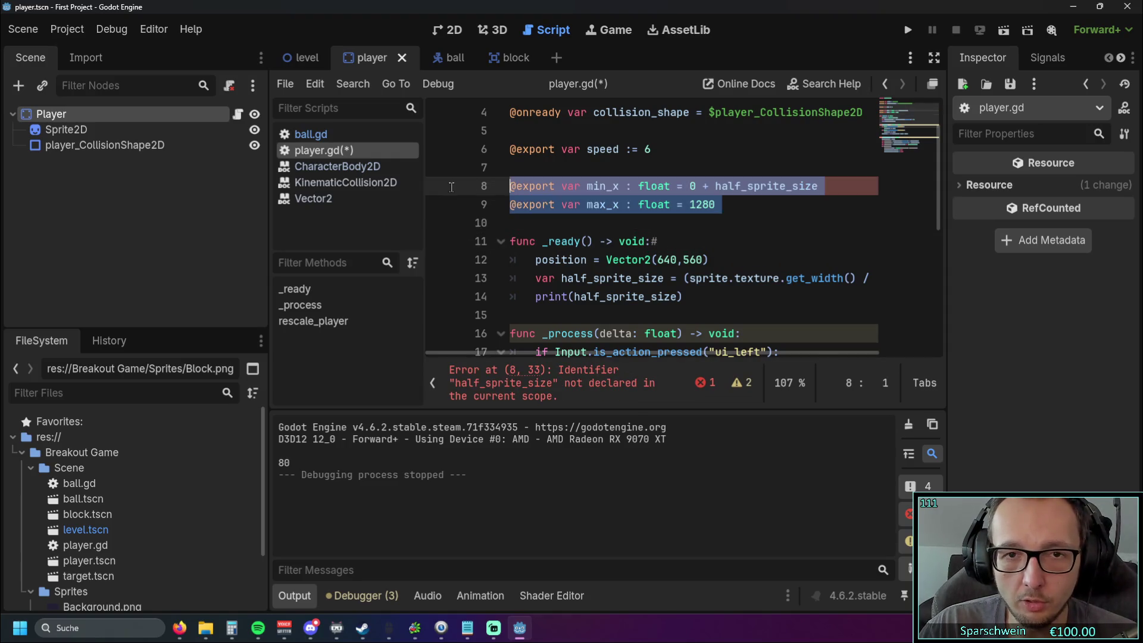
key("BackSpace")
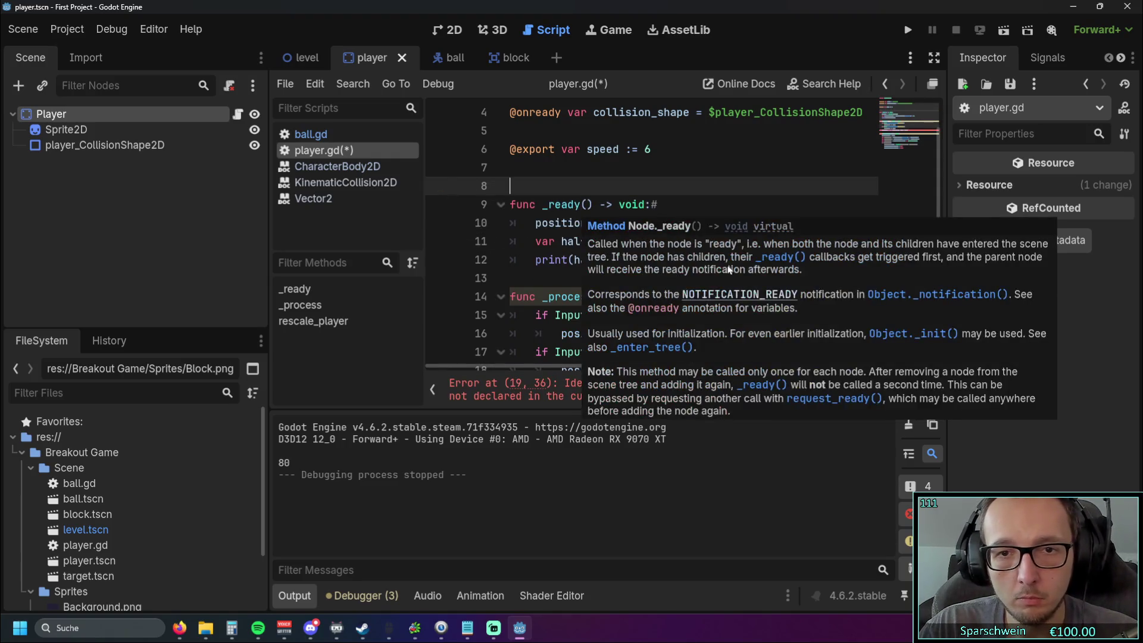
left_click(713, 260)
key("Return")
key("Return")
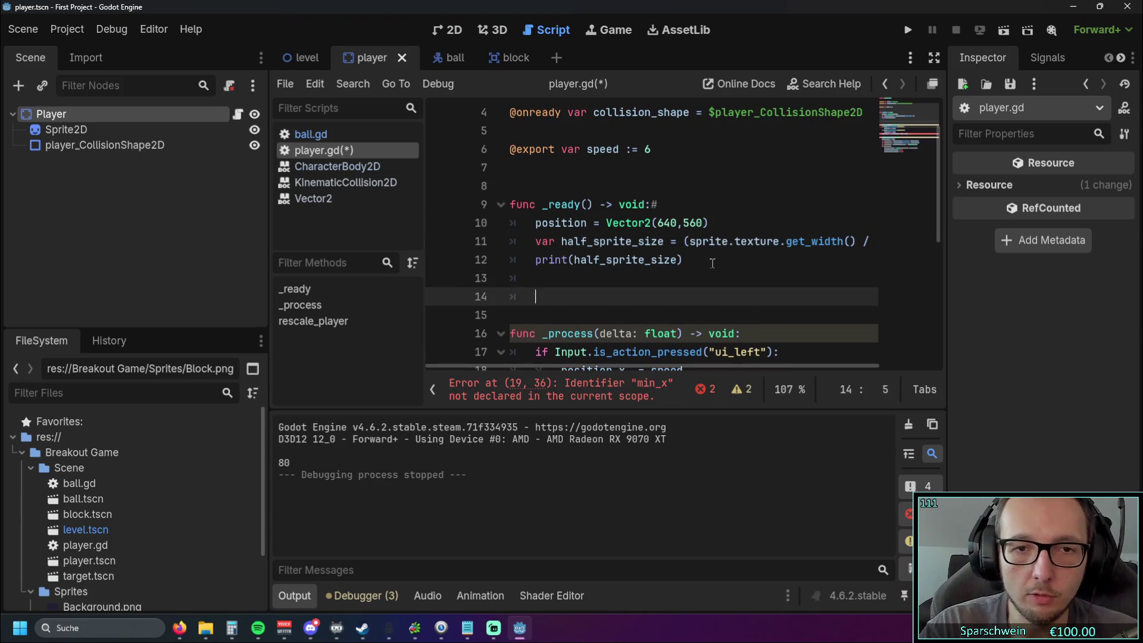
key("ctrl+v")
left_click(537, 296)
key("BackSpace")
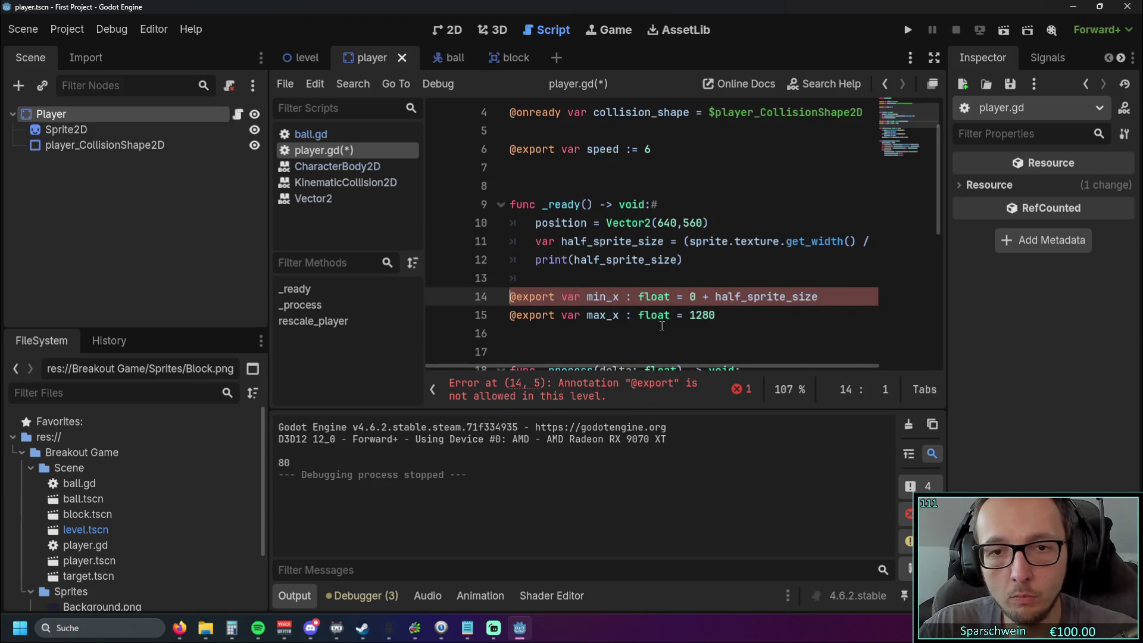
left_click(661, 331)
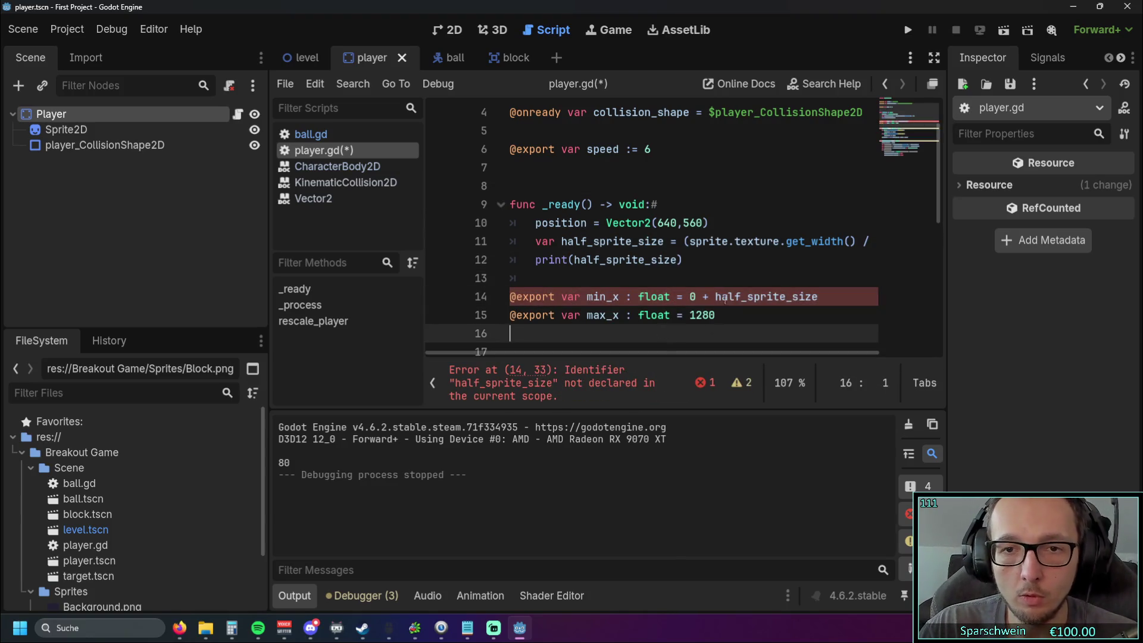
- Highlight every use of half_sprite_size to check where it is referenced
double_click(590, 241)
left_click(707, 296)
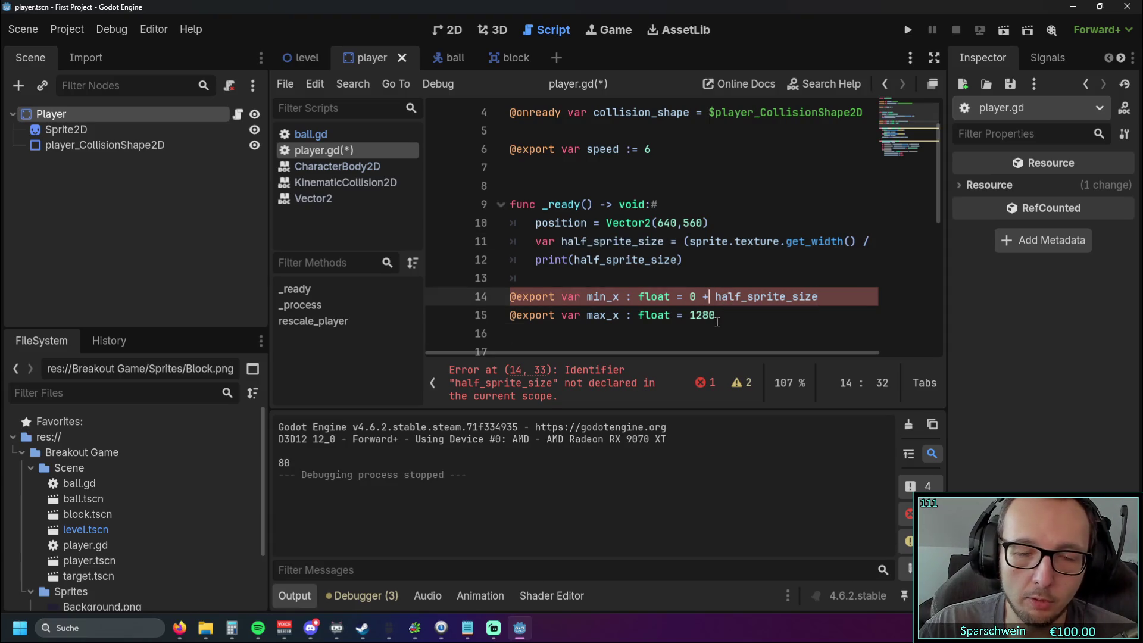
left_click(633, 275)
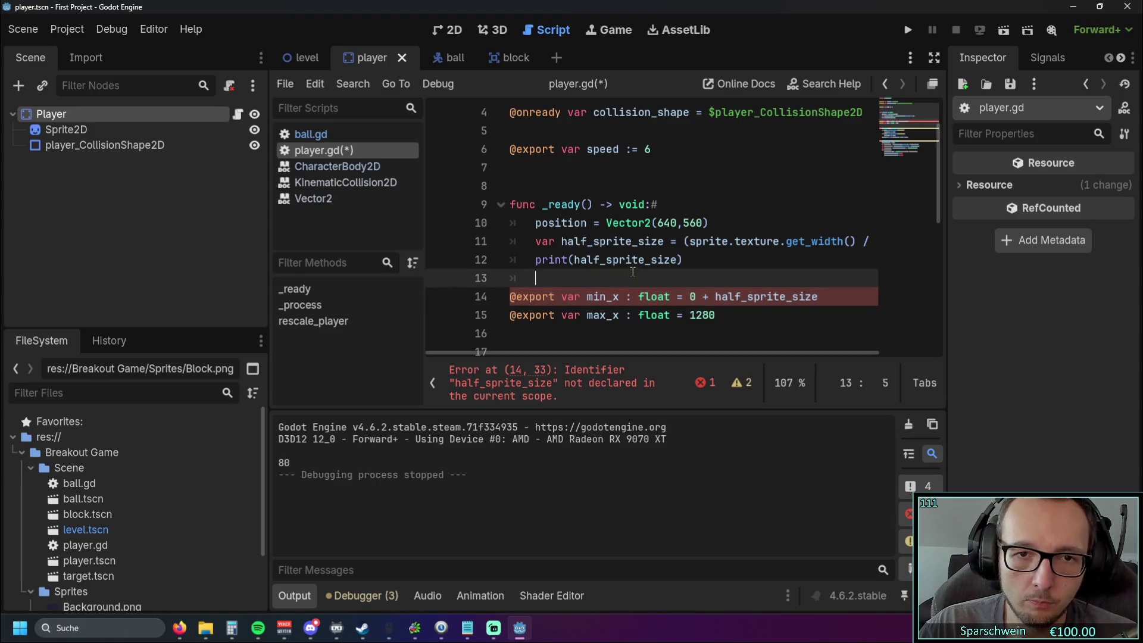
left_click(568, 262)
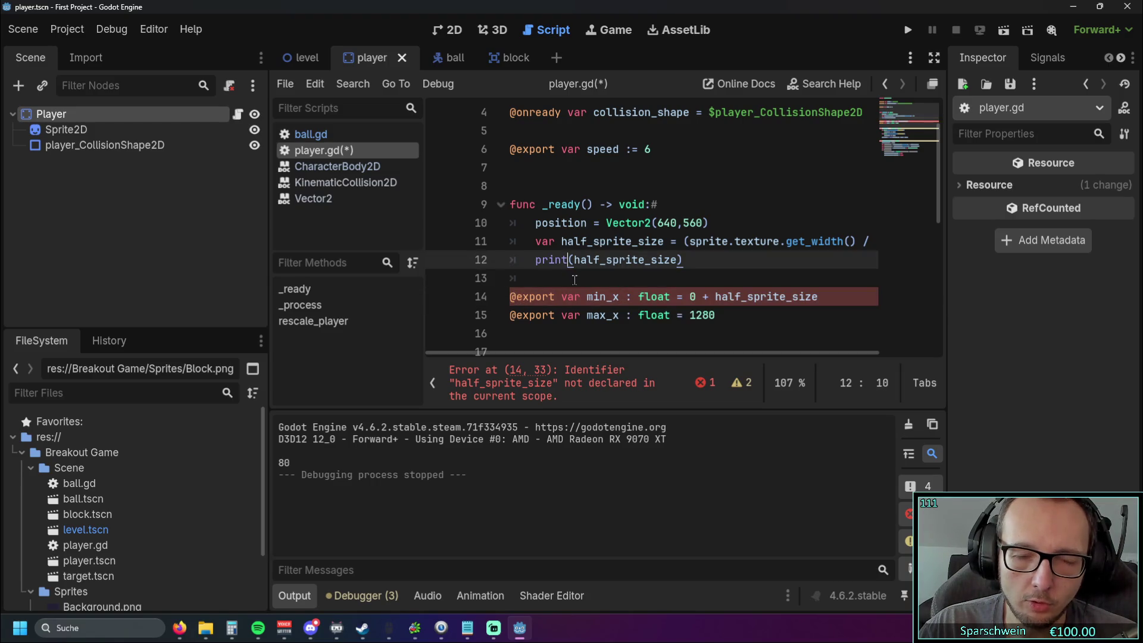
double_click(564, 241)
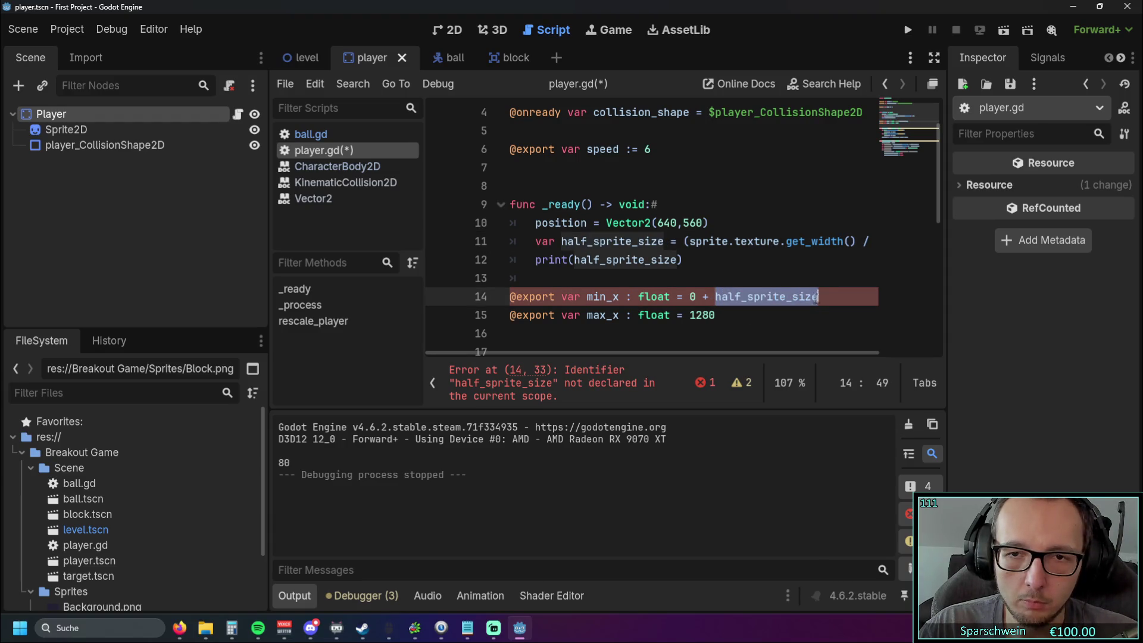
left_click(769, 327)
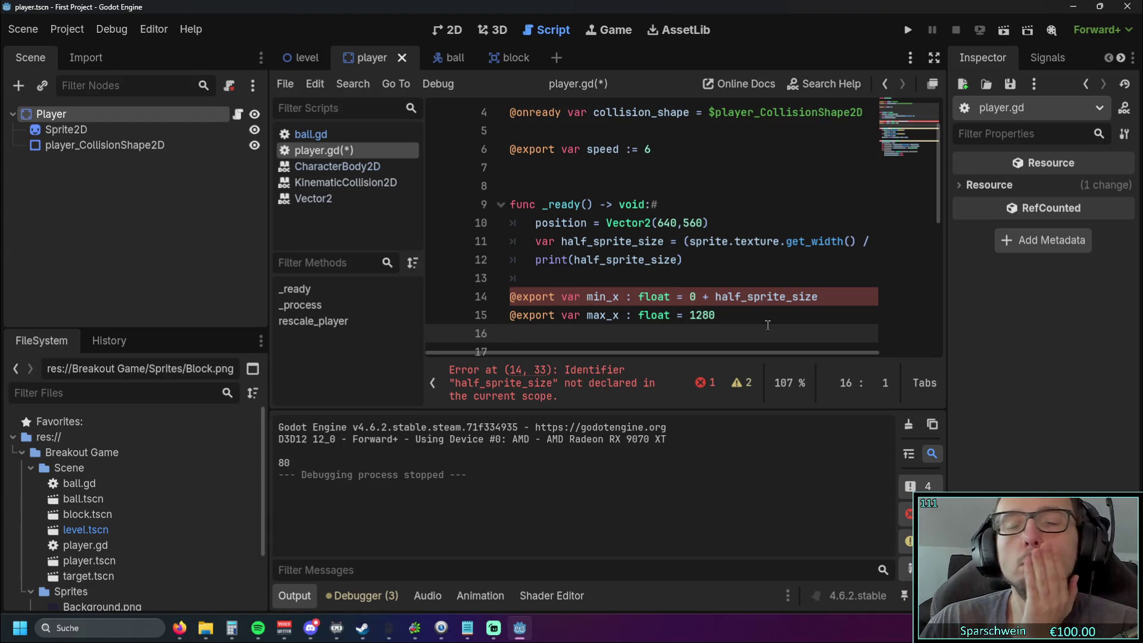
left_click(663, 241)
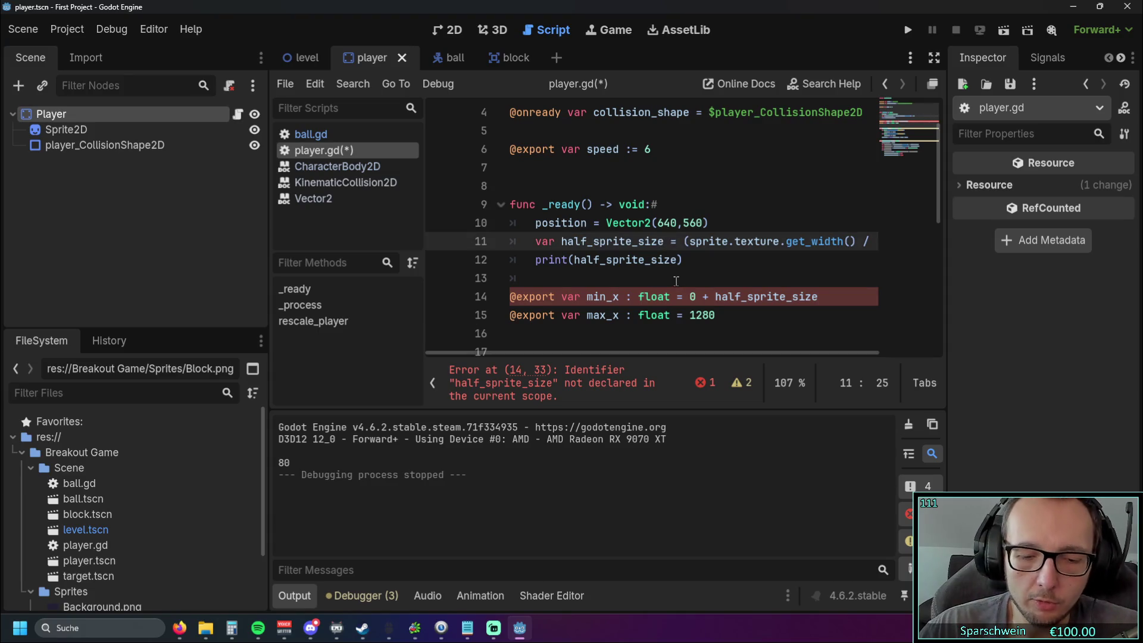
type(".global")
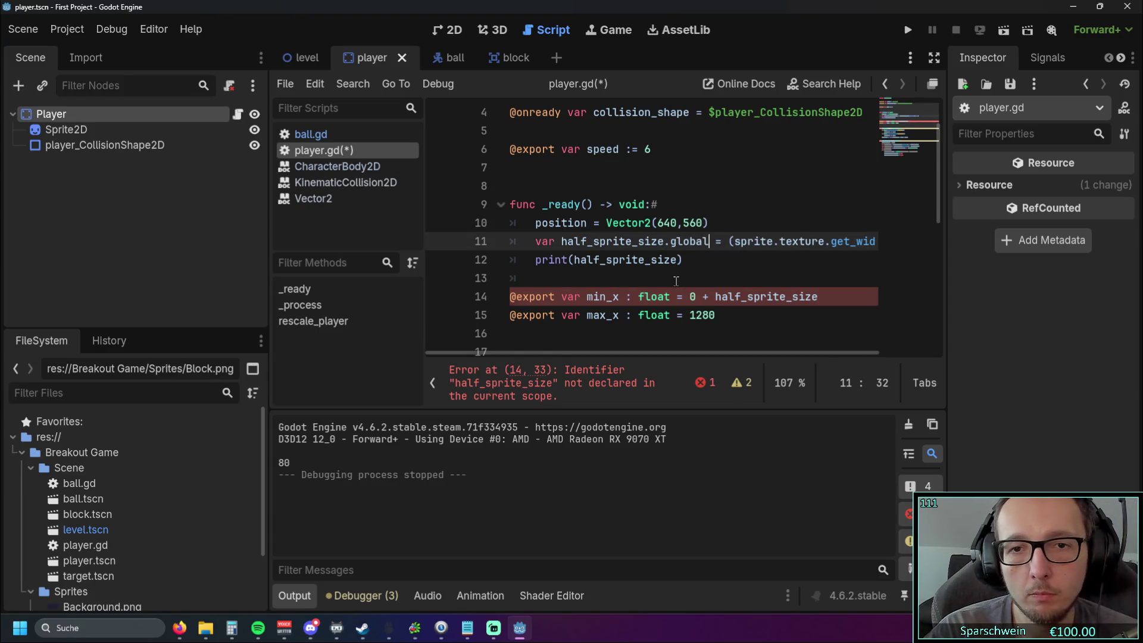
key("BackSpace")
key("BackSpace")
key("BackSpace")
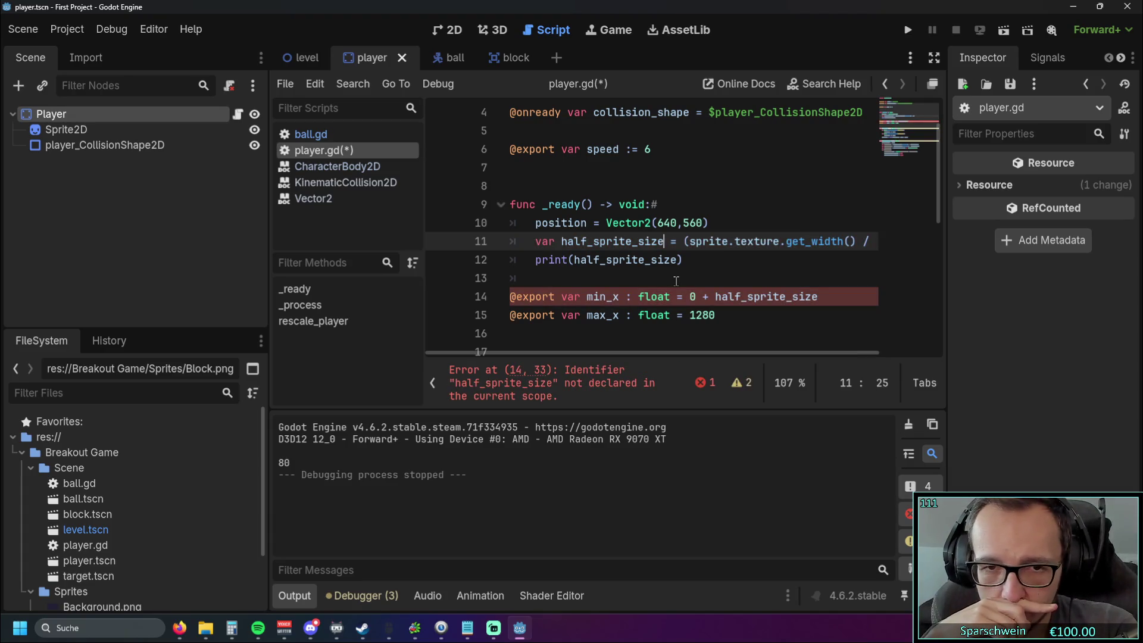
left_click(539, 240)
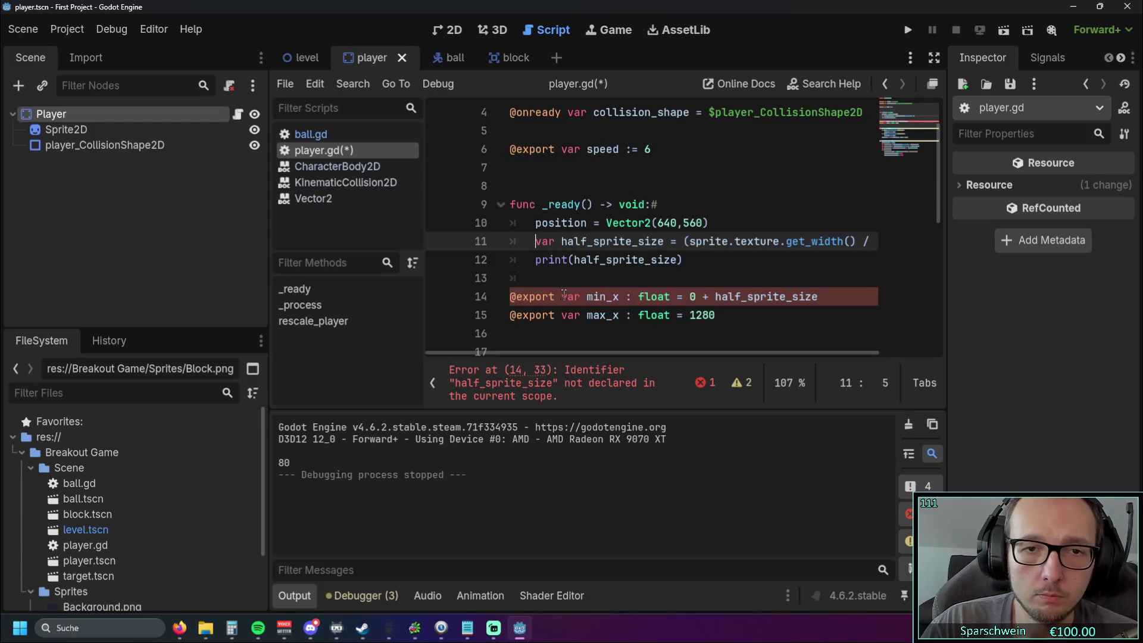
type("glob")
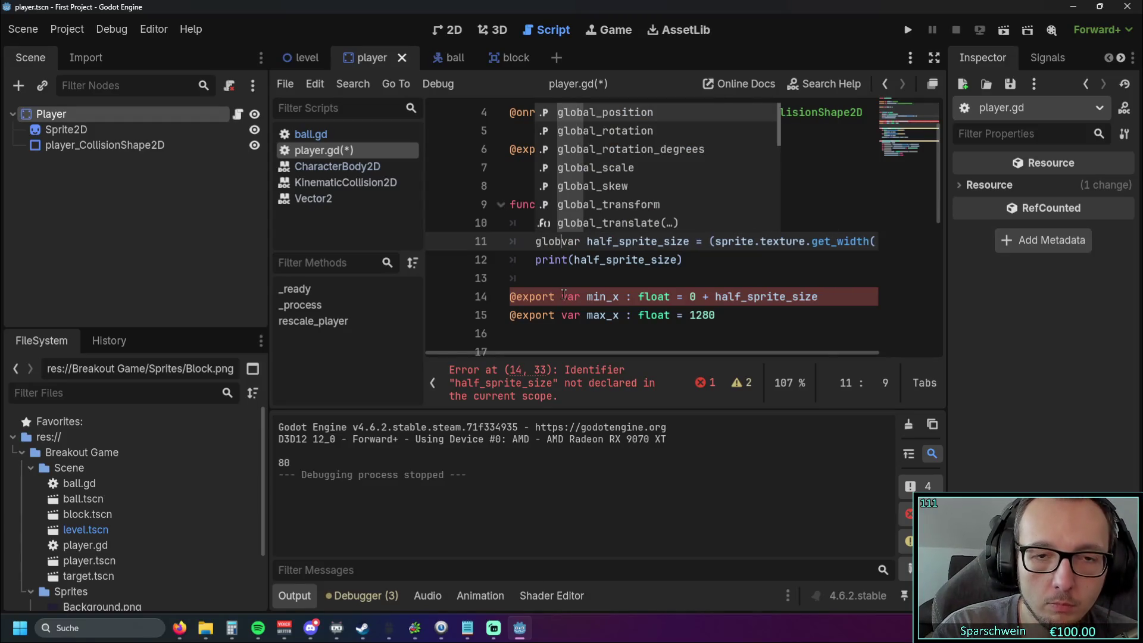
type("al")
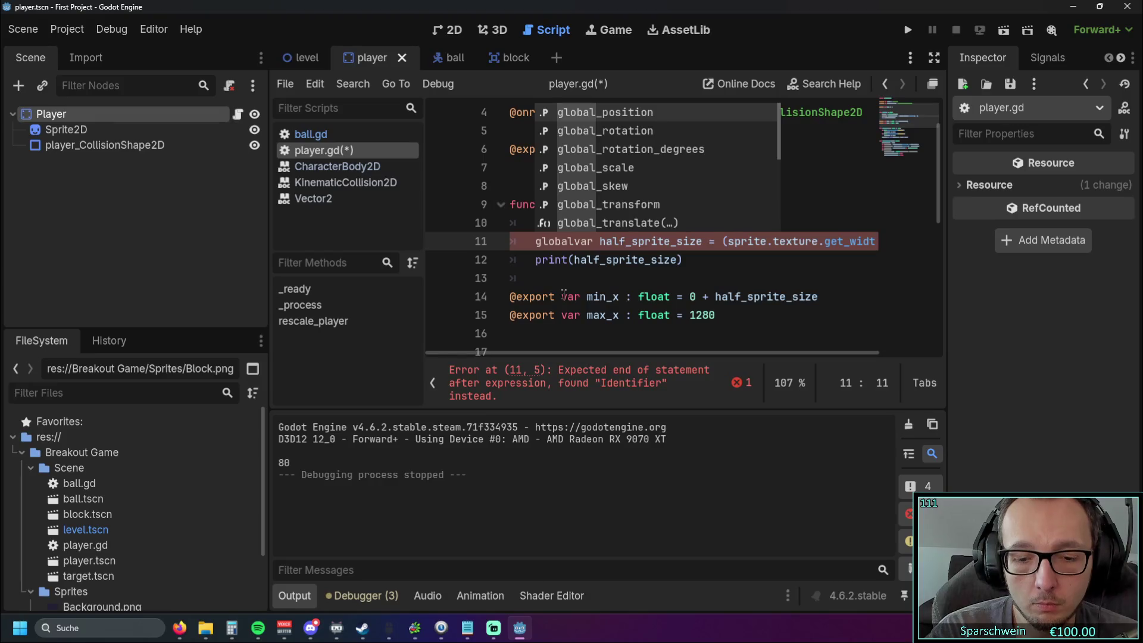
type(".")
left_click(563, 295)
double_click(573, 244)
key("BackSpace")
key("Delete")
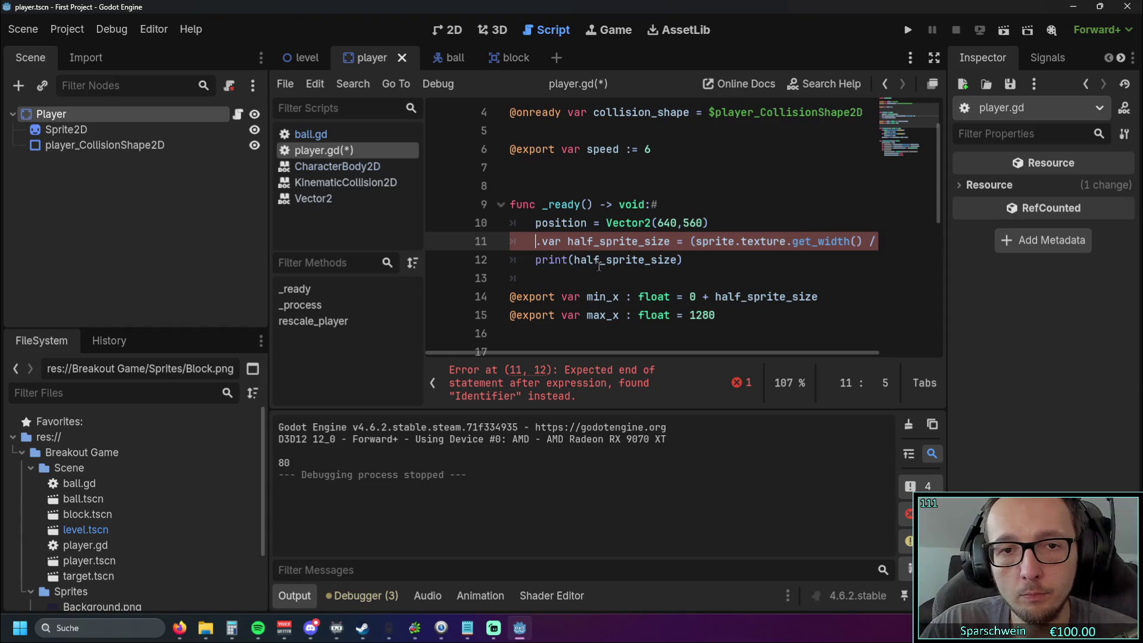
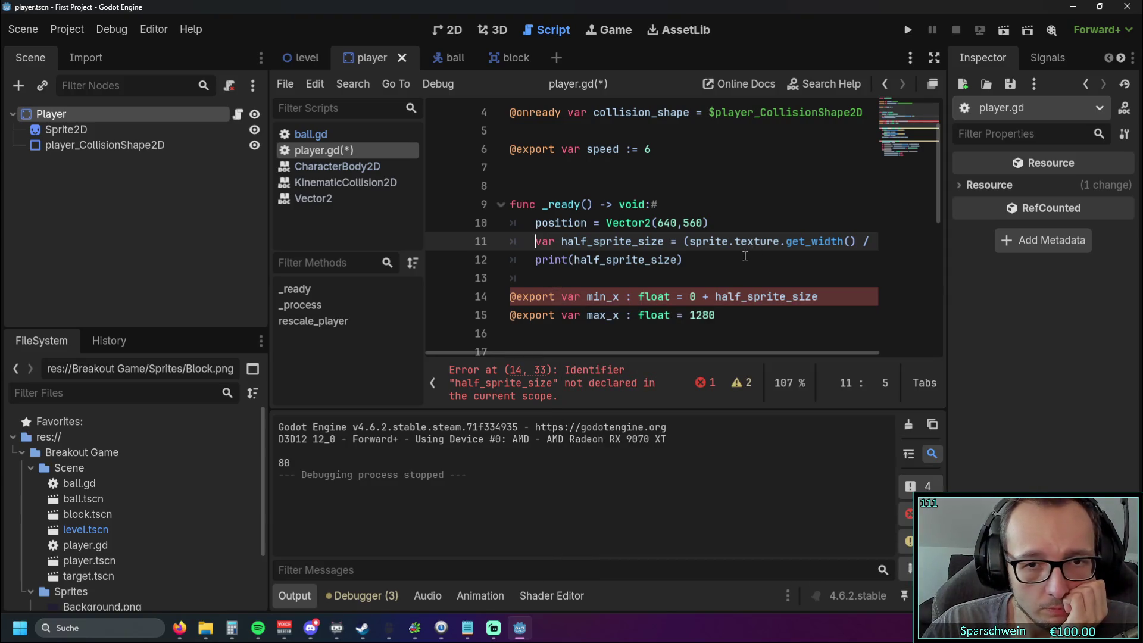
- Move the min_x and max_x declarations below speed and drop half_sprite_size so min_x is 0
mouse_move(727, 311)
left_mouse_down()
mouse_move(595, 315)
mouse_move(472, 296)
left_mouse_up()
key("ctrl+c")
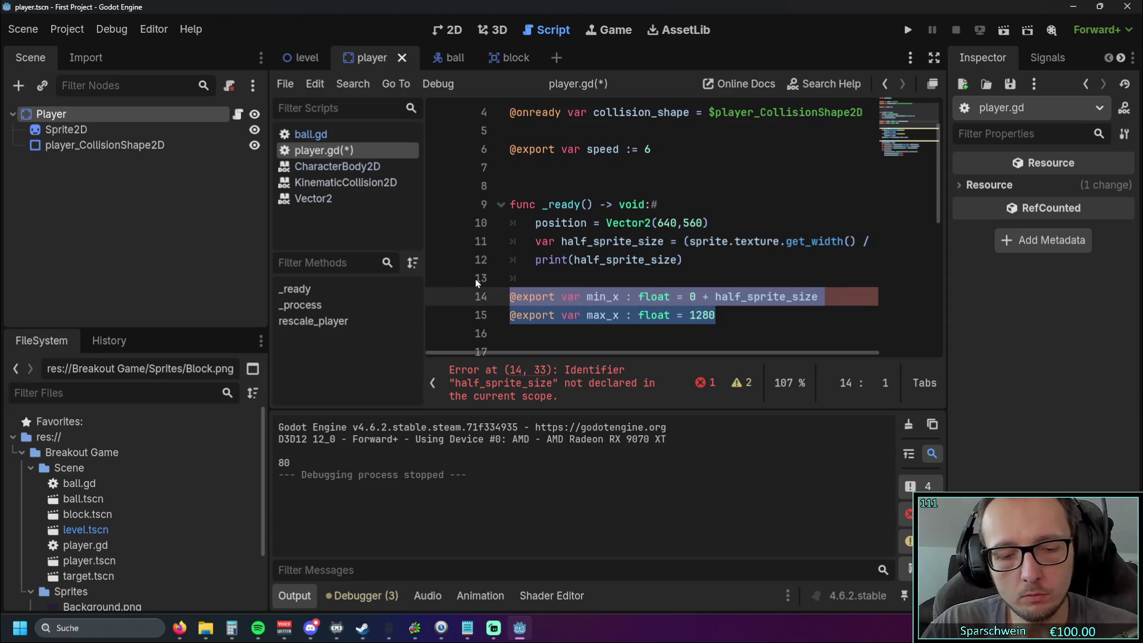
key("BackSpace")
scroll(561, 225, "up", 2)
left_click(560, 225)
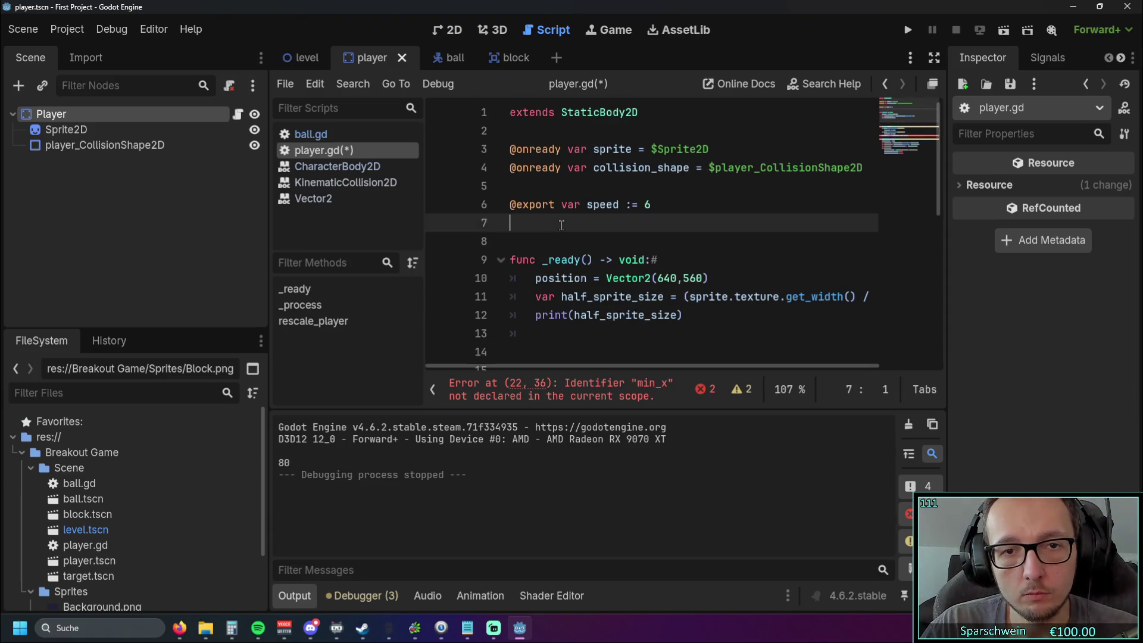
key("Return")
key("ctrl+v")
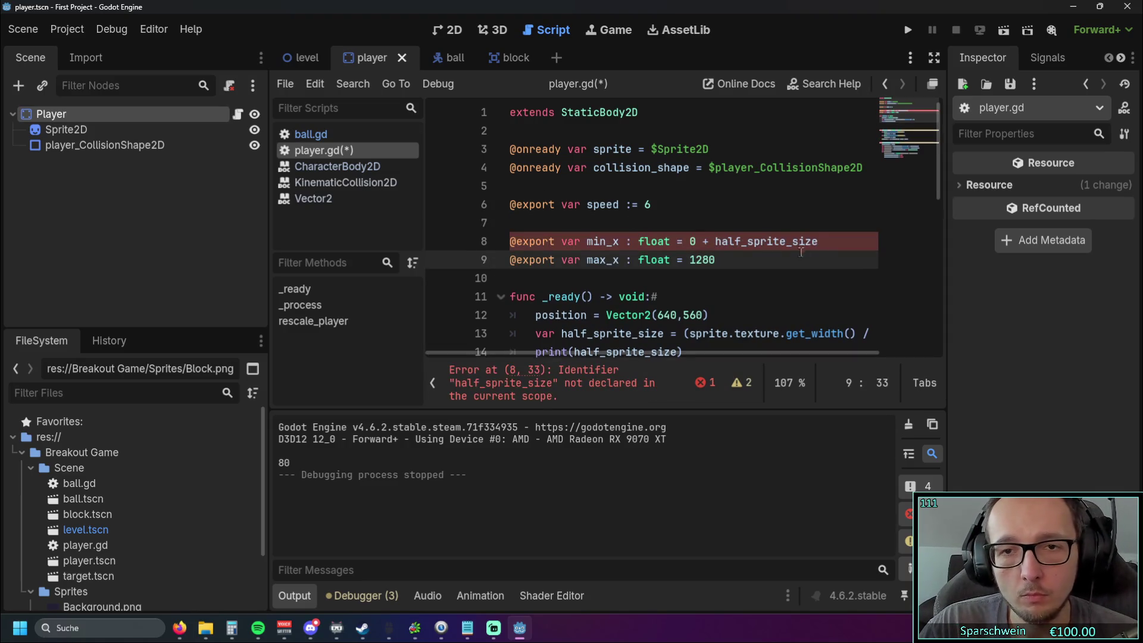
left_click(835, 241)
key("ctrl+shift+Left")
key("ctrl+shift+Left")
key("BackSpace")
- Add 'min_x += half_sprite_size' in _ready after the half_sprite_size line
left_click(774, 296)
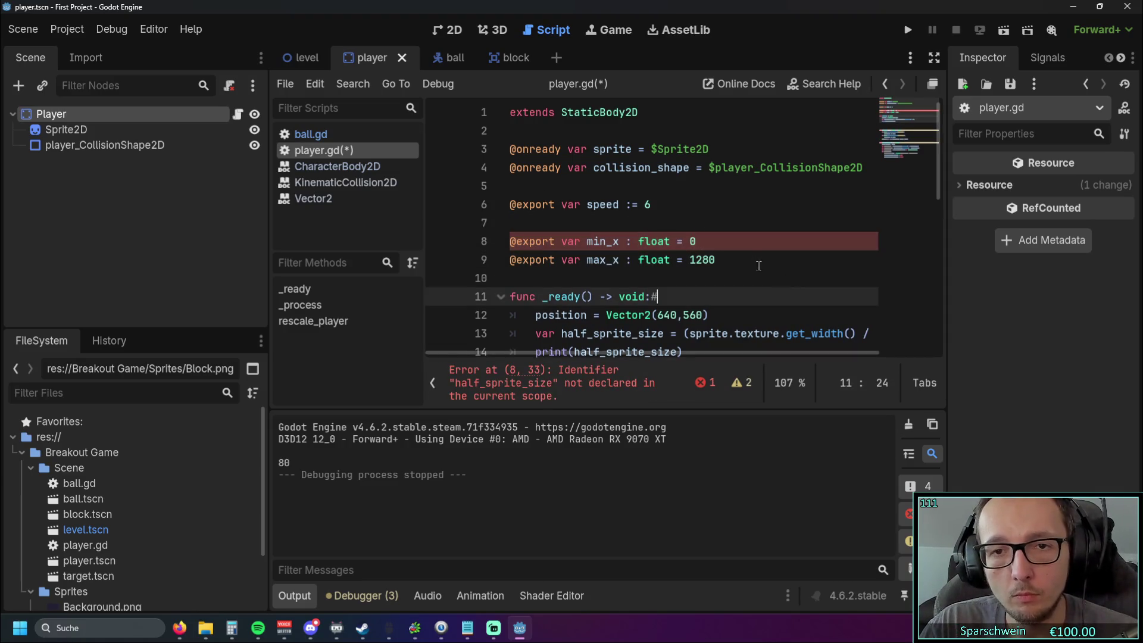
scroll(748, 261, "down", 2)
scroll(748, 261, "up", 1)
left_click(854, 278)
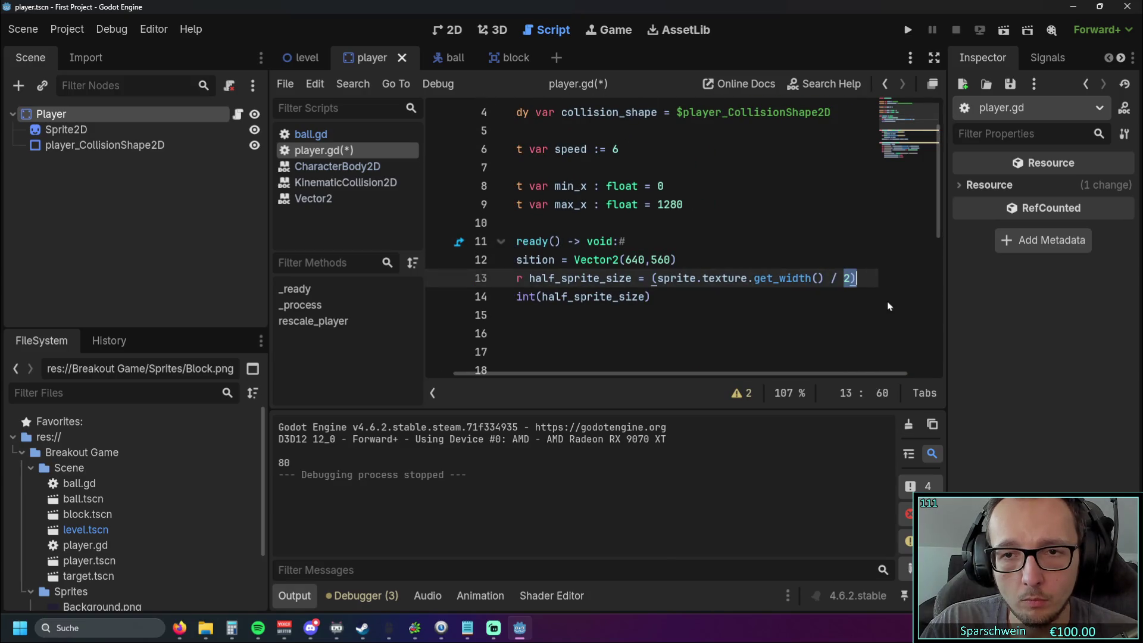
key("Return")
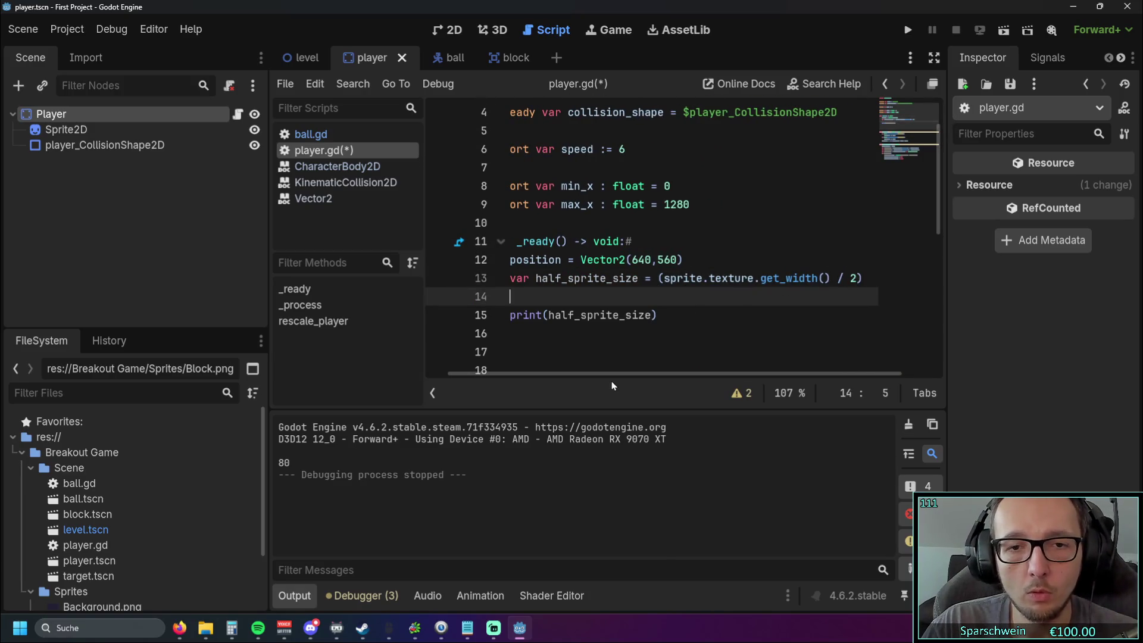
left_click_drag(566, 374, 544, 373)
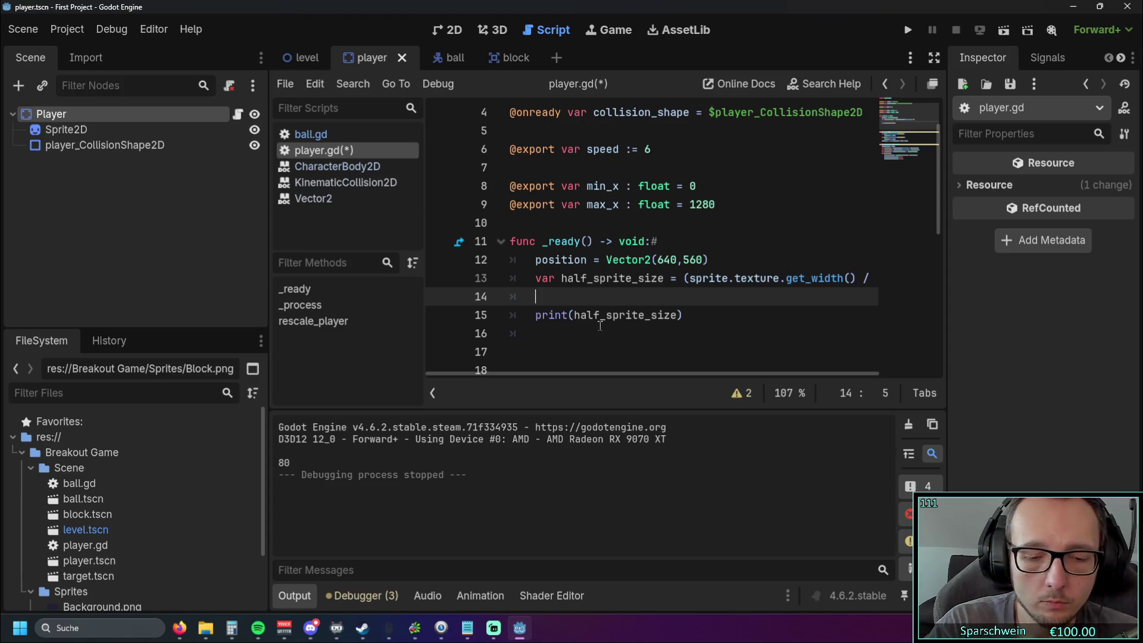
type("min")
key("Return")
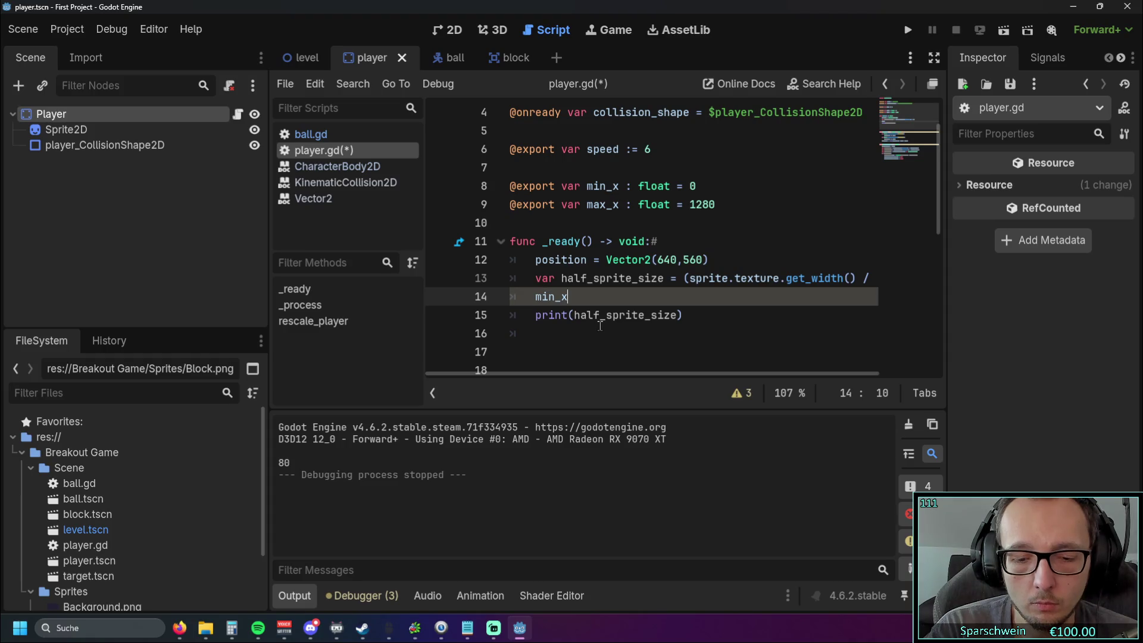
type("+=")
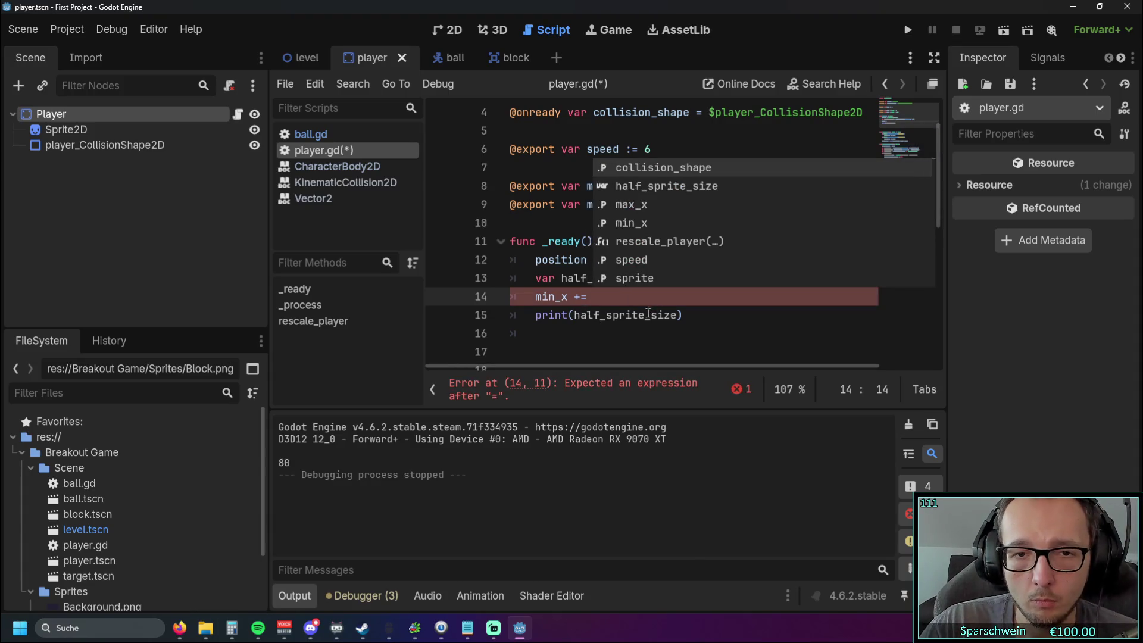
left_click(536, 322)
left_click_drag(574, 315, 677, 317)
key("ctrl+c")
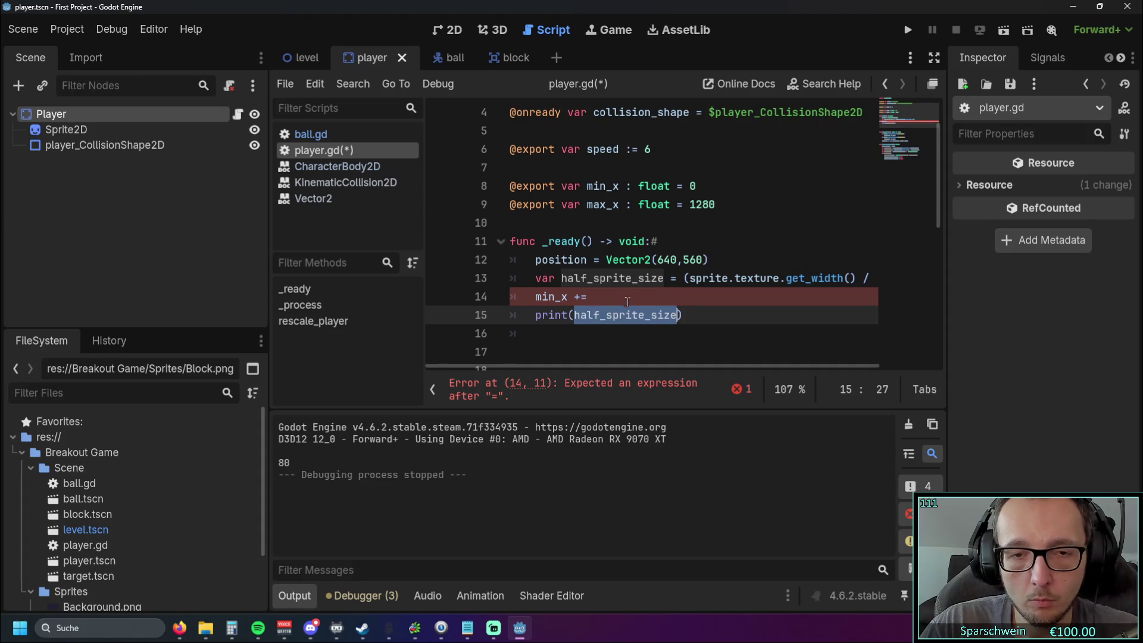
left_click(703, 298)
key("ctrl+v")
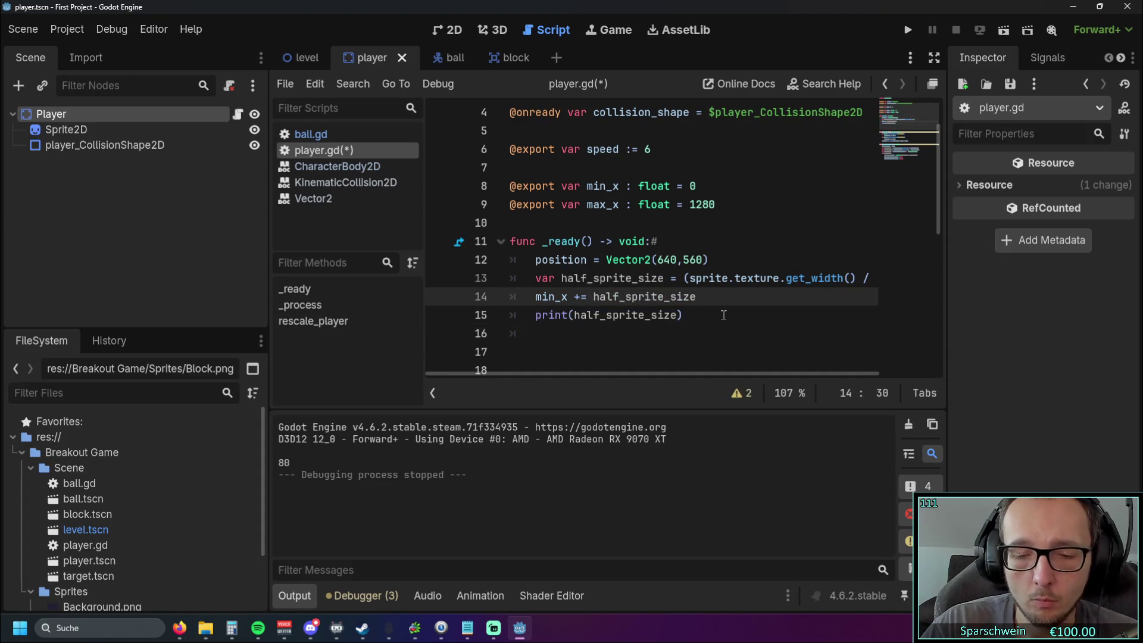
- Add 'max_x -= half_sprite_size' below it in _ready and run the game
key("Return")
key("Delete")
left_click(562, 316)
key("BackSpace")
key("Return")
key("Up")
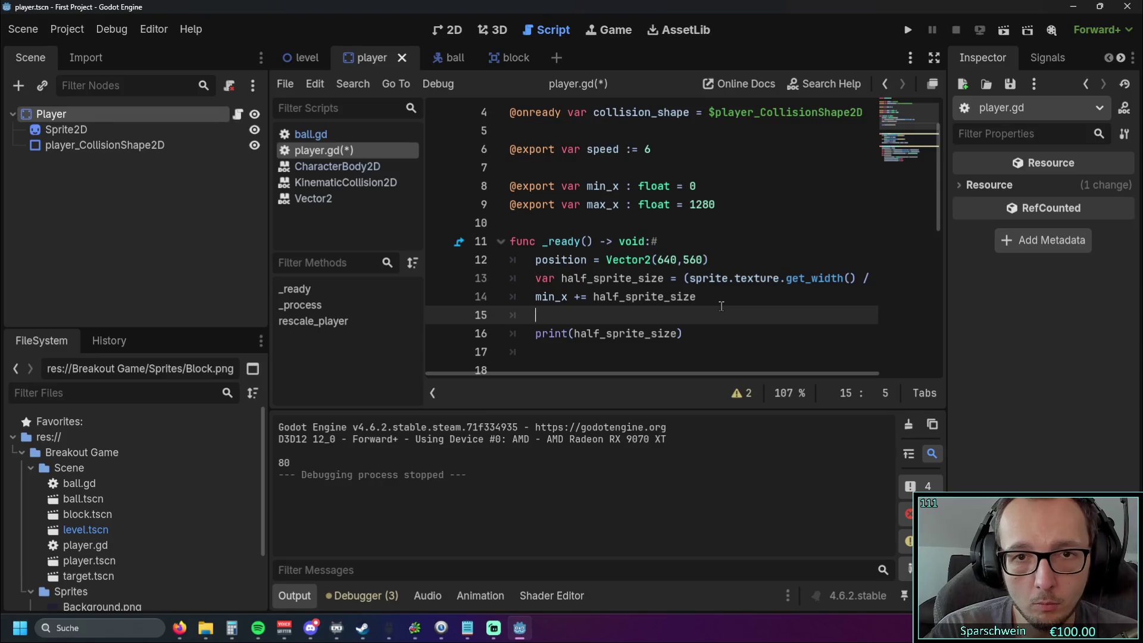
type("max")
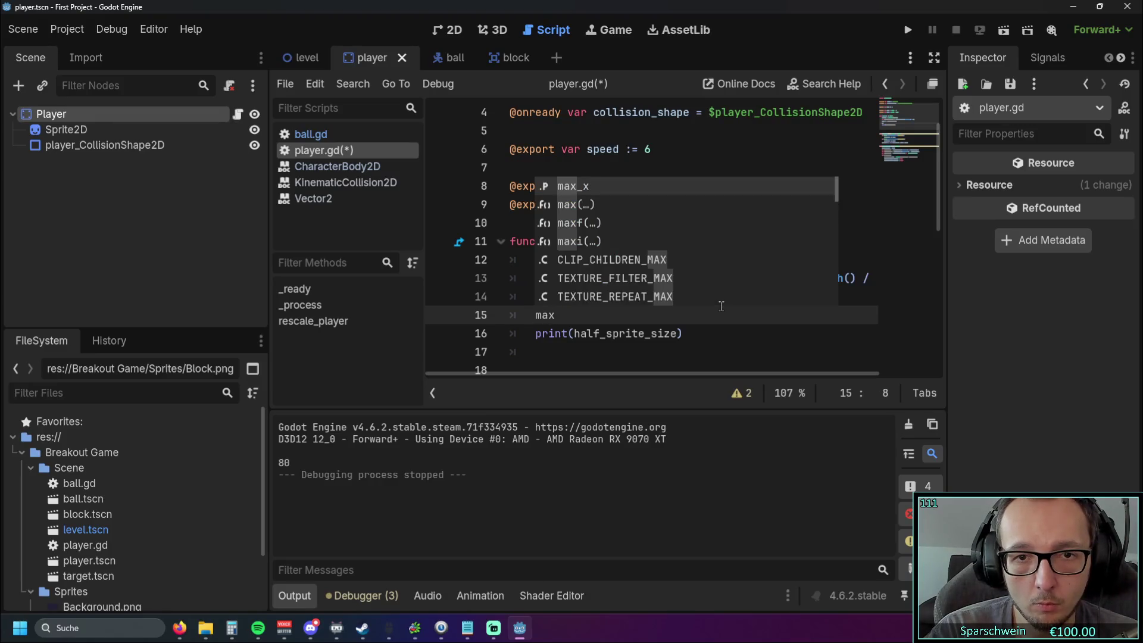
type(".")
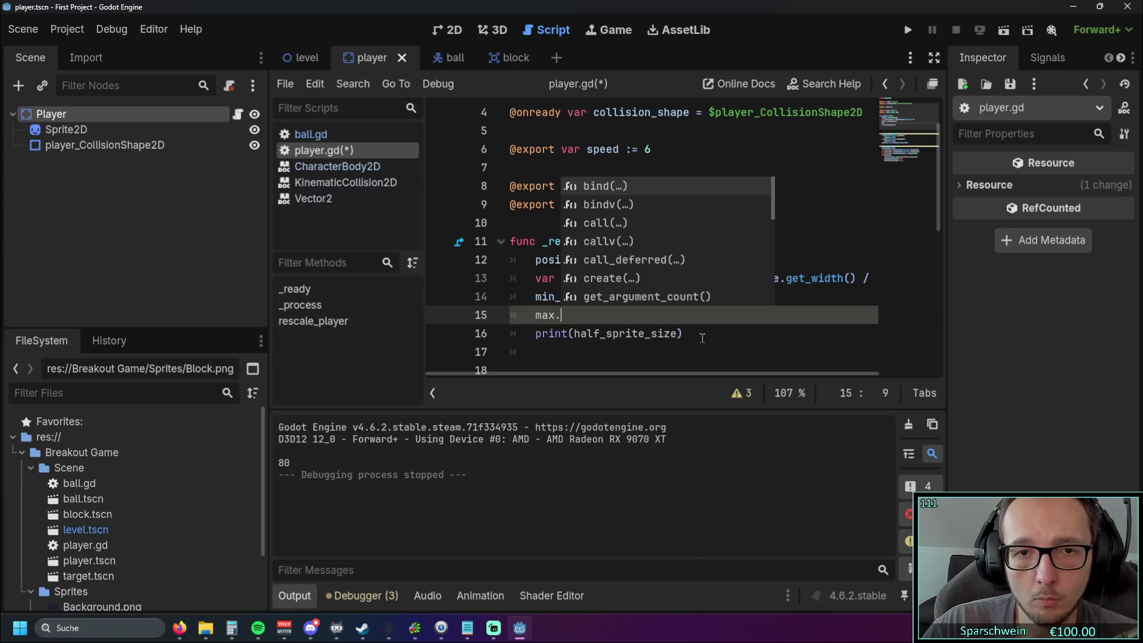
left_click(676, 352)
left_click(567, 318)
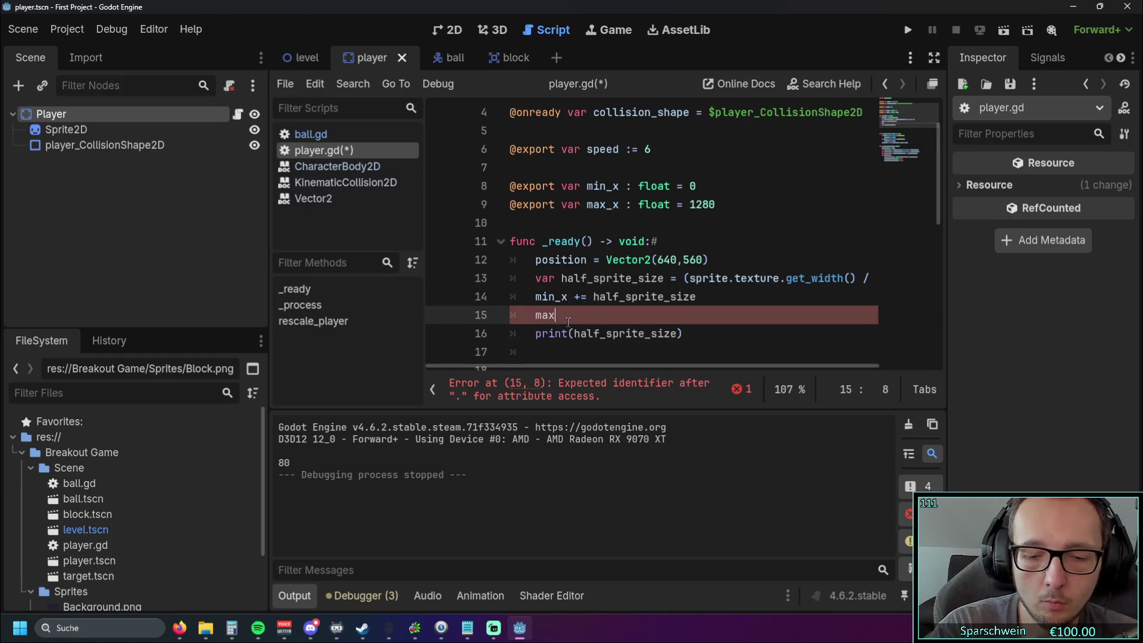
type("_x -")
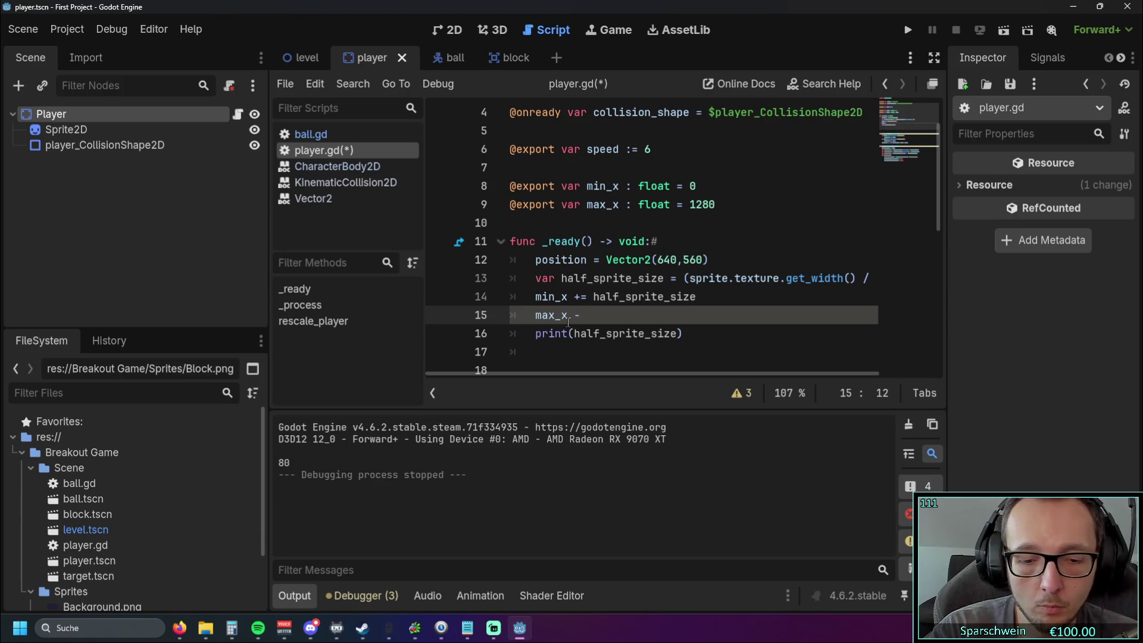
type("(")
key("BackSpace")
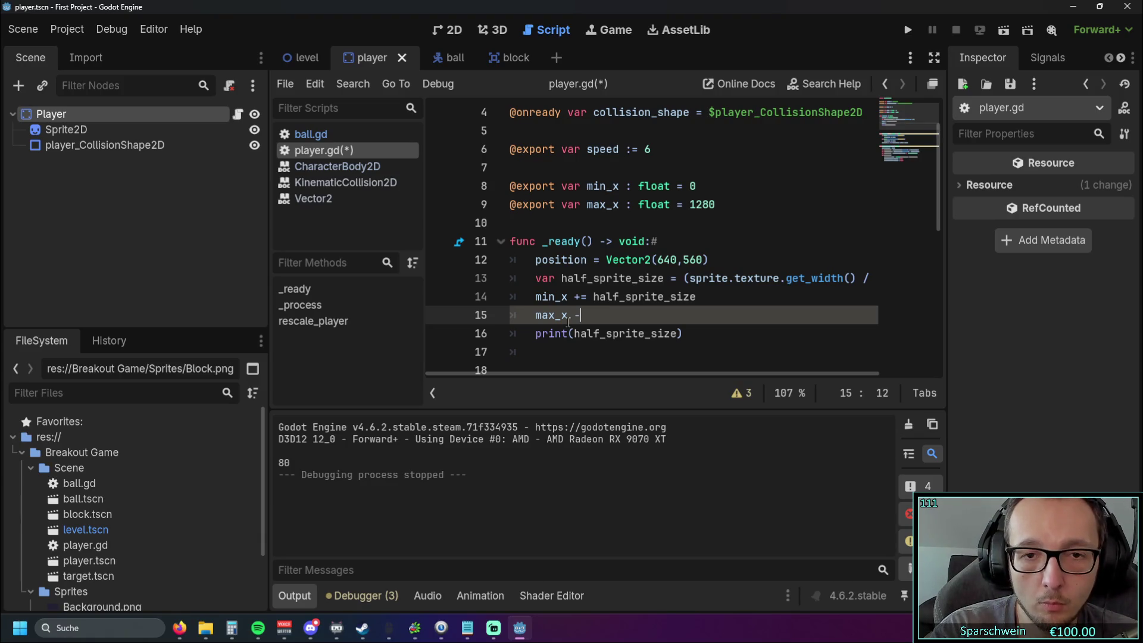
type("= h")
key("Return")
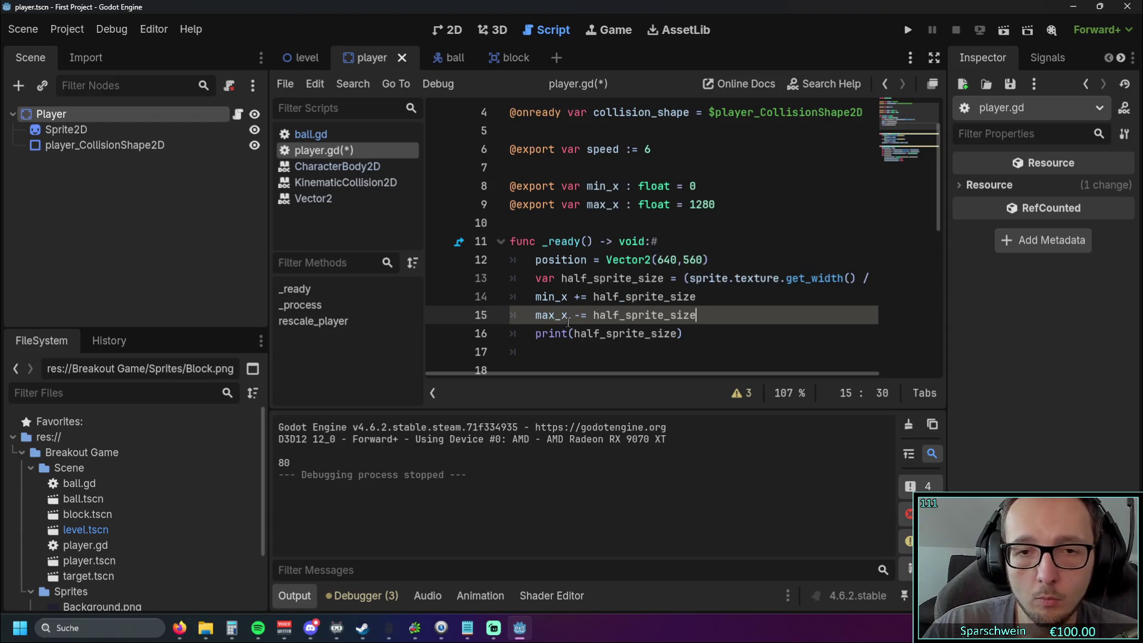
left_click(600, 356)
left_click(915, 30)
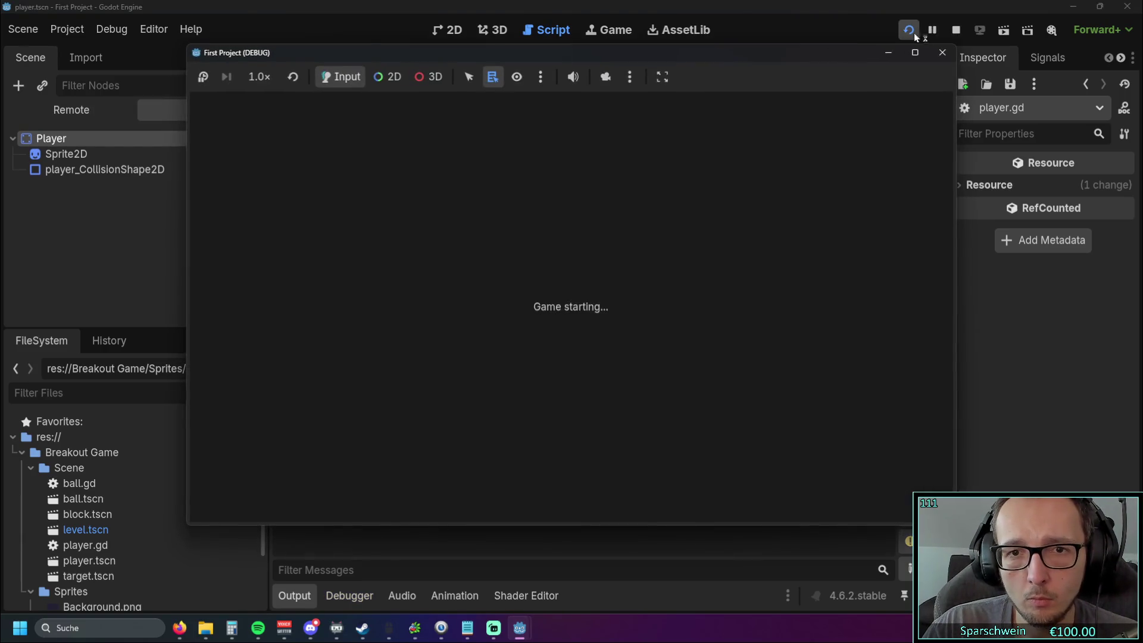
- Slide the paddle left and right against both screen edges, then close the game window
key("Right")
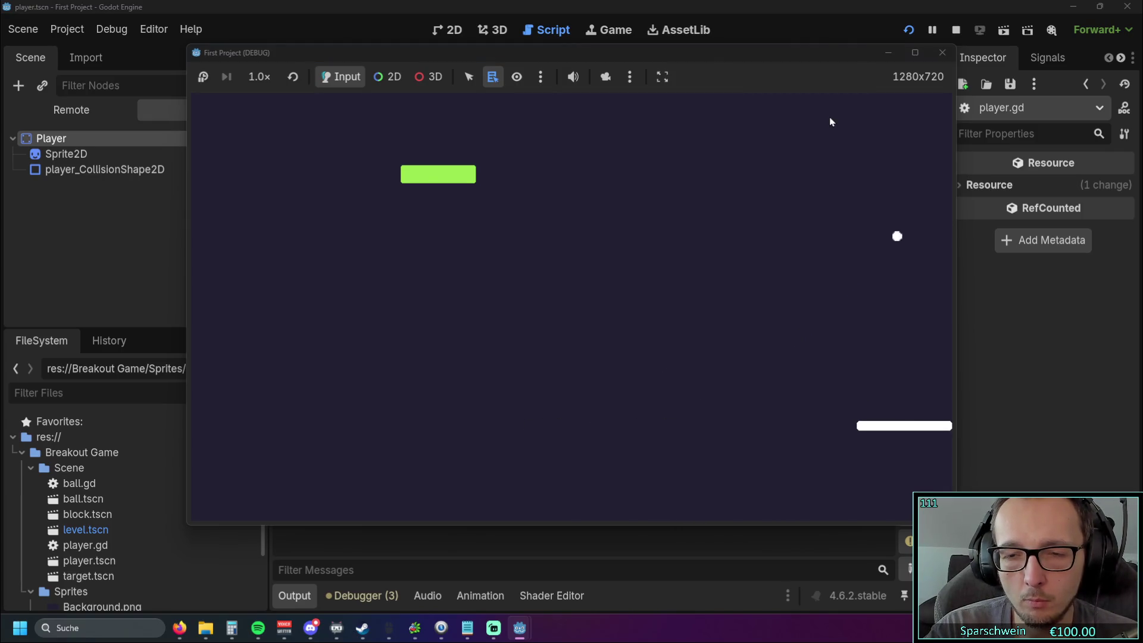
key("Left")
key("Left")
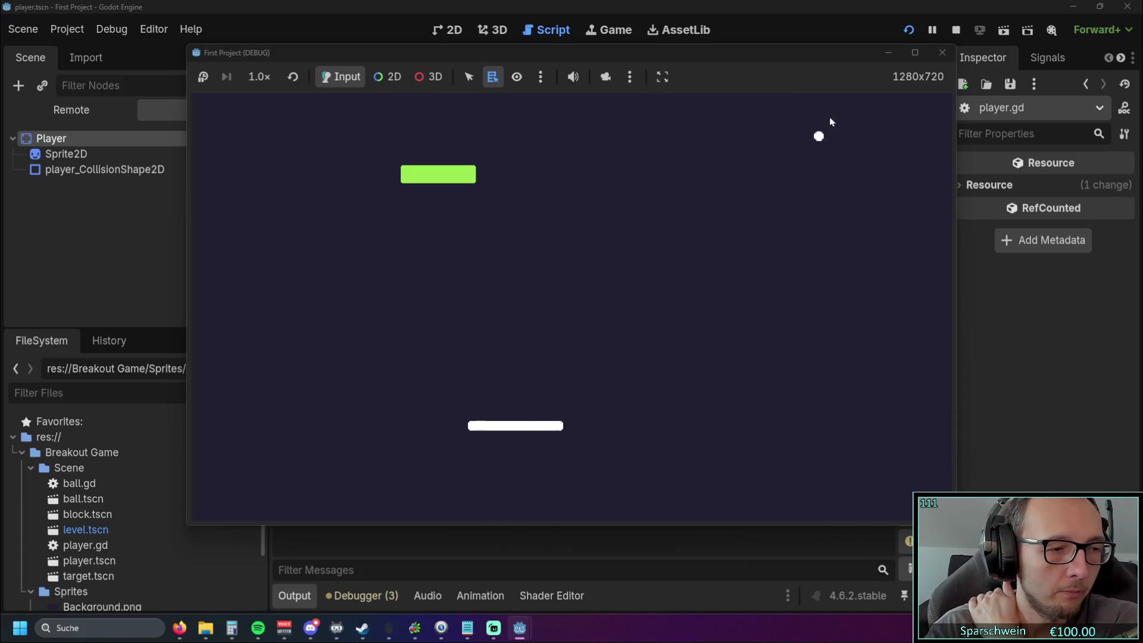
key("Right")
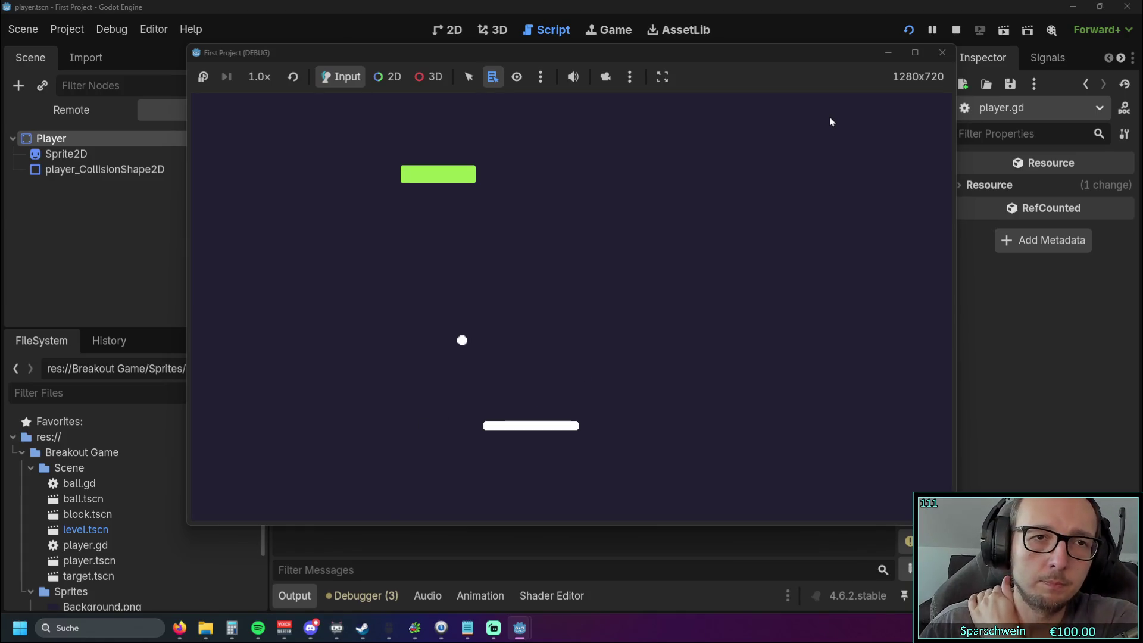
key("Left")
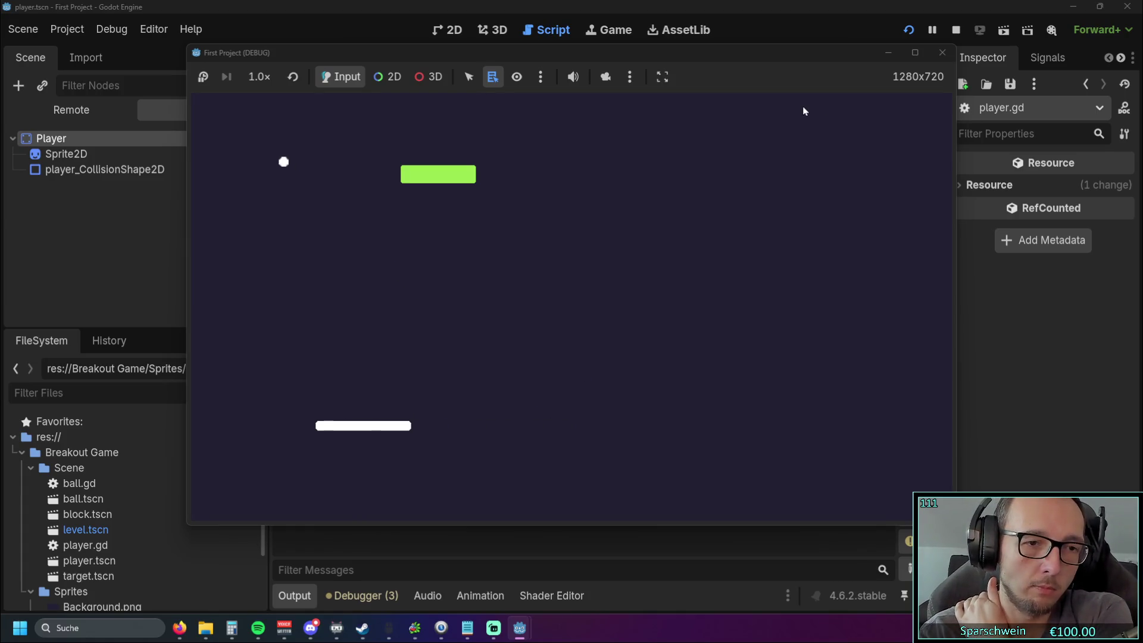
key("Right")
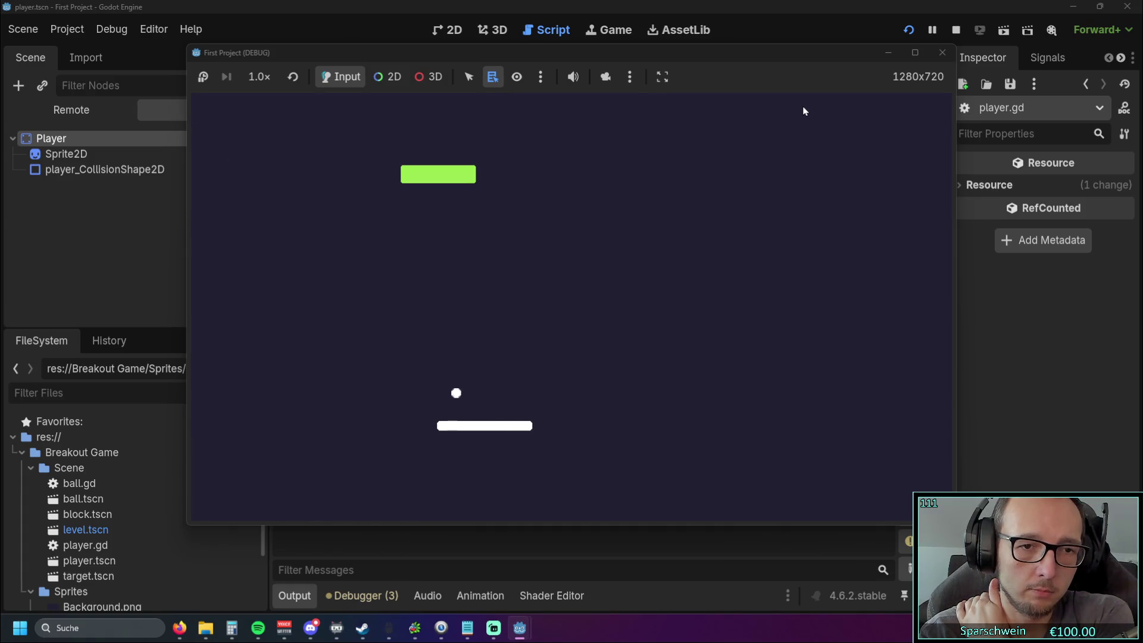
key("Right")
key("Right")
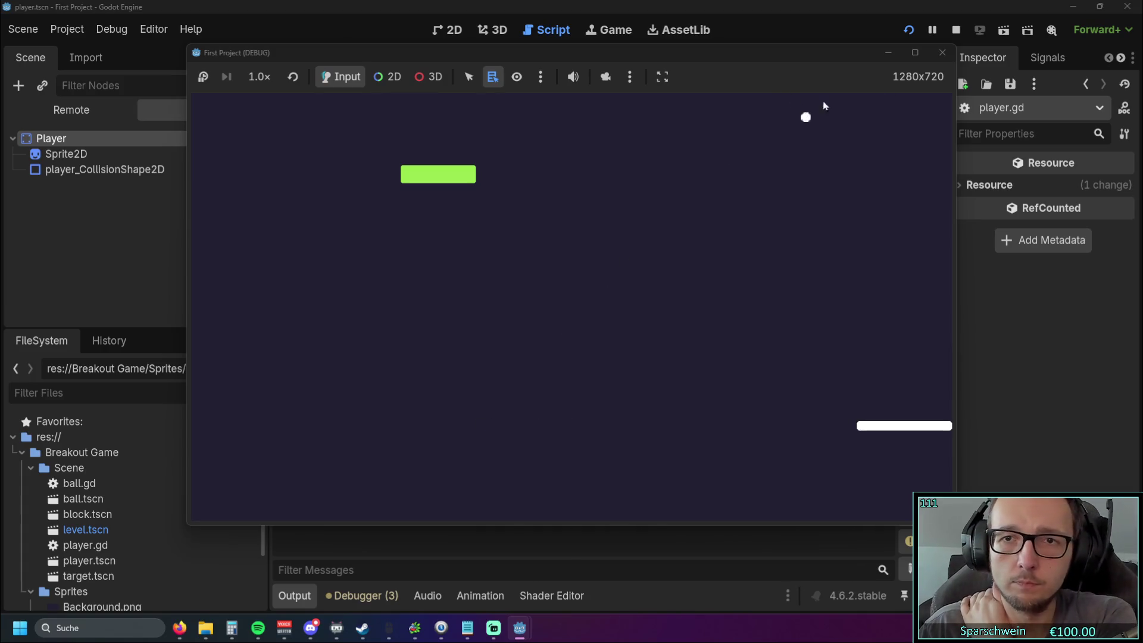
left_click(933, 54)
- Move the _process function from above rescale_player to below it and fix its indentation
scroll(662, 278, "down", 6)
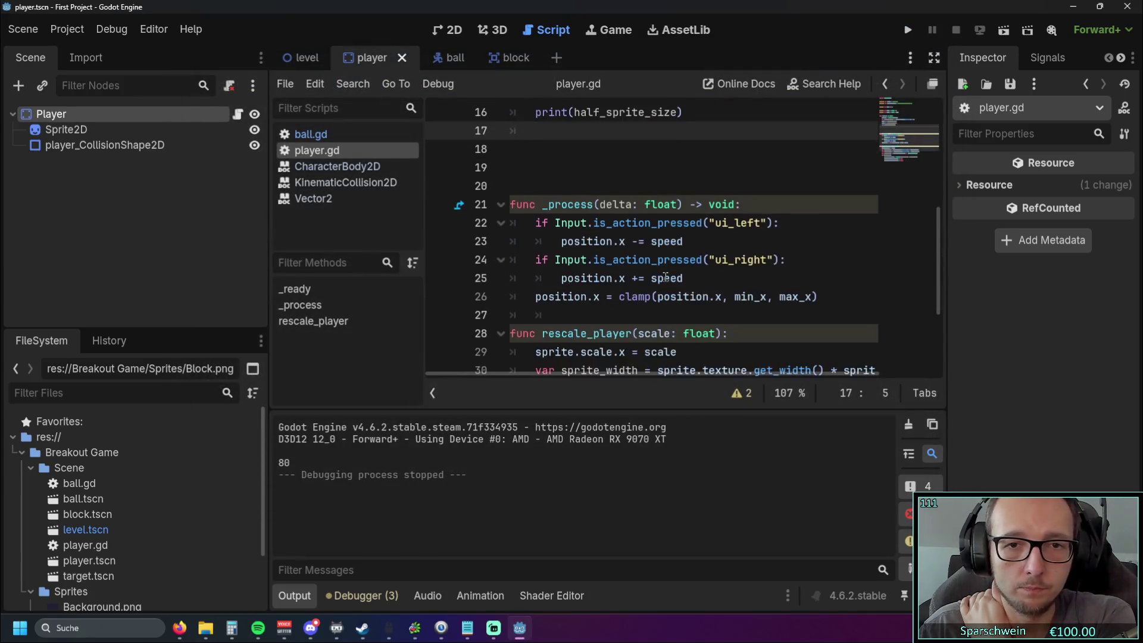
scroll(665, 278, "down", 1)
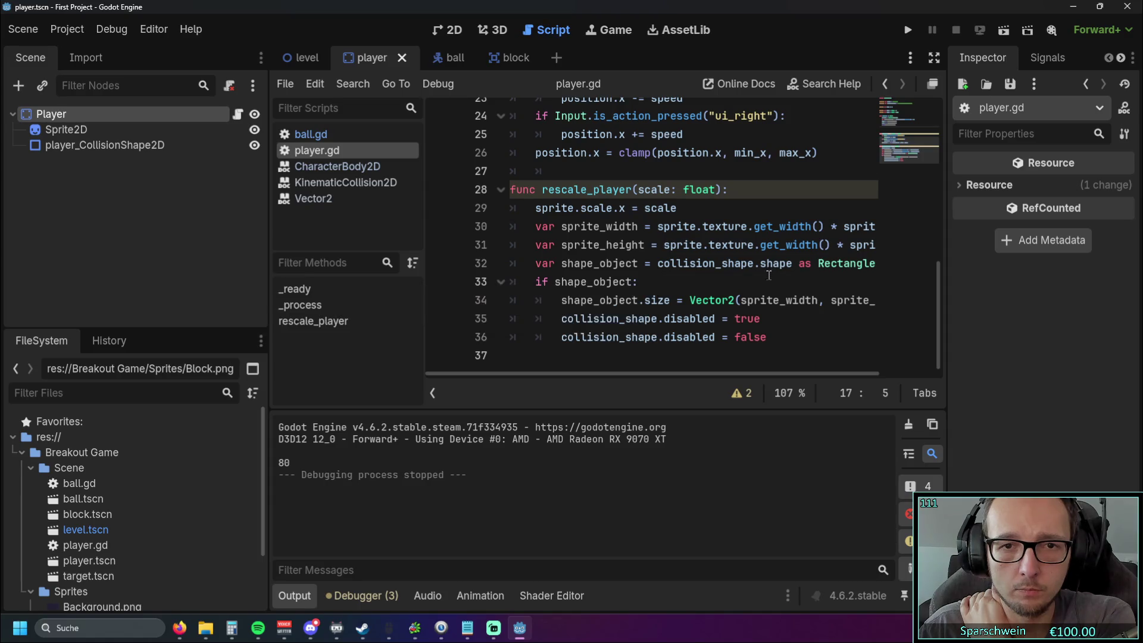
scroll(729, 283, "up", 2)
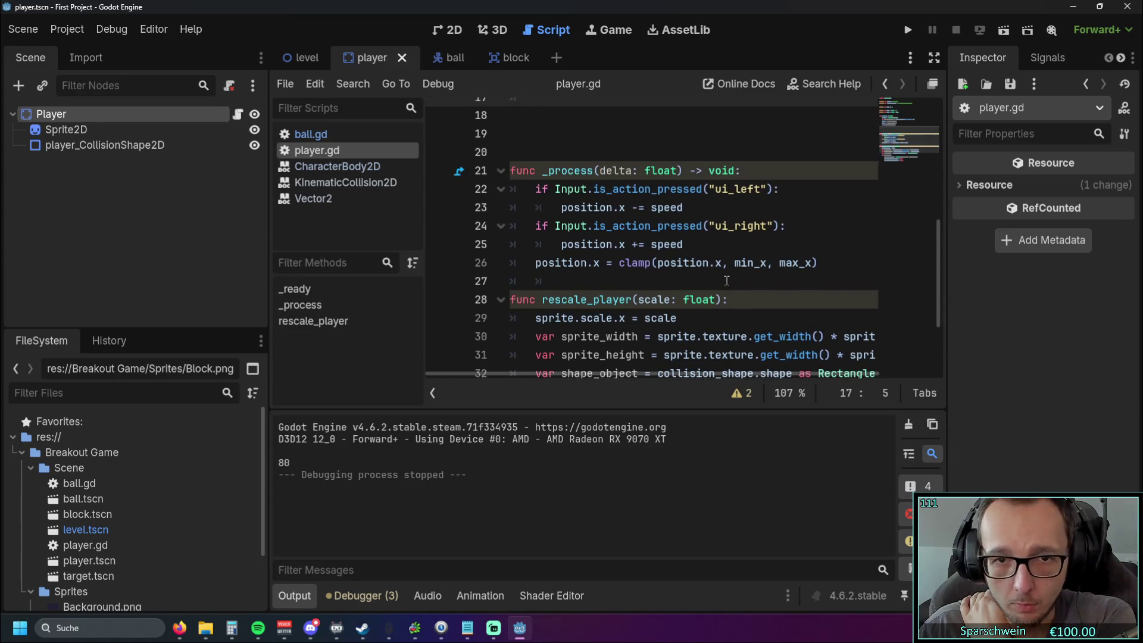
scroll(724, 278, "down", 1)
scroll(724, 278, "up", 1)
left_click_drag(756, 278, 499, 163)
key("ctrl+c")
key("BackSpace")
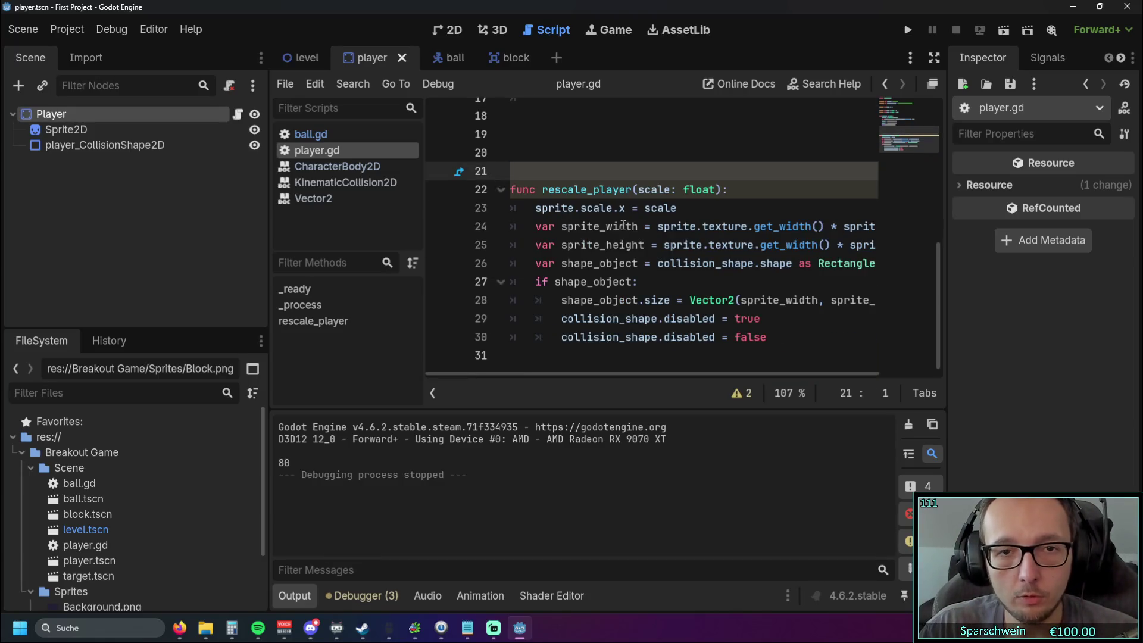
key("BackSpace")
key("BackSpace")
key("BackSpace")
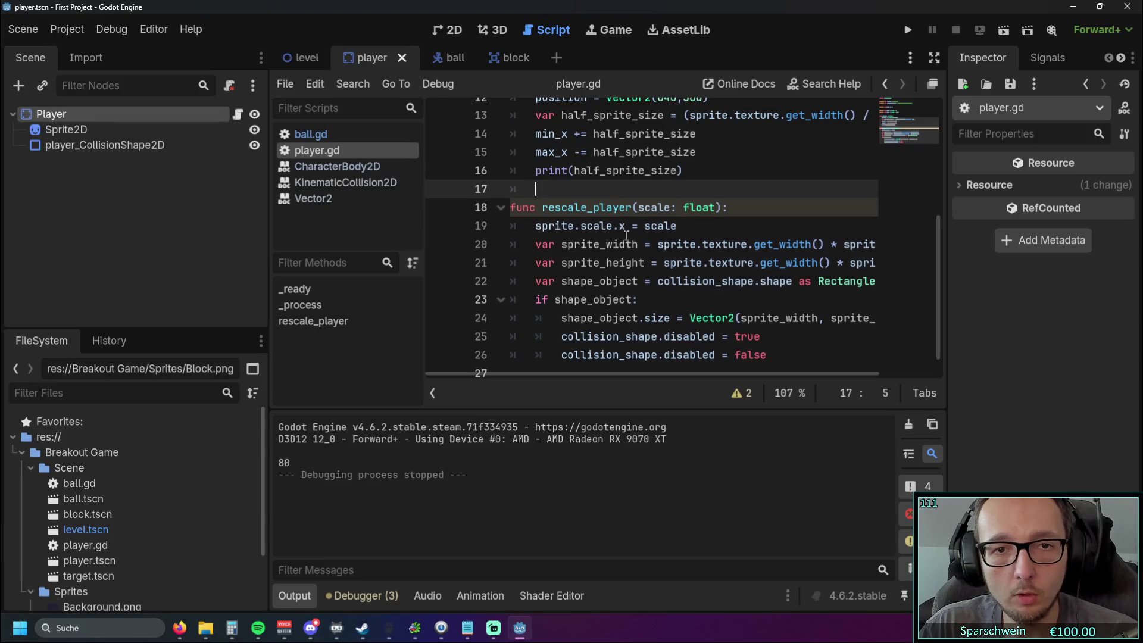
scroll(627, 235, "down", 1)
left_click(785, 336)
key("Return")
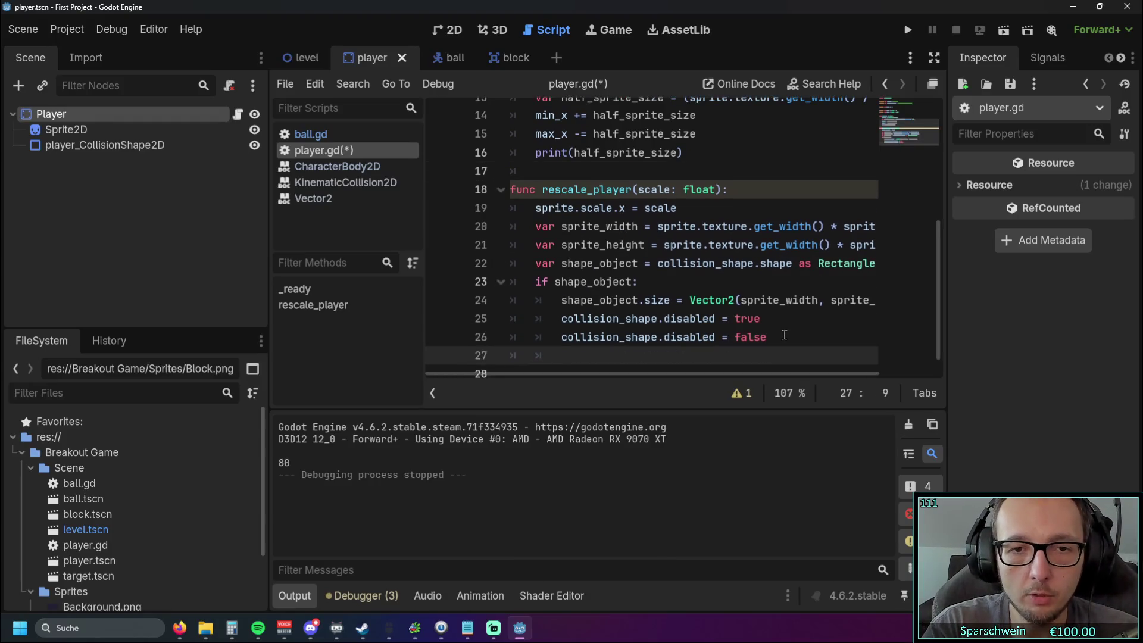
key("Return")
key("ctrl+v")
key("Up")
key("Up")
key("Up")
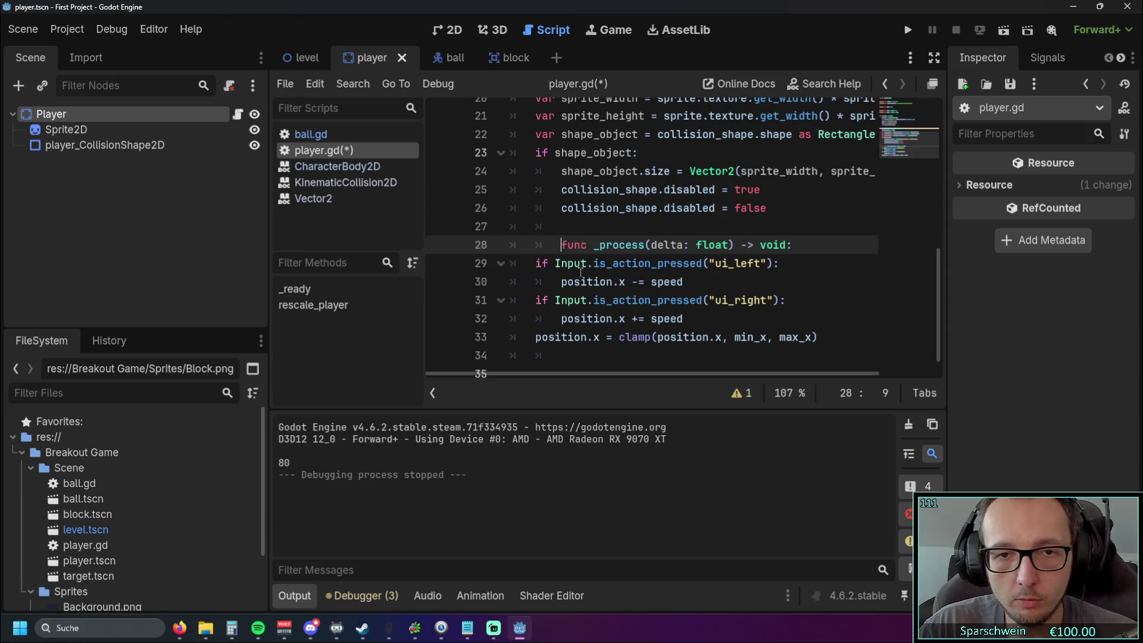
key("BackSpace")
key("BackSpace")
scroll(680, 304, "up", 3)
scroll(681, 304, "down", 3)
key("End")
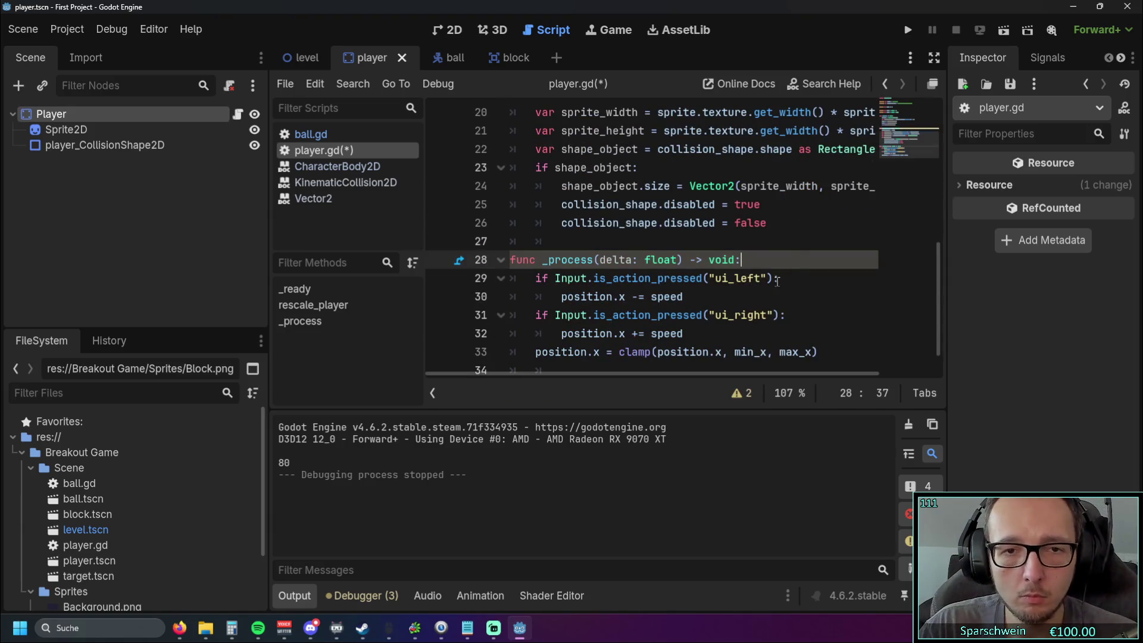
- Undo the move so _process sits back above rescale_player
scroll(777, 281, "up", 3)
scroll(777, 281, "down", 2)
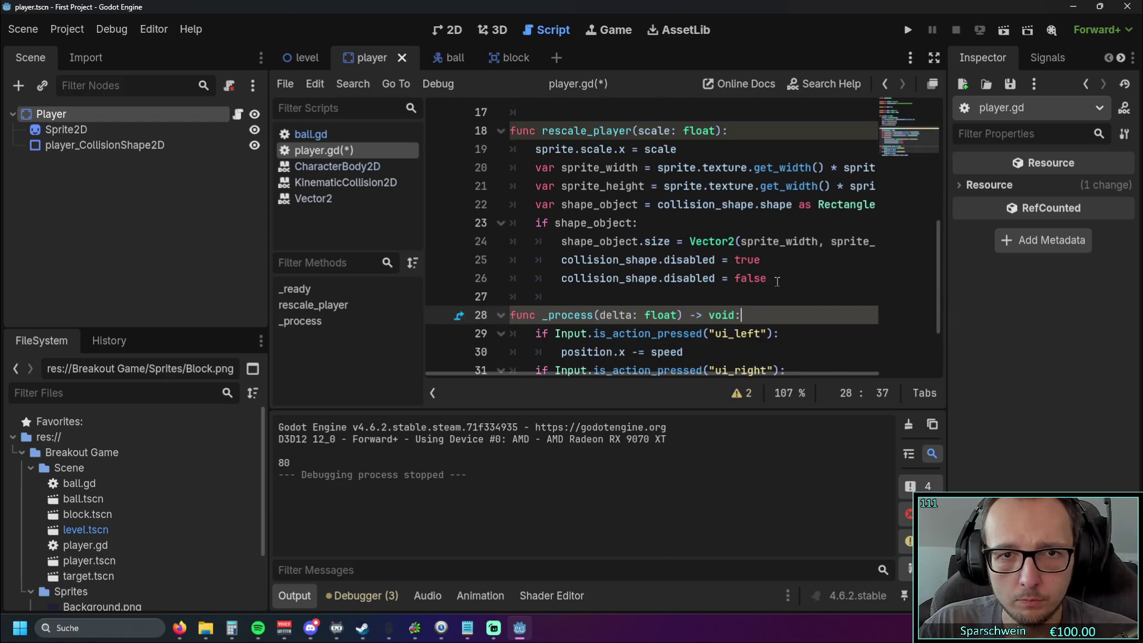
scroll(777, 281, "down", 3)
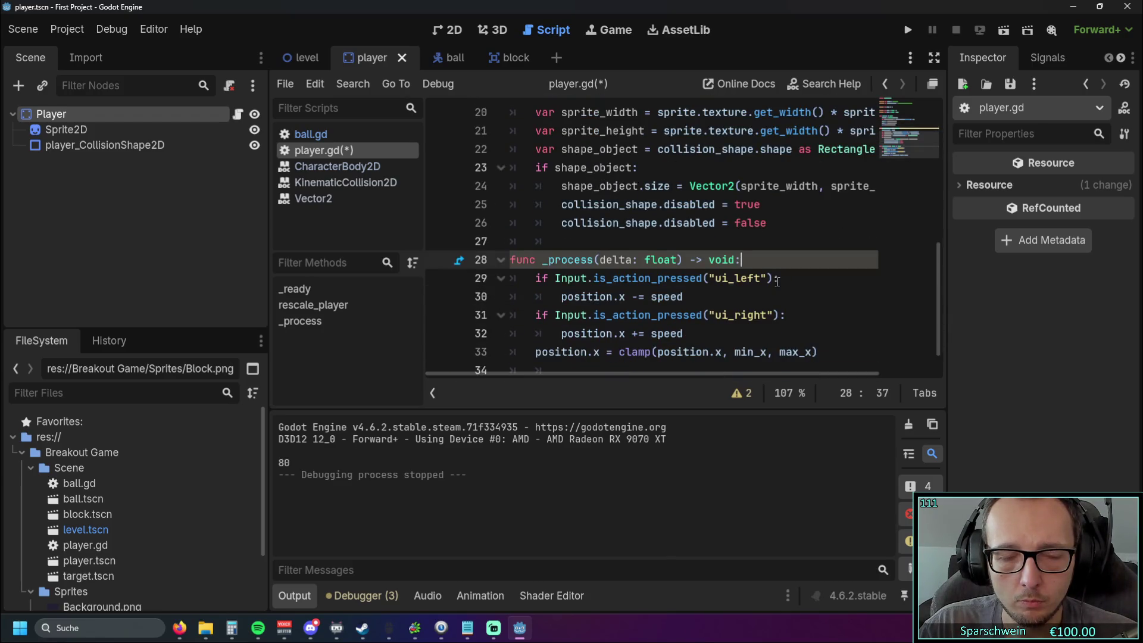
scroll(777, 282, "up", 3)
scroll(777, 281, "down", 3)
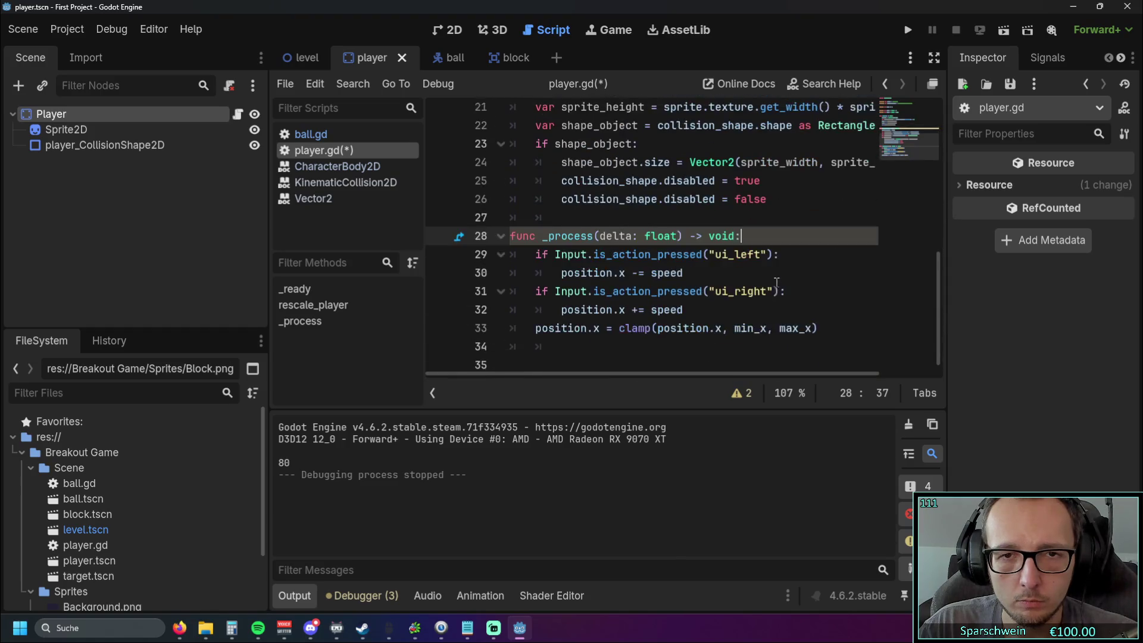
scroll(777, 281, "up", 1)
scroll(743, 282, "down", 3)
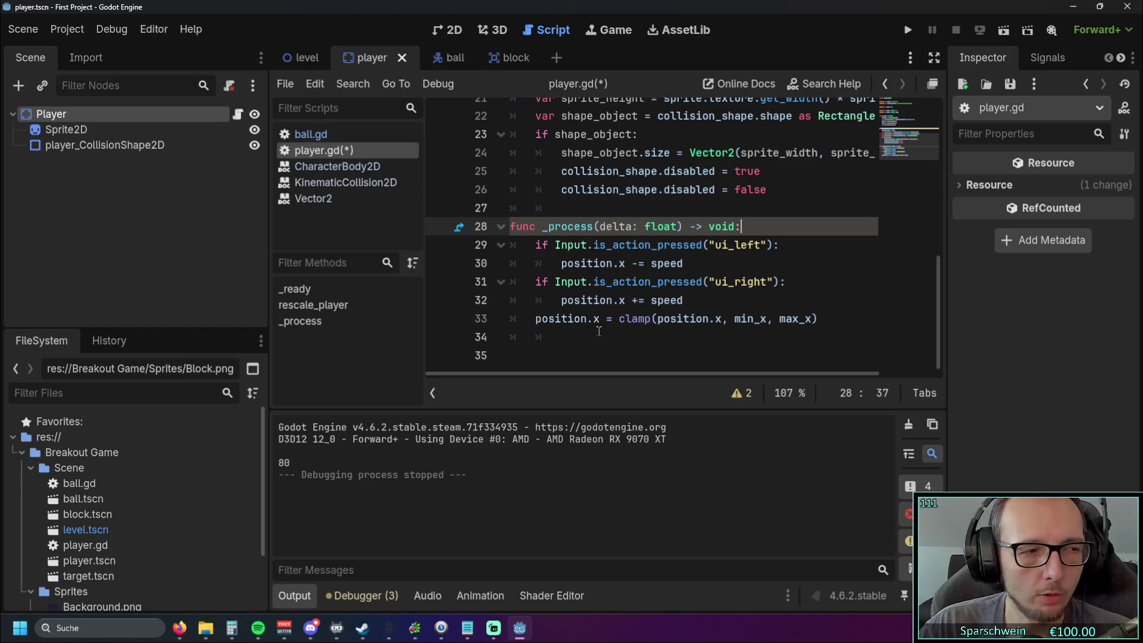
scroll(603, 319, "up", 2)
scroll(605, 315, "down", 2)
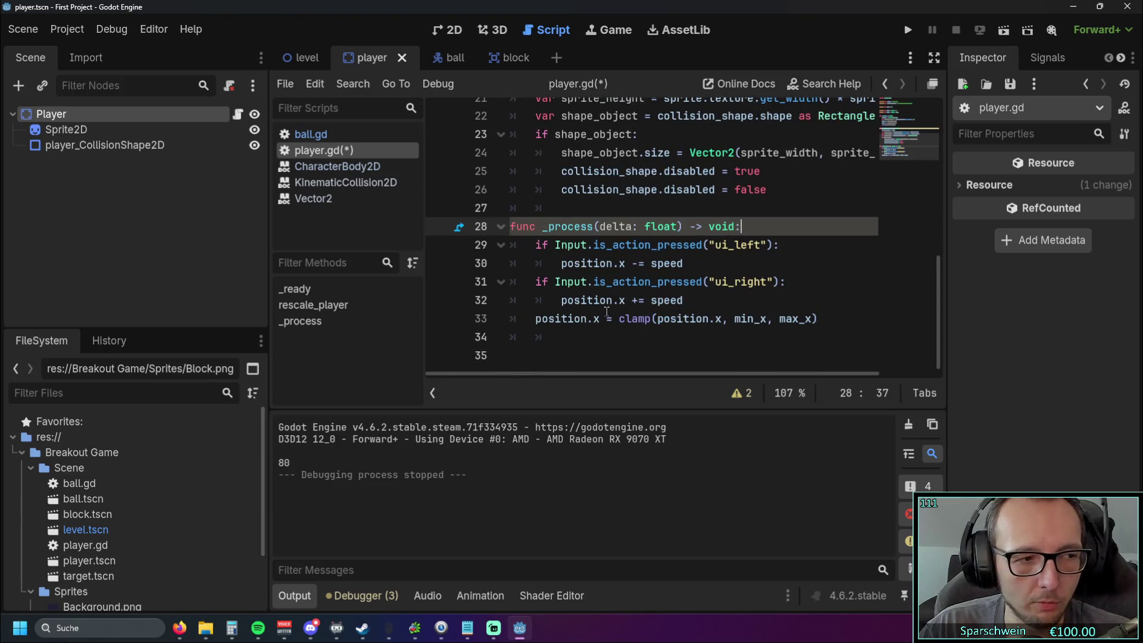
mouse_move(601, 308)
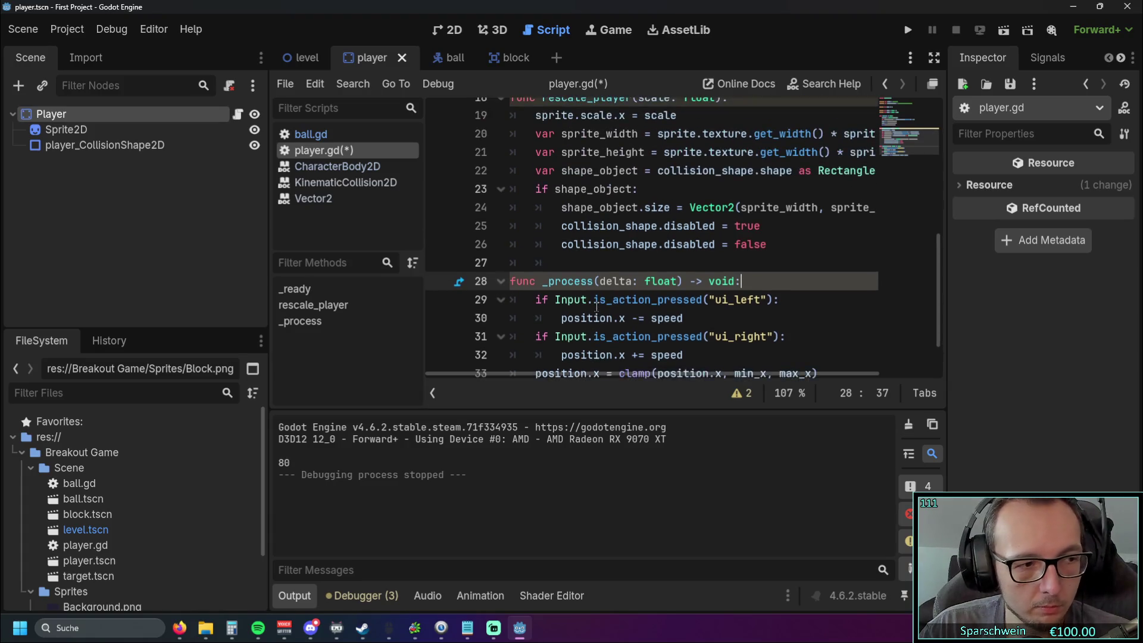
key("ctrl+z")
key("ctrl+z")
key("ctrl+z")
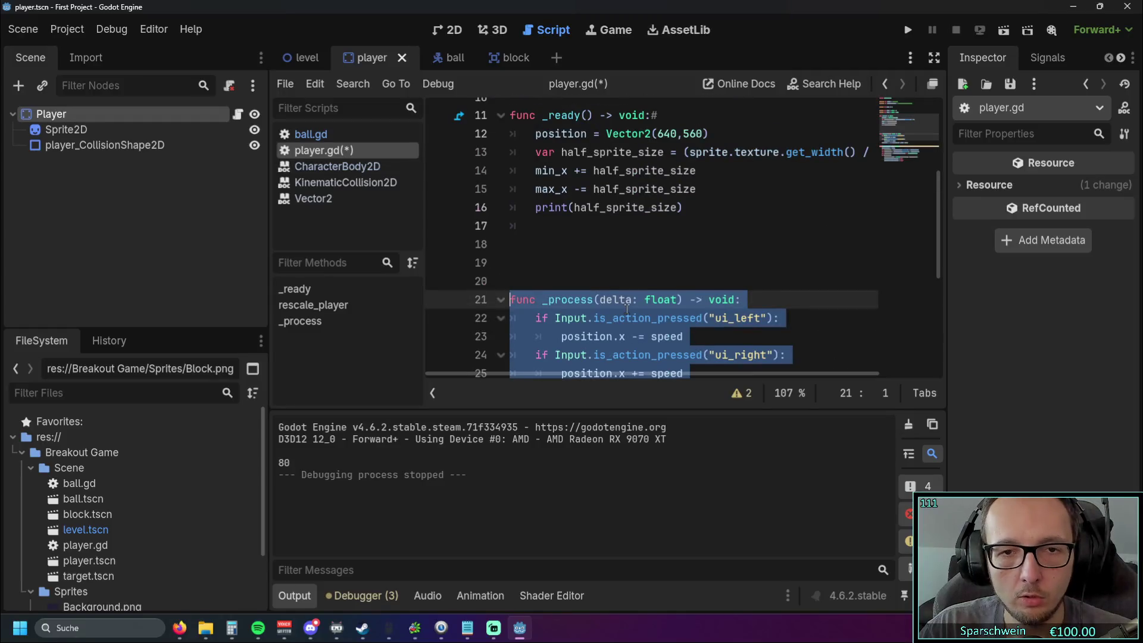
- Tidy the blank lines around _process, deleting the surplus empty lines above it
scroll(596, 238, "up", 1)
left_click(560, 299)
key("Return")
key("BackSpace")
key("BackSpace")
key("BackSpace")
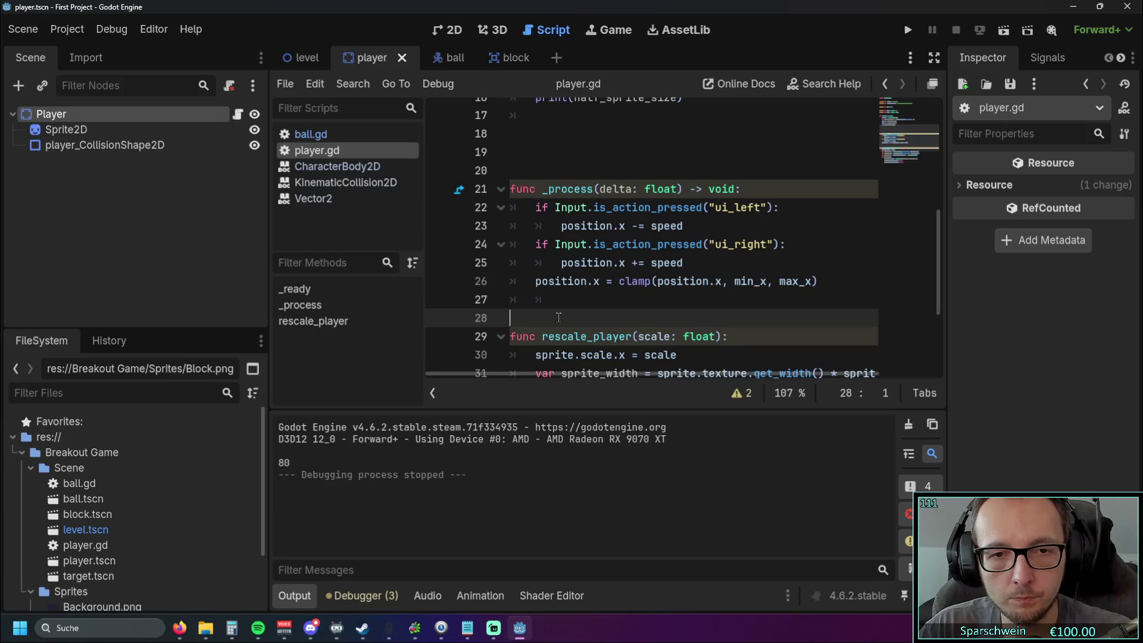
key("Return")
left_click(599, 304)
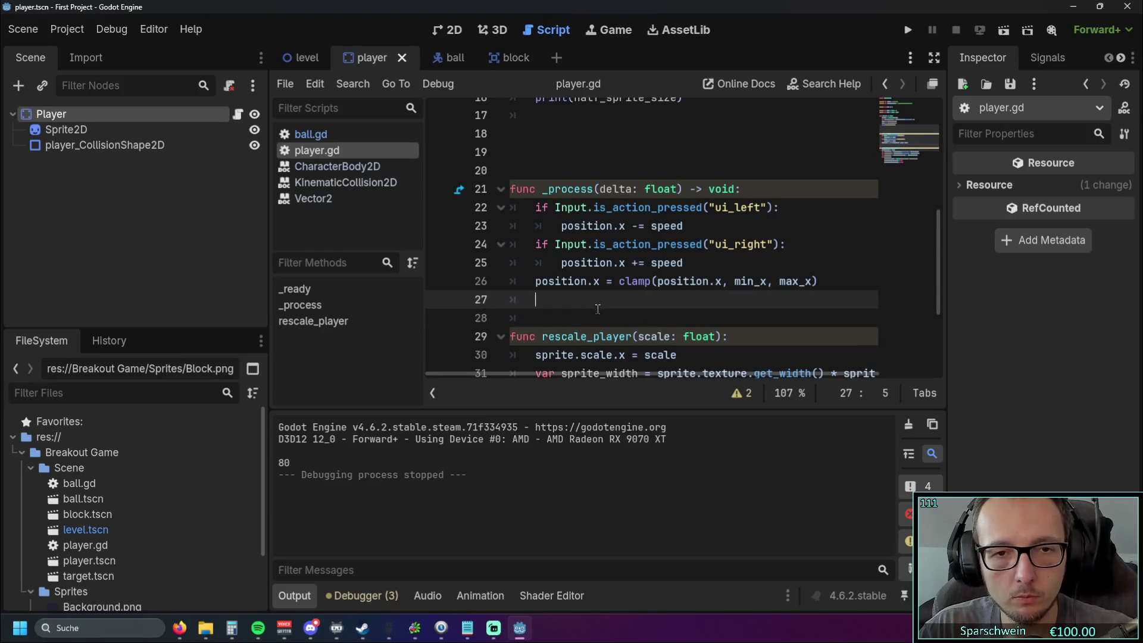
key("Return")
key("BackSpace")
key("BackSpace")
left_click(528, 313)
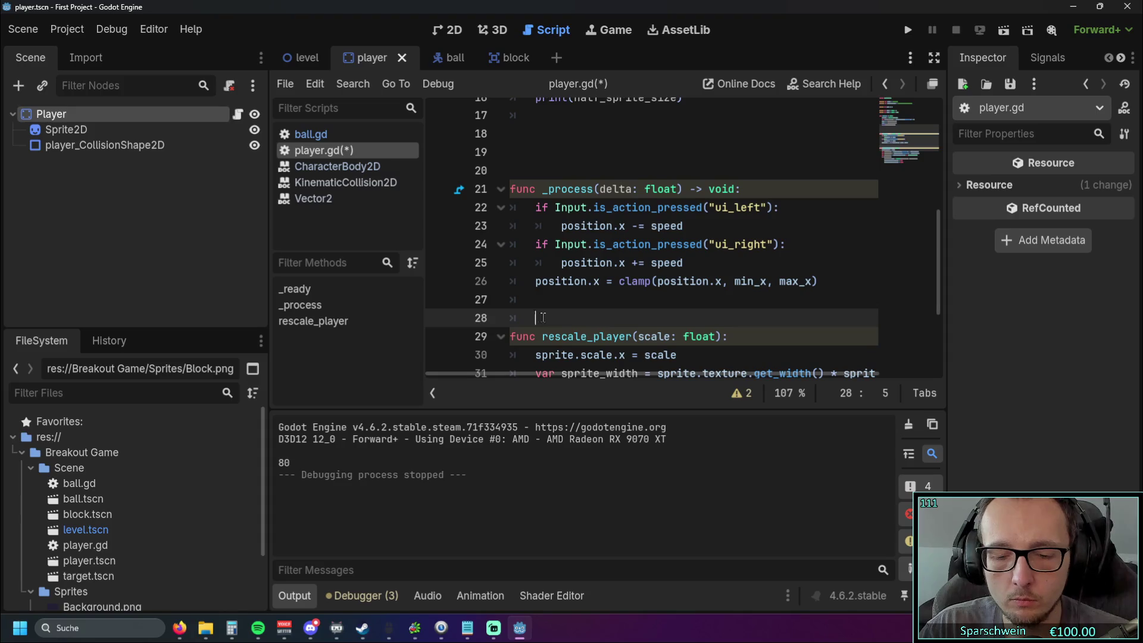
left_click(534, 300)
left_click(596, 312)
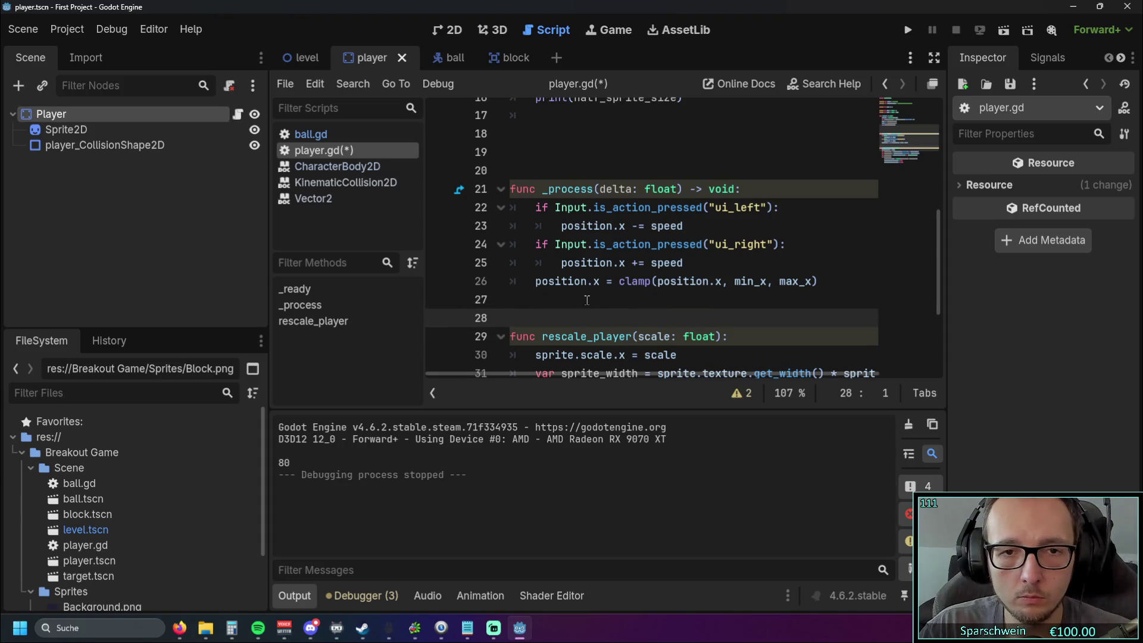
scroll(589, 280, "up", 1)
left_click(562, 228)
key("BackSpace")
key("BackSpace")
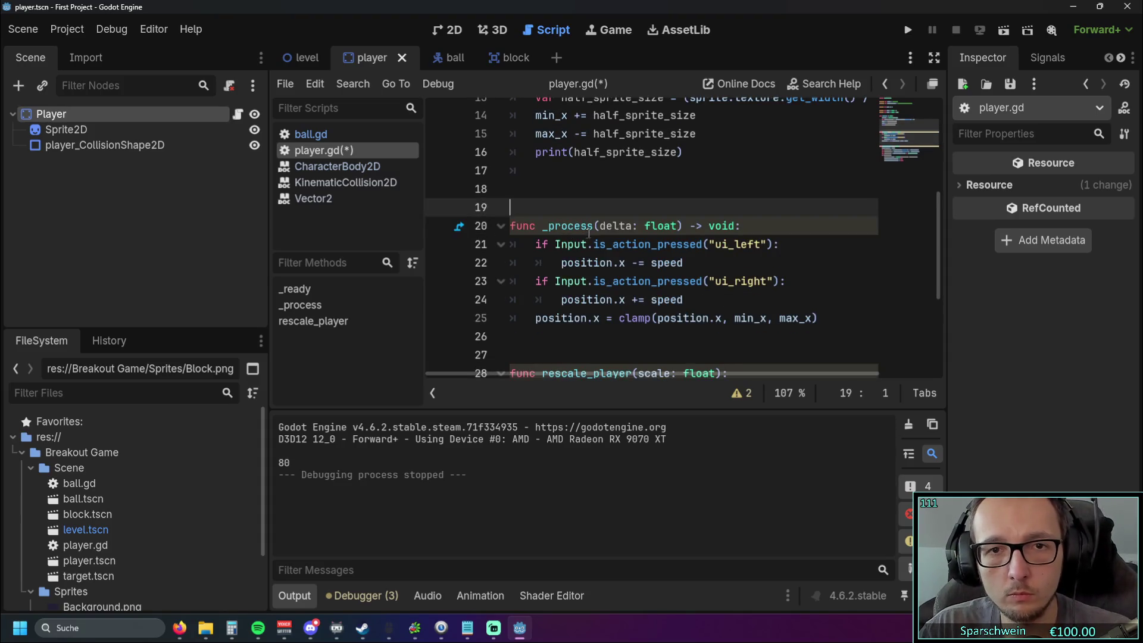
scroll(603, 235, "up", 1)
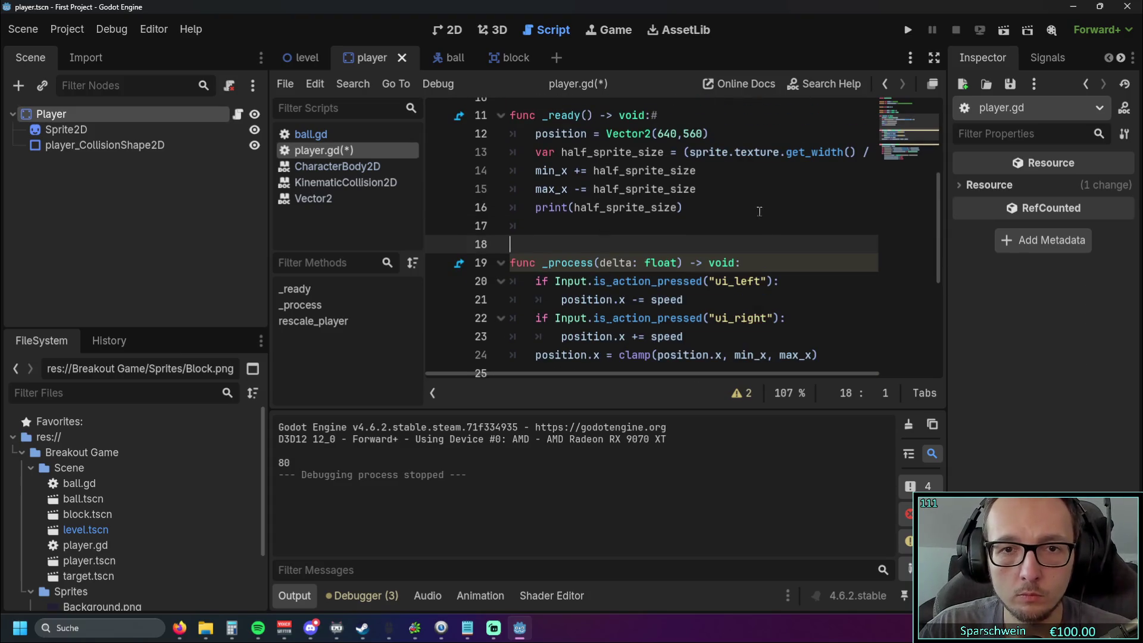
scroll(733, 214, "down", 2)
scroll(733, 213, "up", 1)
scroll(731, 216, "down", 1)
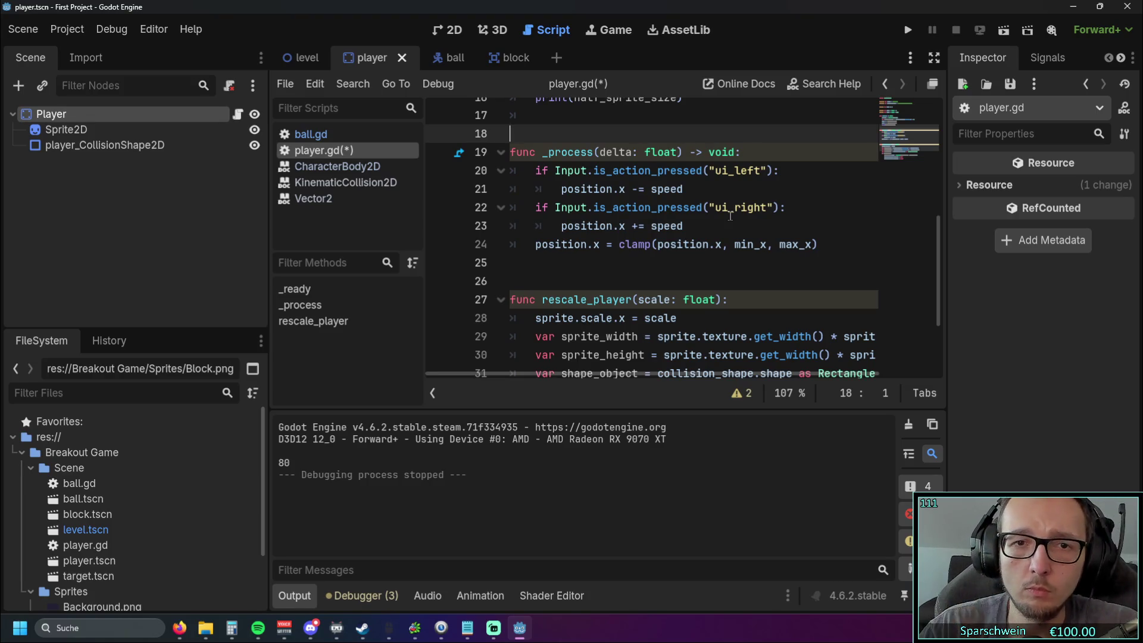
- Add 'if Input.is_action_pressed("ui_up"):' below the clamp line in _process
left_click(819, 245)
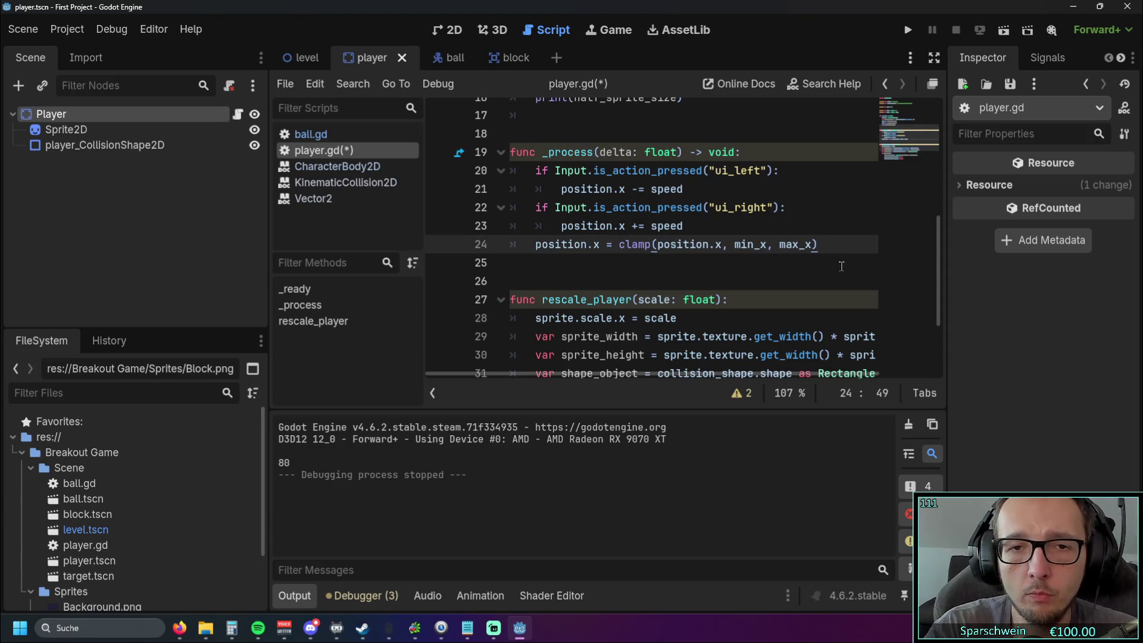
key("Return")
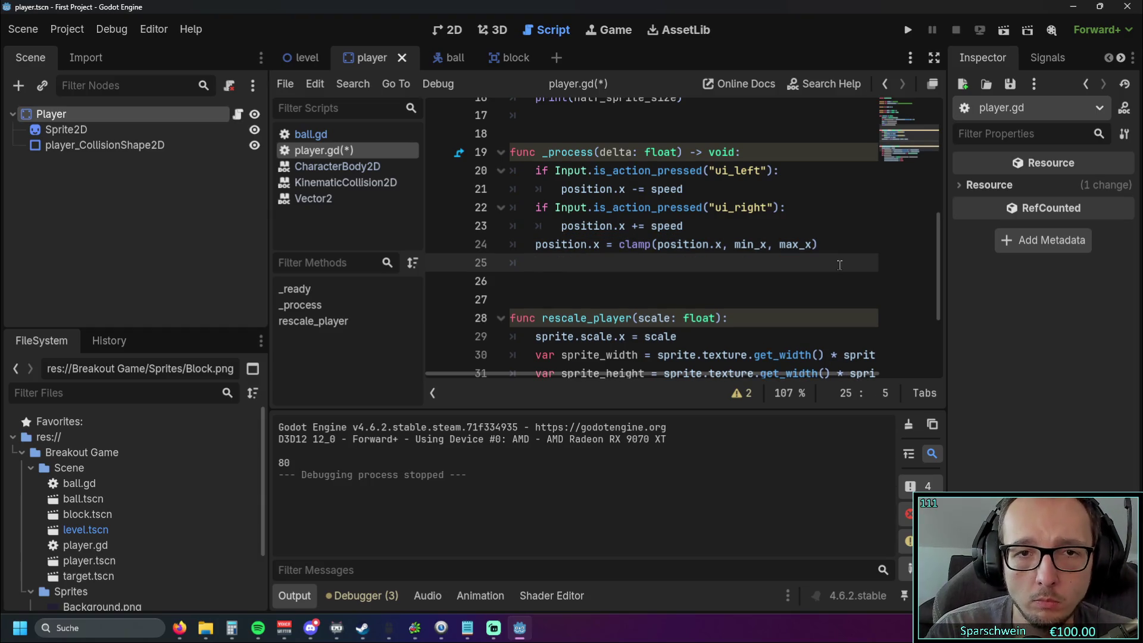
type("if Inp")
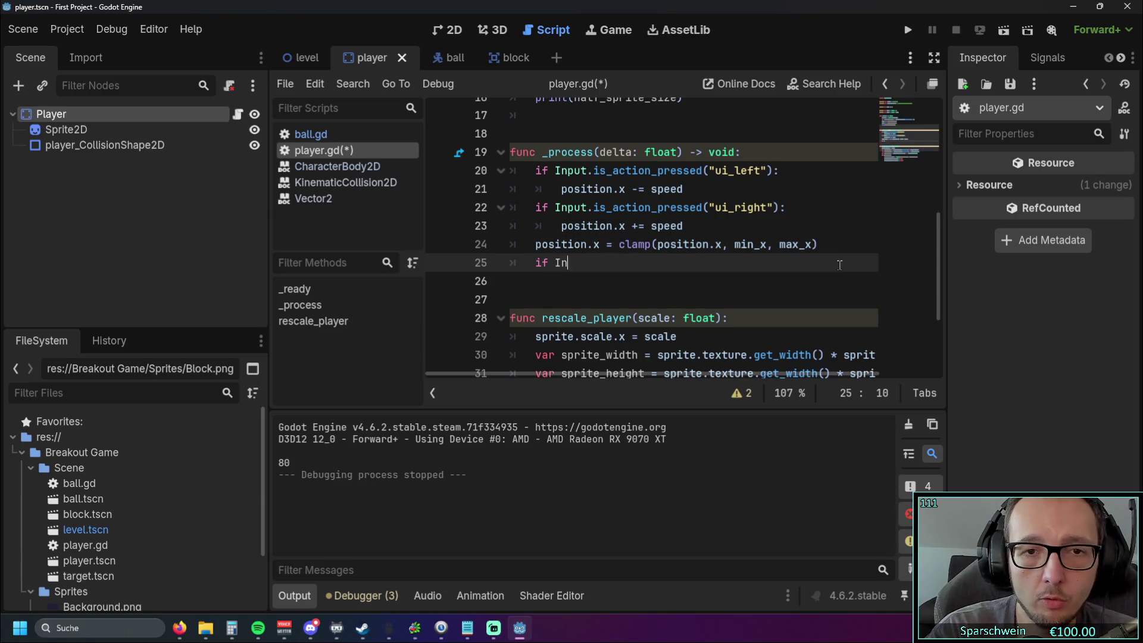
type("ut")
key("Return")
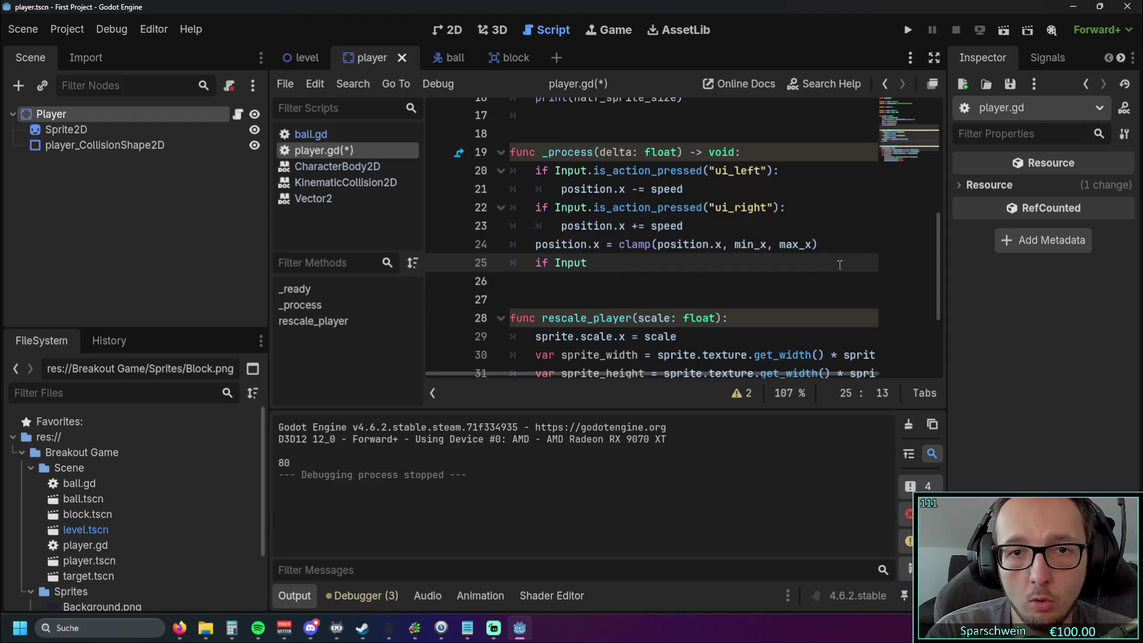
type(".is")
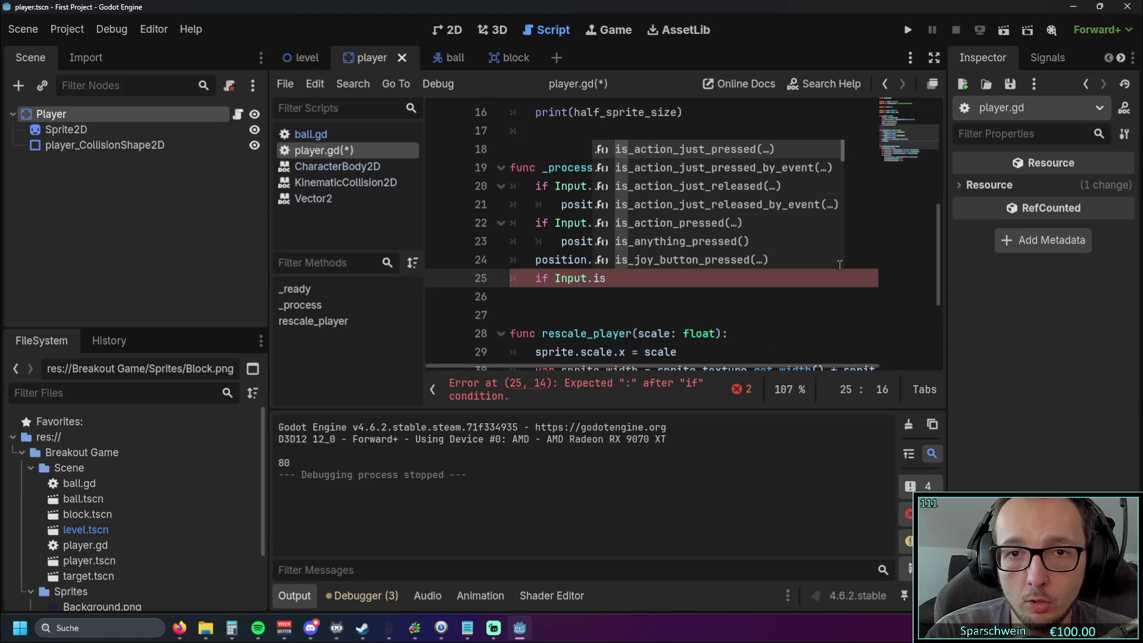
key("Down")
key("Down")
key("Down")
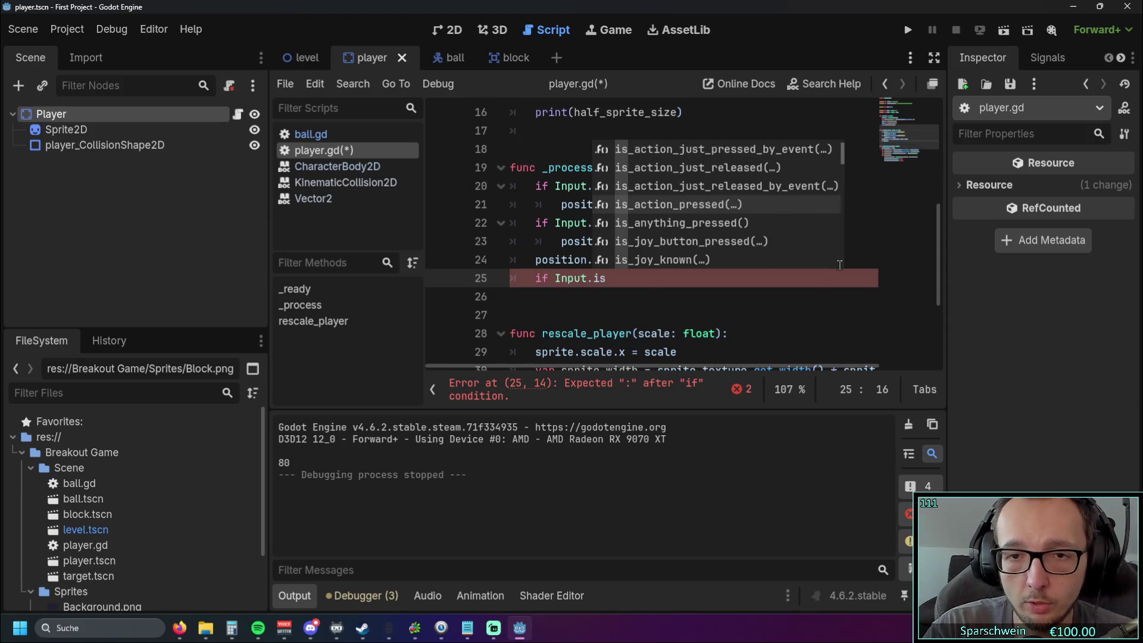
key("Return")
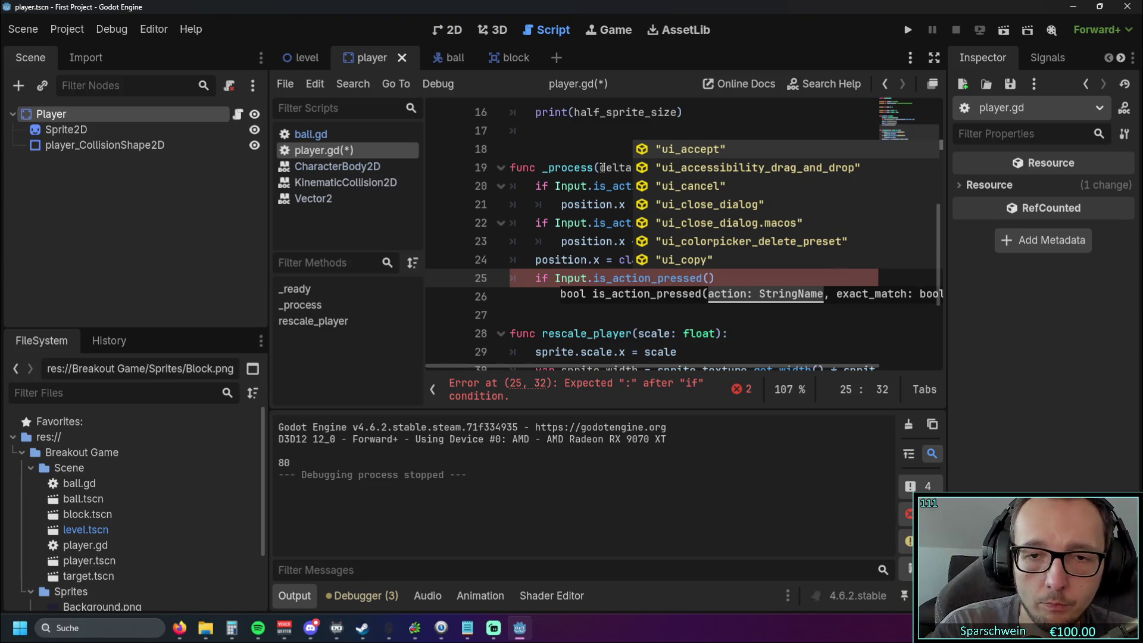
left_click(578, 143)
left_click(717, 280)
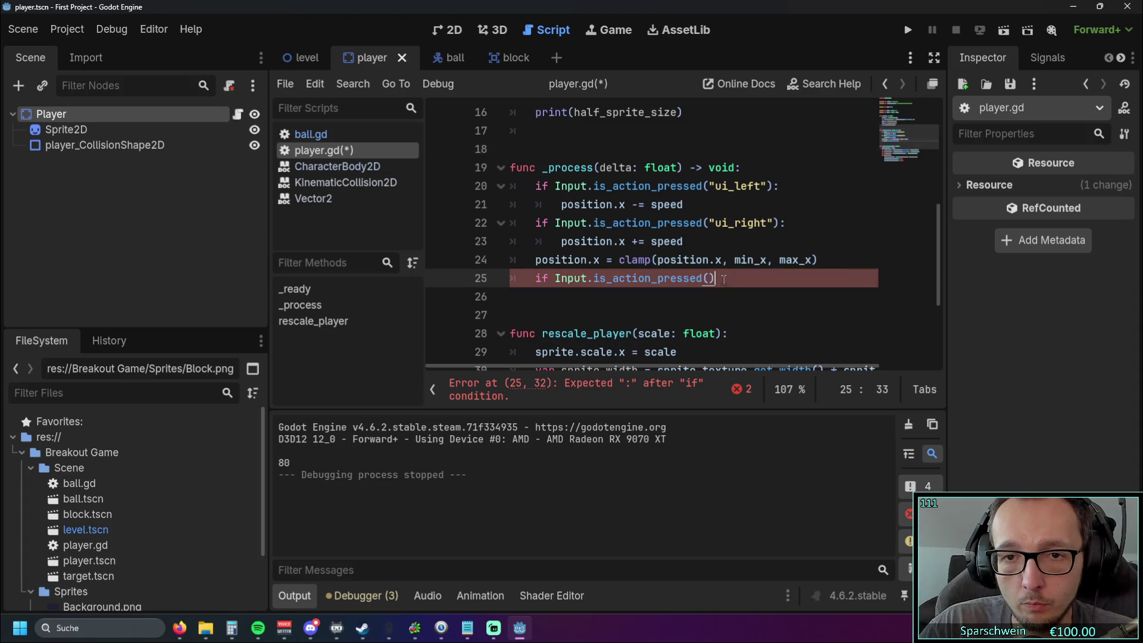
left_click(710, 279)
type("\"ui:")
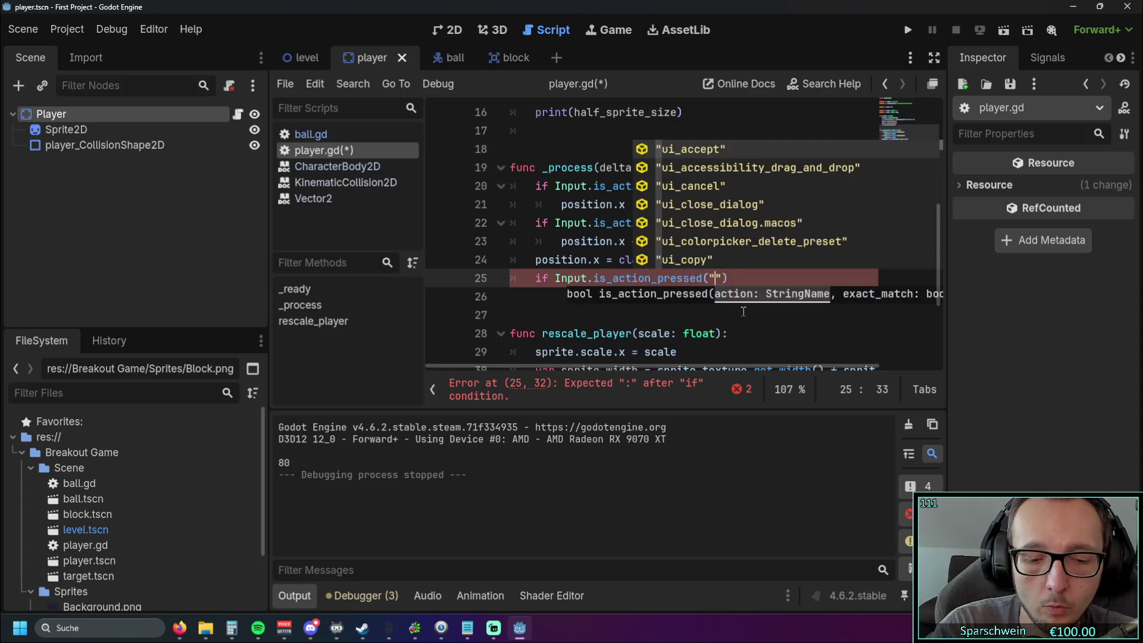
type("up")
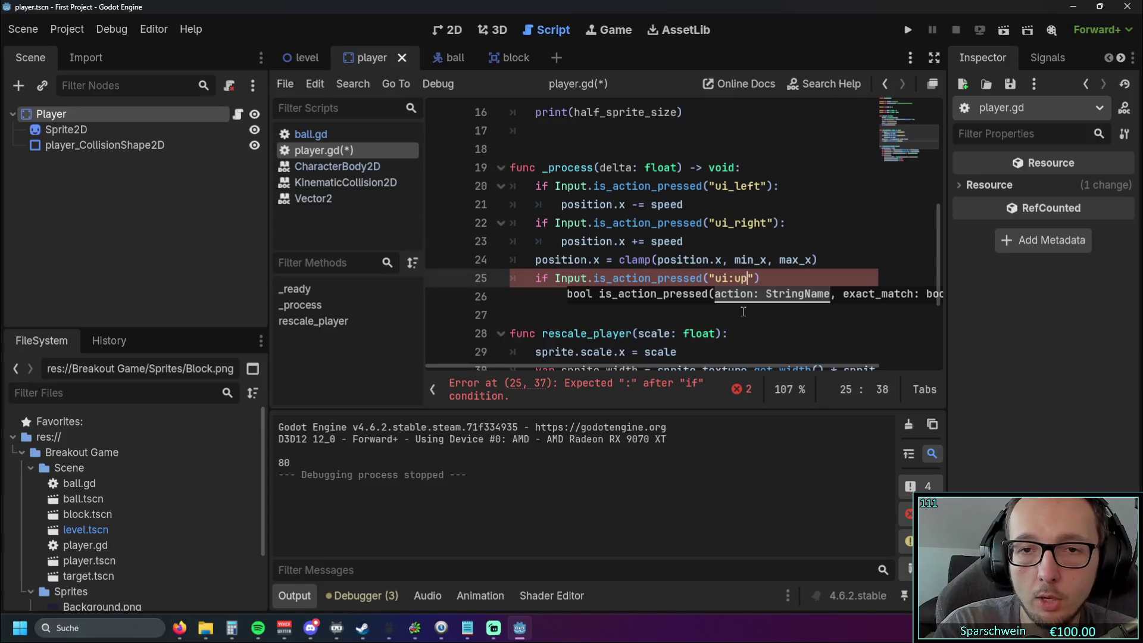
key("BackSpace")
key("BackSpace")
key("BackSpace")
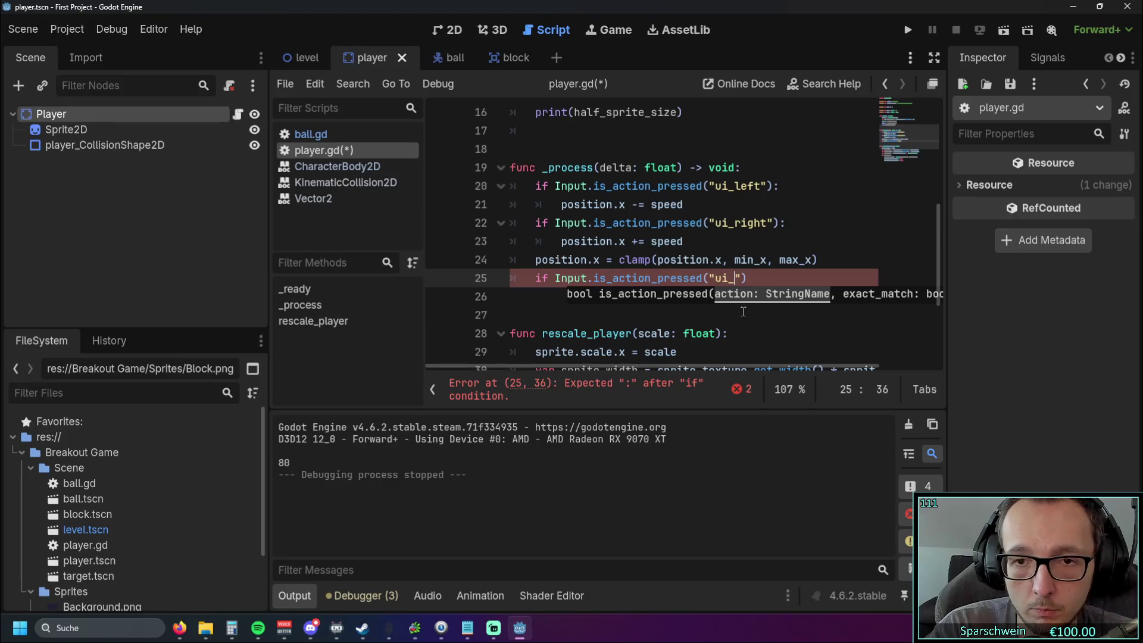
type("up")
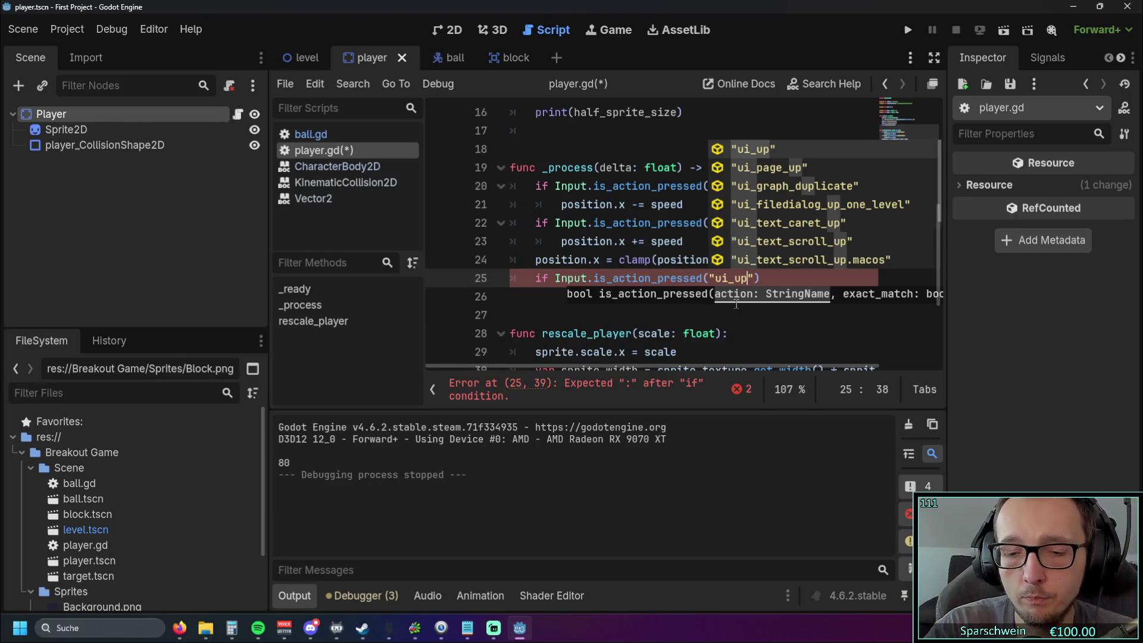
key("Return")
left_click(749, 273)
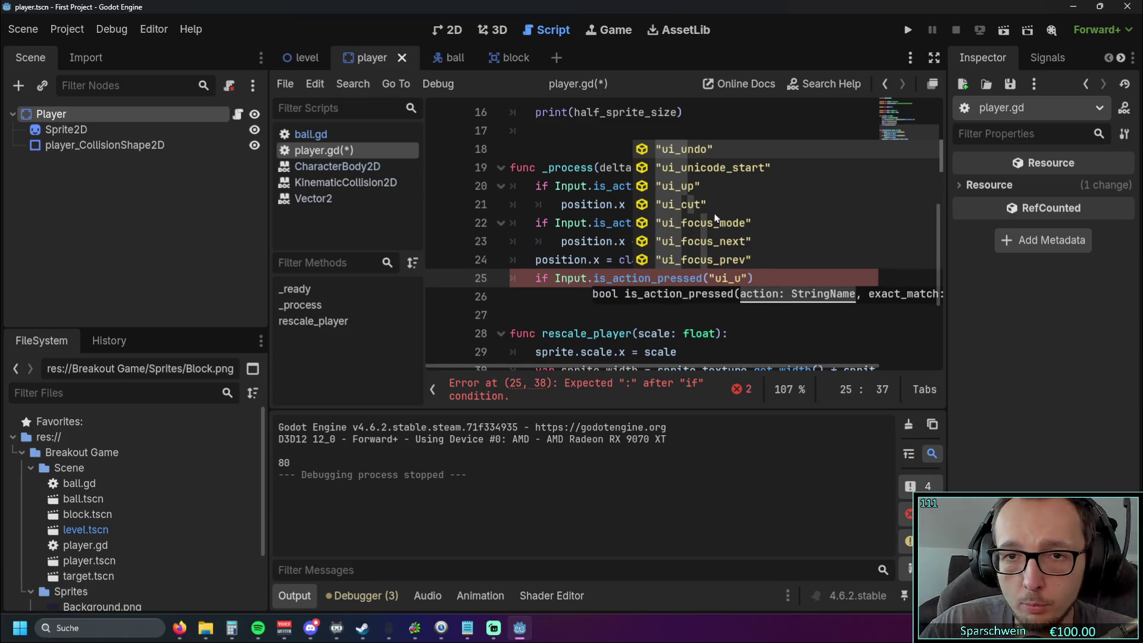
left_click(686, 189)
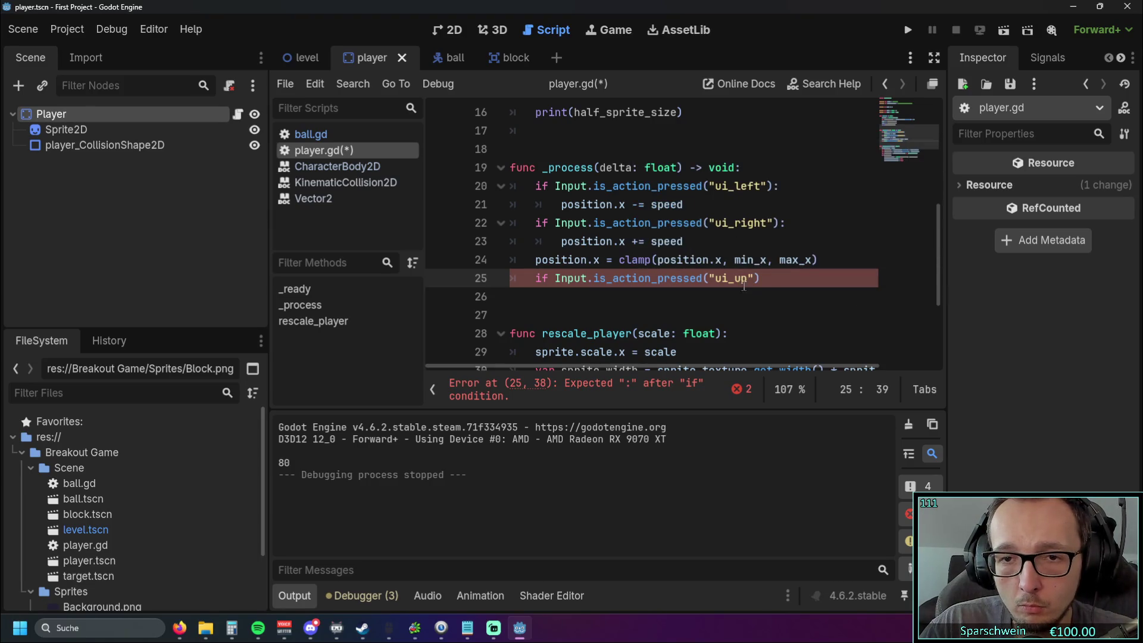
type(":")
key("Return")
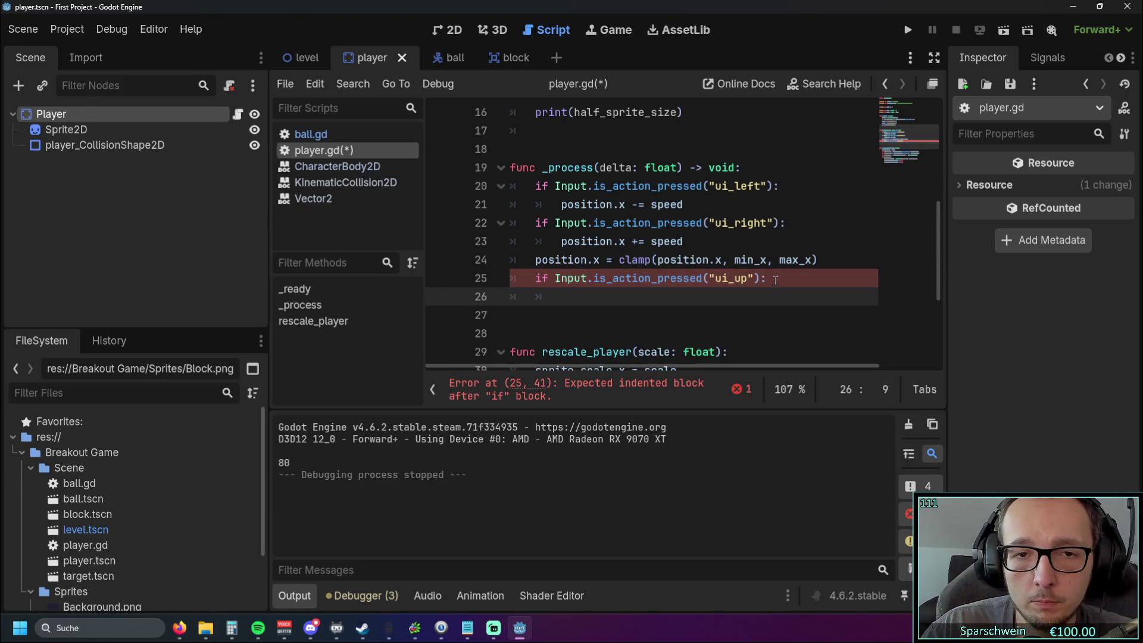
- Call rescale_player(2) in the body of the ui_up check
scroll(762, 277, "down", 2)
scroll(742, 275, "up", 1)
type("res")
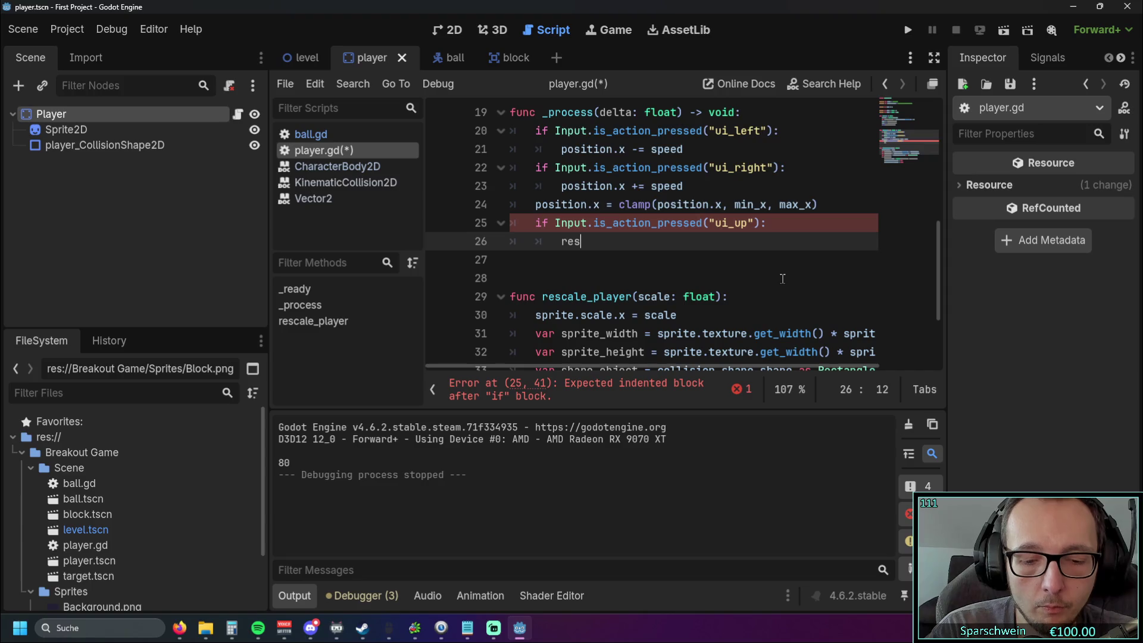
type("cape")
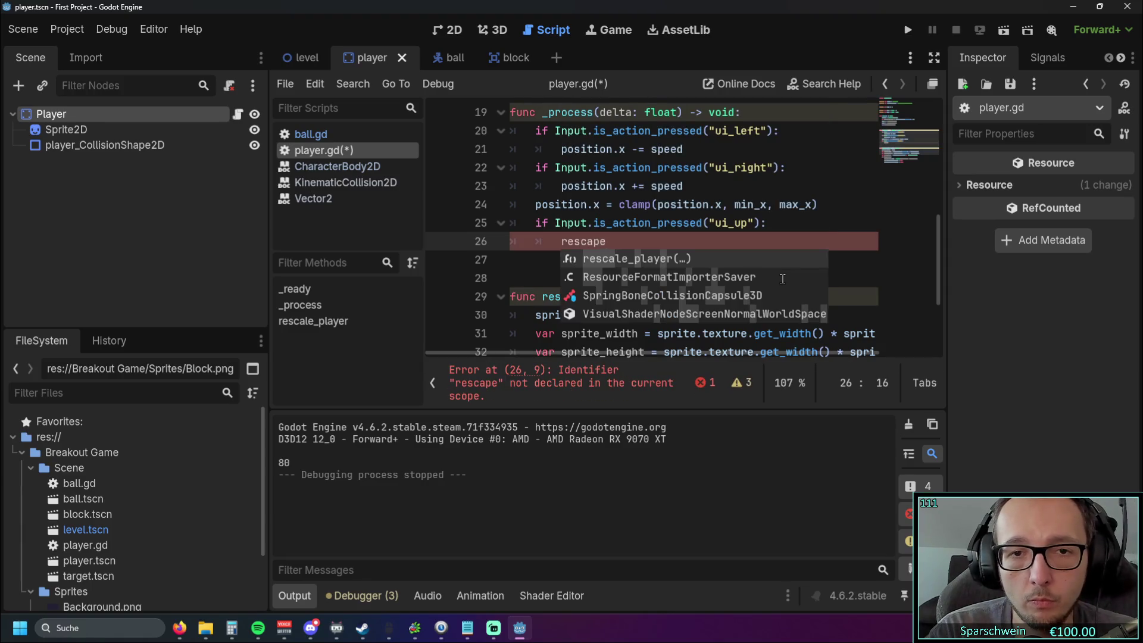
key("BackSpace")
key("BackSpace")
key("BackSpace")
type("re")
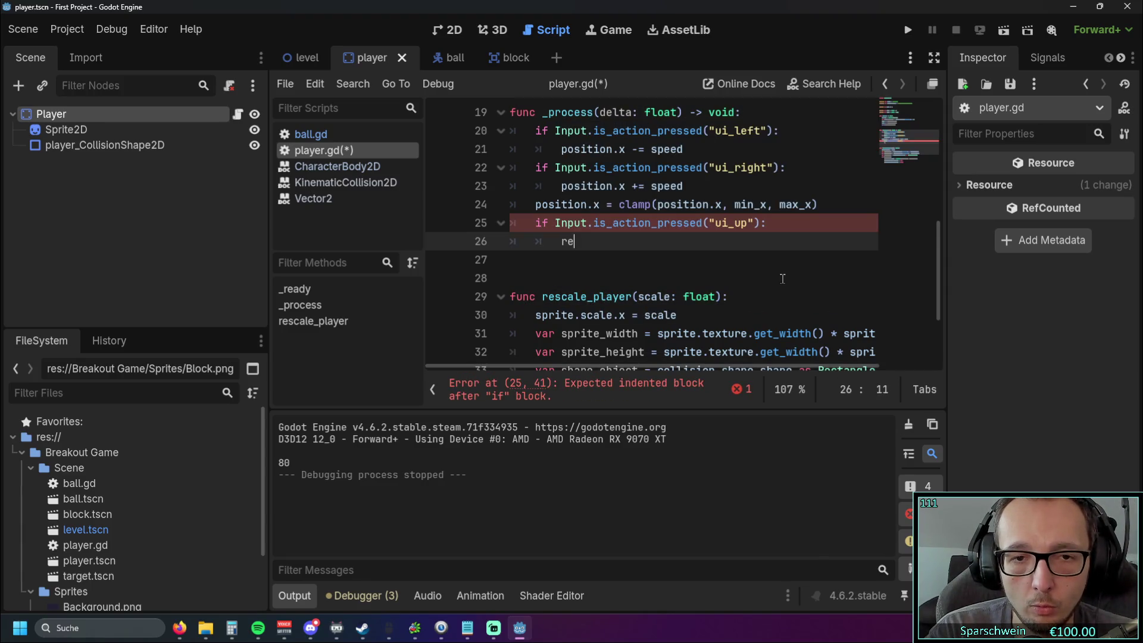
key("Return")
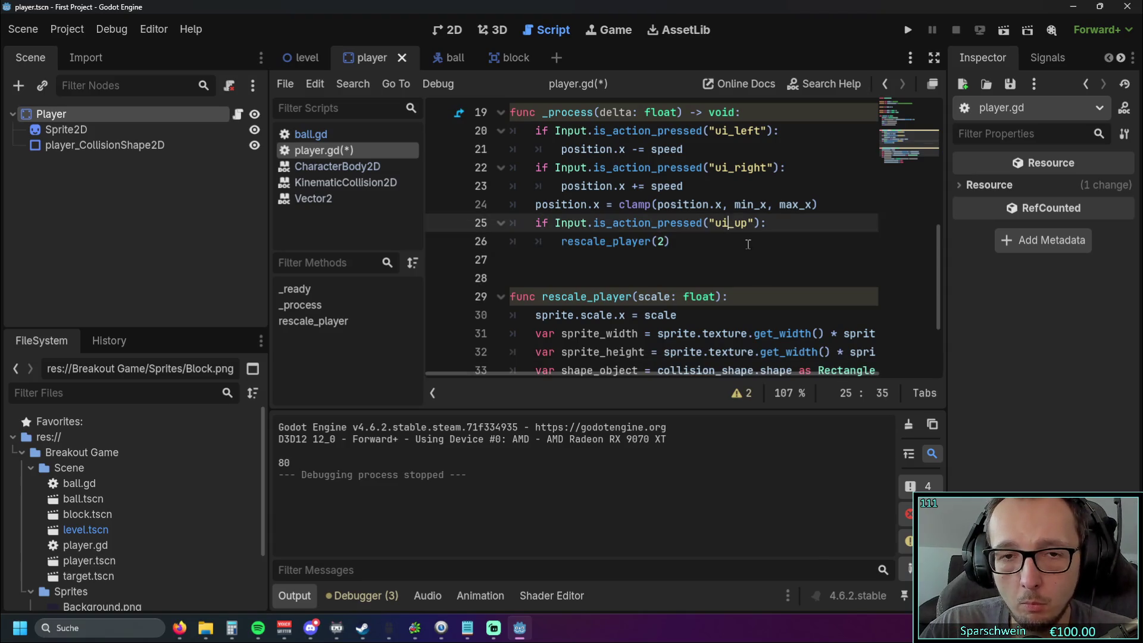
- Duplicate the block as a ui_down check calling rescale_player(1)
left_click_drag(671, 241, 515, 225)
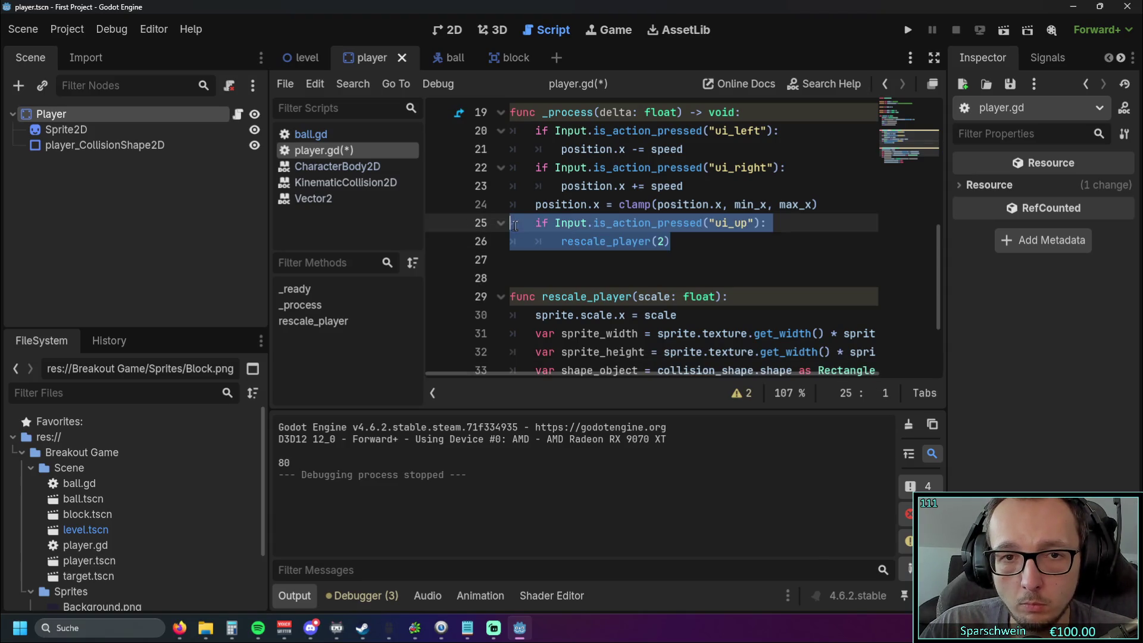
key("ctrl+c")
left_click(684, 245)
key("Return")
key("ctrl+v")
left_click(587, 259)
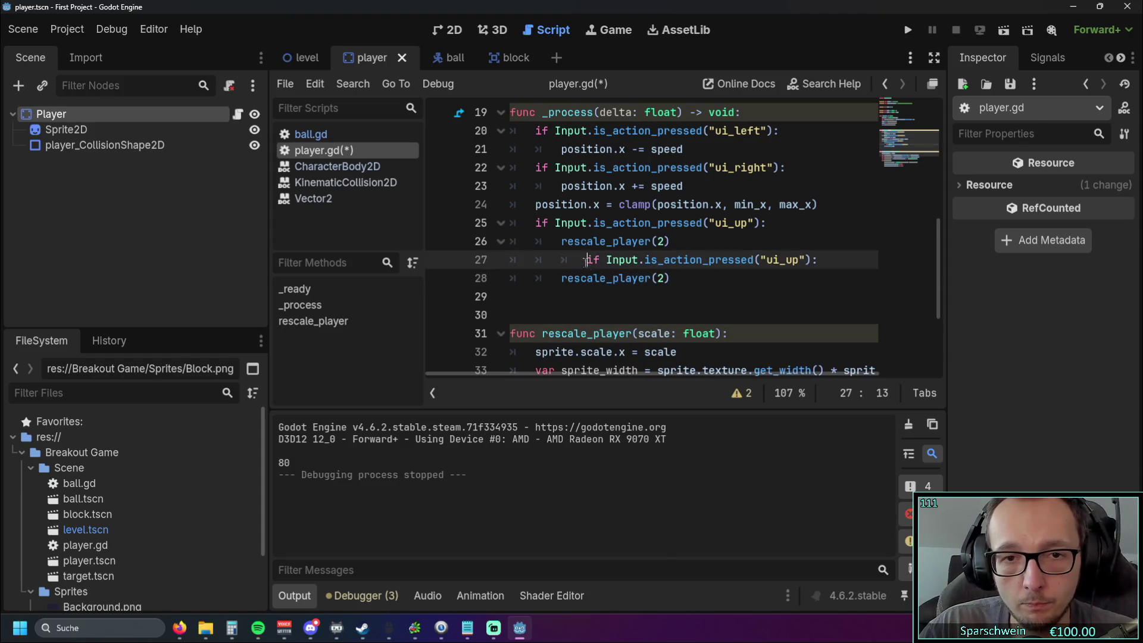
key("BackSpace")
left_click(703, 278)
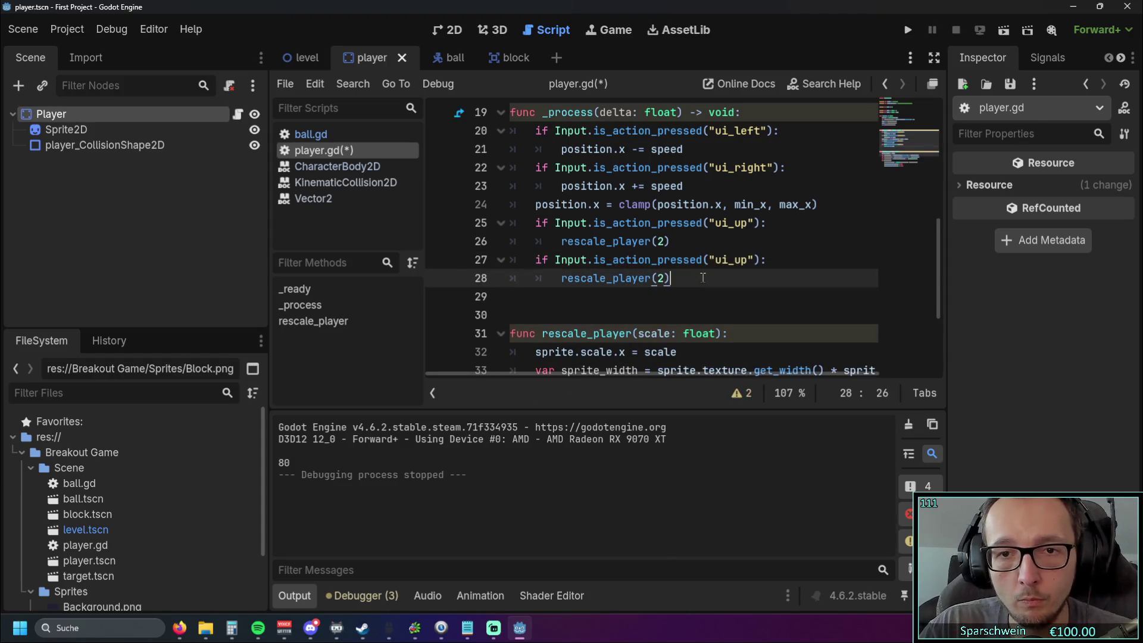
double_click(661, 278)
type("1")
left_click(742, 261)
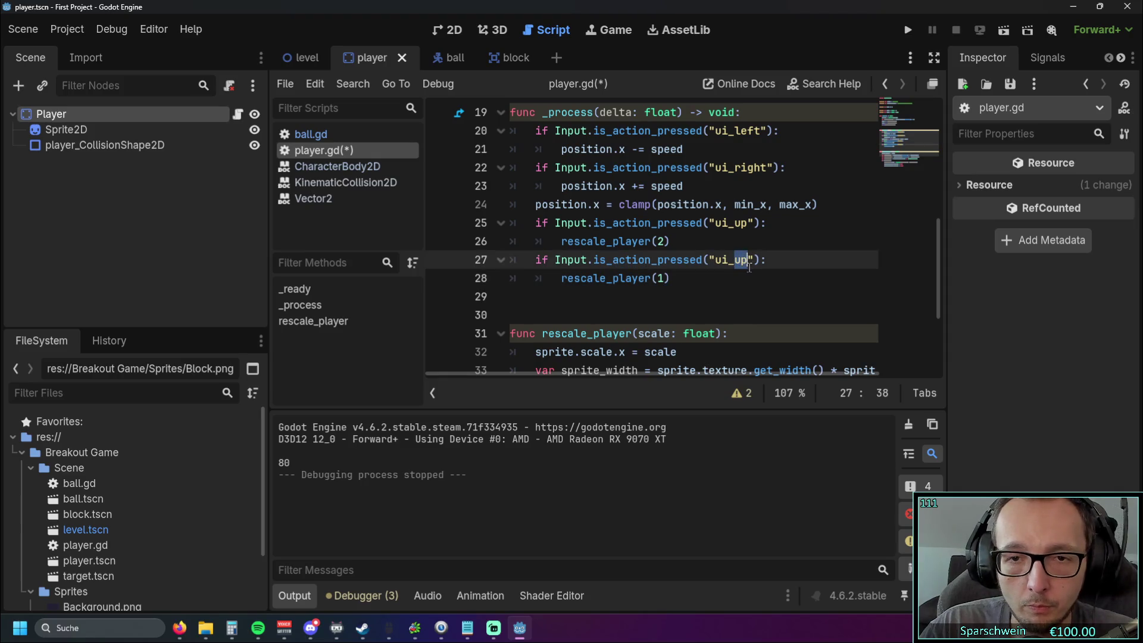
type("down")
left_click(684, 307)
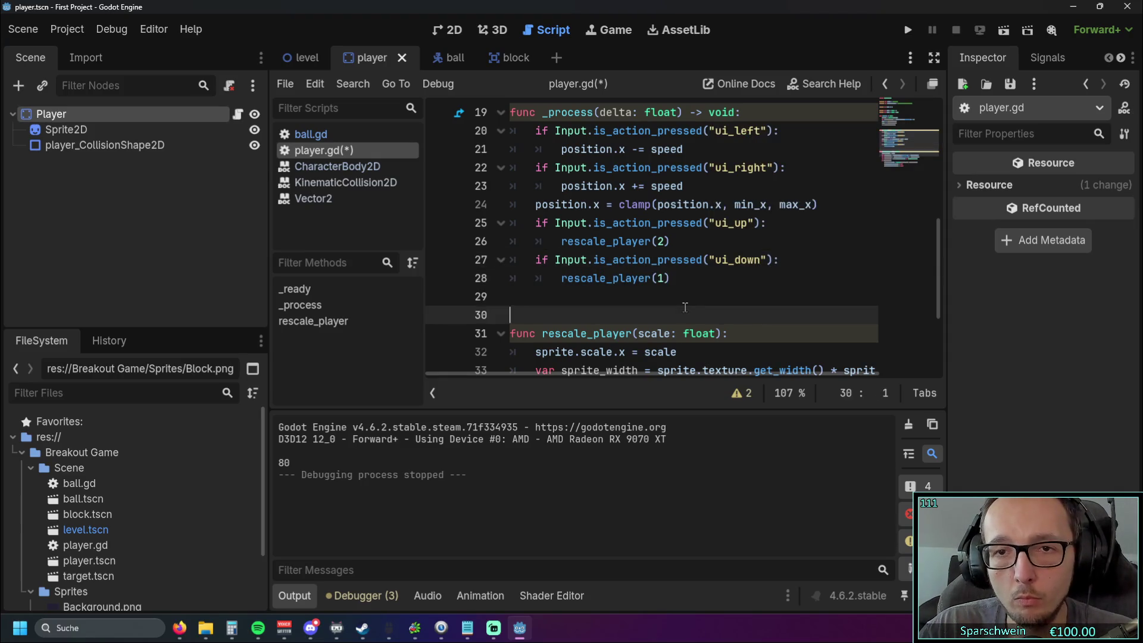
left_click(730, 295)
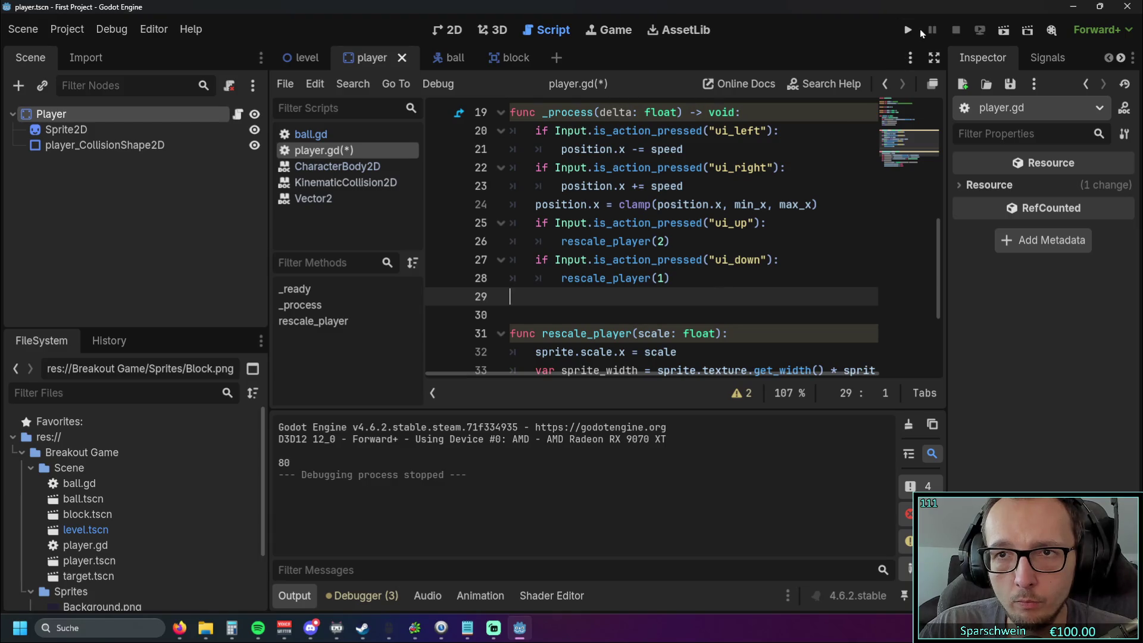
left_click(916, 30)
key("Right")
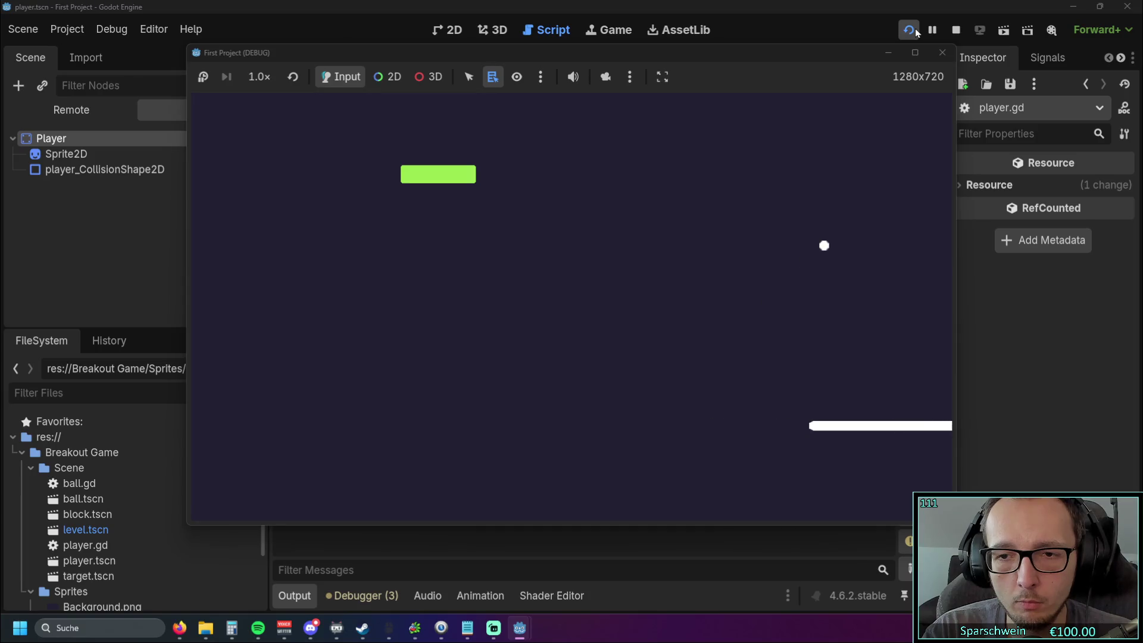
key("Left")
key("Right")
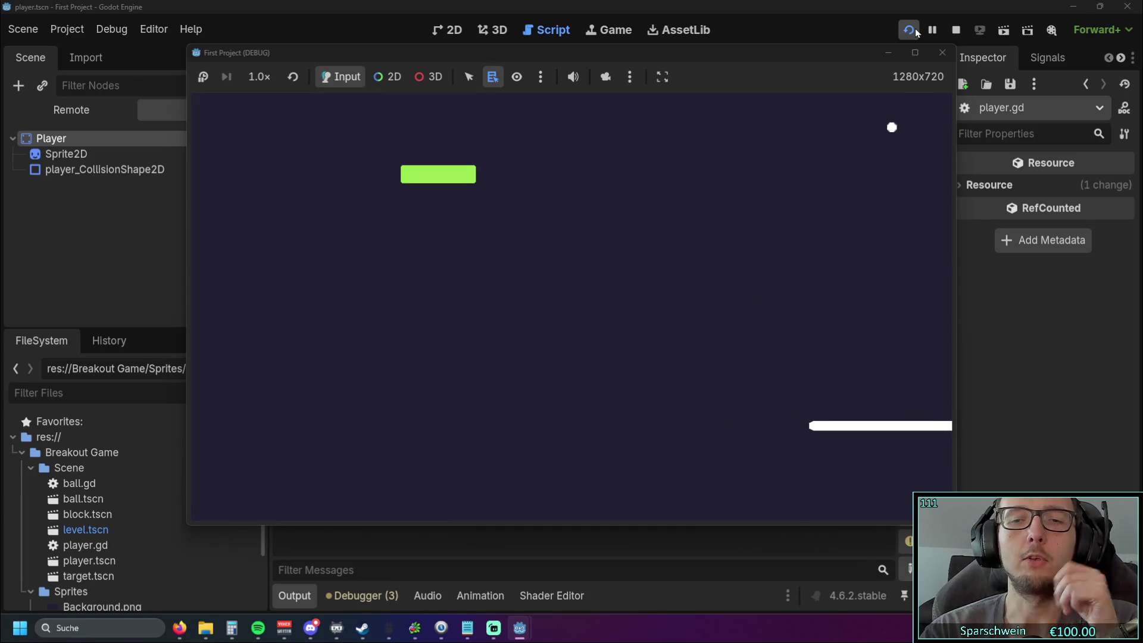
key("Left")
key("Left")
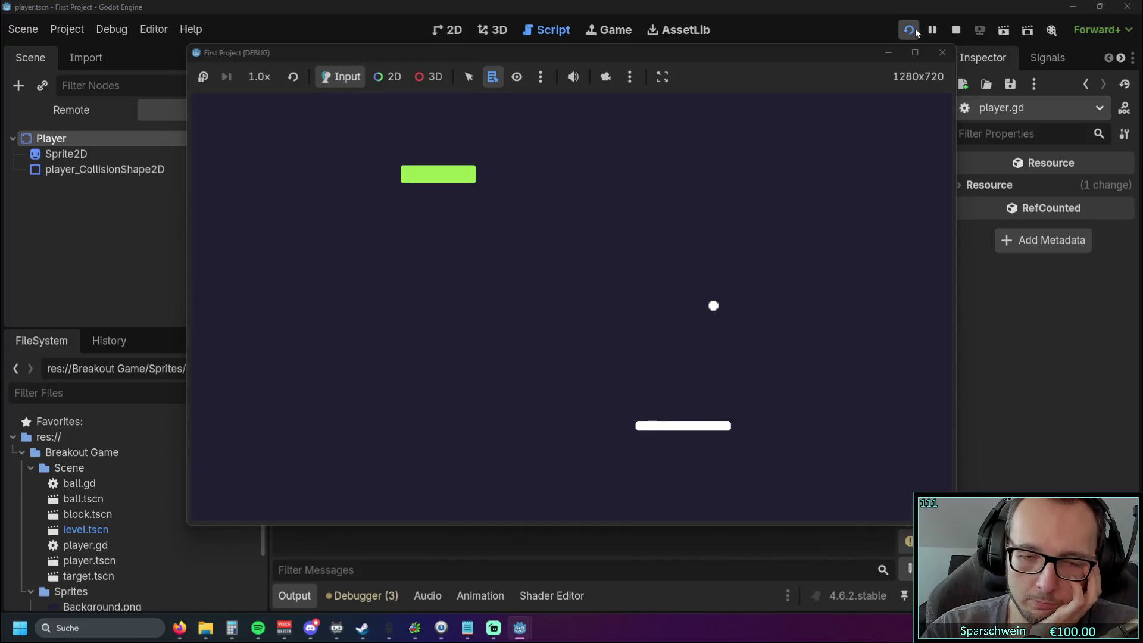
key("Left")
key("Left")
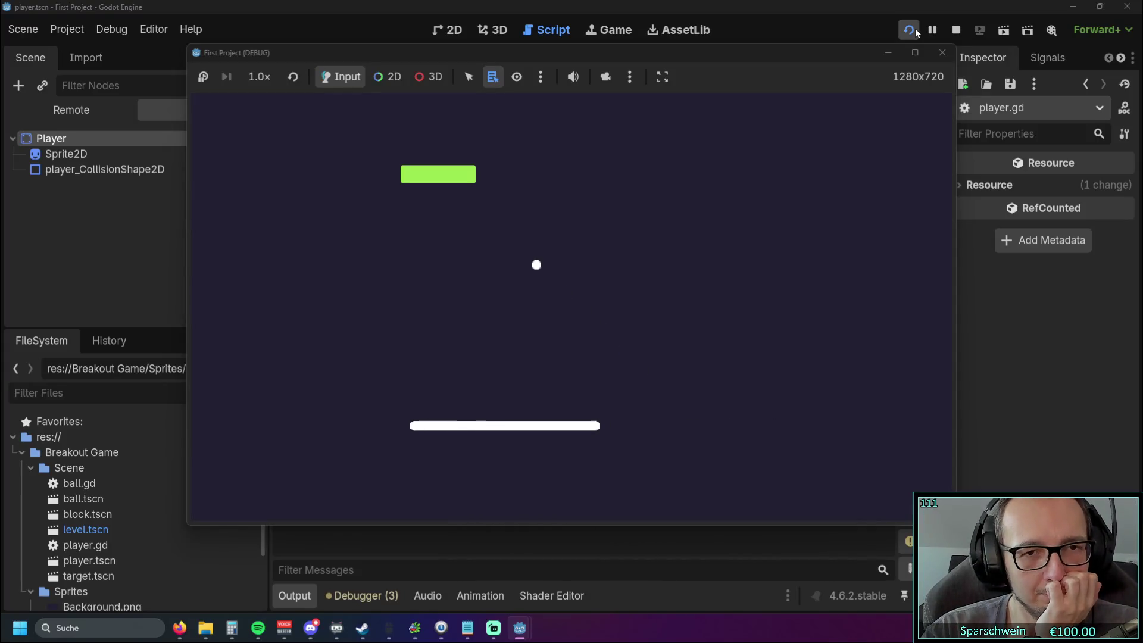
key("Left")
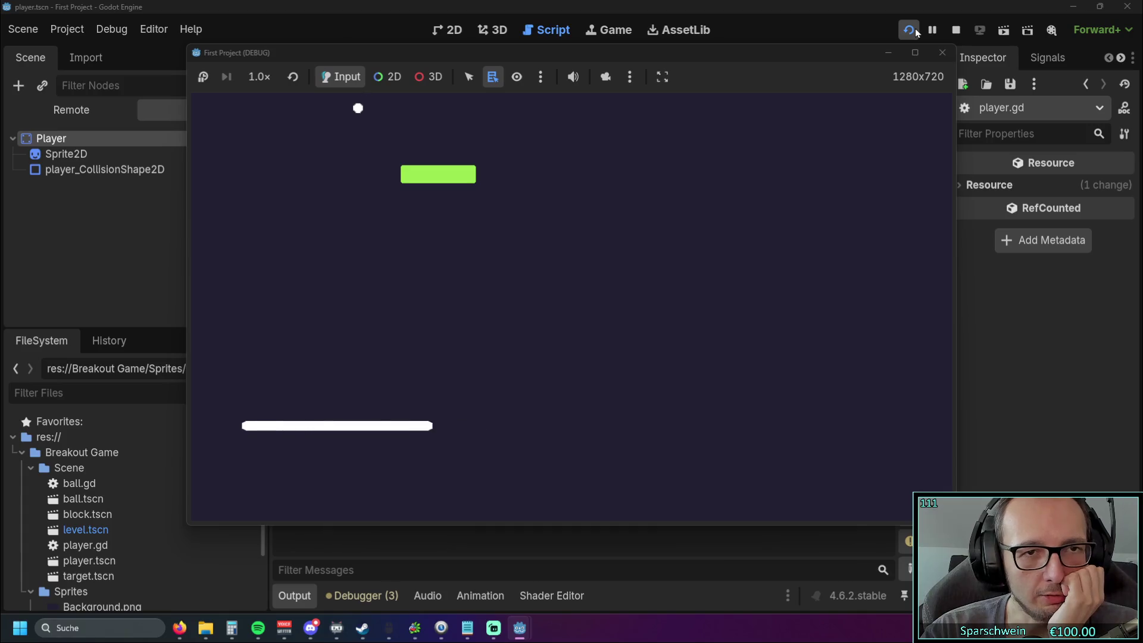
key("Right")
key("Left")
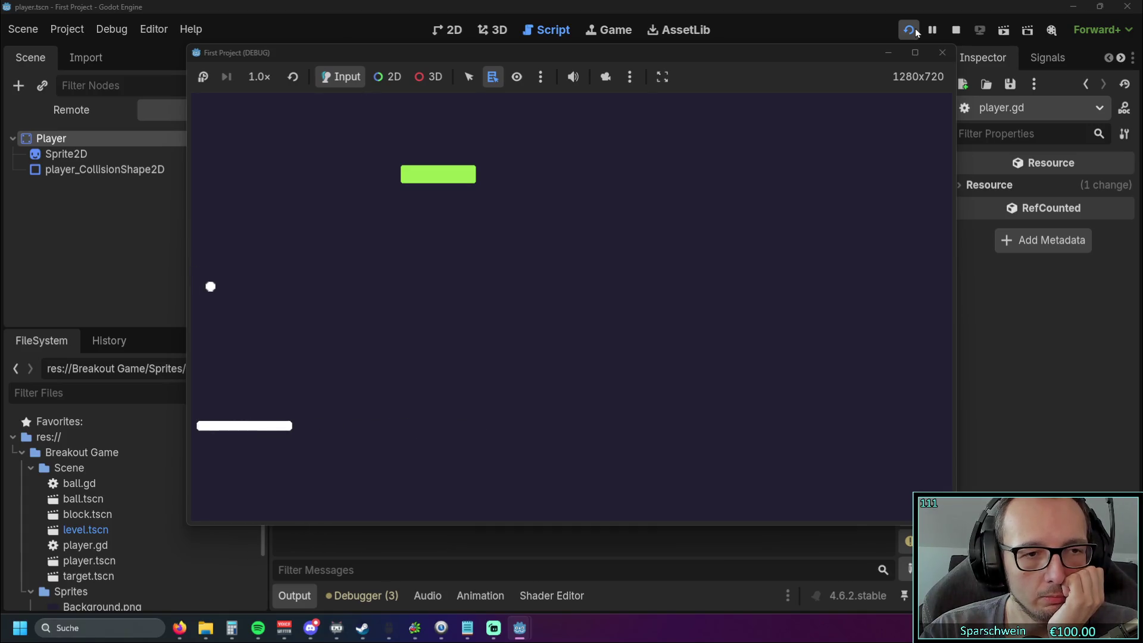
key("Right")
key("Right")
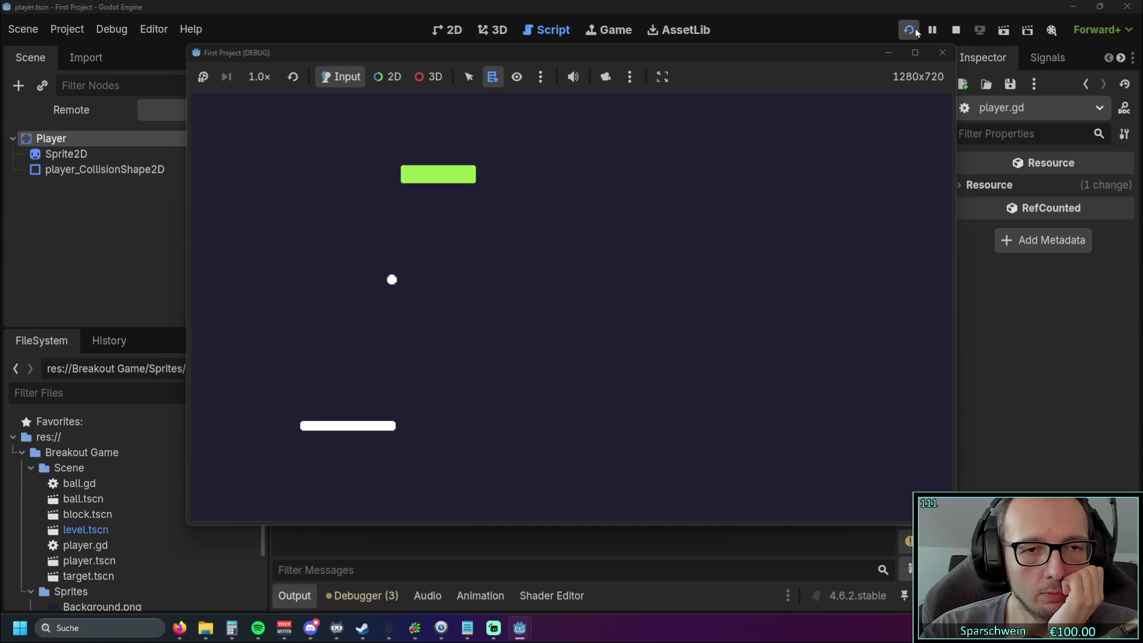
left_click(942, 52)
- On line 34, change get_width to get_height so sprite_height uses the texture height
scroll(673, 251, "down", 3)
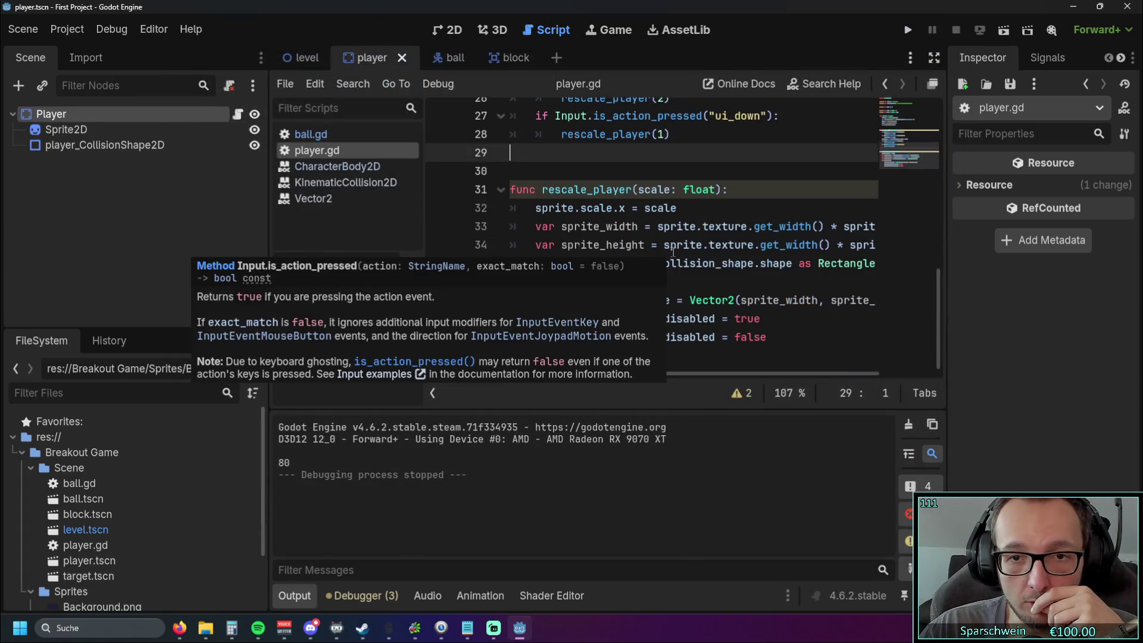
left_click(776, 277)
left_click_drag(608, 374, 727, 375)
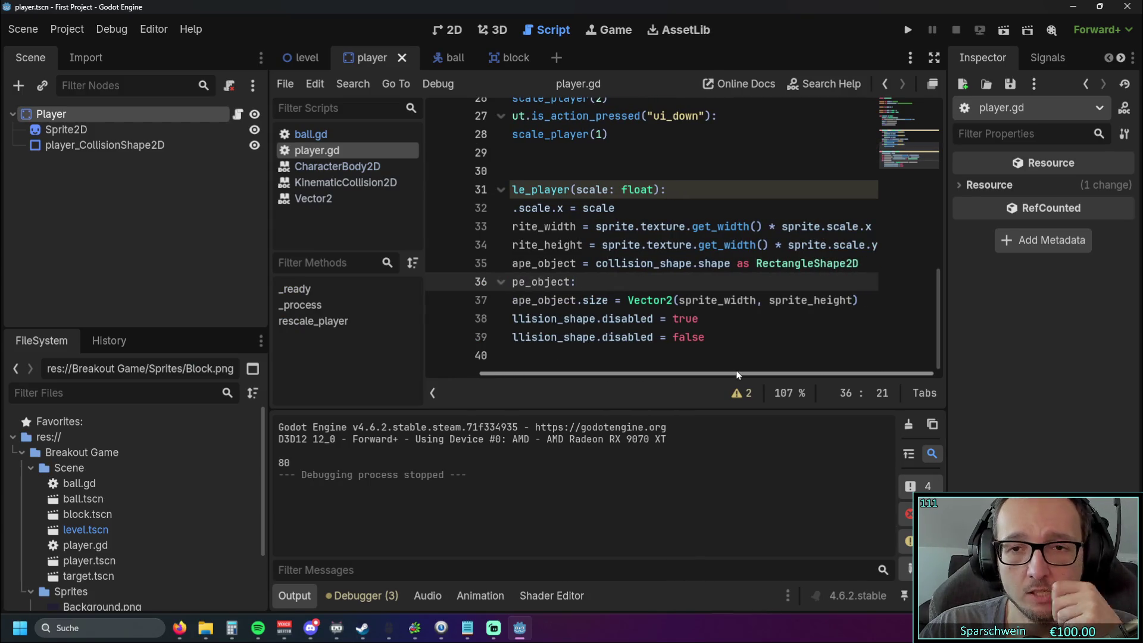
mouse_move(724, 374)
left_mouse_down()
mouse_move(567, 366)
mouse_move(700, 369)
left_mouse_up()
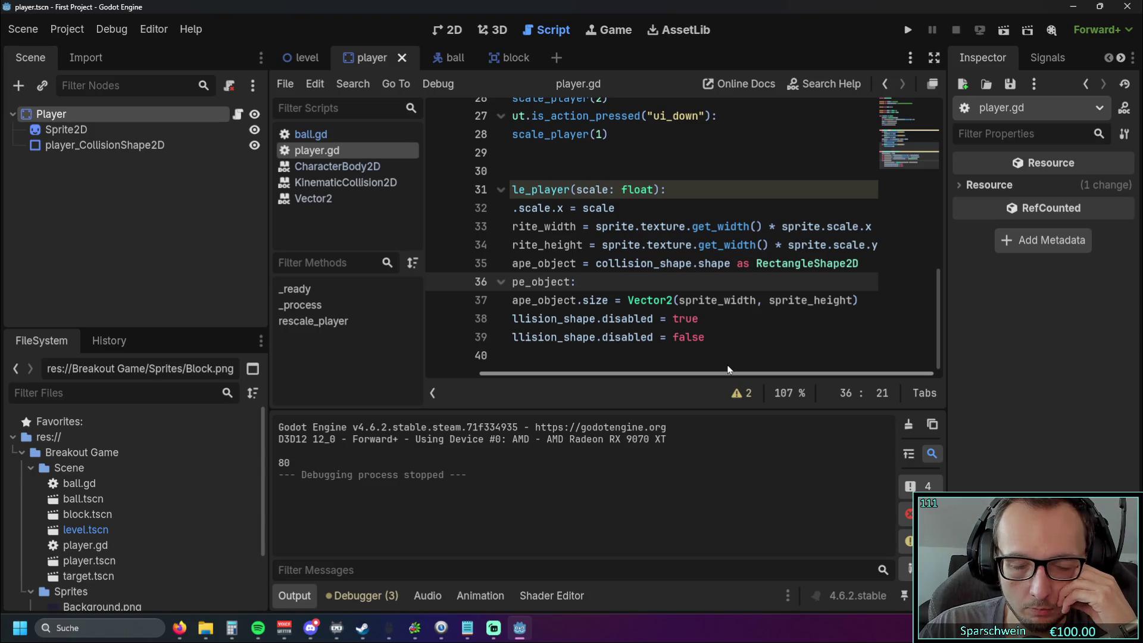
mouse_move(727, 369)
left_mouse_down()
mouse_move(566, 371)
mouse_move(663, 369)
left_mouse_up()
left_click_drag(725, 245, 769, 249)
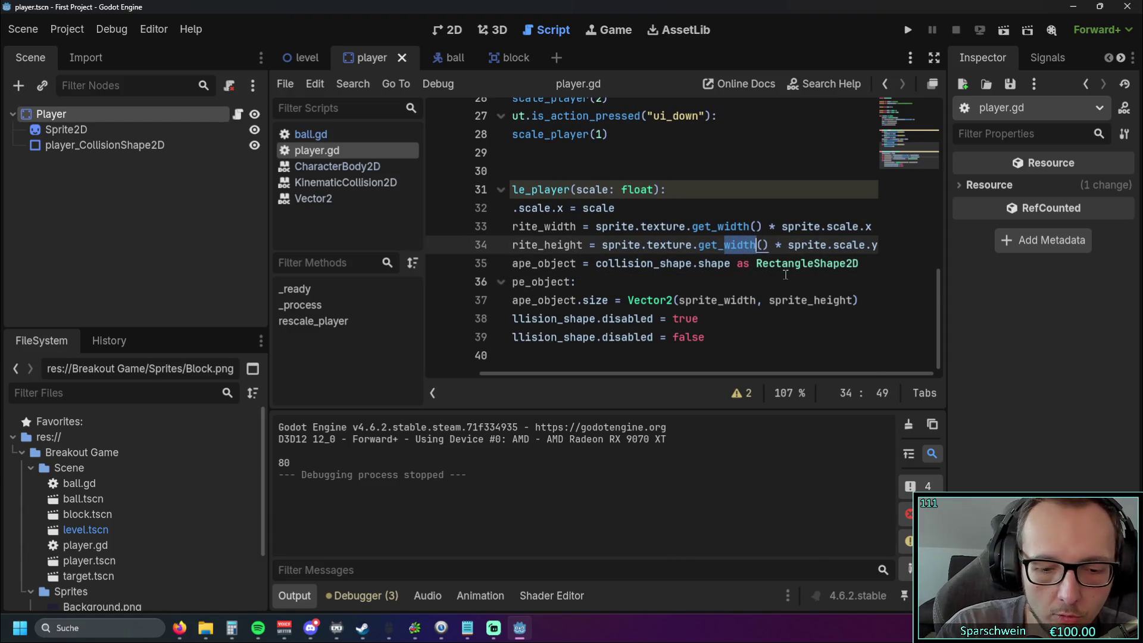
type("height")
left_click(783, 300)
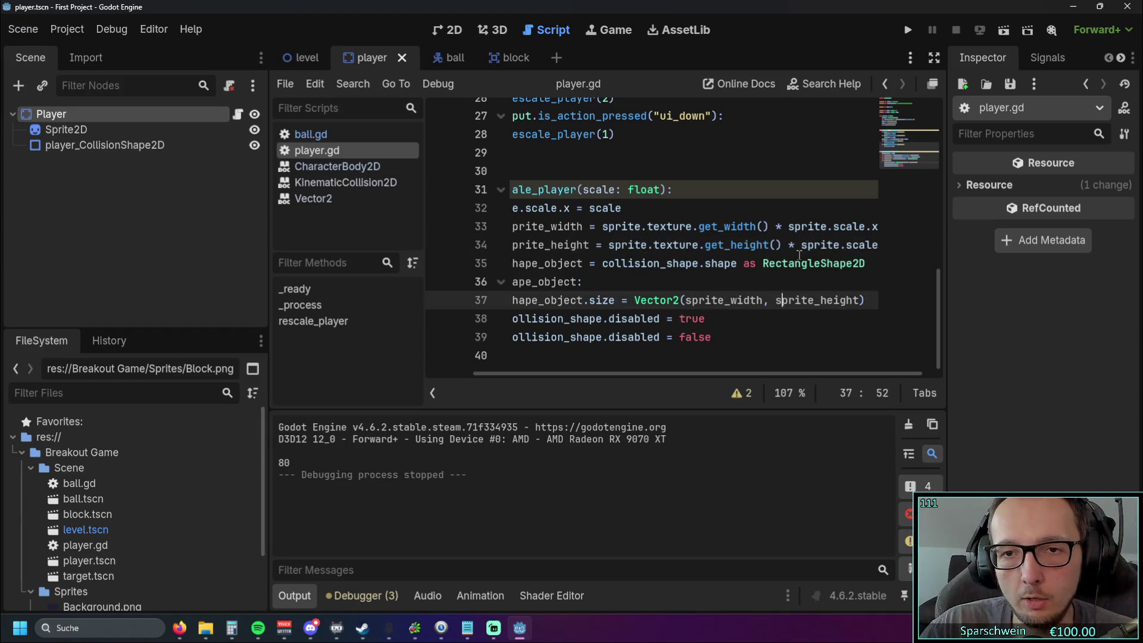
- Remove the ' * sprite.scale.y' multiplication and run the project again
left_click_drag(787, 245, 963, 247)
key("BackSpace")
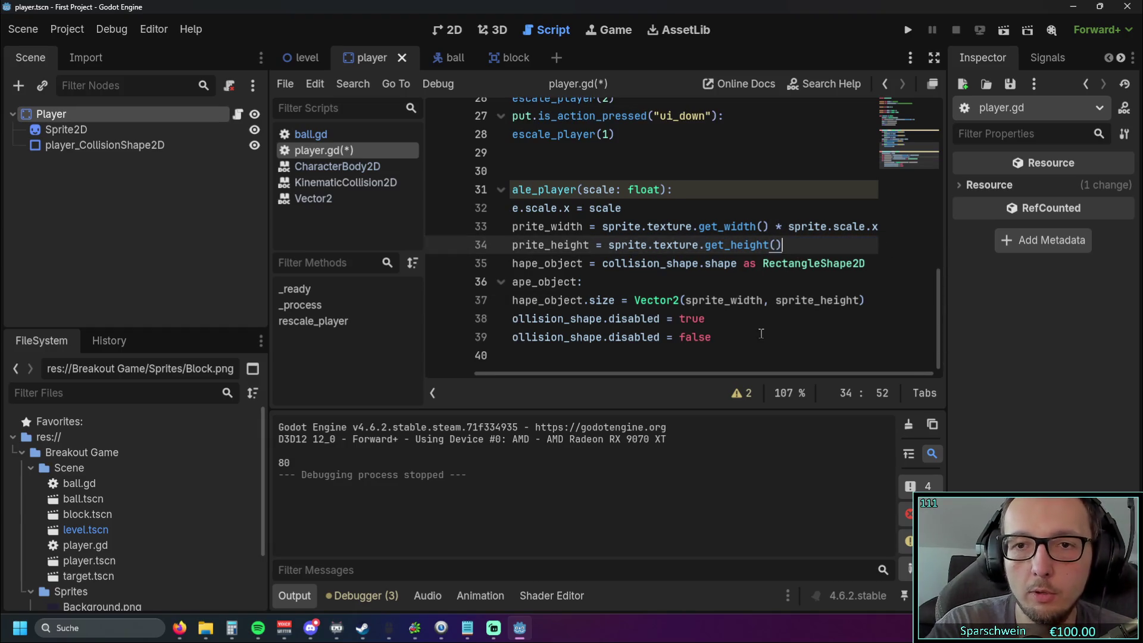
left_click(766, 337)
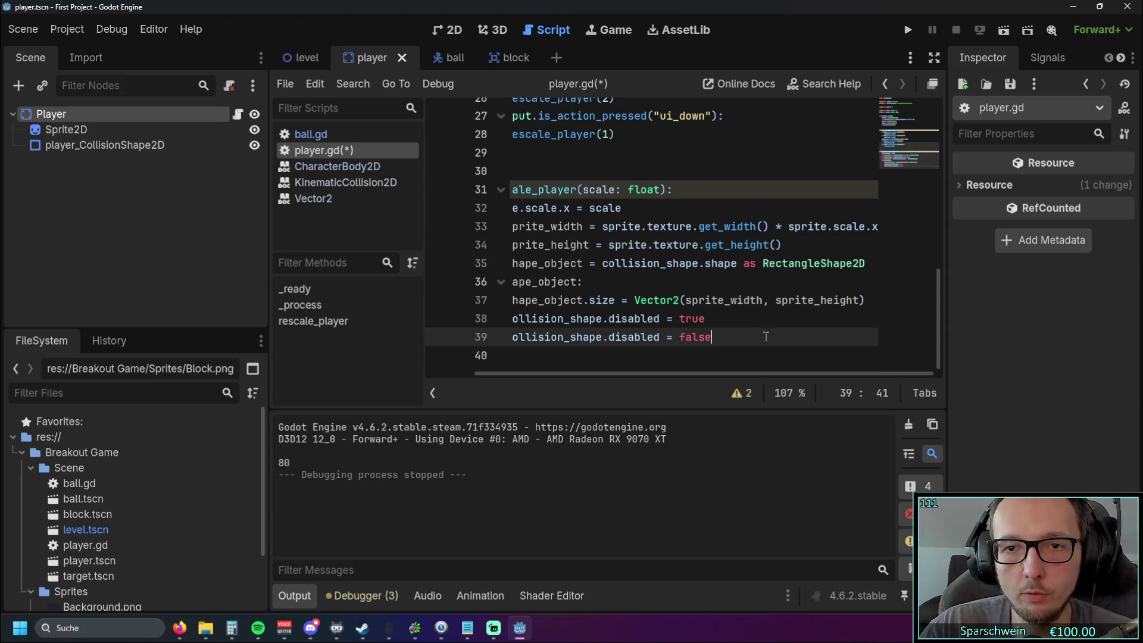
left_click(909, 31)
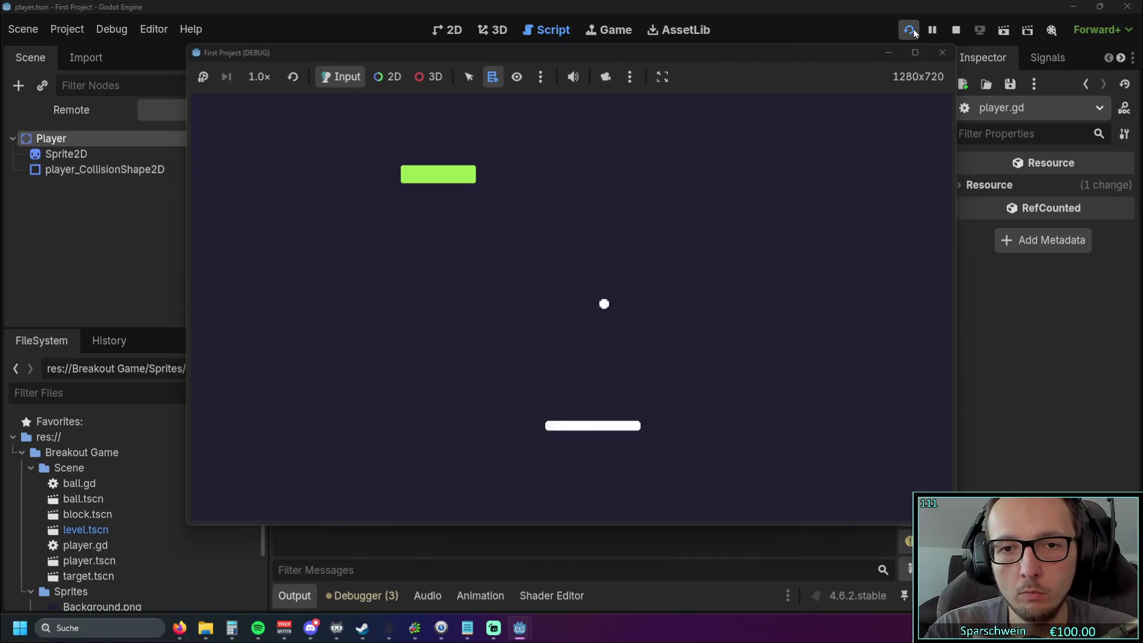
- Drive the paddle to the right edge, then the left wall, then back against the right wall
key("Right")
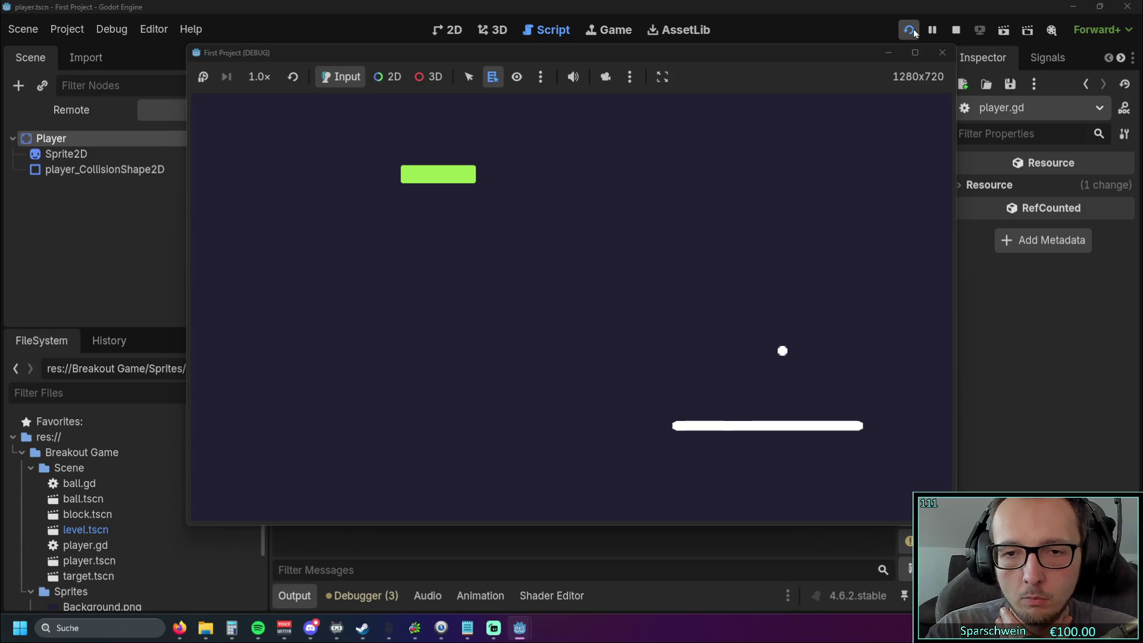
key("Right")
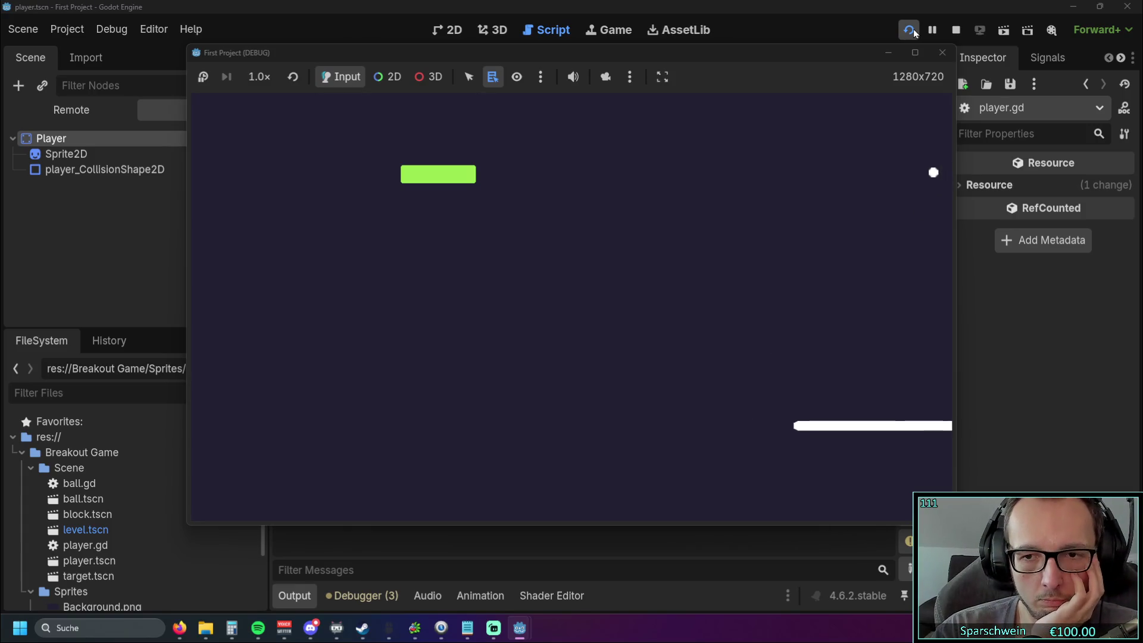
key("Left")
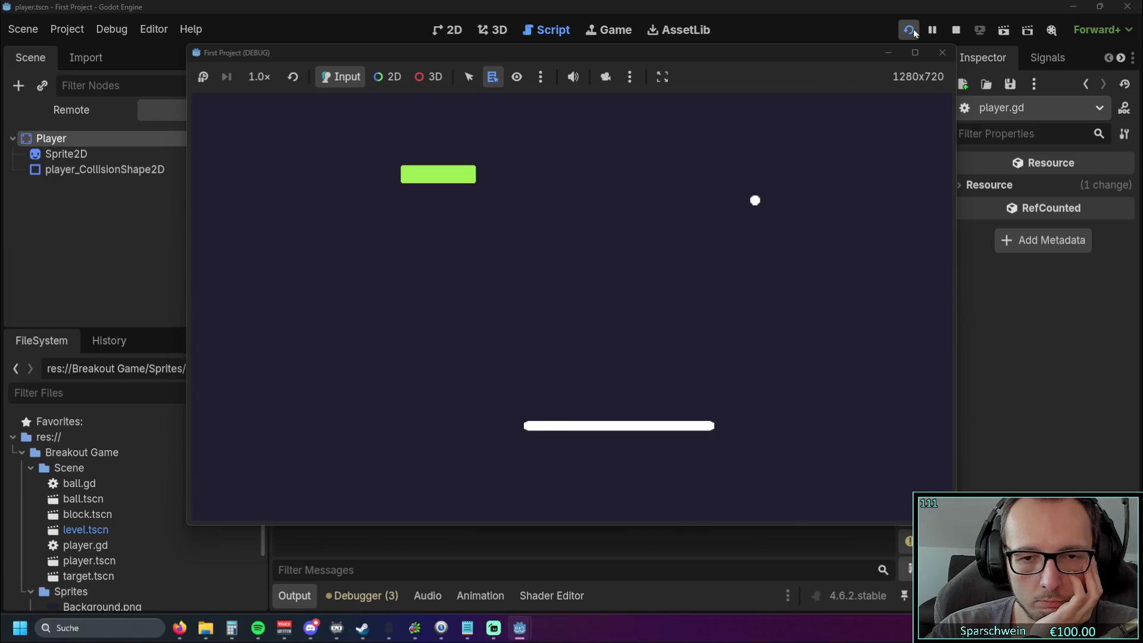
key("Left")
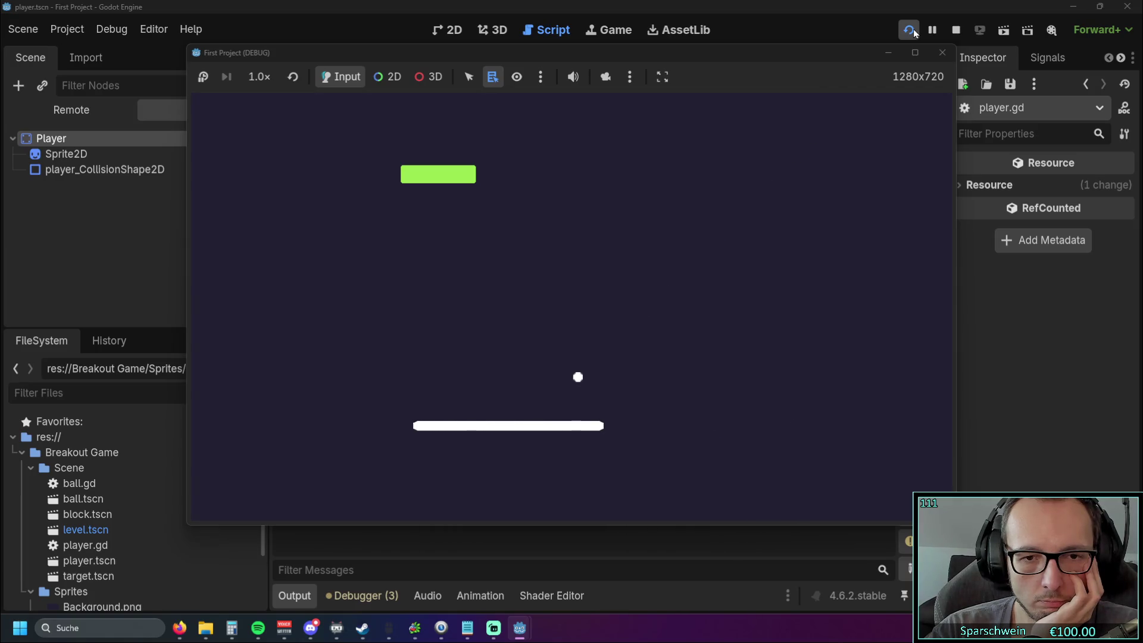
key("Left")
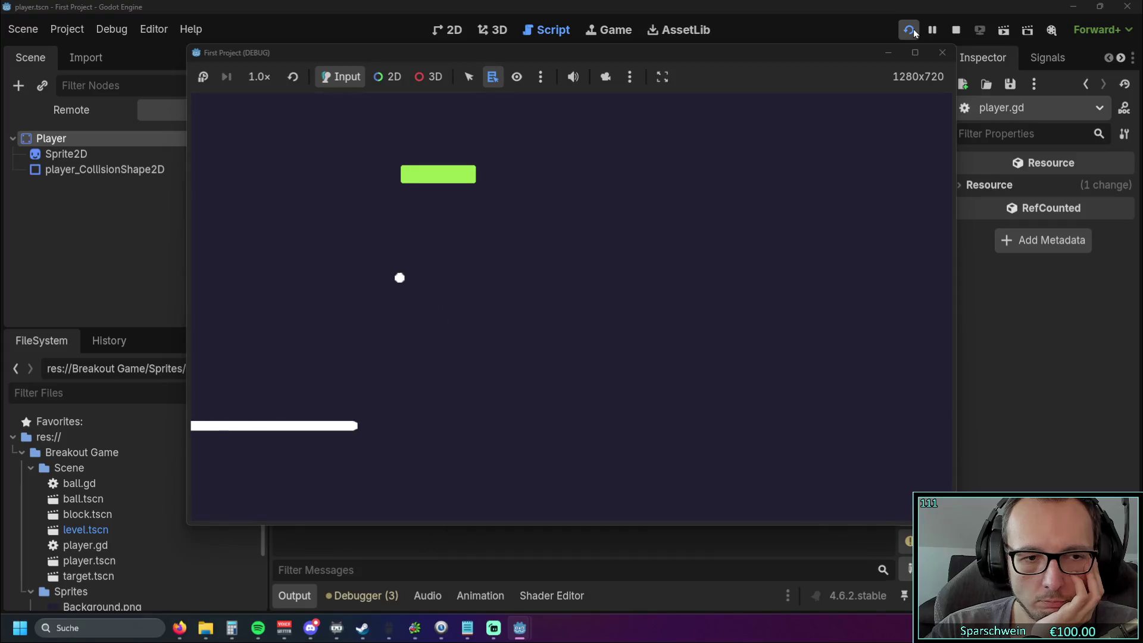
key("Right")
key("Left")
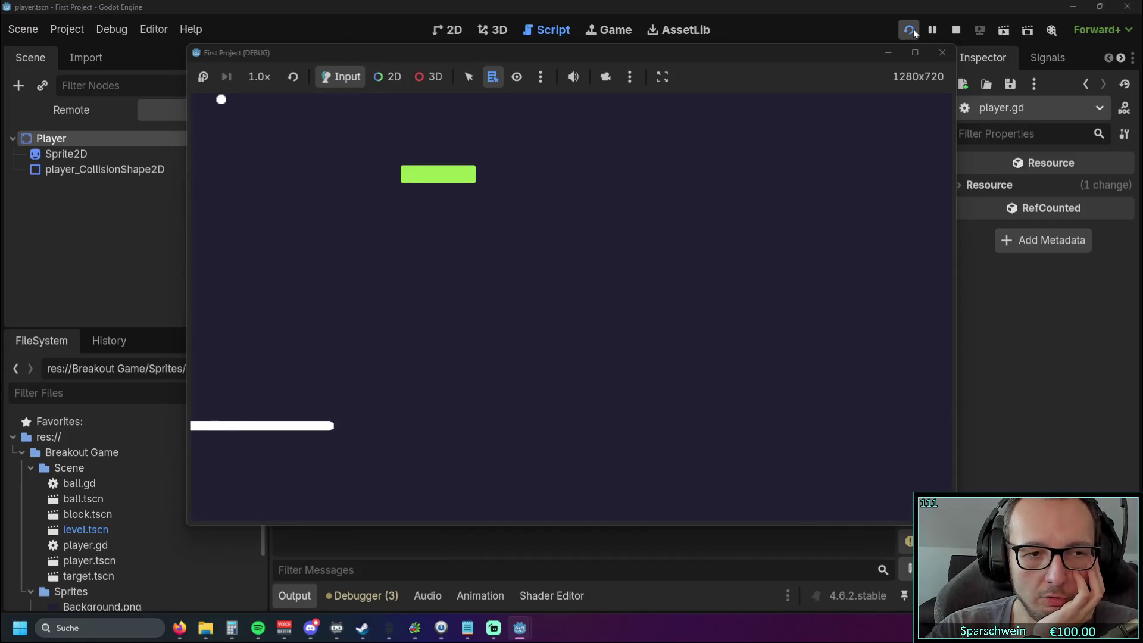
key("Right")
key("Right")
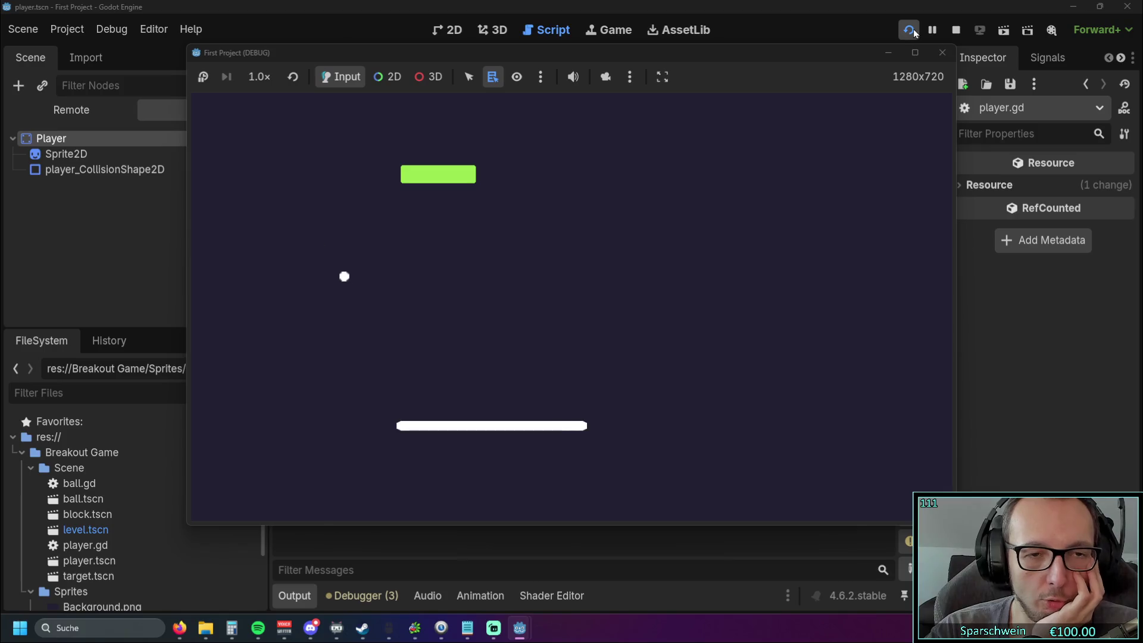
key("Right")
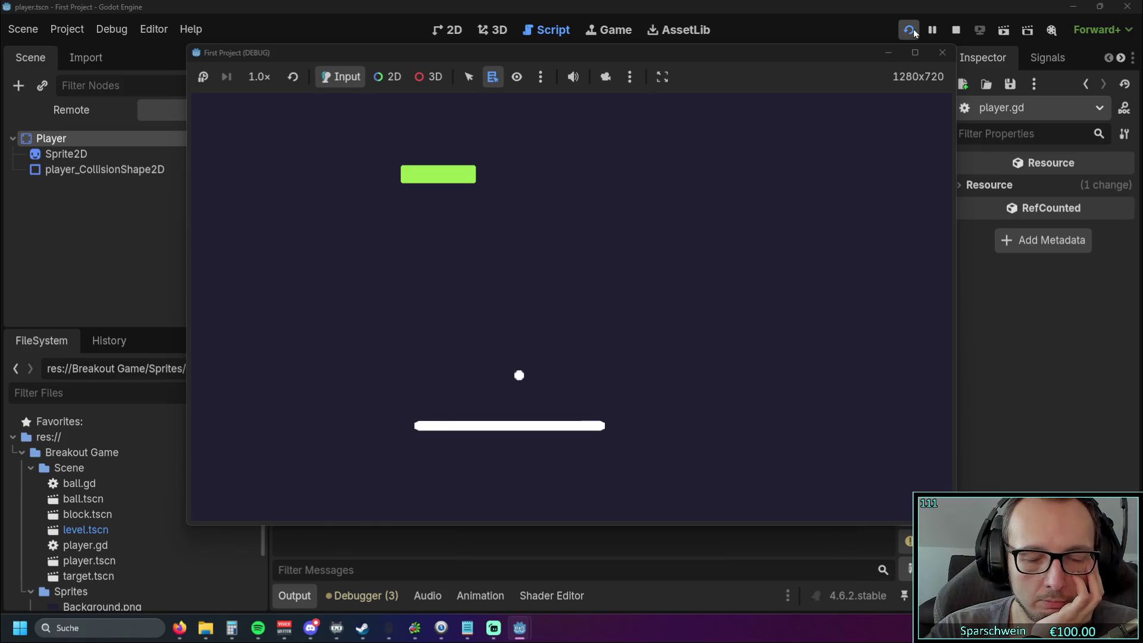
key("Right")
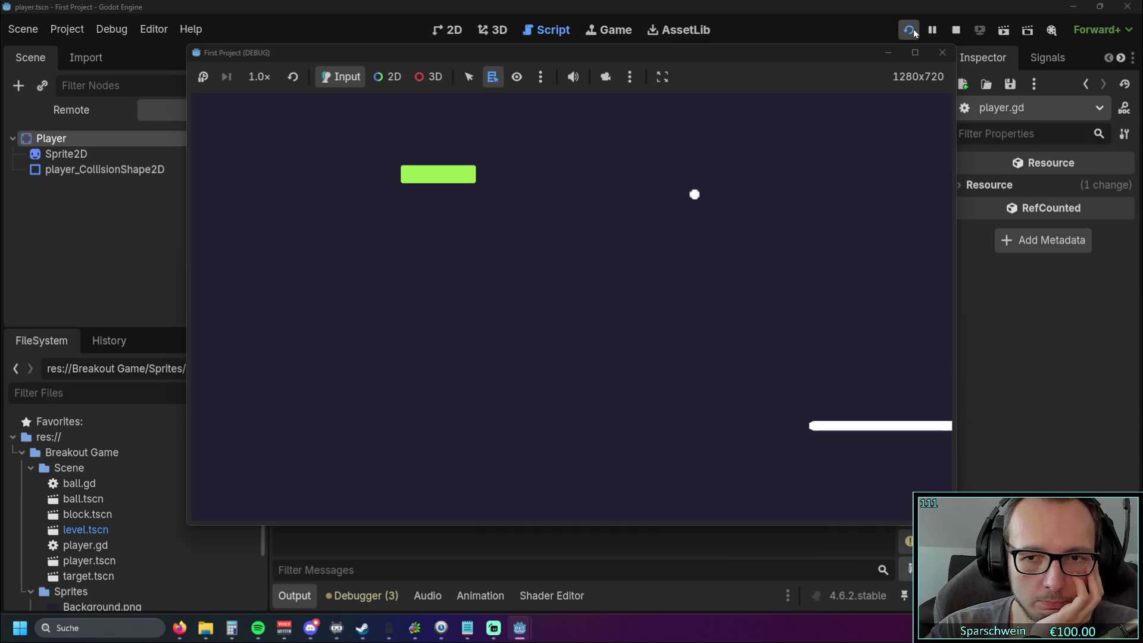
key("Left")
key("Right")
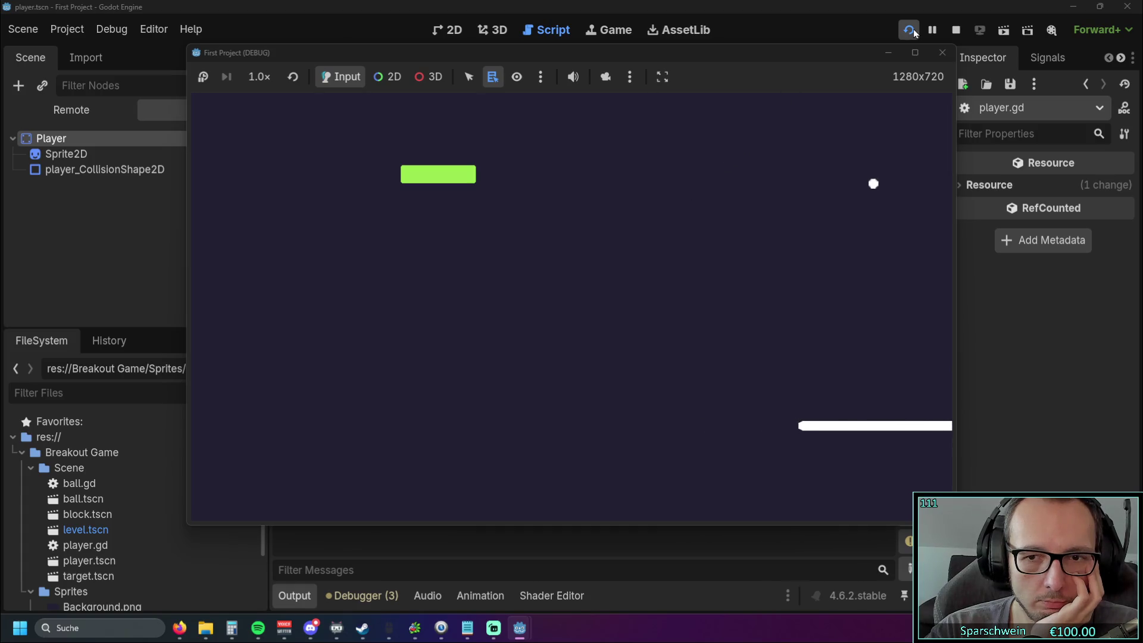
- Press the paddle against the left wall again, nudge it back and forth, then stop the game
key("Left")
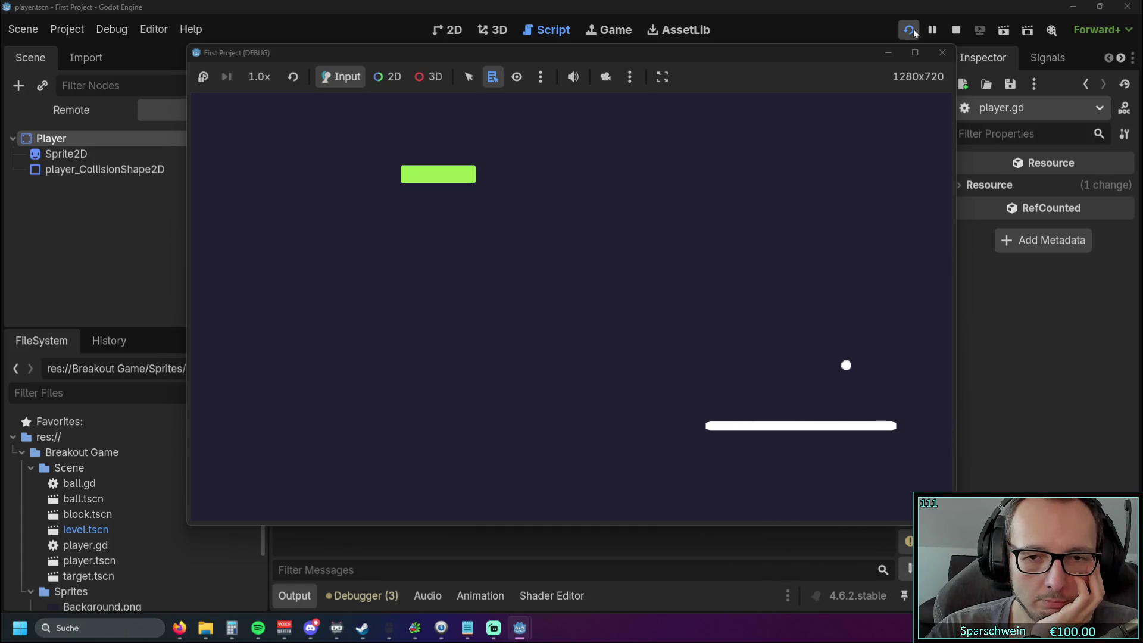
key("Left")
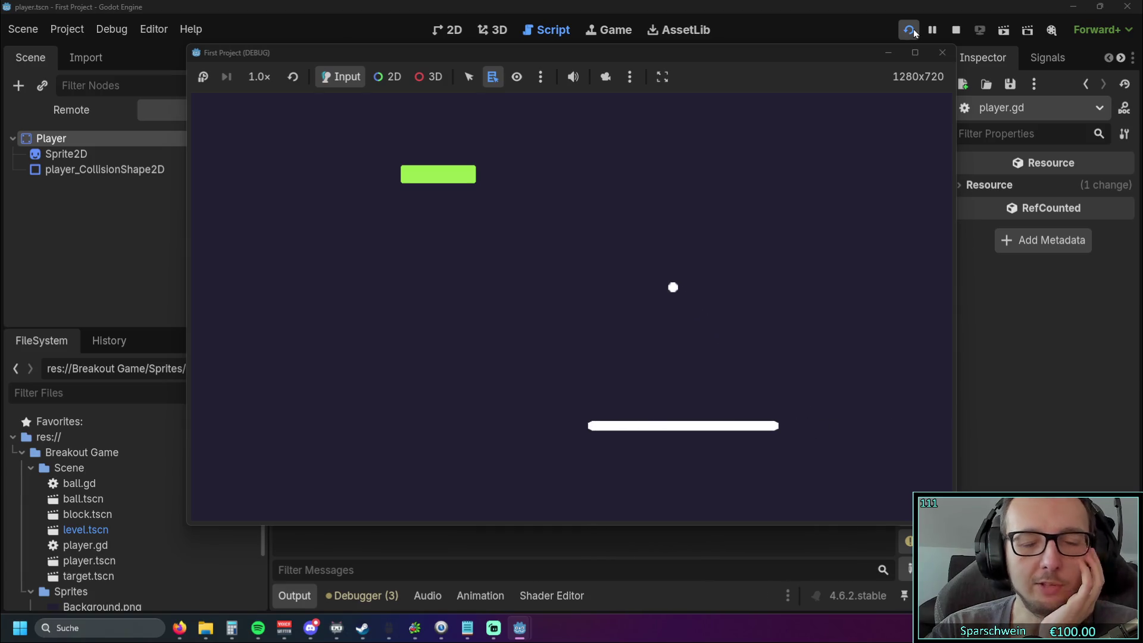
key("Left")
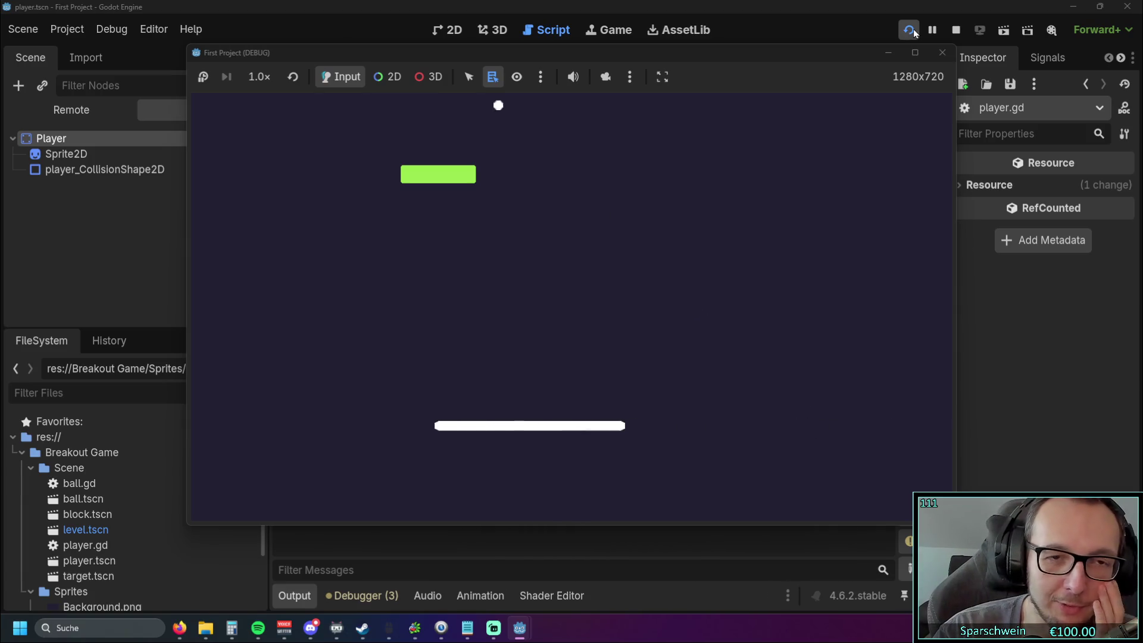
key("Left")
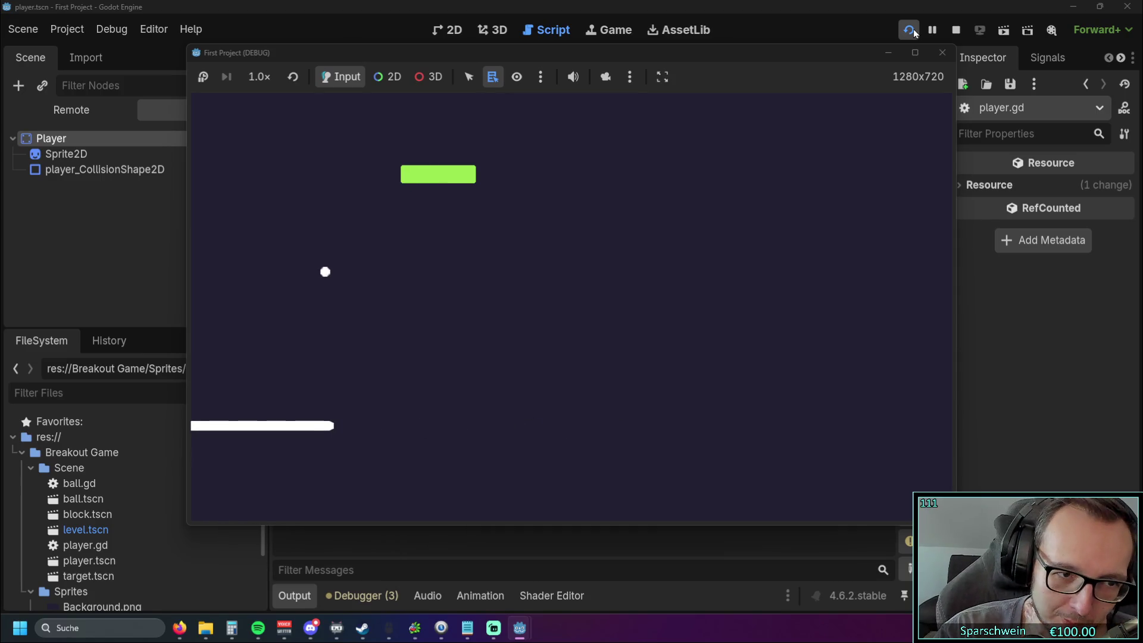
key("Left")
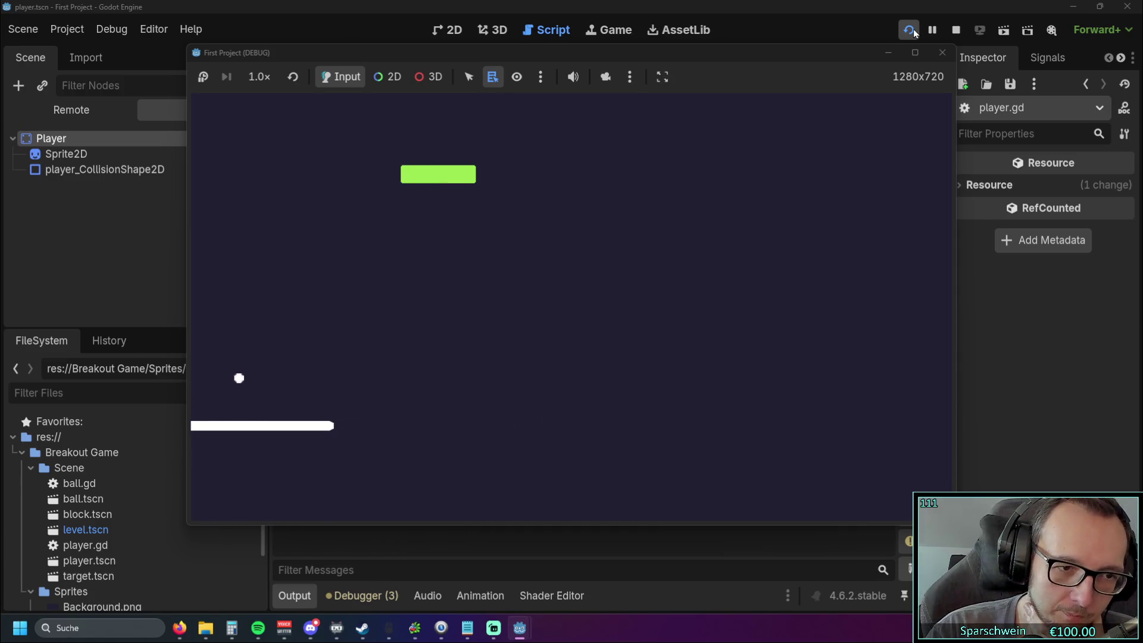
key("Right")
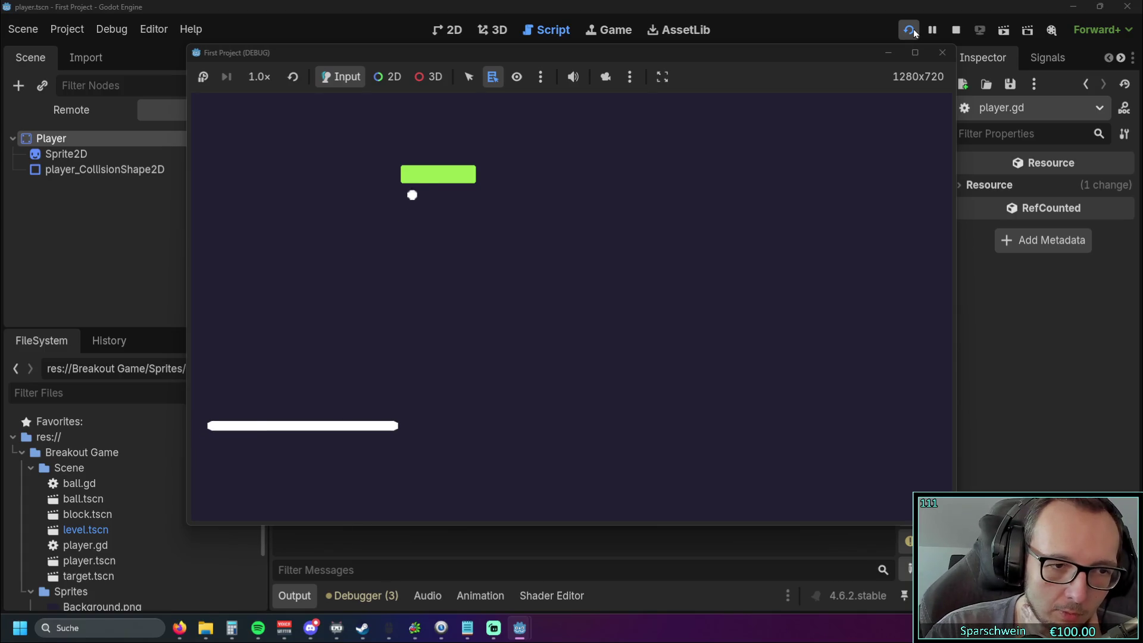
key("Left")
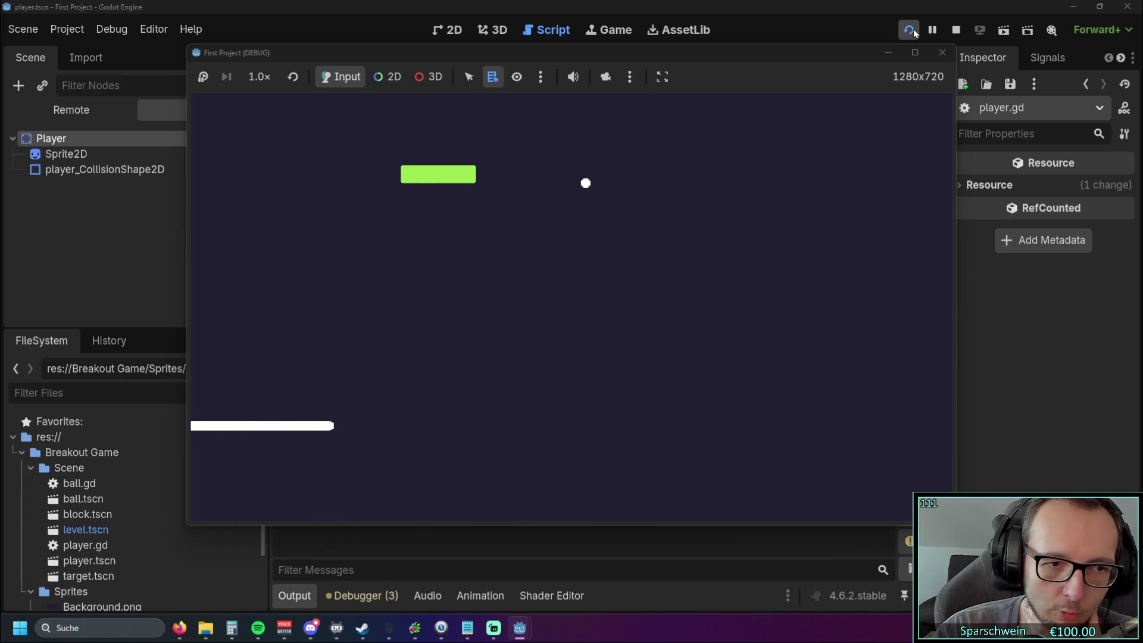
key("Right")
key("Right")
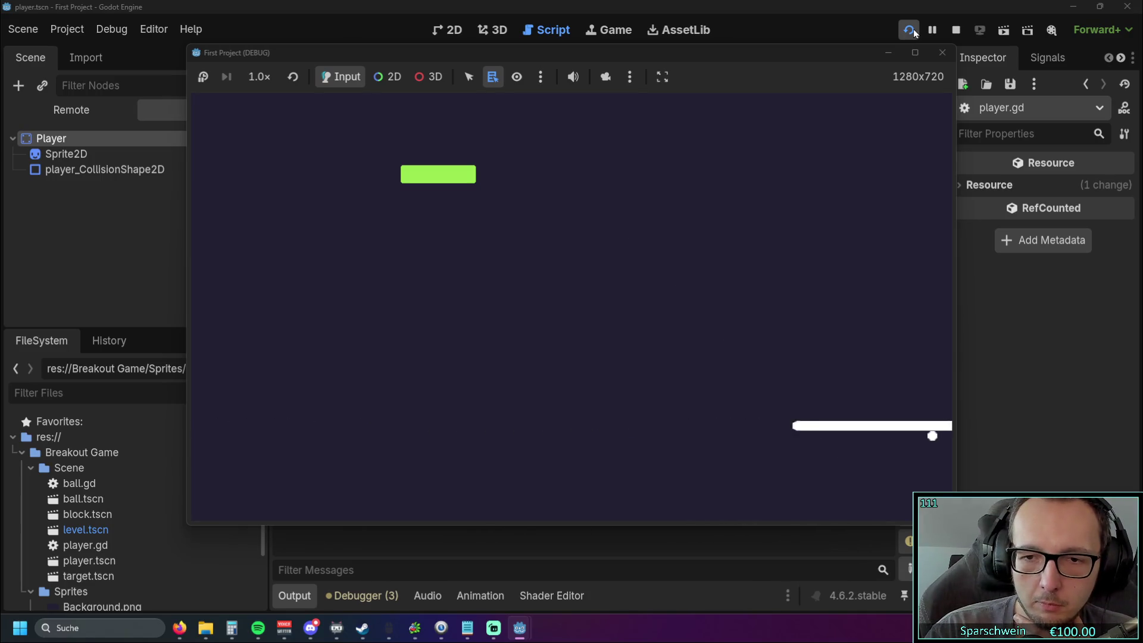
key("Left")
key("Left")
key("Right")
key("Left")
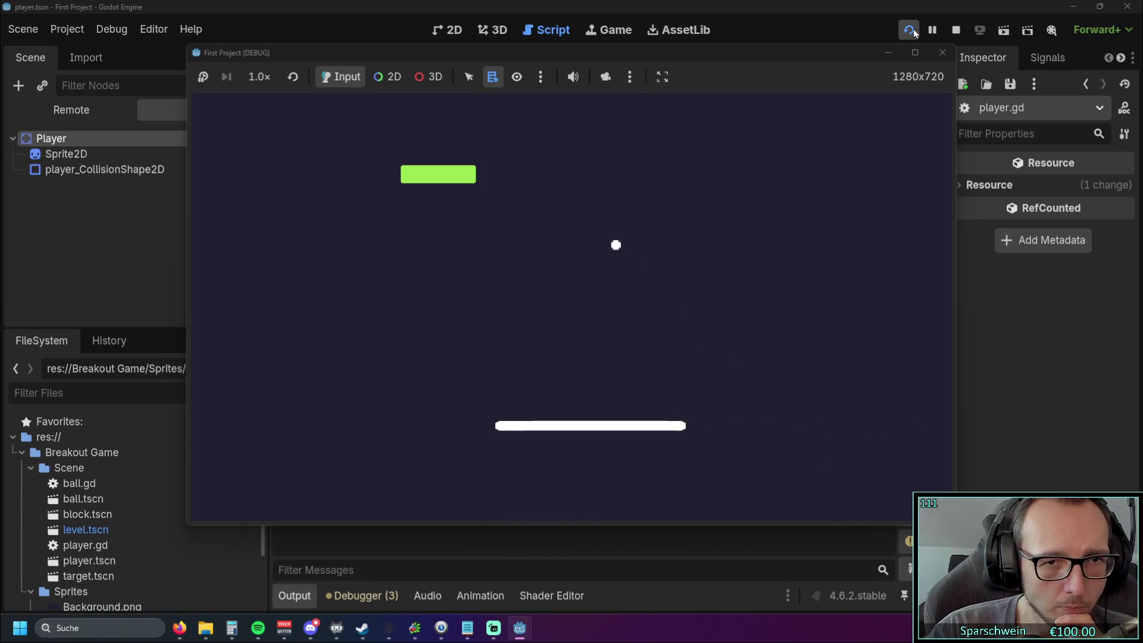
key("Left")
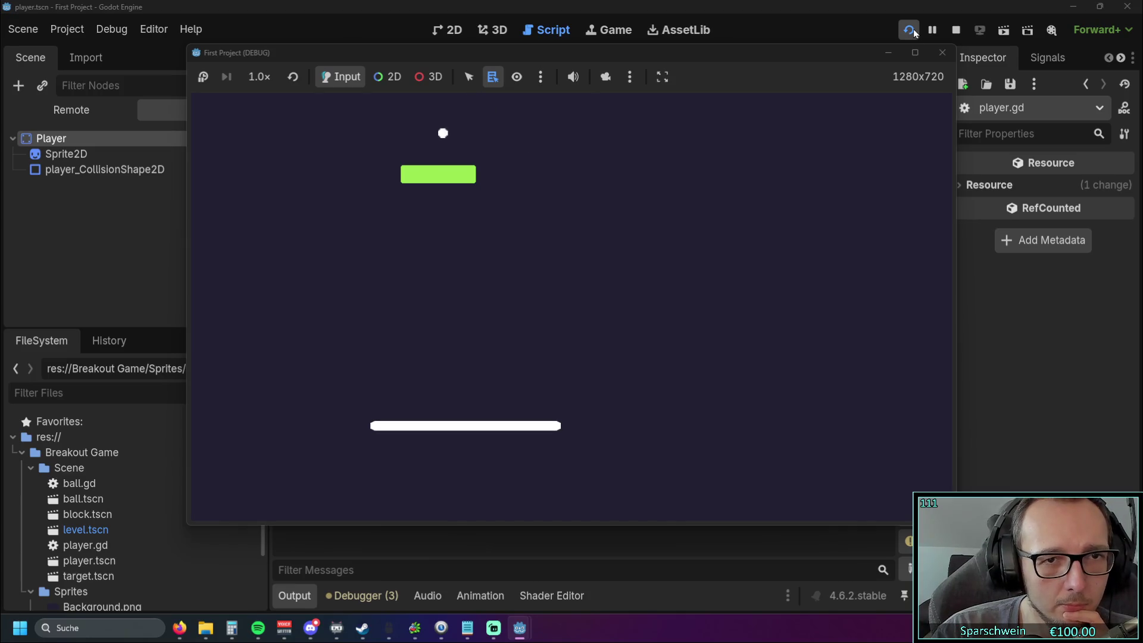
key("Left")
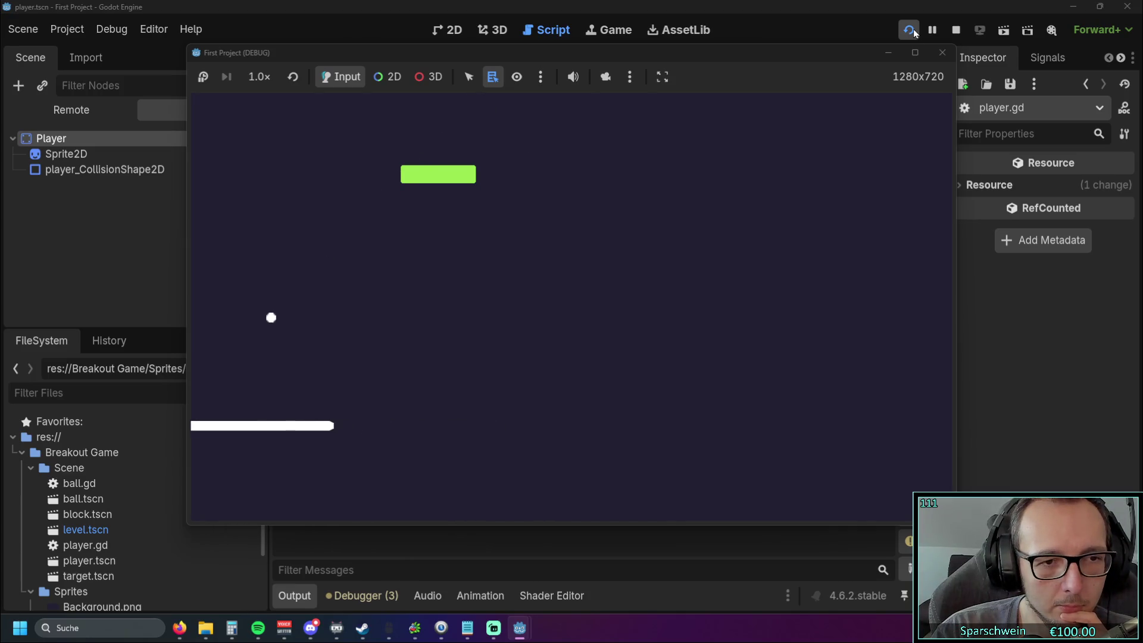
key("Right")
key("Right")
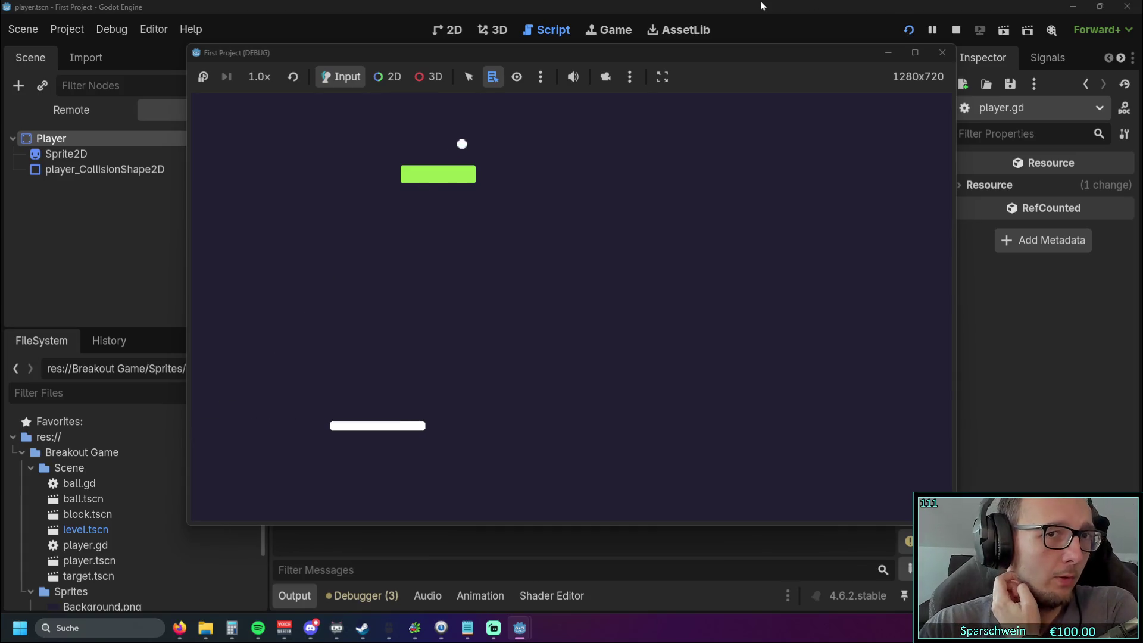
left_click(932, 53)
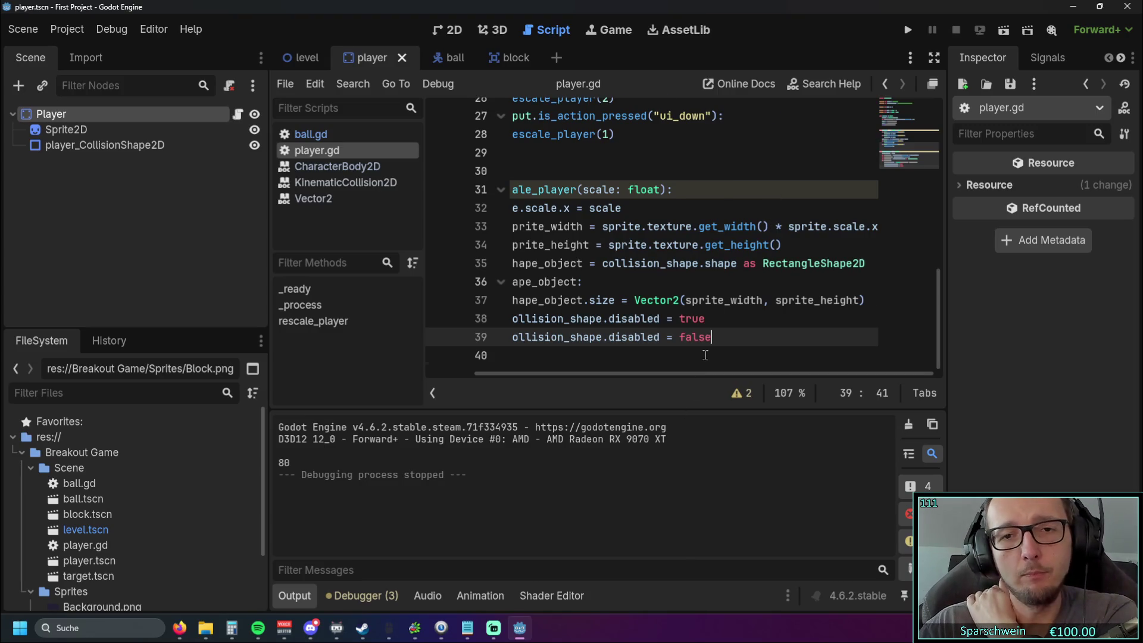
- Select the min_x and max_x lines 14–15 near the top of player.gd
left_click(777, 320)
key("Right")
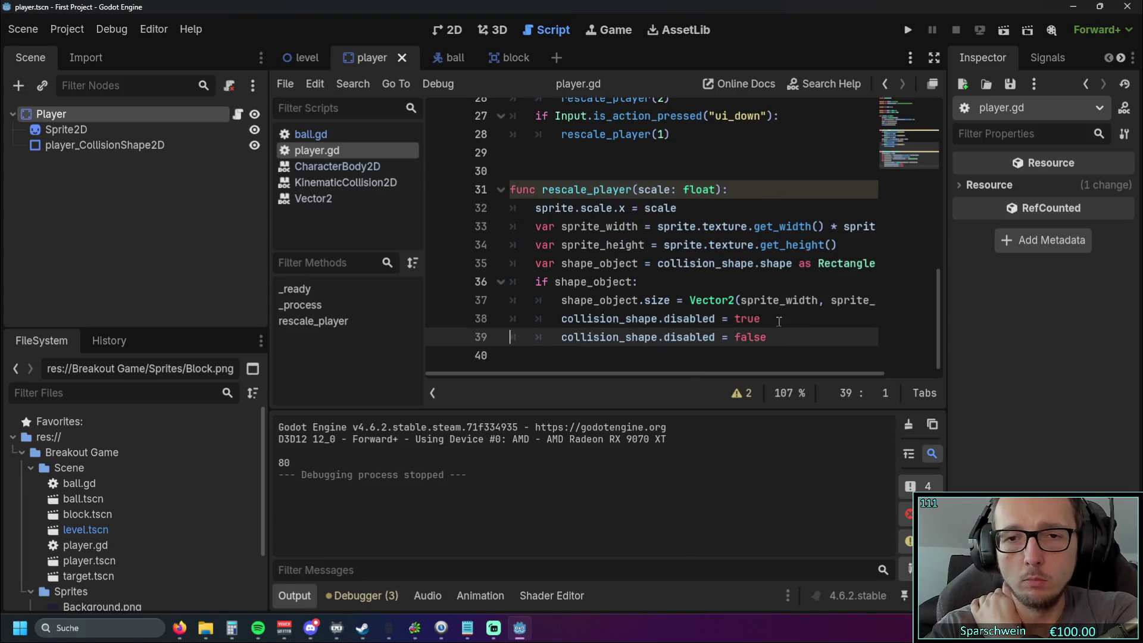
key("Up")
key("Up")
key("Up")
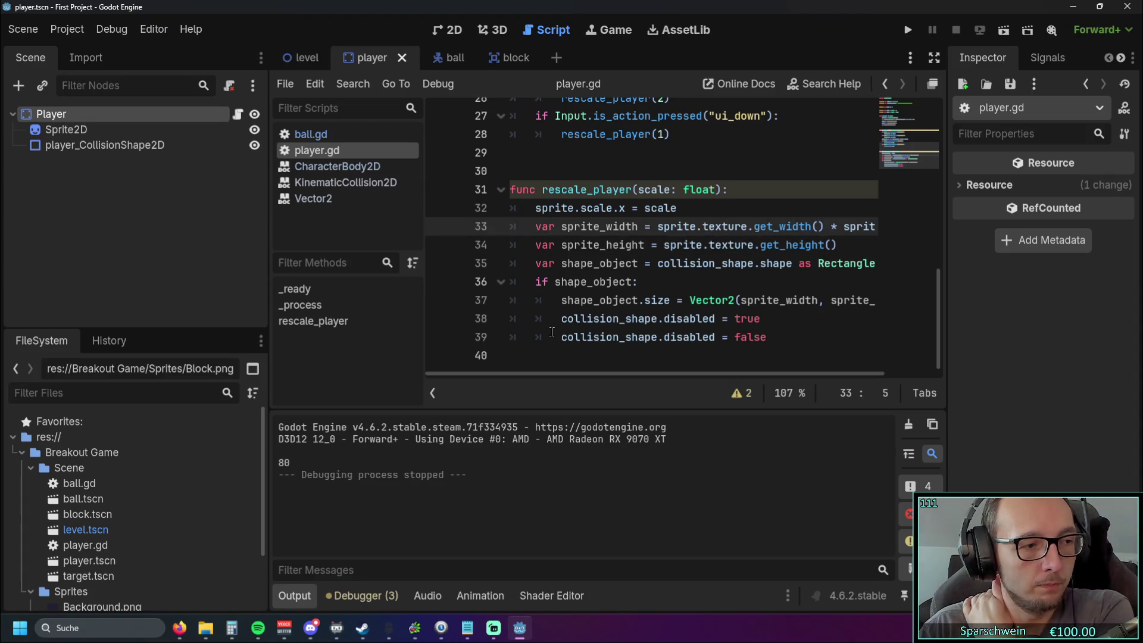
mouse_move(531, 375)
left_mouse_down()
mouse_move(547, 374)
mouse_move(470, 375)
left_mouse_up()
scroll(643, 285, "up", 4)
scroll(643, 285, "up", 1)
scroll(661, 286, "down", 3)
scroll(684, 286, "up", 3)
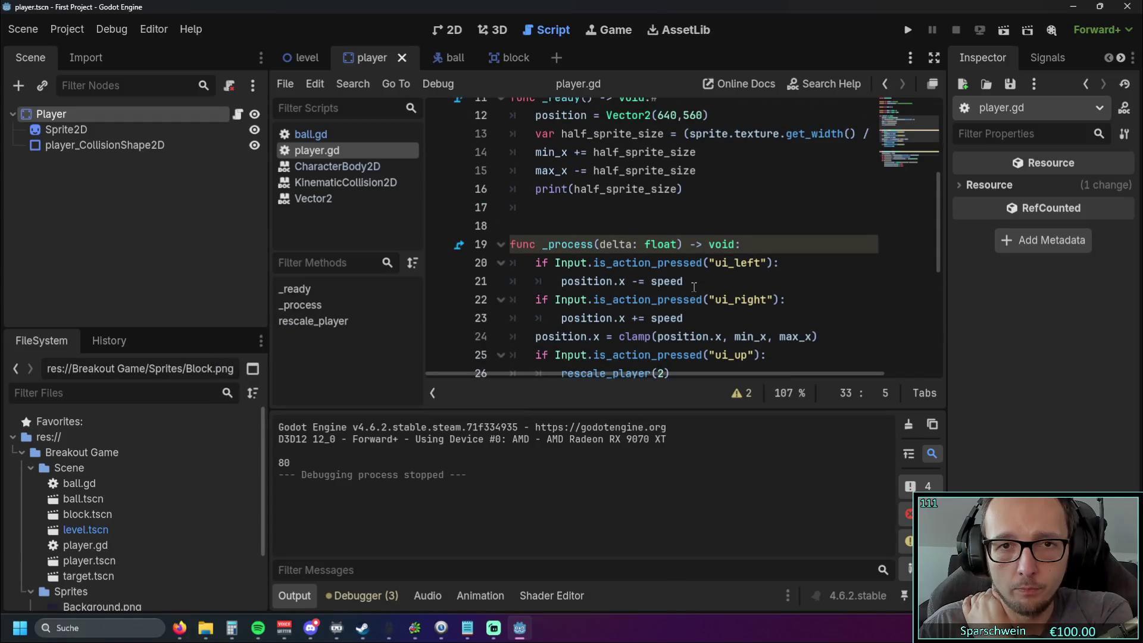
scroll(694, 287, "down", 1)
scroll(695, 287, "up", 1)
scroll(694, 287, "down", 1)
scroll(700, 254, "up", 1)
mouse_move(702, 179)
left_mouse_down()
mouse_move(511, 172)
mouse_move(505, 156)
left_mouse_up()
key("ctrl+c")
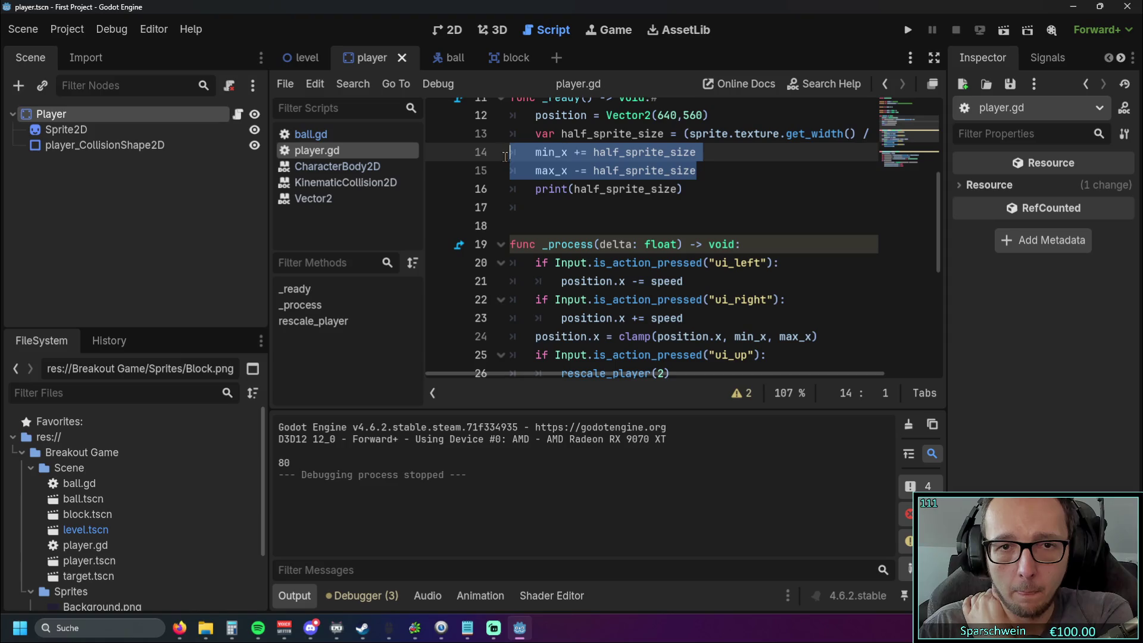
- Paste the min_x and max_x lines on a new line after rescale_player(2)
scroll(676, 258, "down", 2)
left_click(676, 263)
key("Return")
key("ctrl+v")
left_click(586, 281)
key("BackSpace")
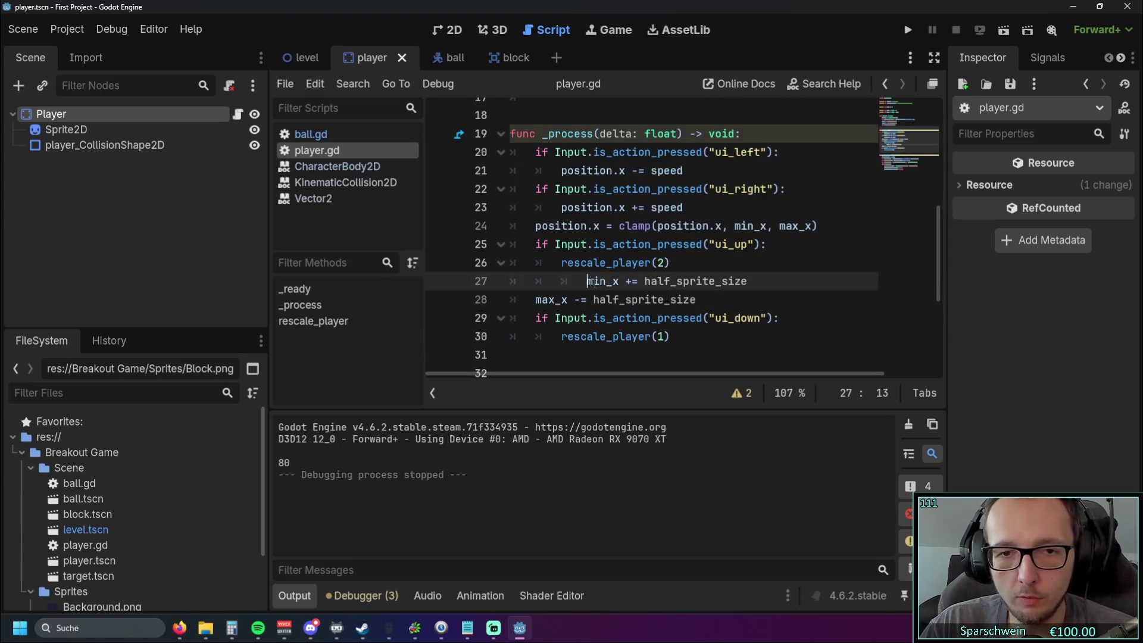
- Fix the pasted lines' indentation so max_x lines up with min_x
left_click(539, 315)
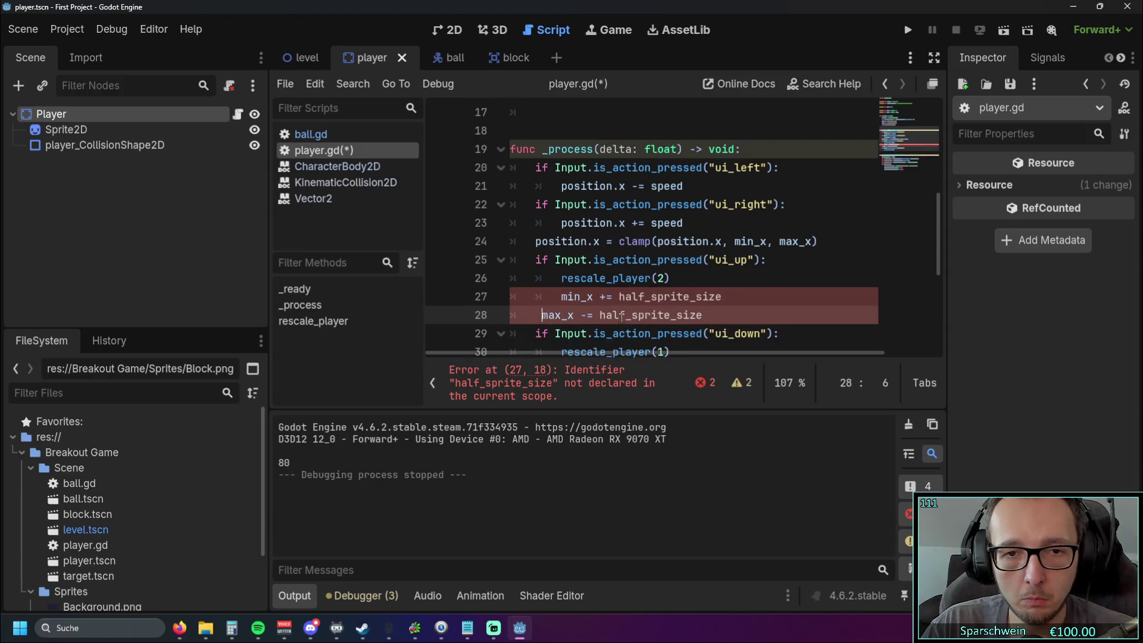
scroll(655, 274, "down", 2)
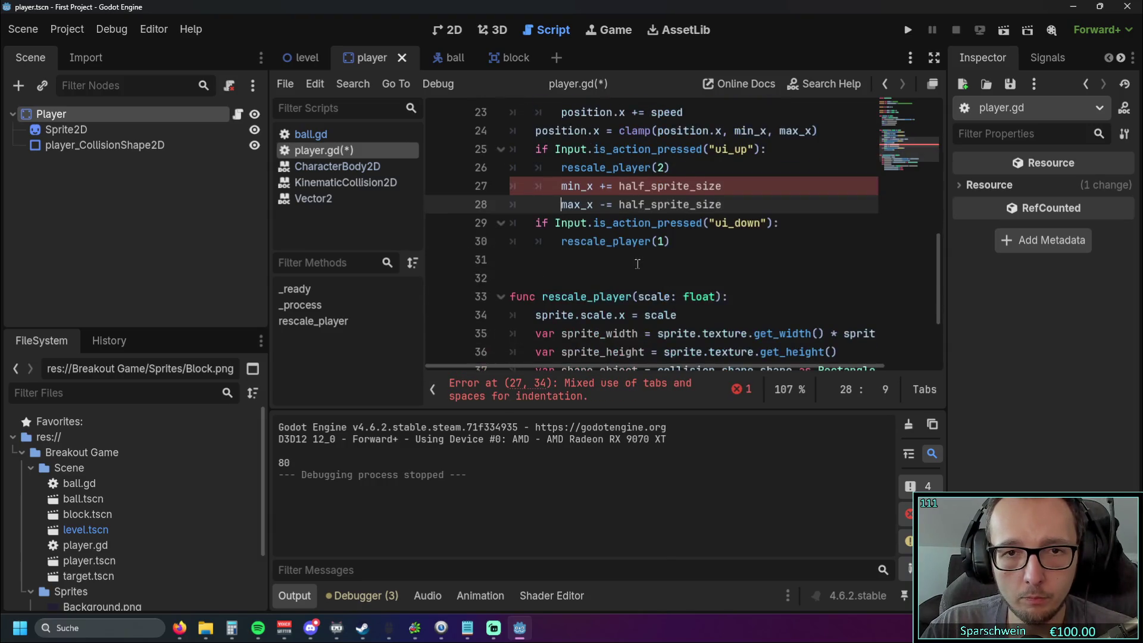
scroll(638, 263, "up", 1)
key("Up")
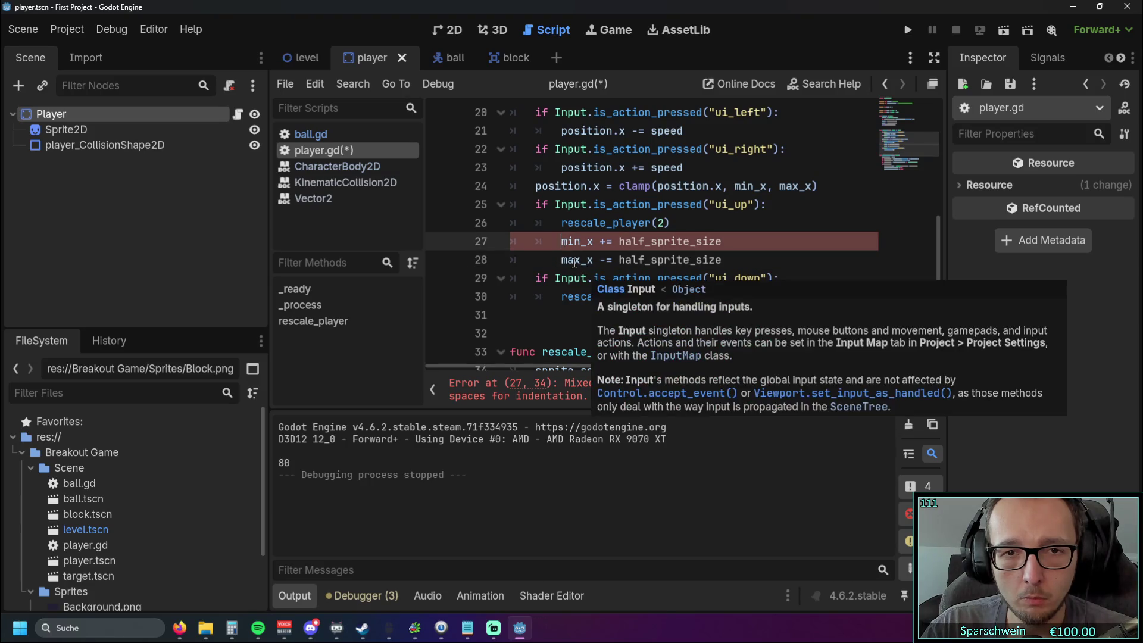
key("Down")
key("BackSpace")
key("BackSpace")
key("BackSpace")
key("BackSpace")
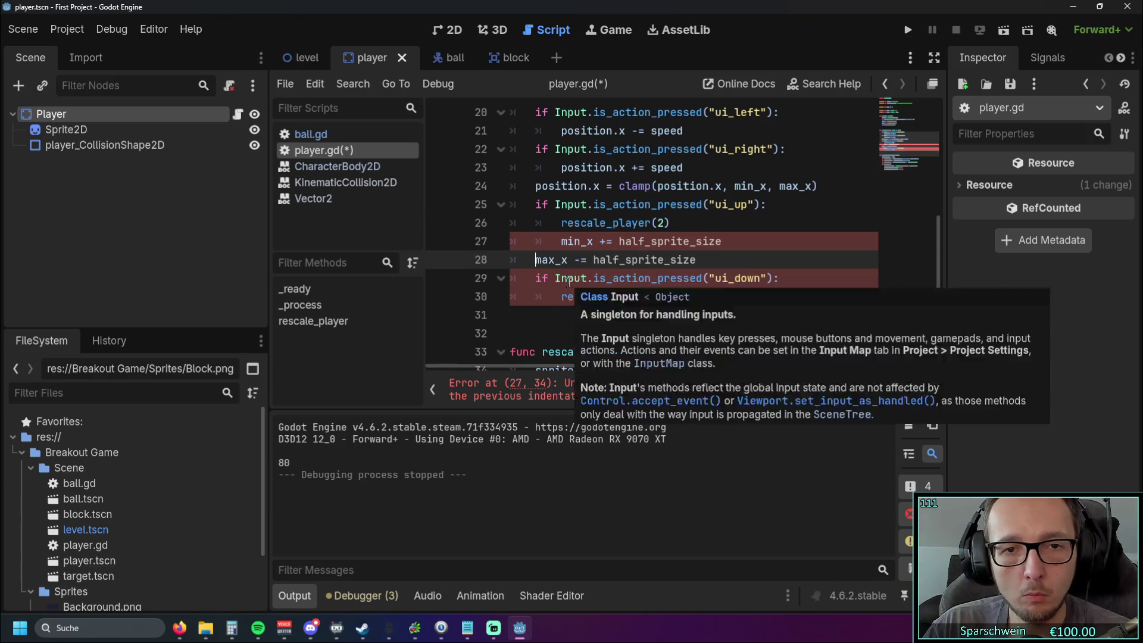
key("Tab")
- Delete the misplaced min_x and max_x lines from _process along with the leftover empty line
left_click(588, 320)
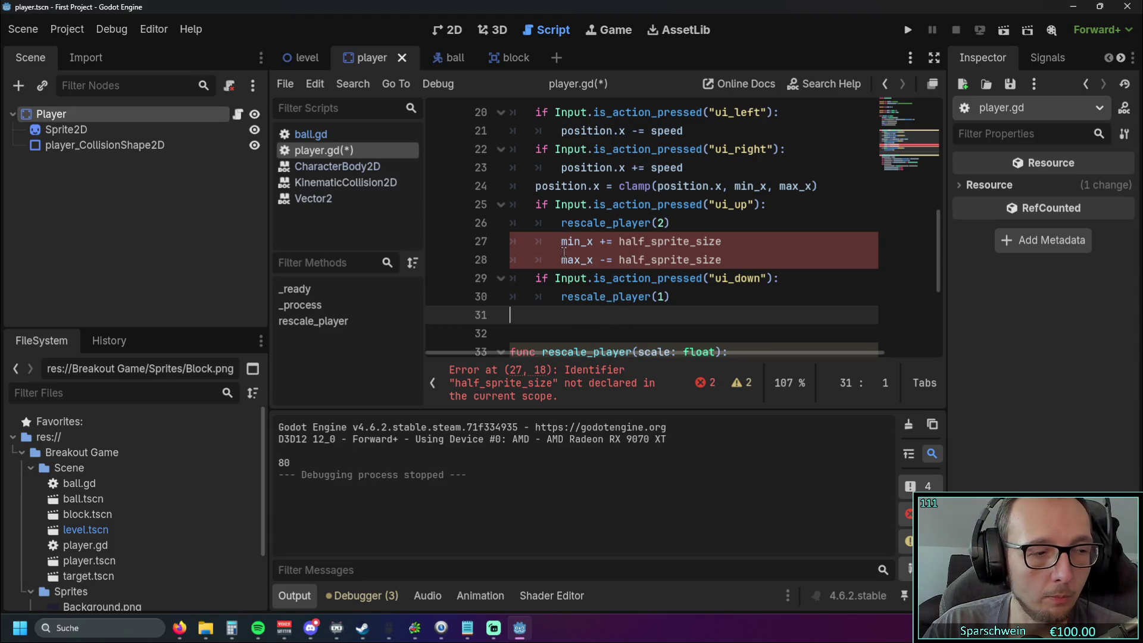
mouse_move(743, 258)
left_mouse_down()
mouse_move(572, 259)
mouse_move(511, 241)
left_mouse_up()
key("BackSpace")
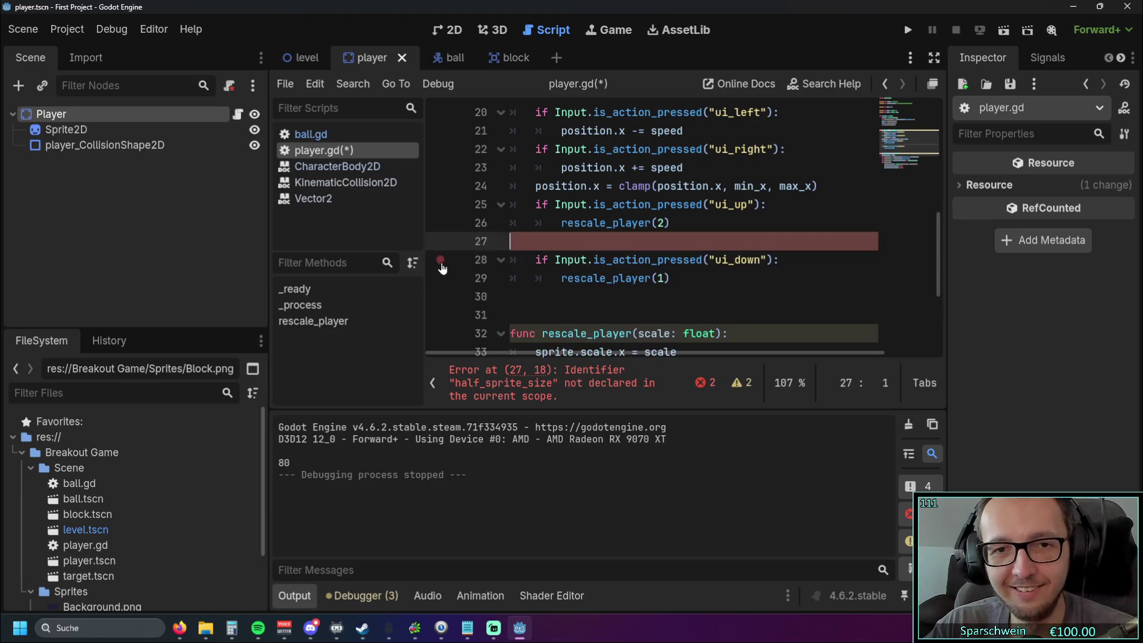
key("BackSpace")
left_click(623, 278)
scroll(621, 281, "up", 2)
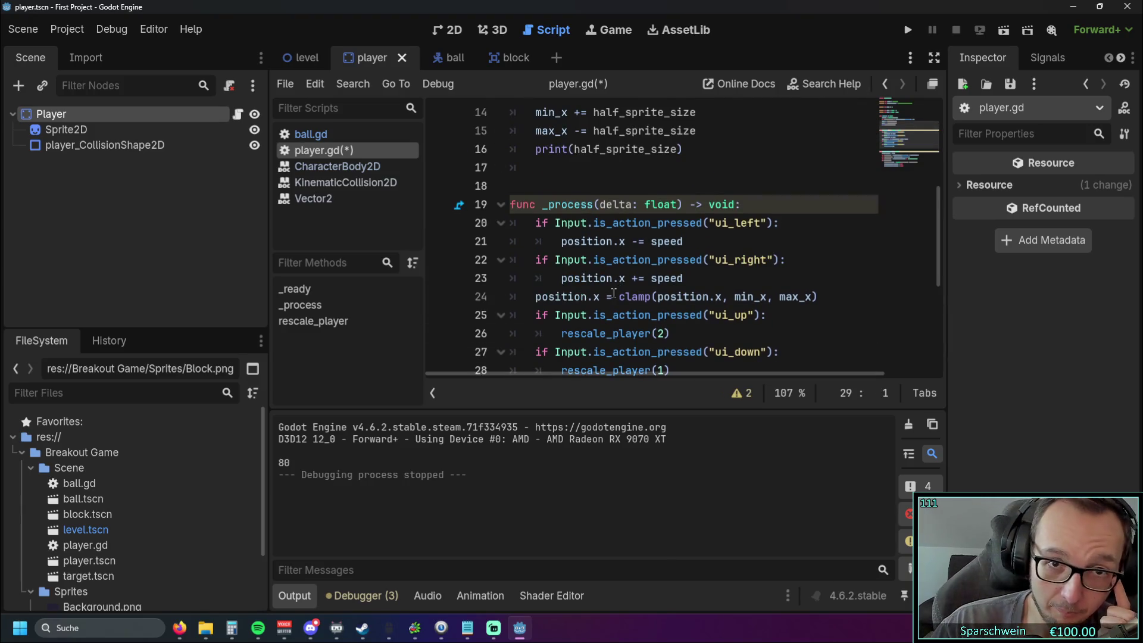
scroll(614, 293, "up", 1)
scroll(612, 272, "up", 1)
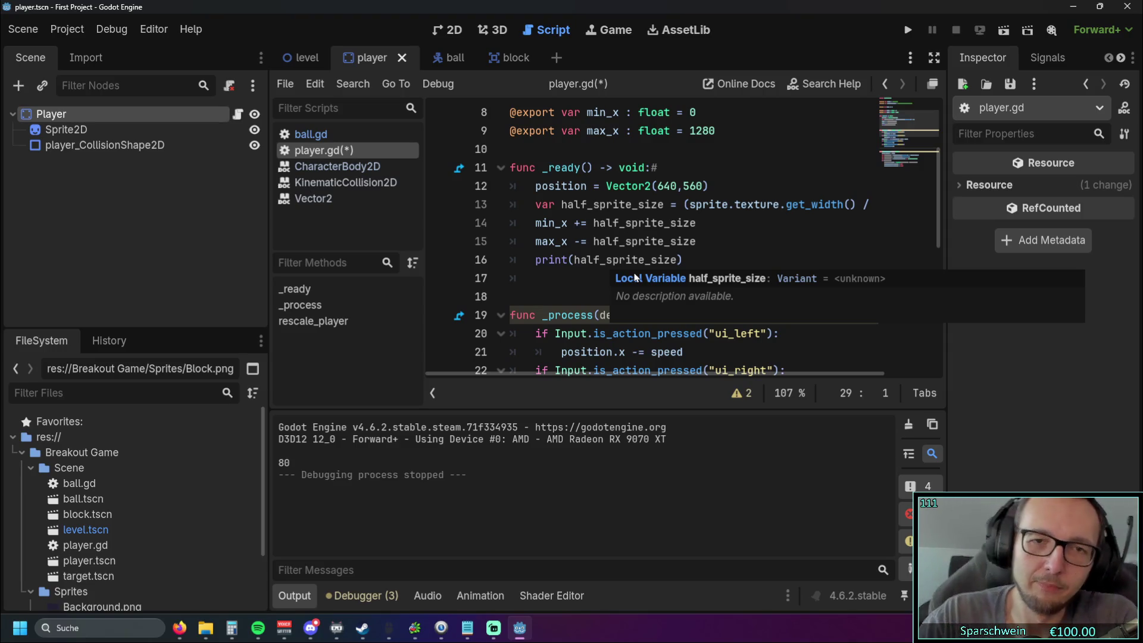
scroll(574, 260, "up", 3)
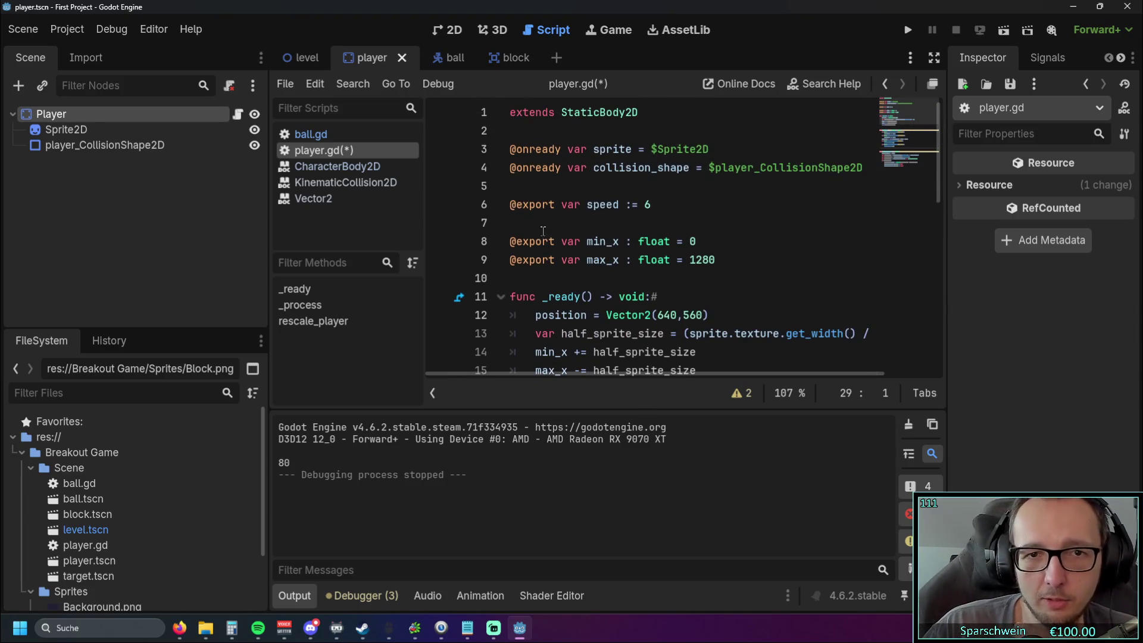
scroll(588, 216, "down", 1)
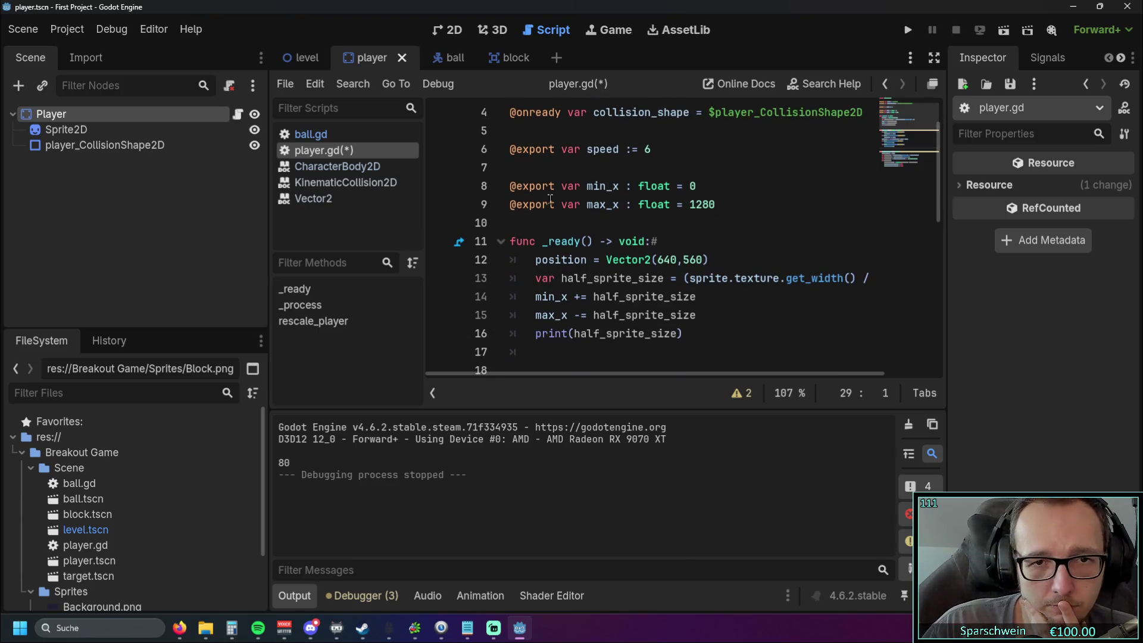
left_click_drag(607, 260, 685, 260)
left_click(713, 260)
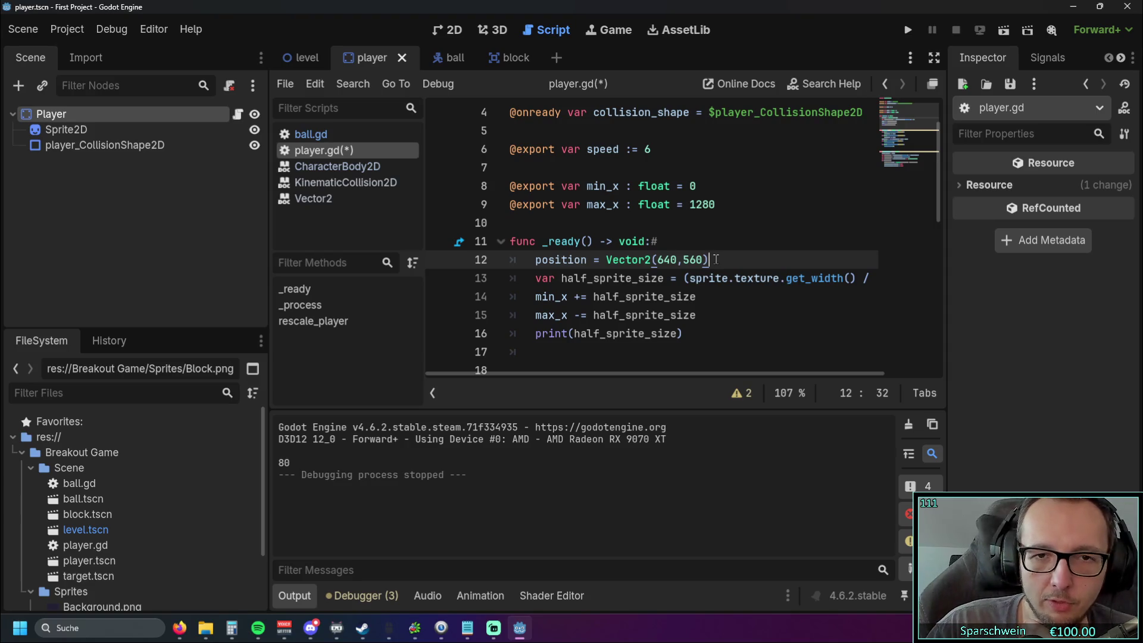
scroll(716, 260, "down", 2)
scroll(716, 259, "up", 2)
left_click_drag(717, 259, 588, 259)
left_click_drag(462, 262, 446, 257)
key("ctrl+c")
key("BackSpace")
key("BackSpace")
left_click(742, 204)
key("Return")
key("ctrl+v")
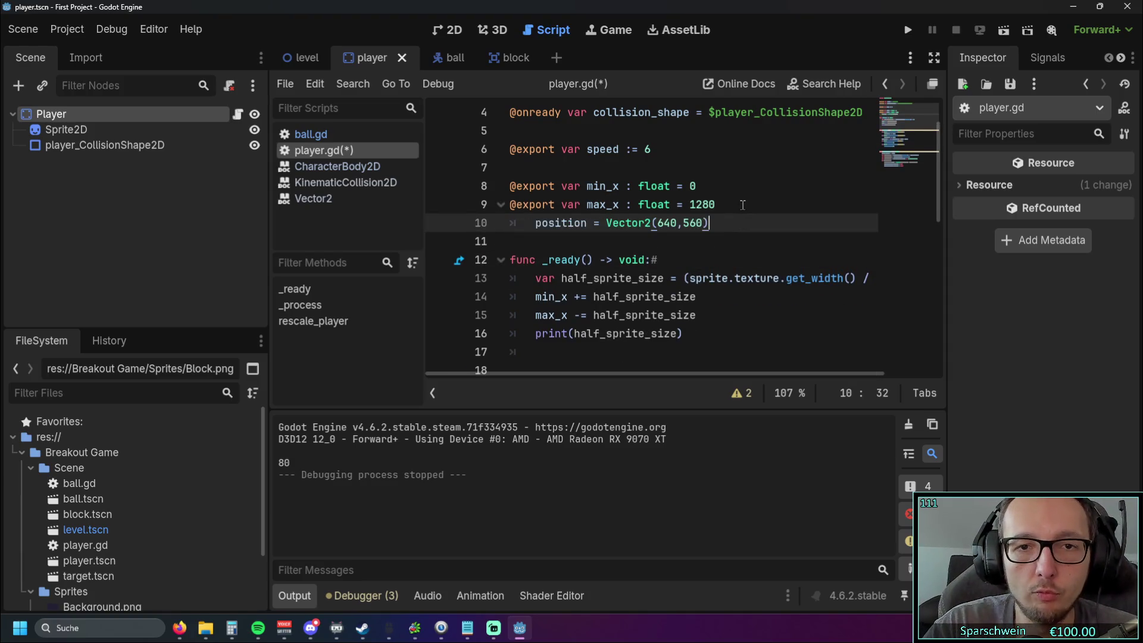
key("Home")
key("BackSpace")
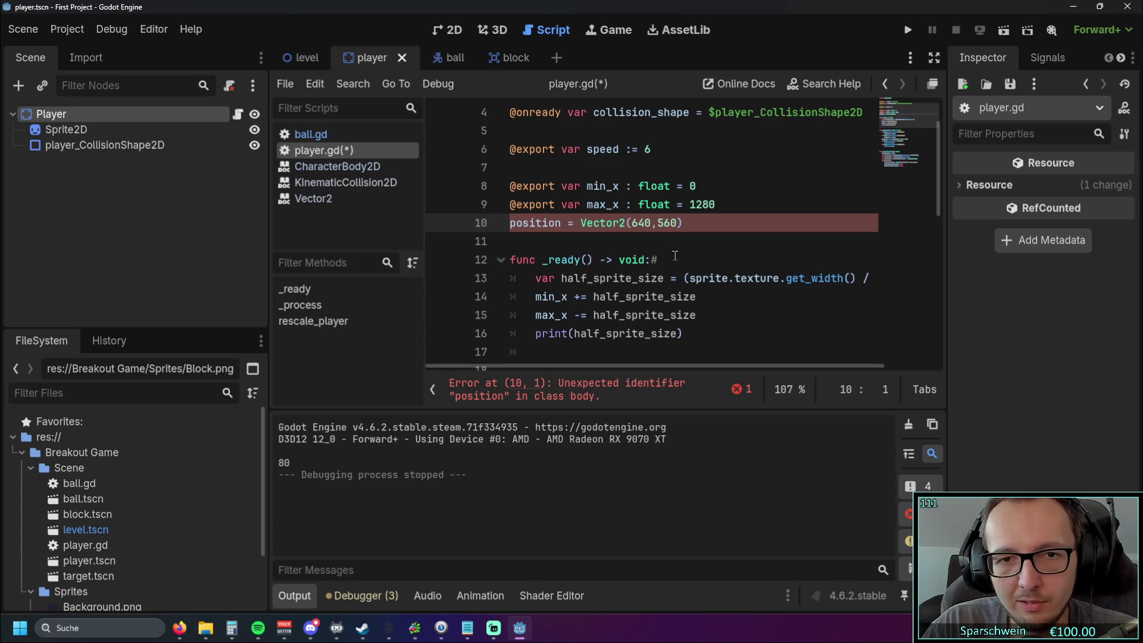
type("var")
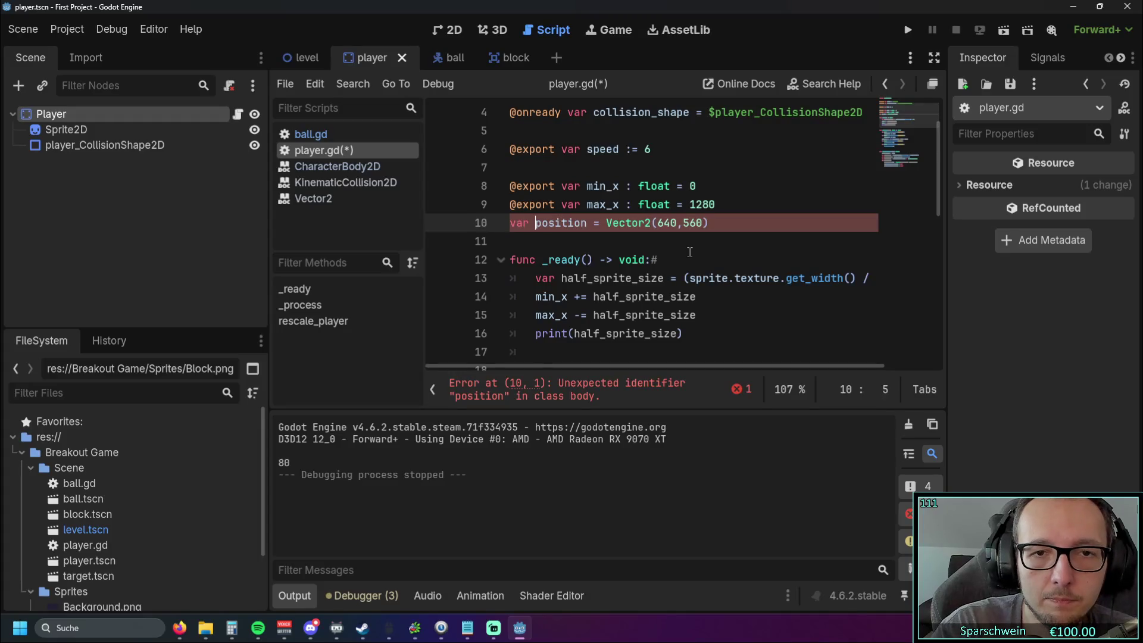
left_click(672, 247)
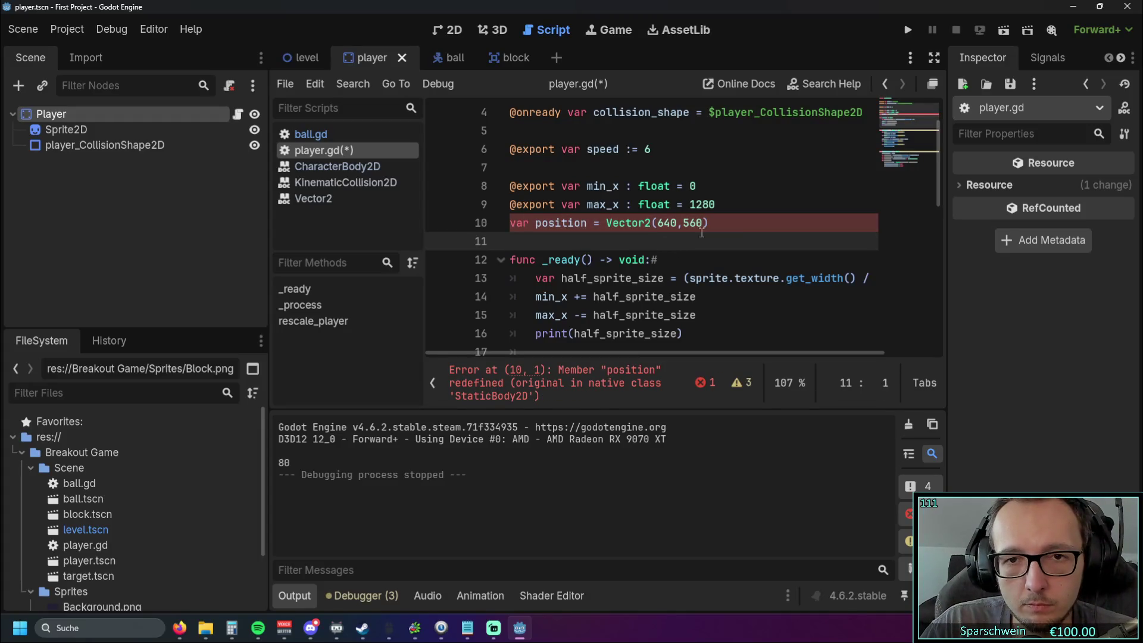
left_click(731, 259)
key("ctrl+z")
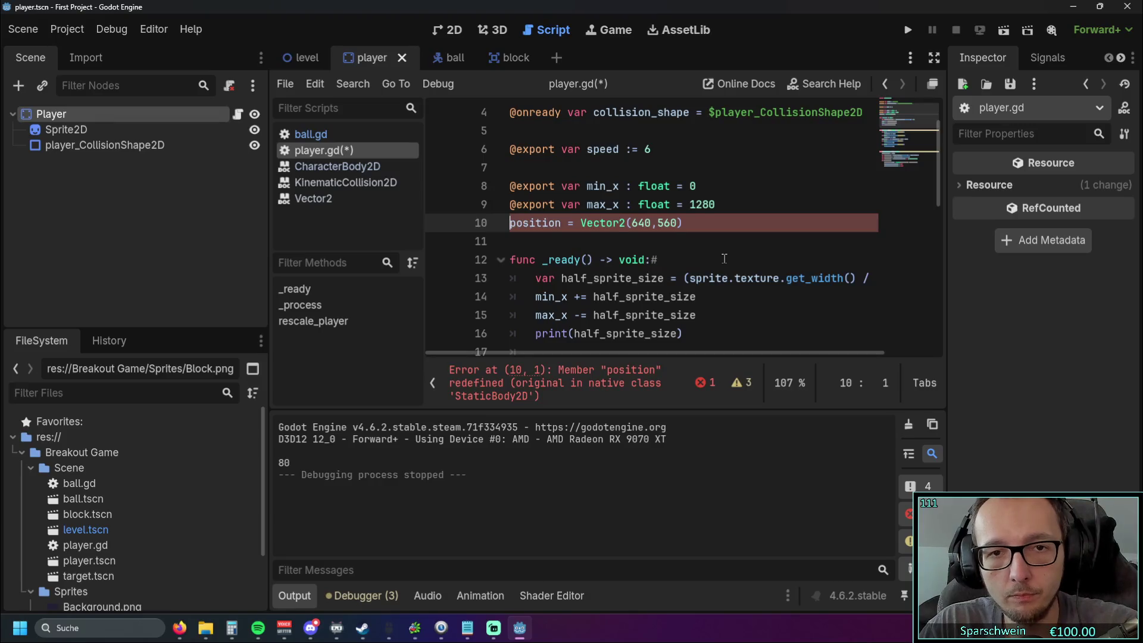
key("ctrl+x")
key("Down")
key("Down")
key("Return")
key("ctrl+v")
left_click(726, 329)
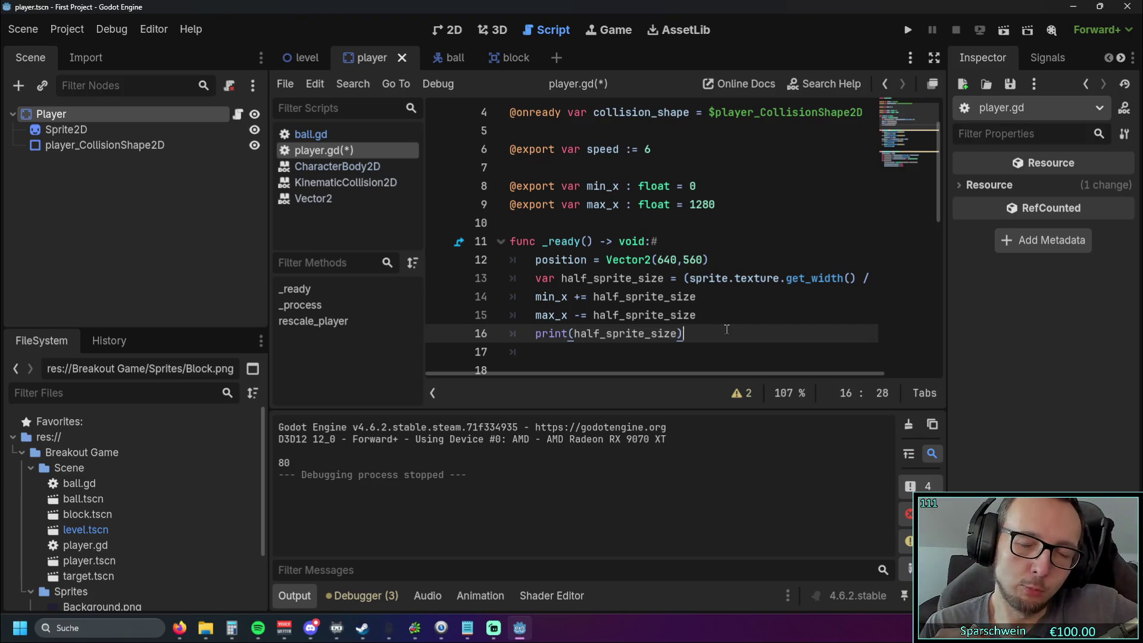
- Open a new unindented line after the last line of rescale_player
left_click_drag(726, 329, 455, 280)
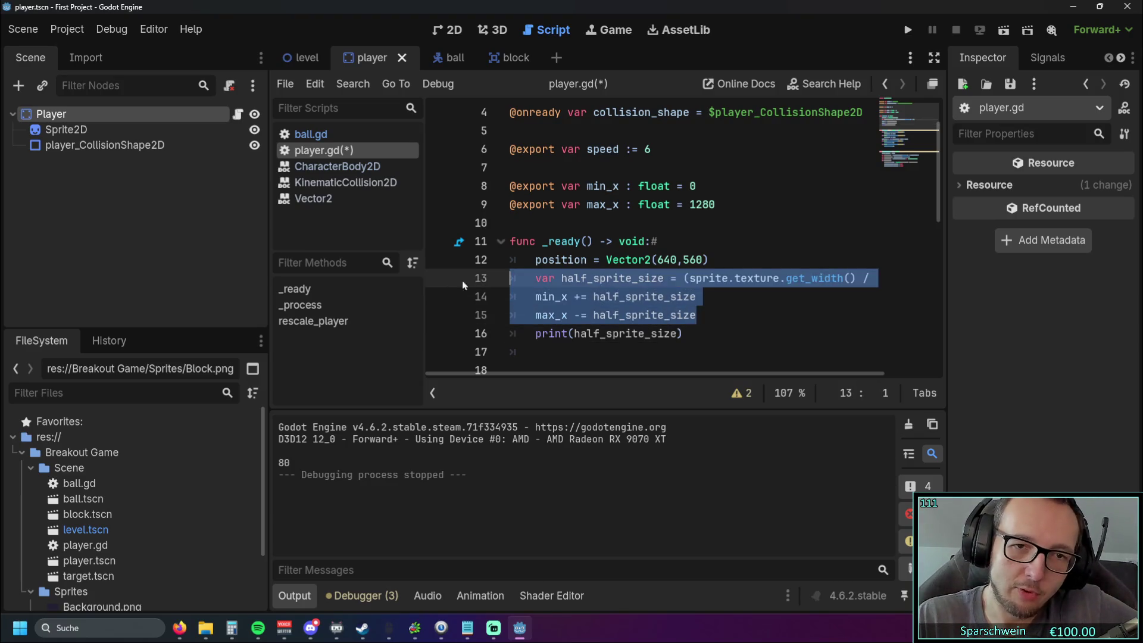
left_click(762, 330)
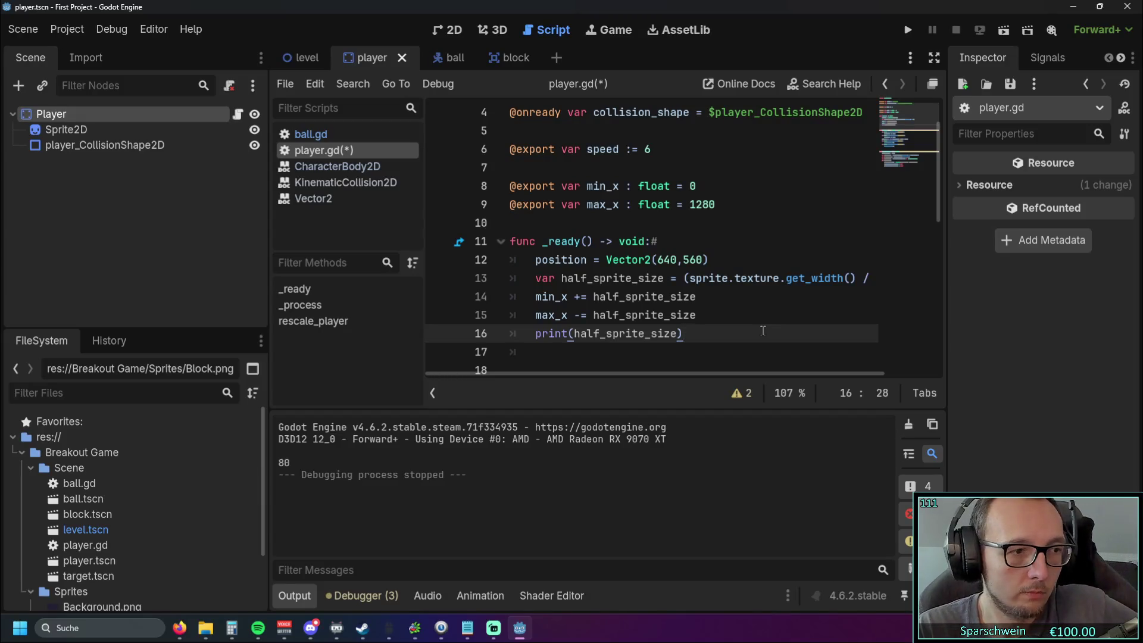
scroll(774, 240, "down", 7)
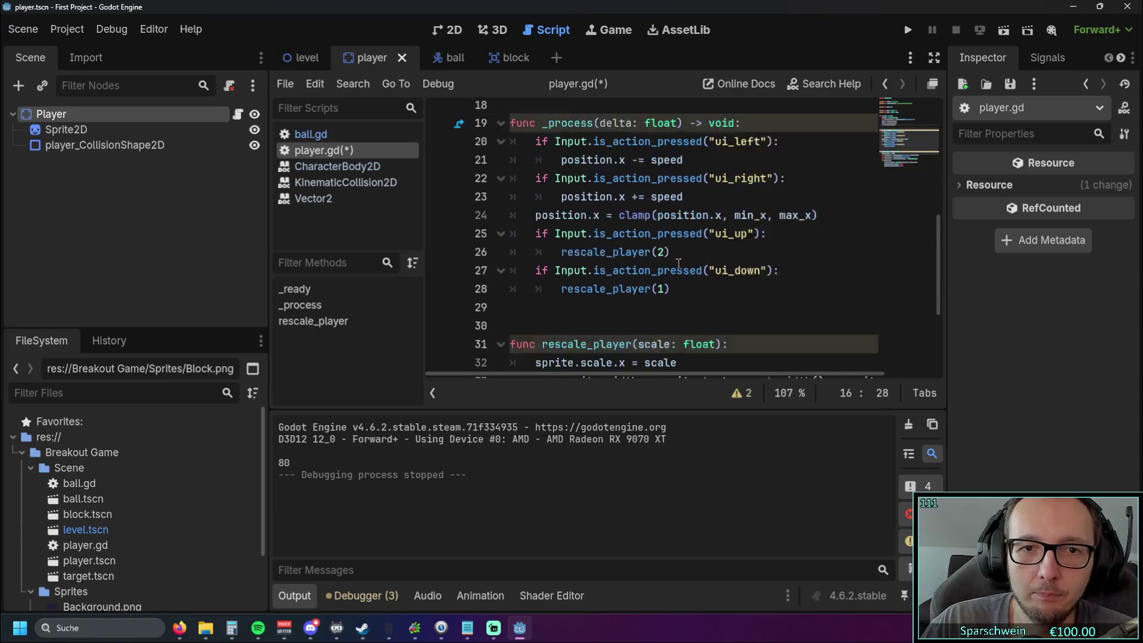
left_click(769, 335)
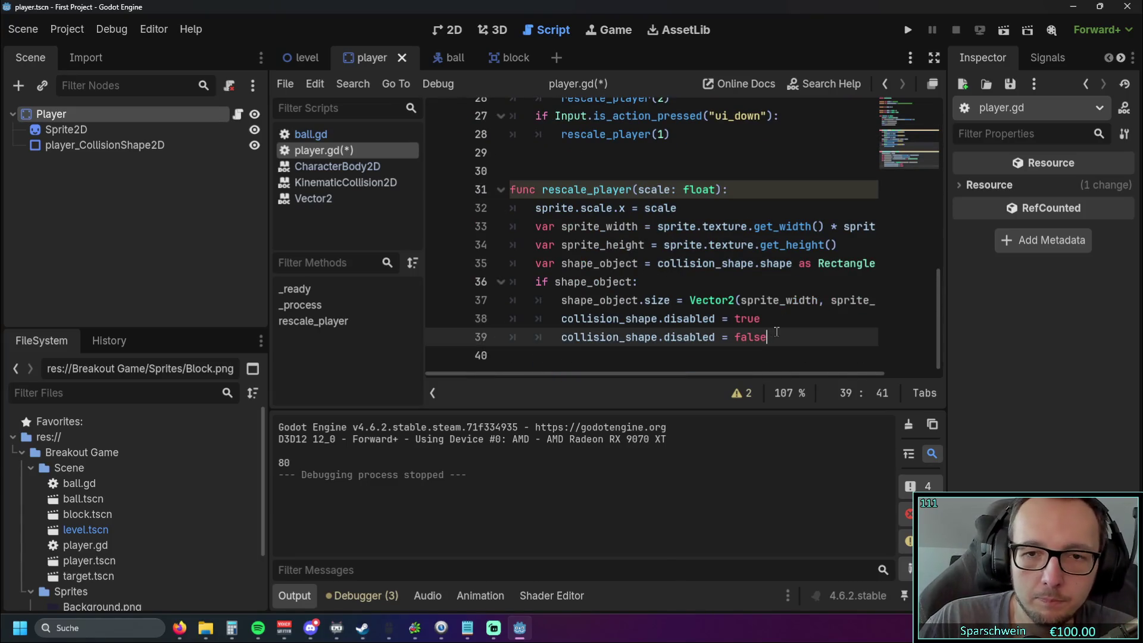
key("Return")
key("Return")
key("BackSpace")
key("BackSpace")
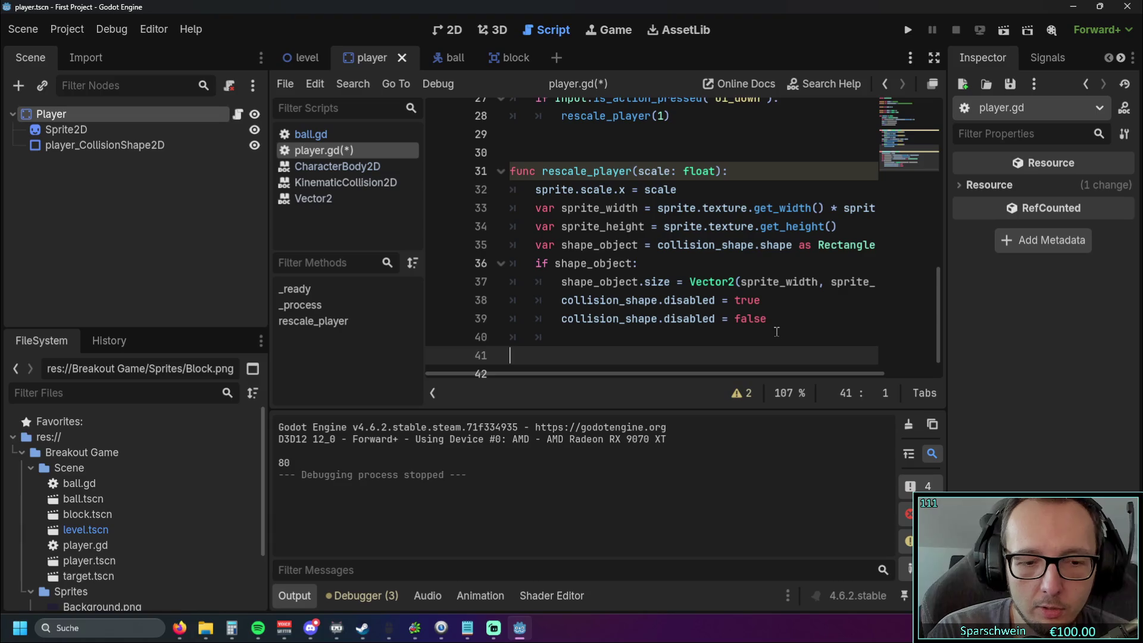
- Write the header 'func set_scale_to_hitbox():' and start an indented body line
type("func")
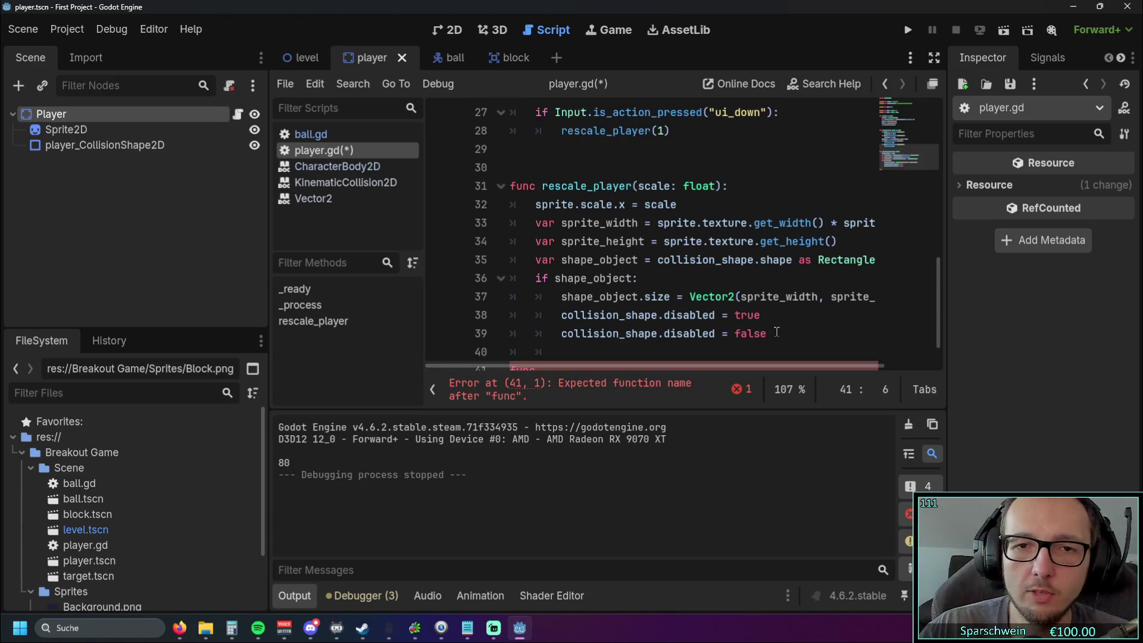
scroll(618, 233, "up", 8)
scroll(722, 146, "down", 1)
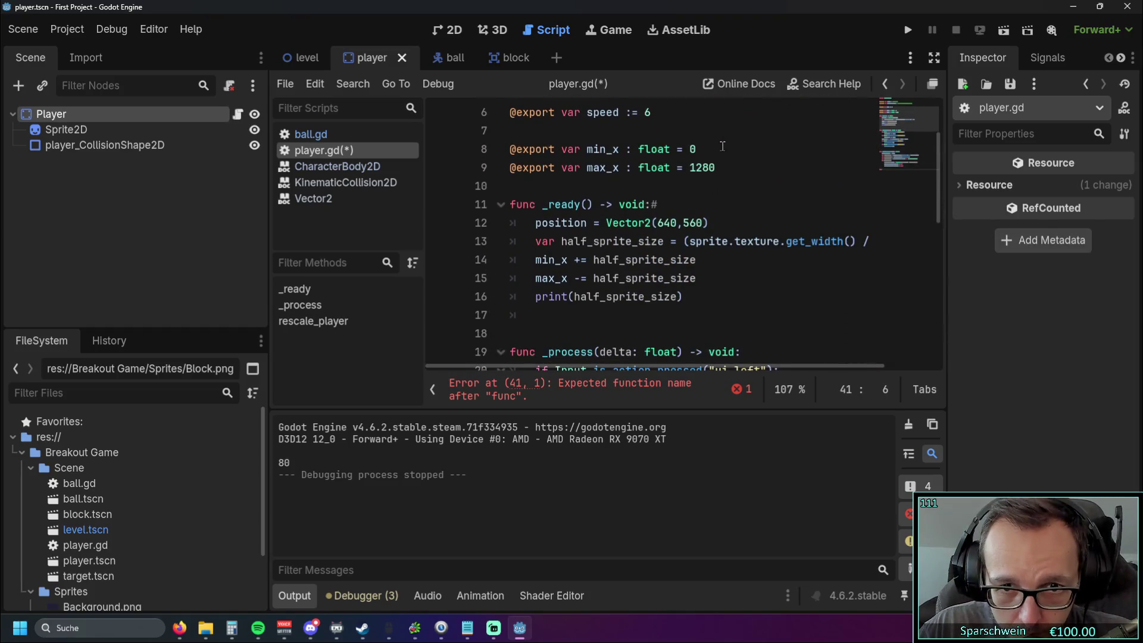
scroll(718, 154, "down", 1)
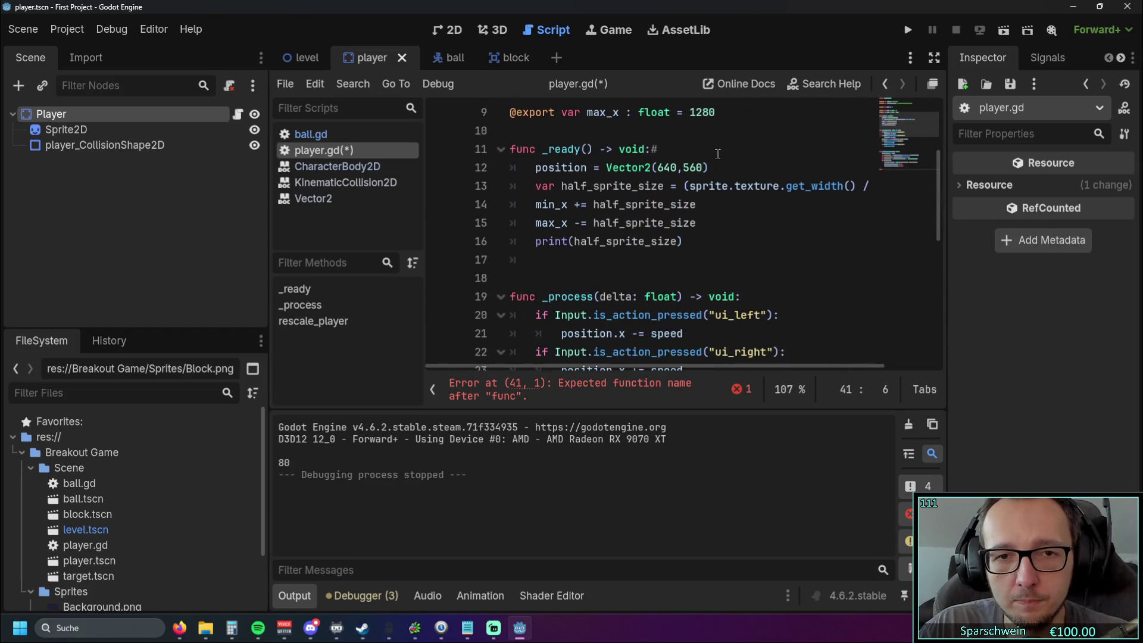
scroll(718, 155, "down", 7)
scroll(715, 165, "up", 4)
scroll(715, 165, "down", 3)
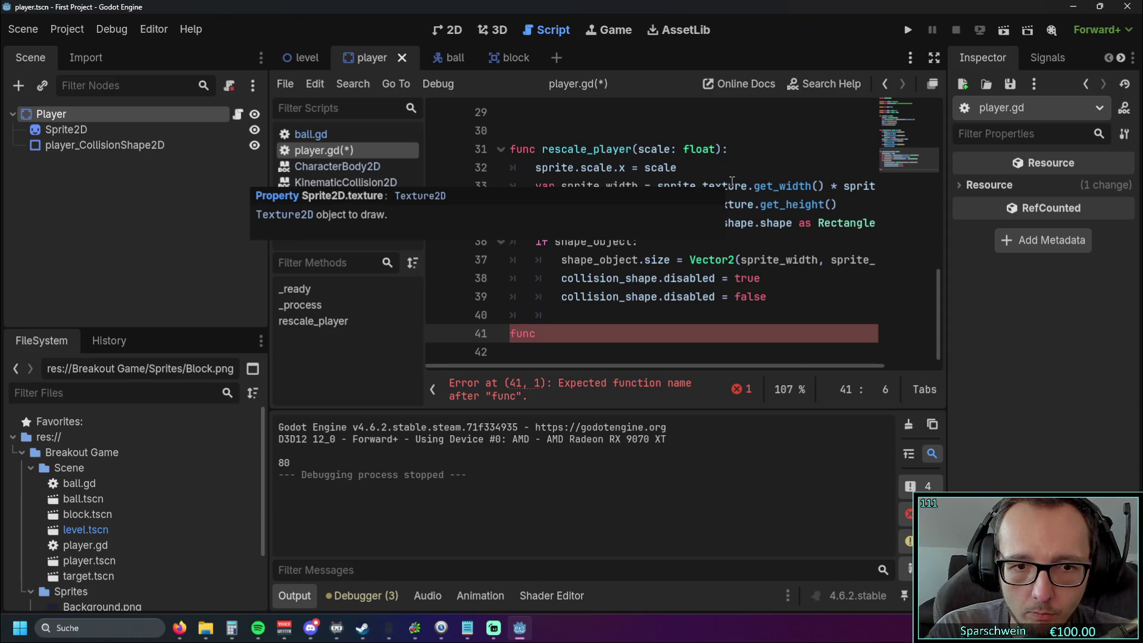
type("set")
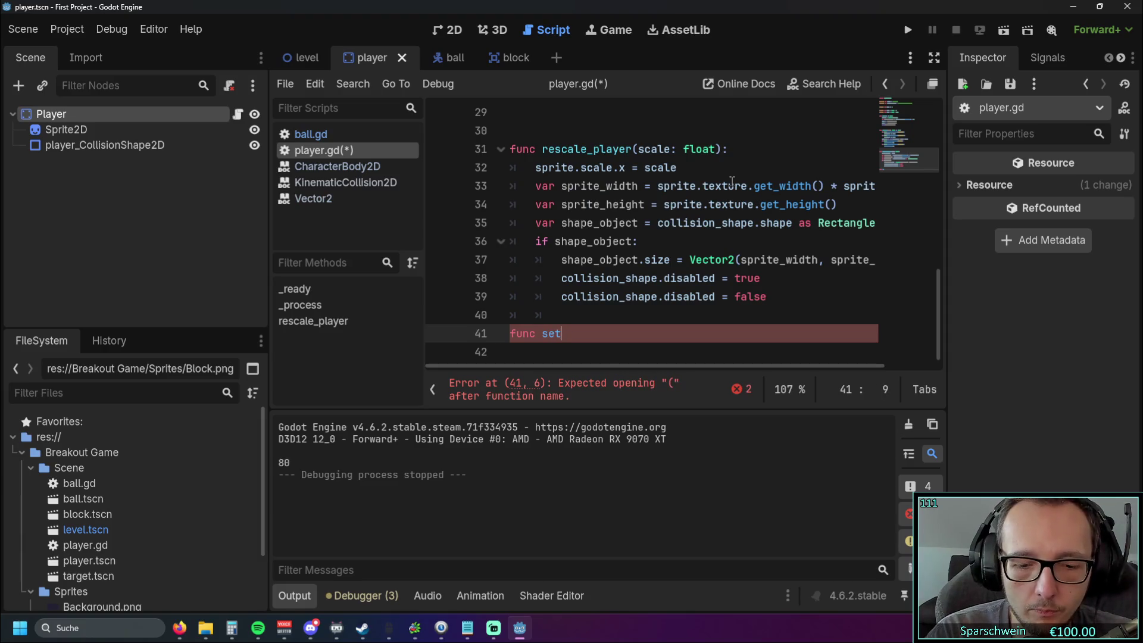
type("_scale_")
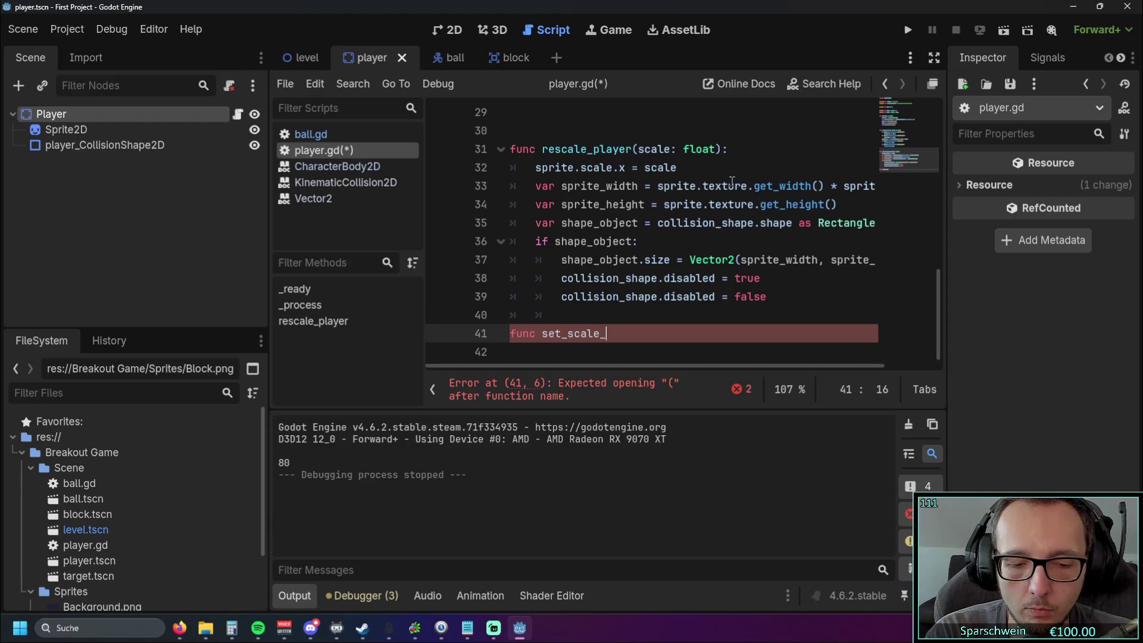
type("to_hi")
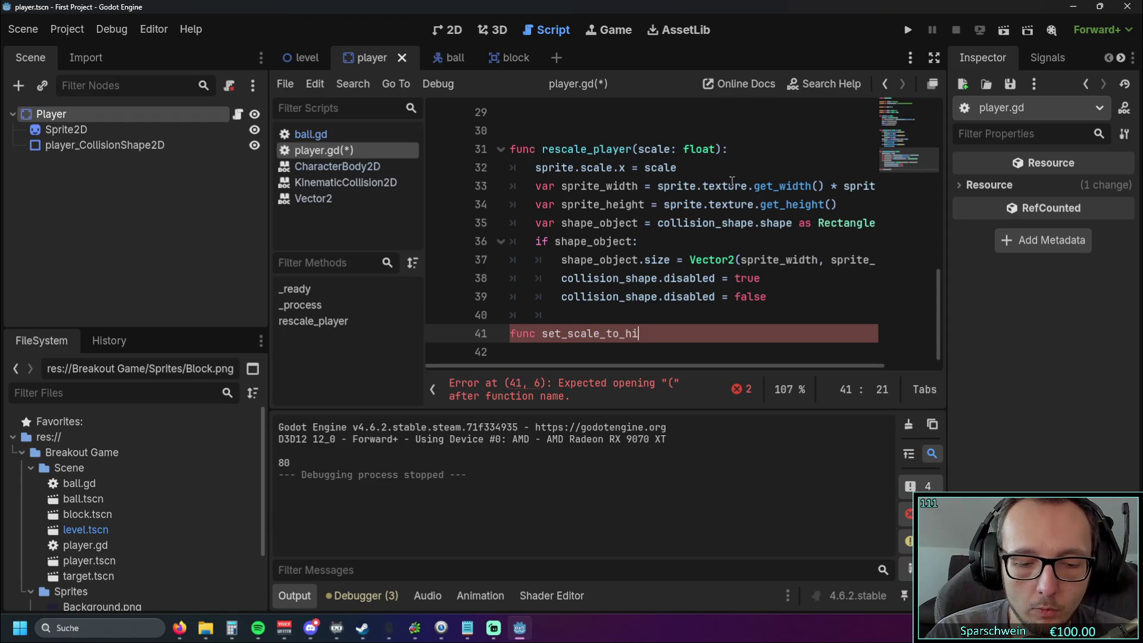
type("tbox")
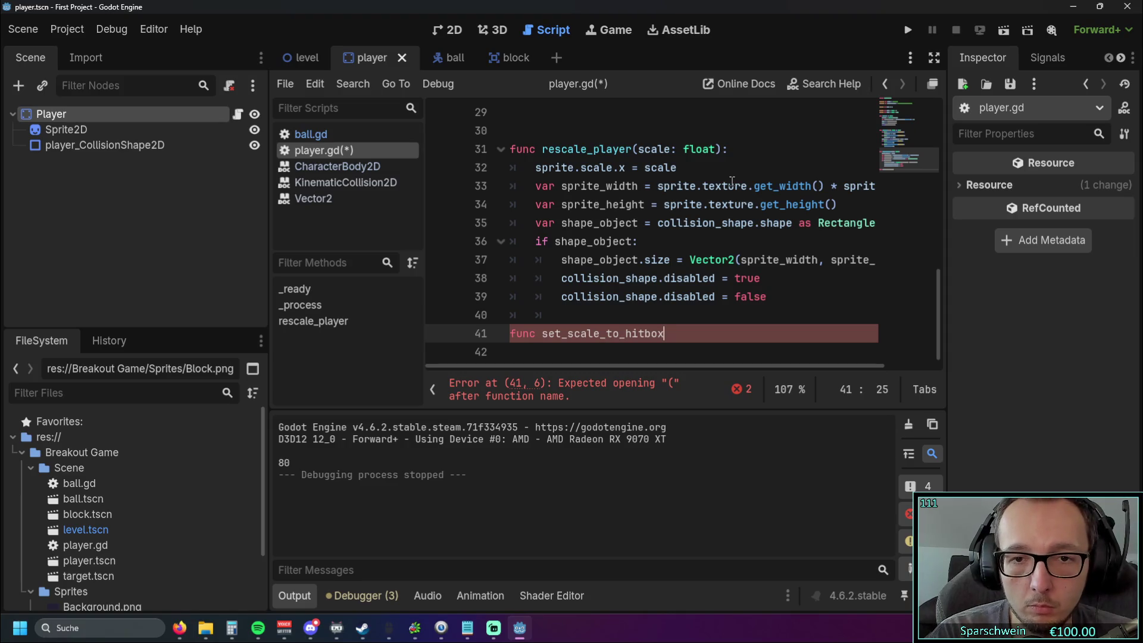
type("()")
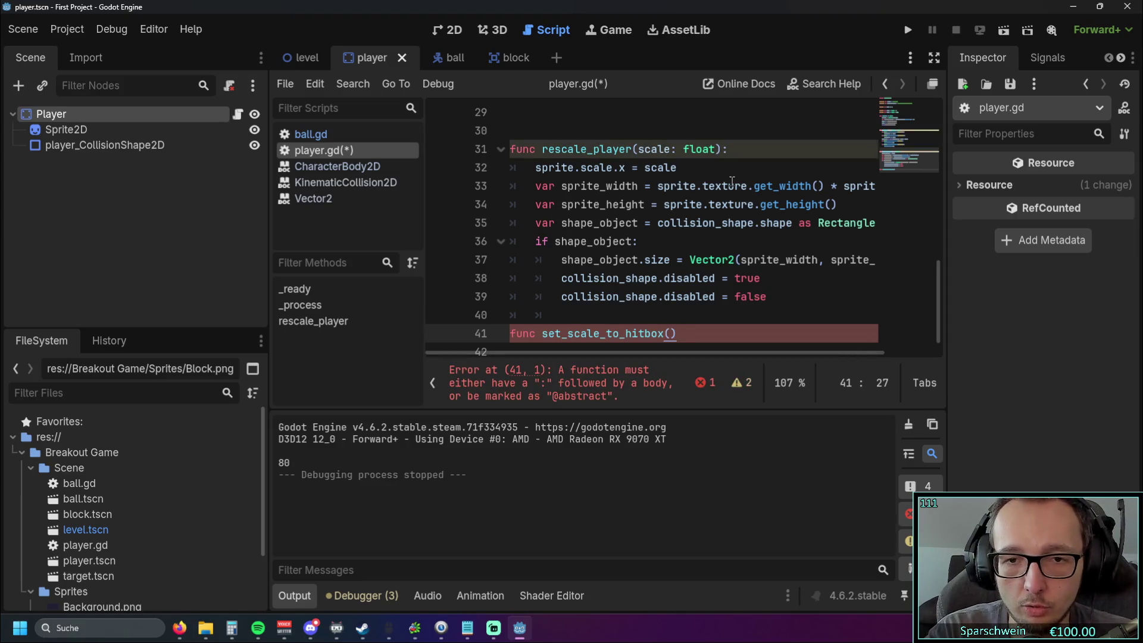
key("Return")
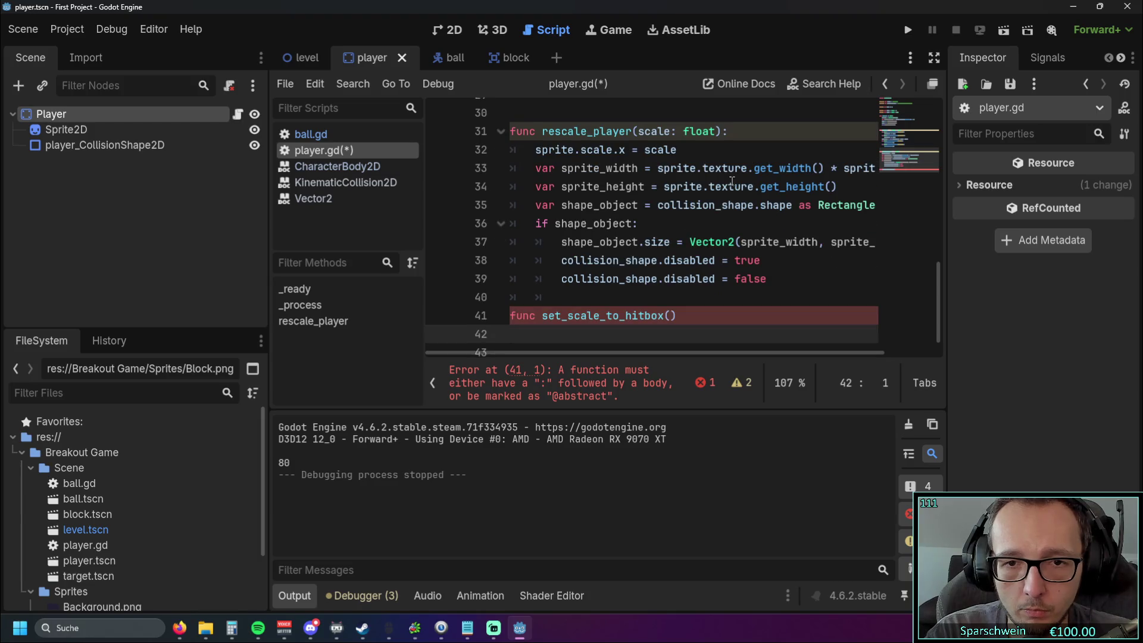
key("BackSpace")
type(":")
key("Return")
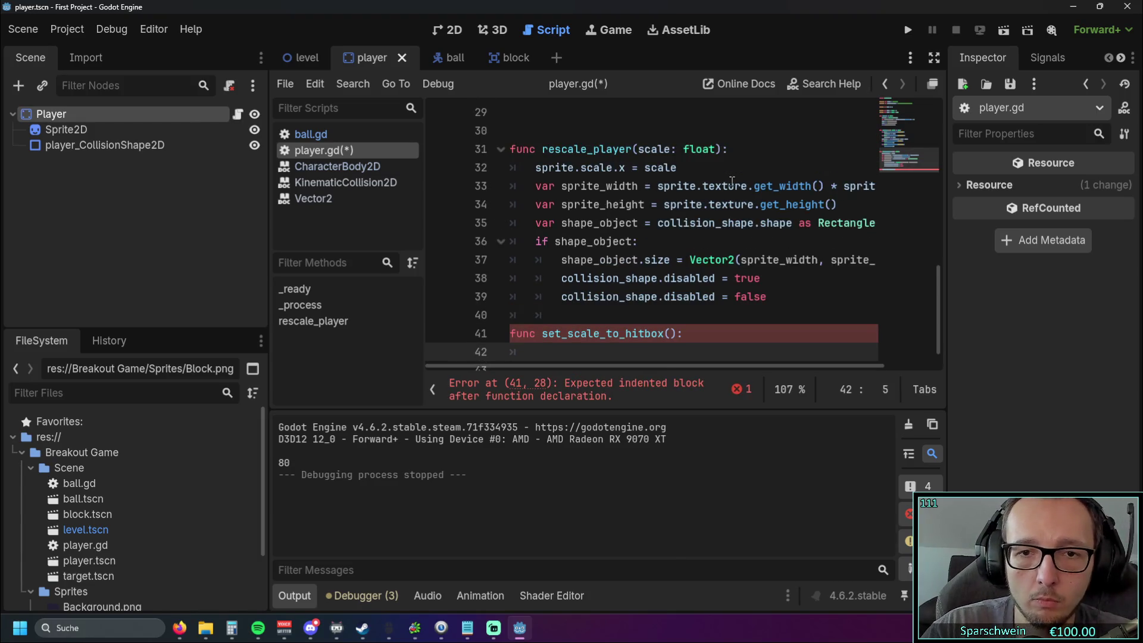
scroll(715, 184, "up", 6)
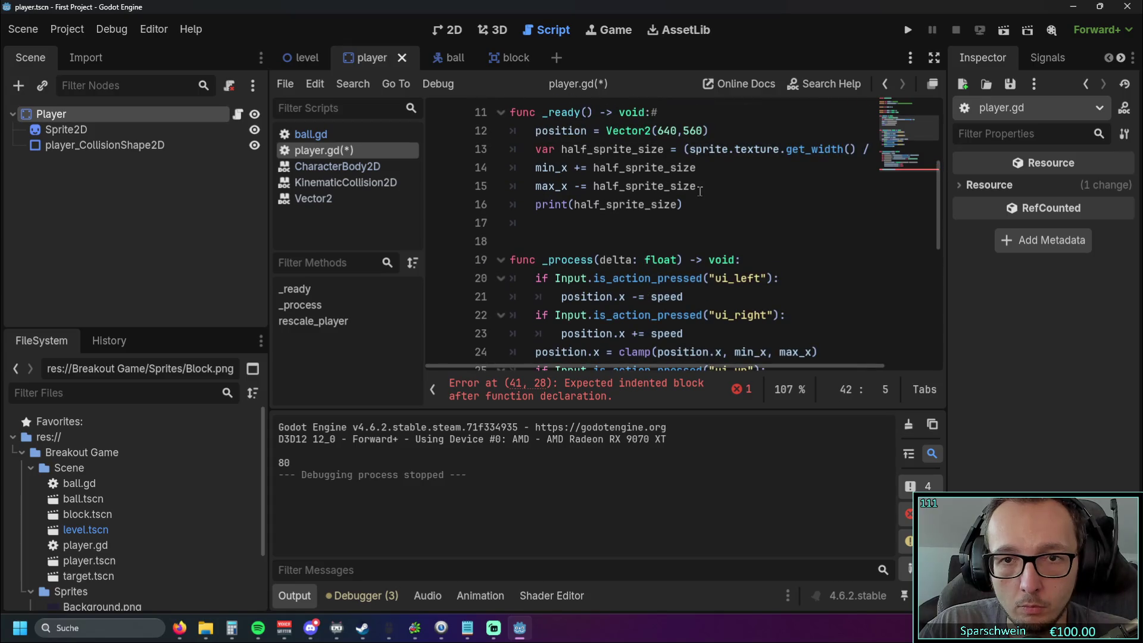
- Cut the half_sprite_size, min_x and max_x lines out of _ready and remove the empty line
left_click_drag(700, 191, 406, 153)
key("BackSpace")
scroll(643, 262, "down", 1)
key("BackSpace")
scroll(642, 274, "down", 5)
- Paste the three lines into set_scale_to_hitbox and fix their indentation
left_click(691, 316)
key("Return")
key("ctrl+v")
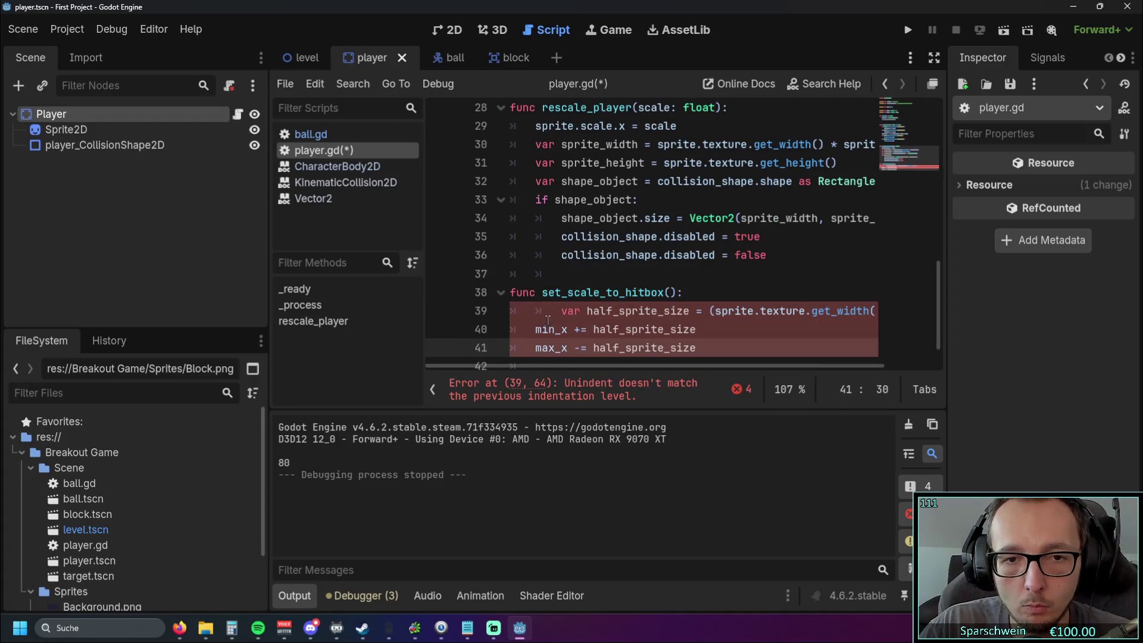
left_click(547, 320)
key("BackSpace")
scroll(542, 343, "down", 1)
left_click(542, 343)
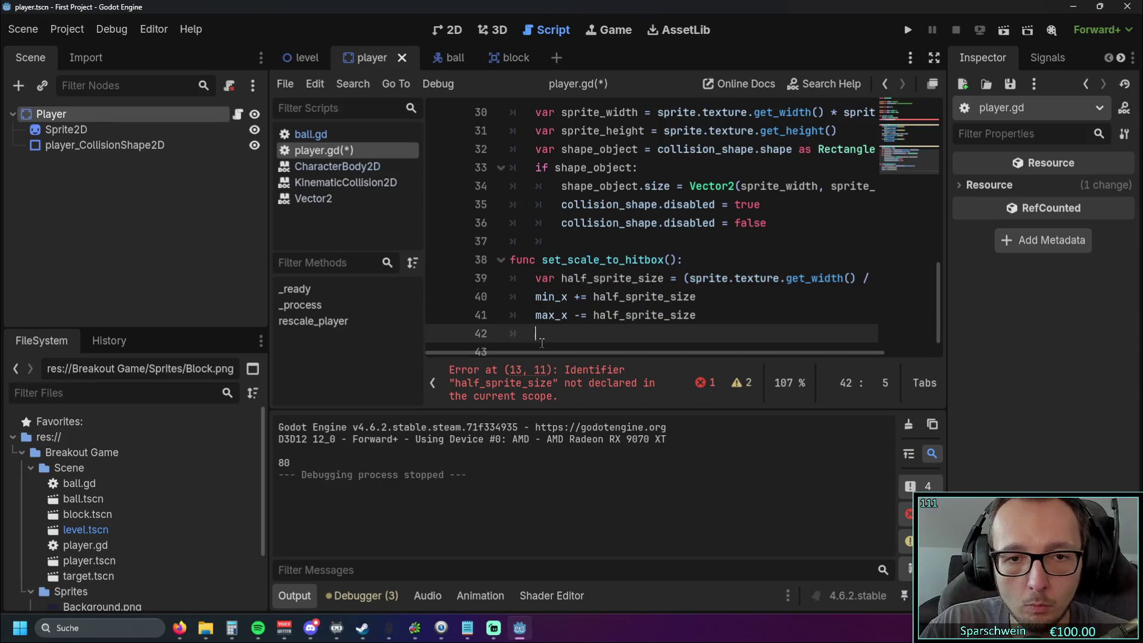
key("BackSpace")
scroll(595, 333, "down", 1)
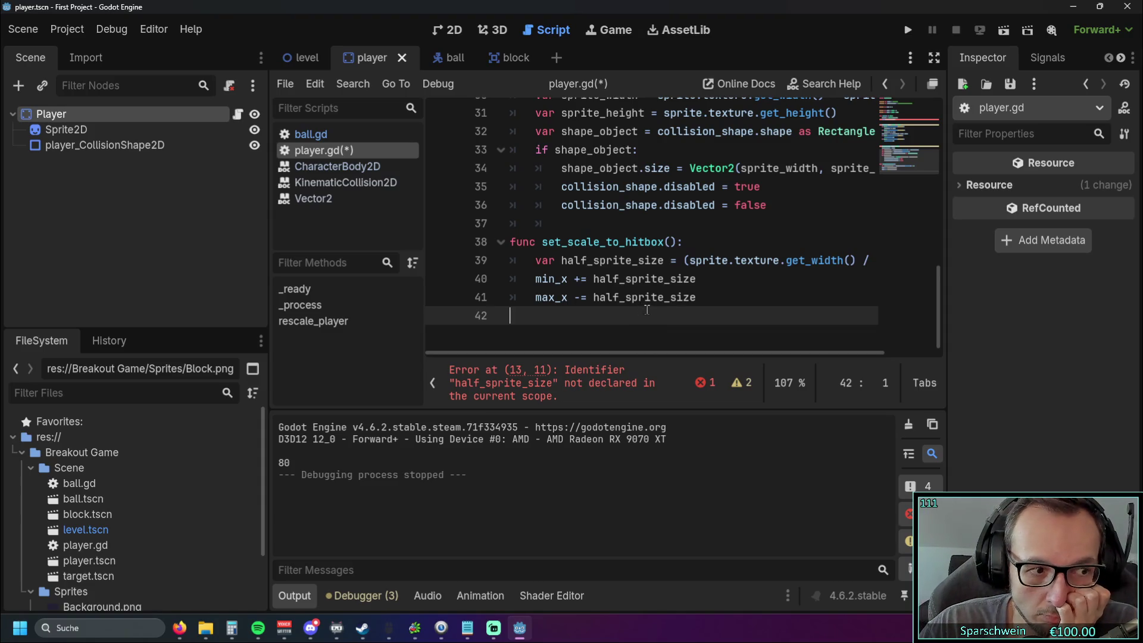
- Rename the function to set_new_hitbox by replacing 'scale_to' with 'new'
mouse_move(640, 305)
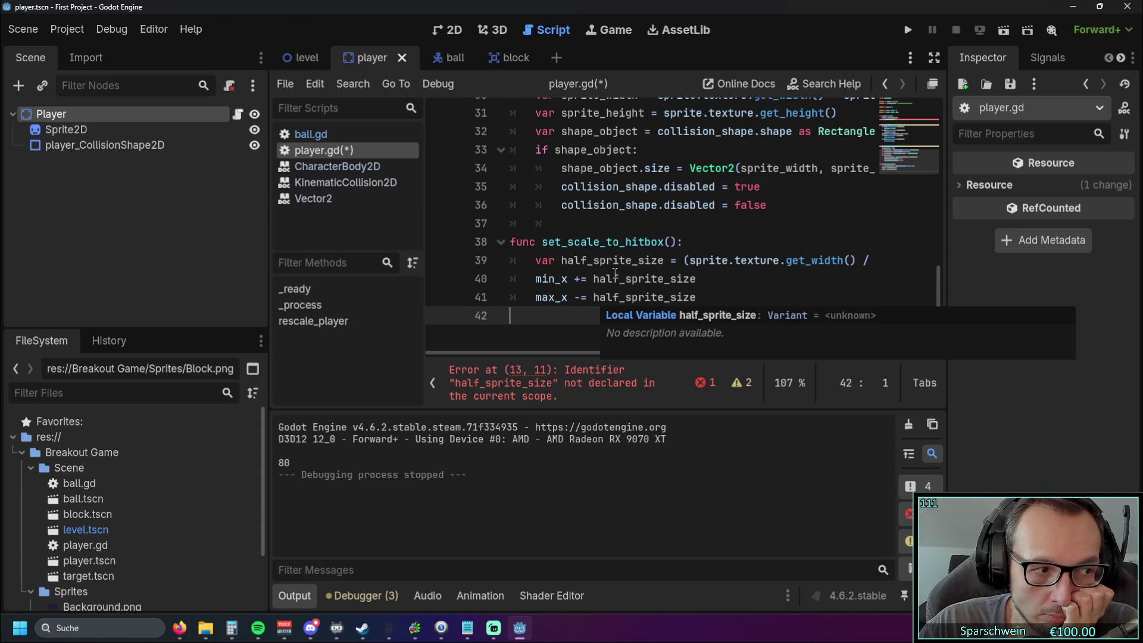
left_click(595, 262)
left_click(569, 241)
left_click(599, 260)
left_click(569, 241)
double_click(569, 241)
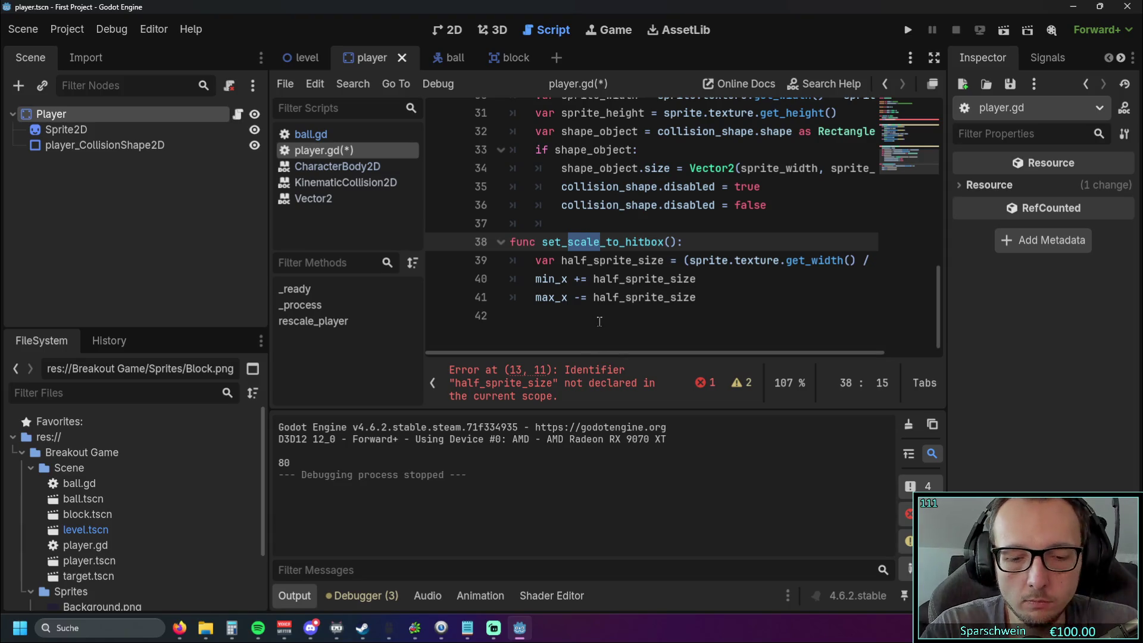
type("new")
key("Delete")
key("Delete")
key("Delete")
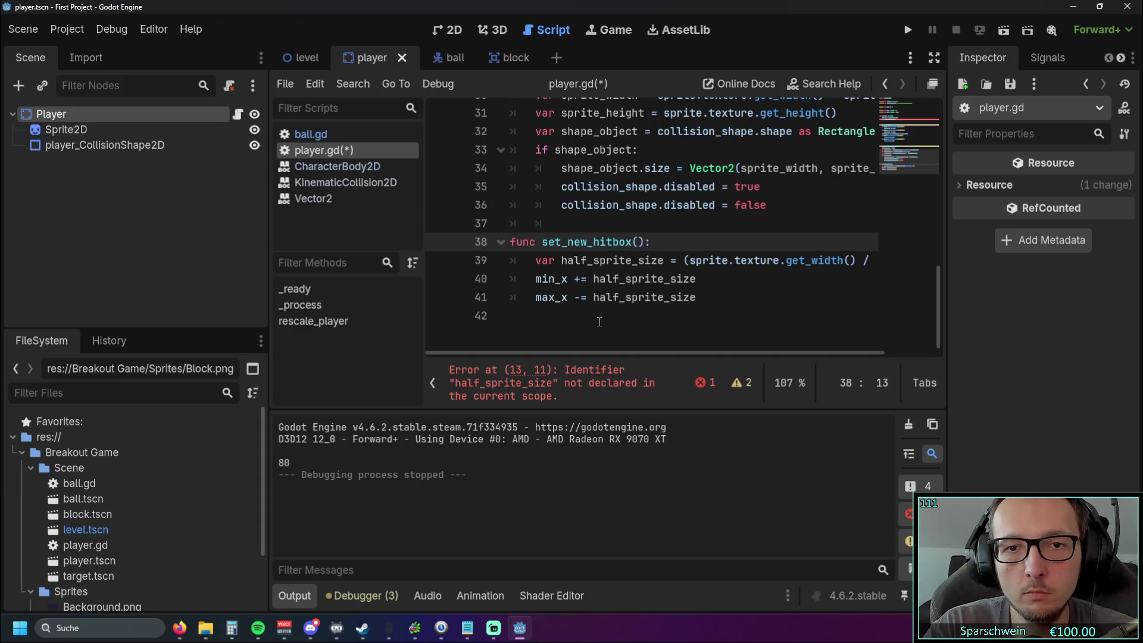
left_click(601, 319)
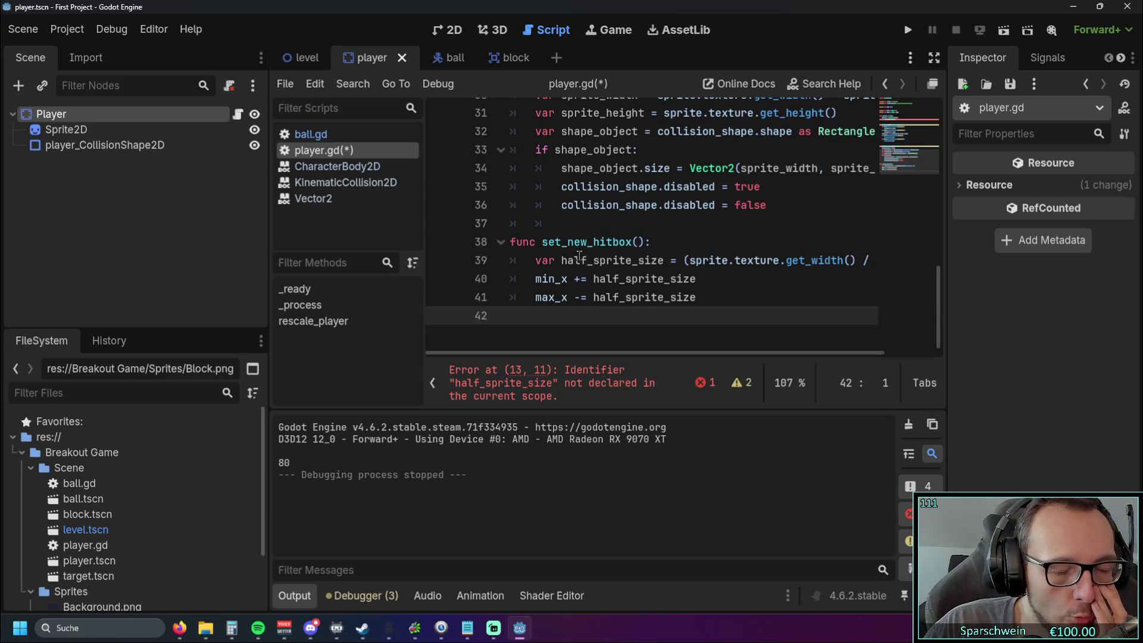
- Replace 'set_new' with 'refresh' so the function is named refresh_hitbox()
left_click(651, 262)
left_click_drag(542, 242, 588, 242)
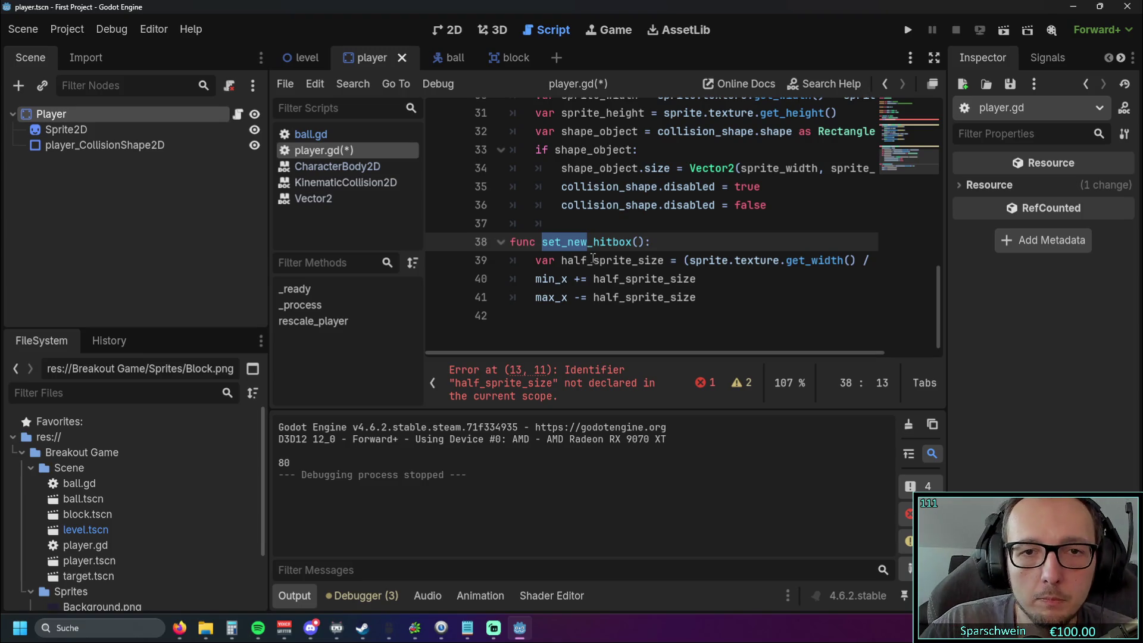
type("refre")
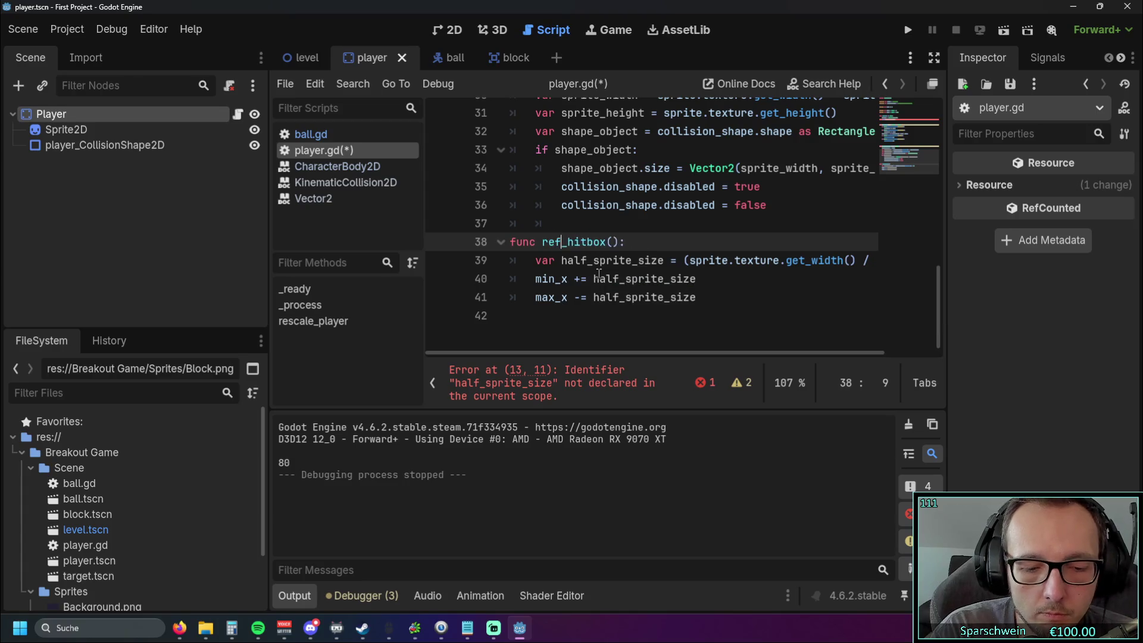
type("sh")
left_click(697, 316)
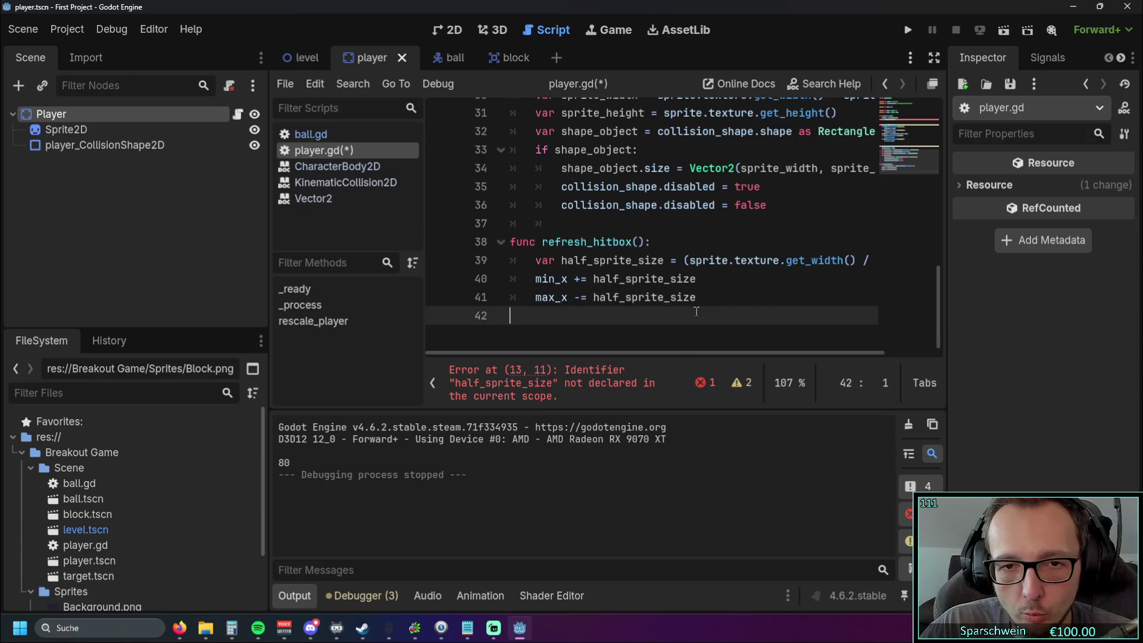
scroll(661, 286, "up", 1)
scroll(694, 297, "down", 1)
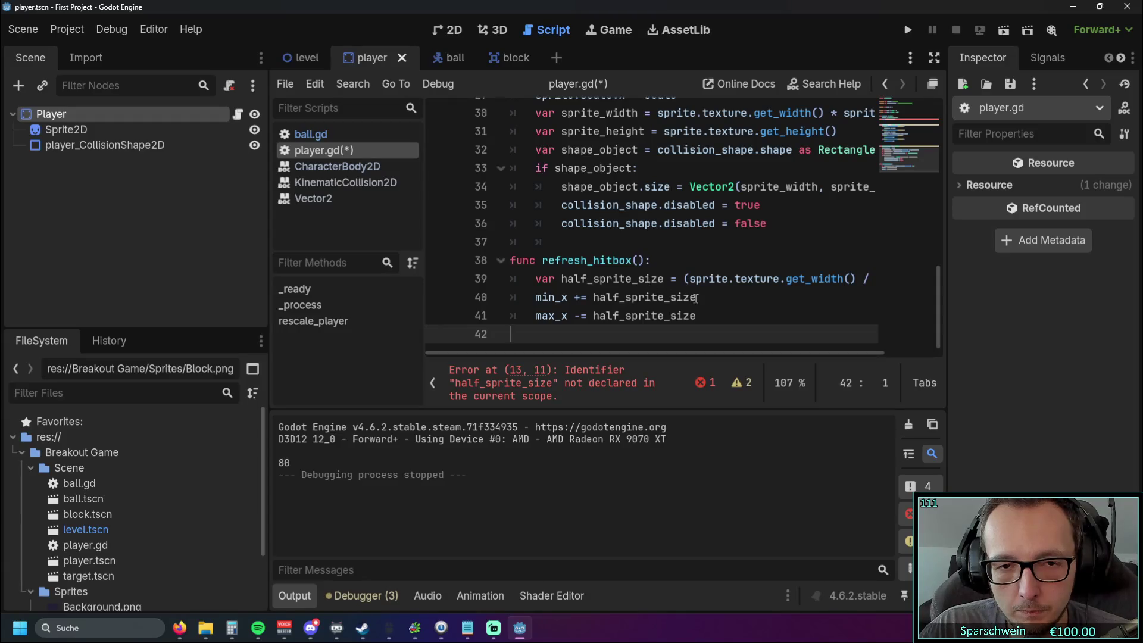
left_click(680, 262)
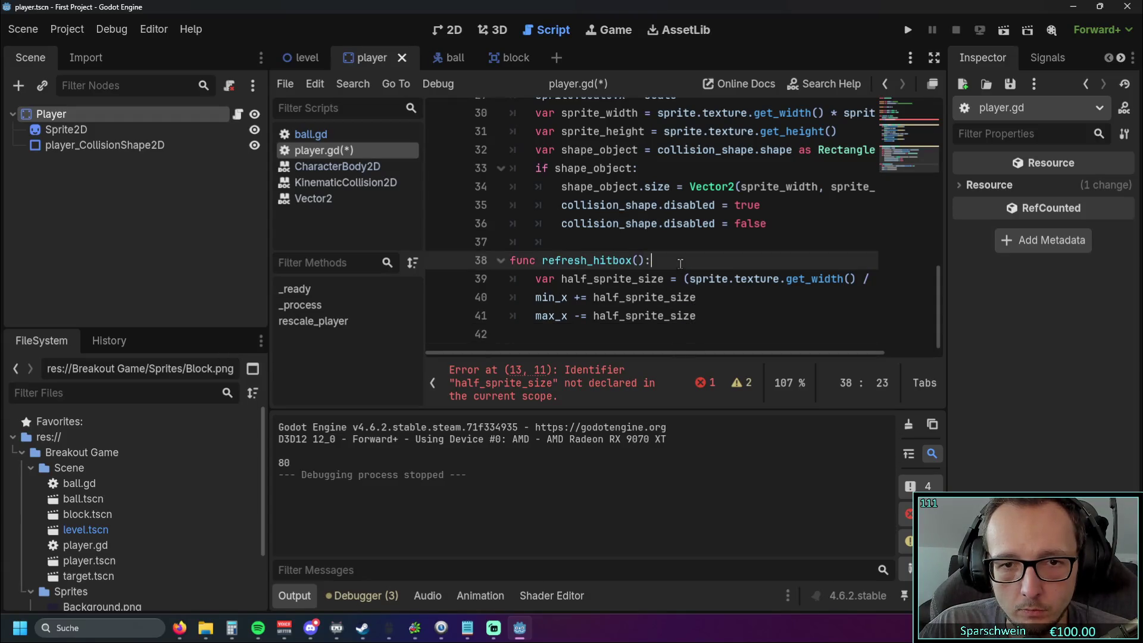
scroll(681, 262, "up", 6)
scroll(680, 262, "up", 1)
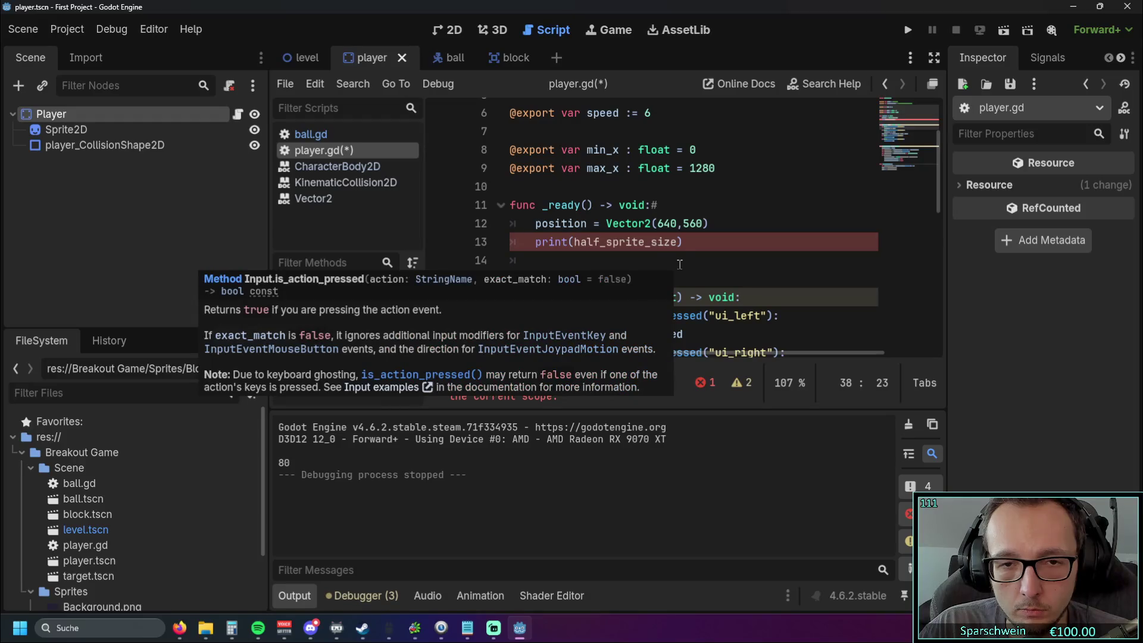
- Replace the print(half_sprite_size) line in _ready with a refresh_hitbox() call
left_click(689, 244)
left_click_drag(691, 245, 479, 244)
key("BackSpace")
key("BackSpace")
left_click(629, 262)
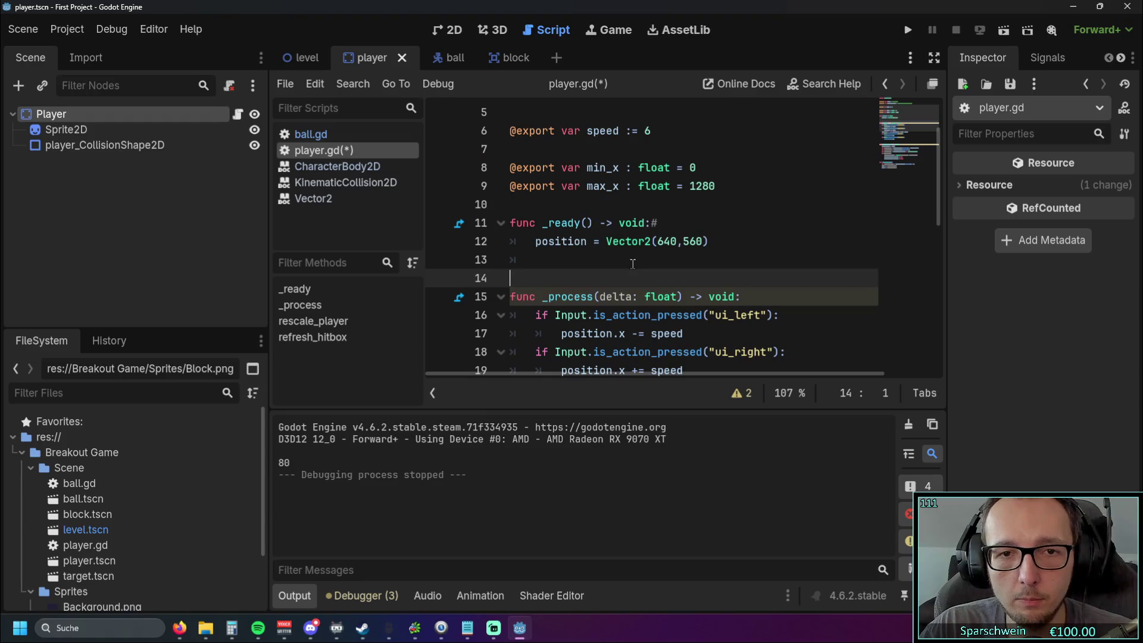
left_click(717, 243)
key("Return")
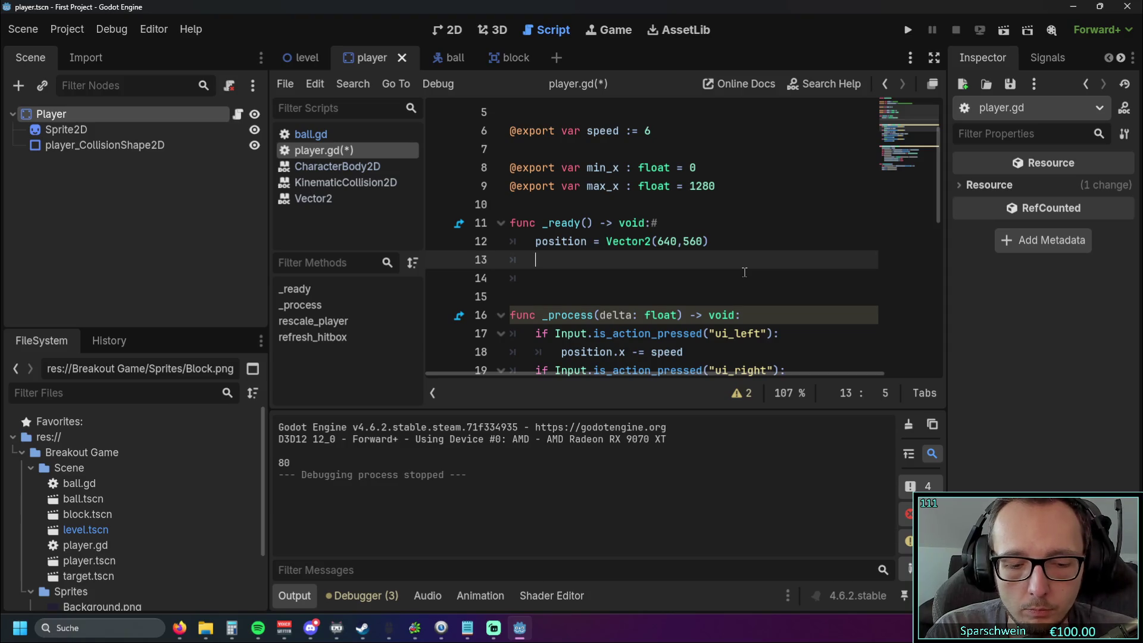
type("re")
key("Return")
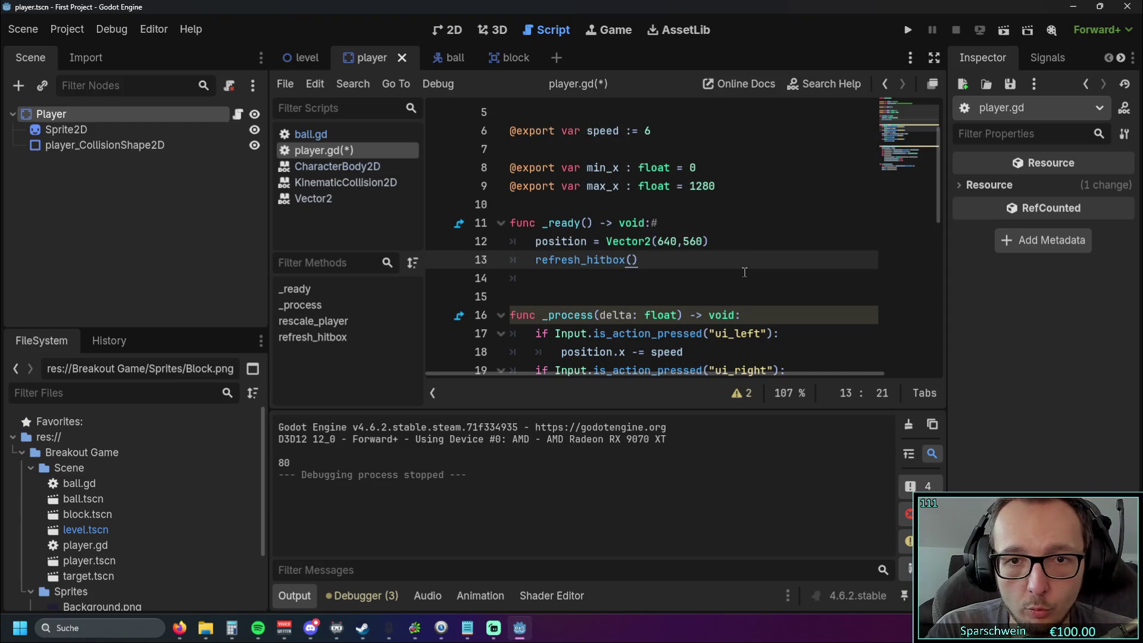
- Add refresh_hitbox() beneath both the rescale_player(2) and rescale_player(1) calls in _process
left_click(685, 296)
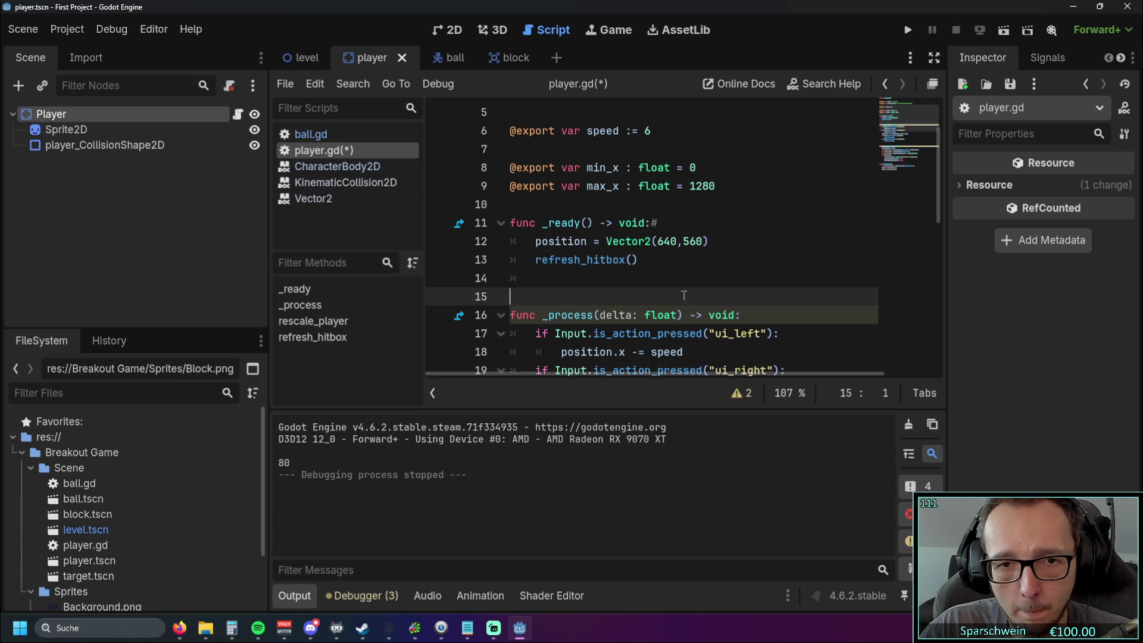
scroll(676, 280, "down", 2)
scroll(672, 272, "down", 1)
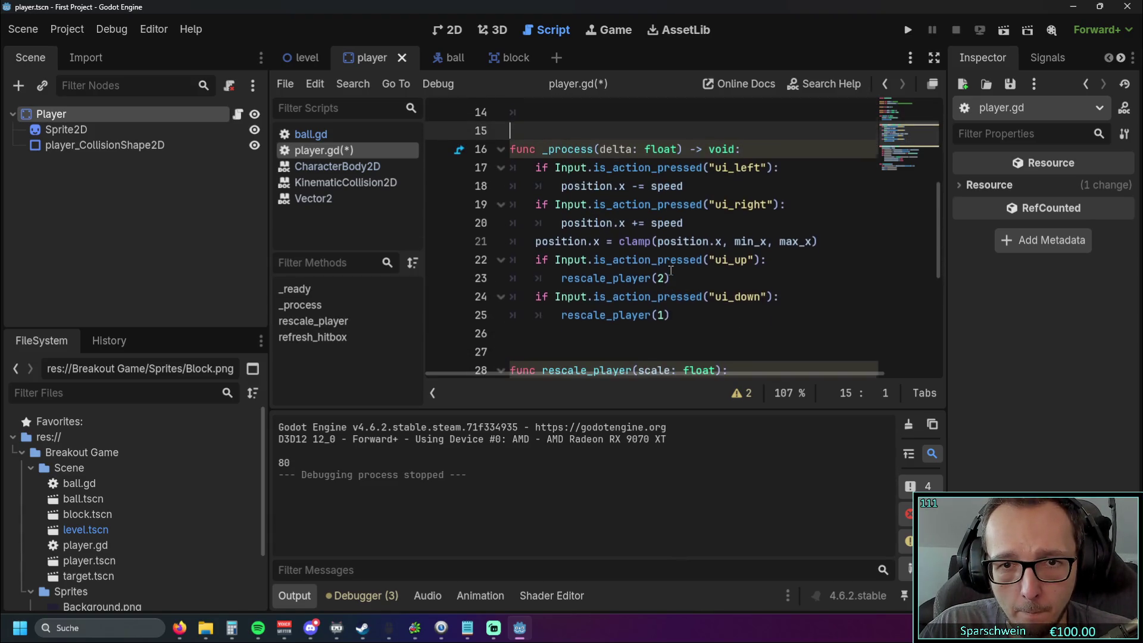
left_click(677, 276)
key("Return")
type("re")
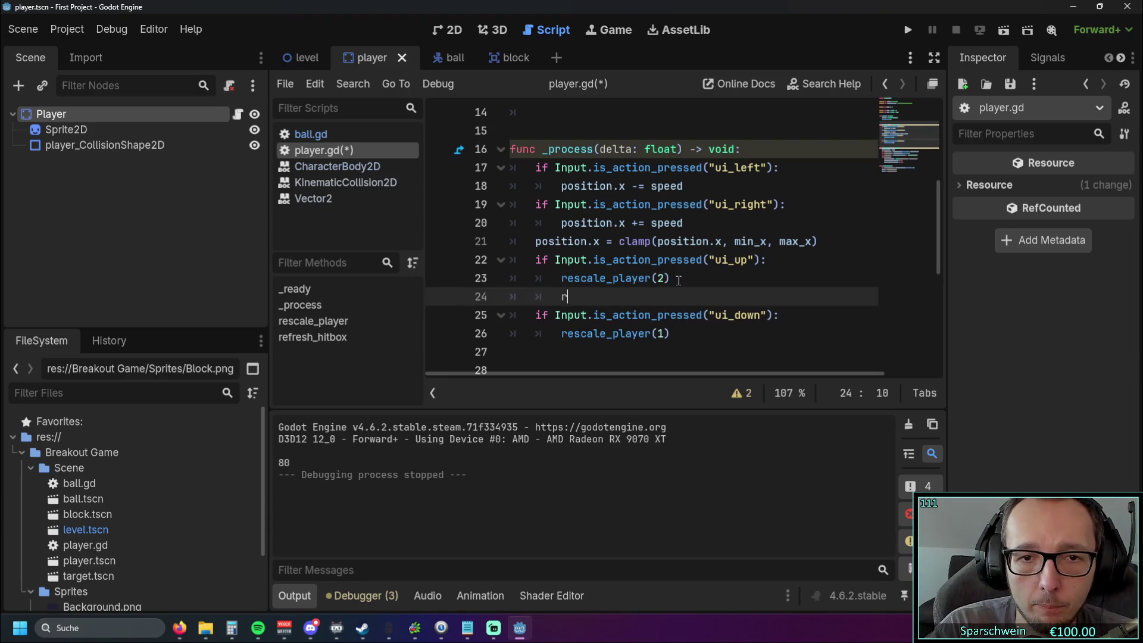
key("Return")
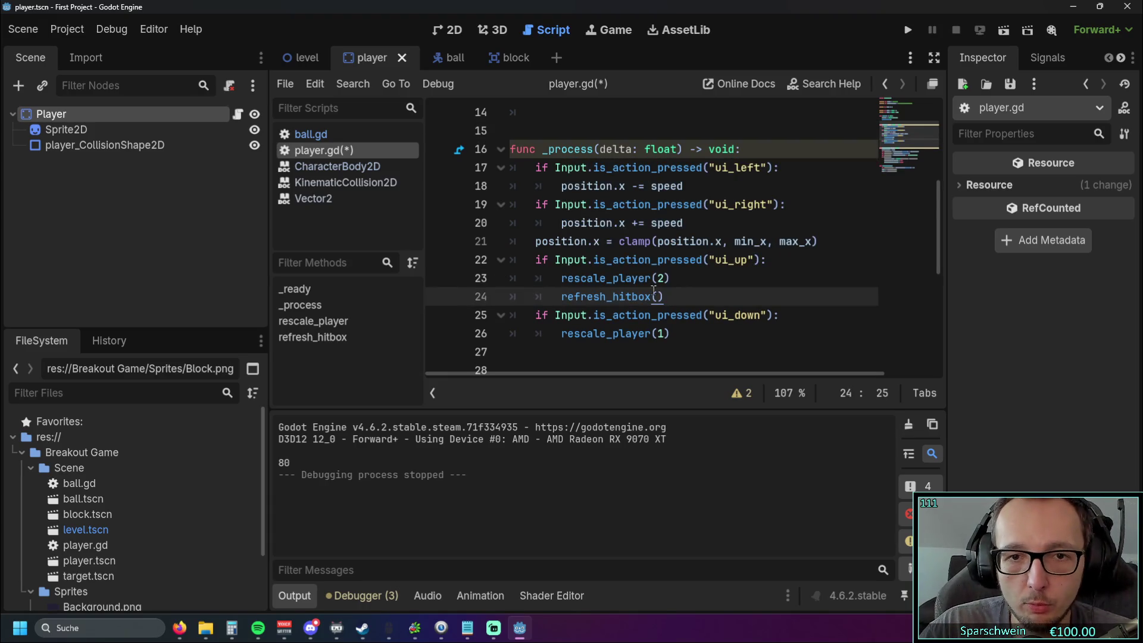
left_click(668, 332)
key("Return")
type("re")
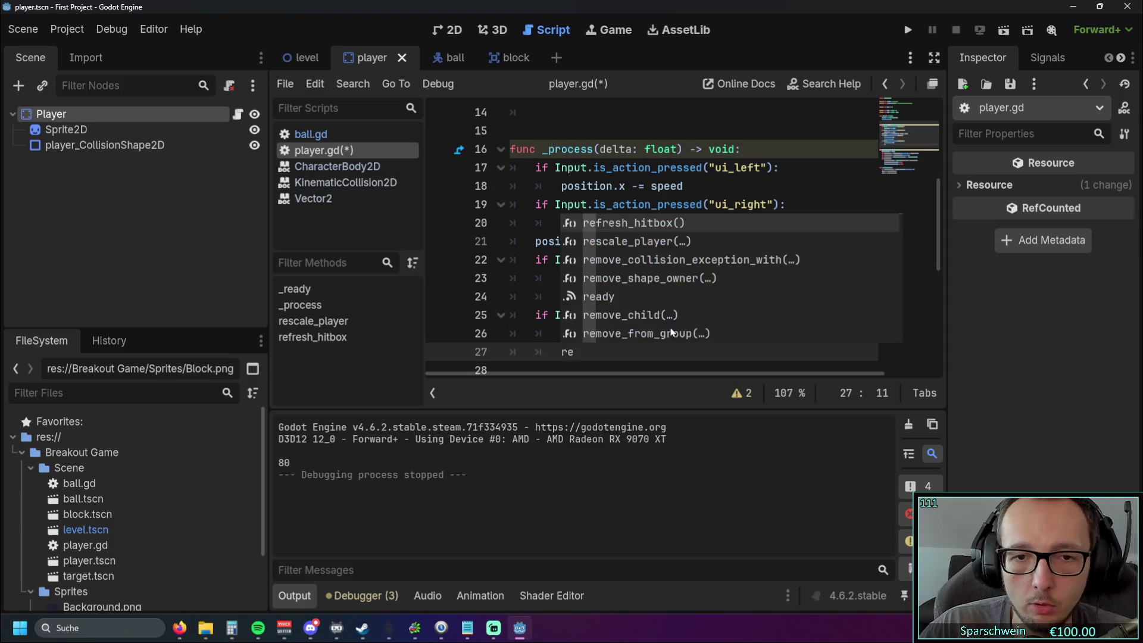
key("Return")
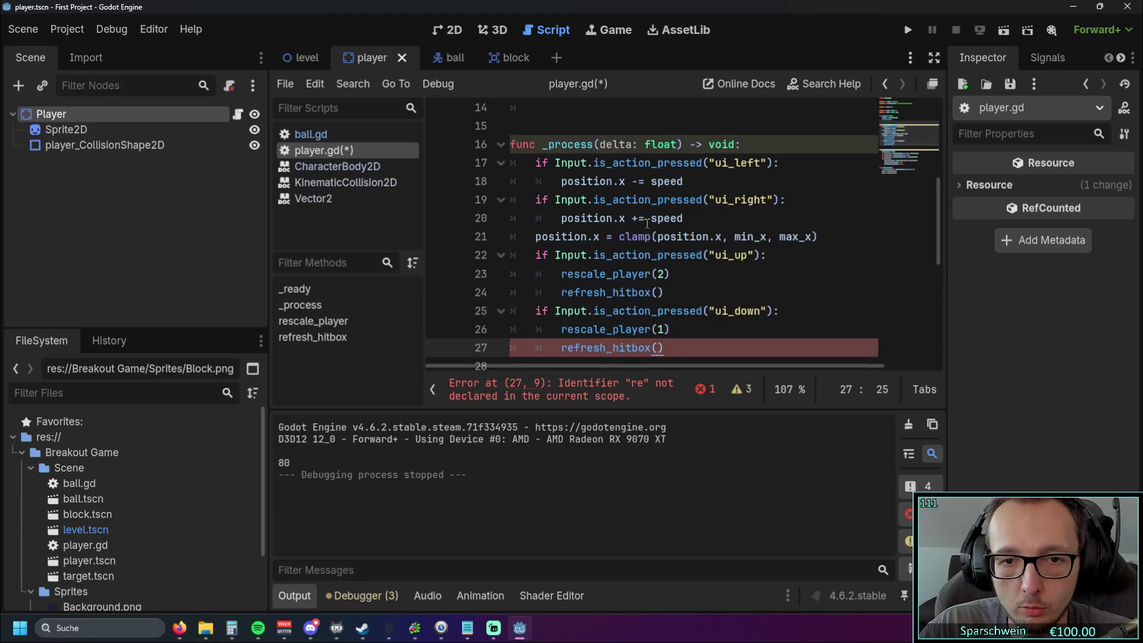
- Run the Breakout project to test the updated paddle hitbox
scroll(647, 224, "down", 2)
scroll(685, 280, "up", 1)
left_click(704, 312)
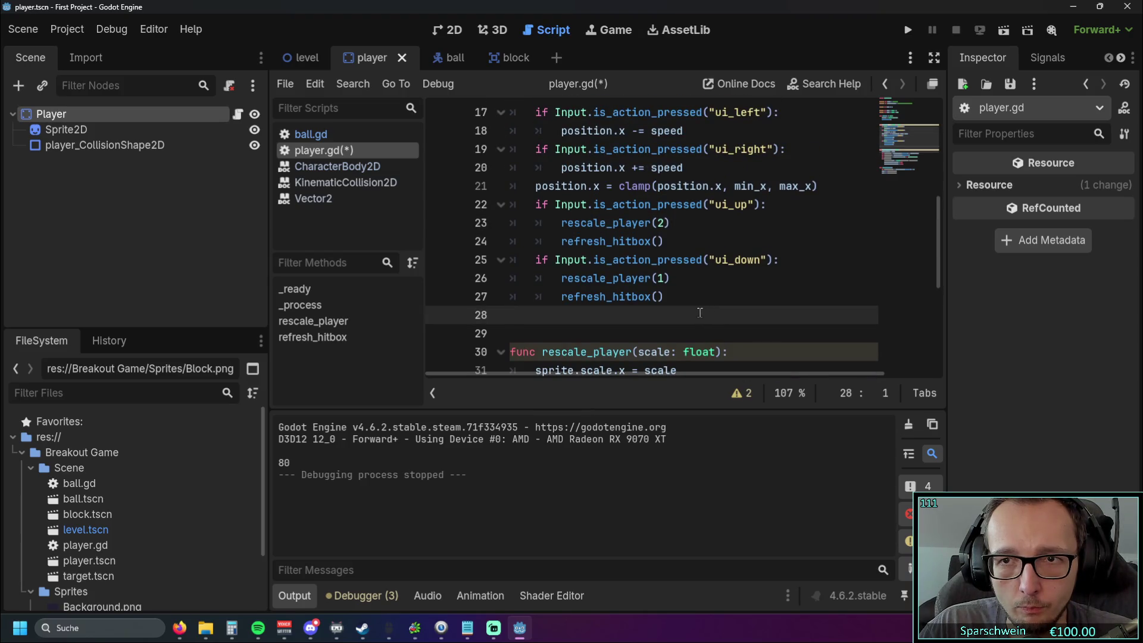
left_click(908, 31)
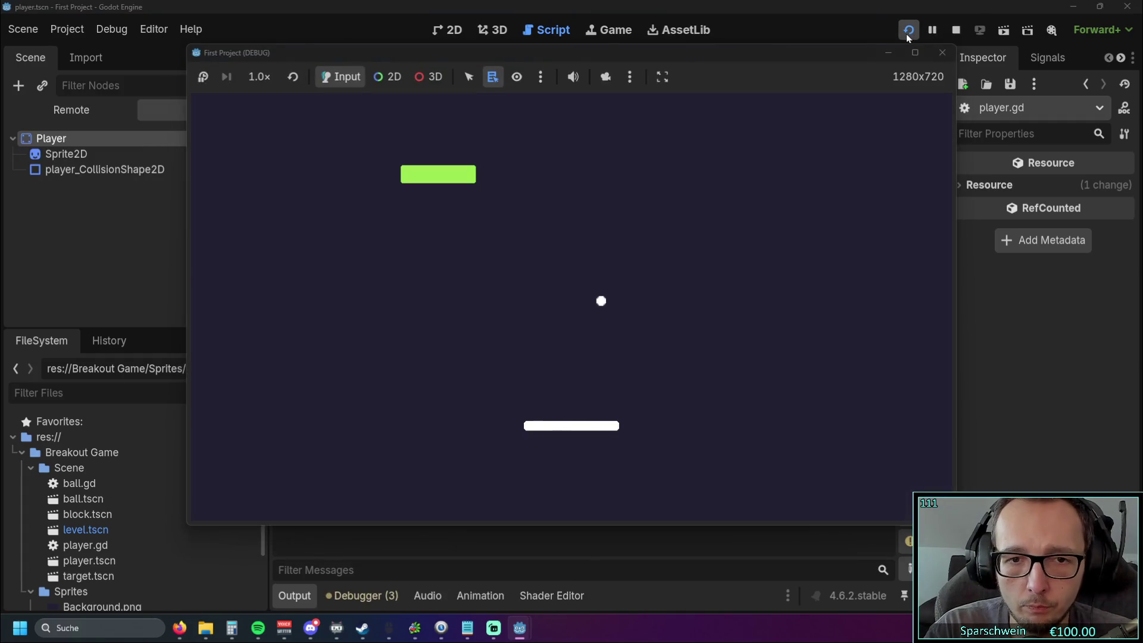
- Steer the paddle left and right, pushing it to the edges while it widens and shrinks
key("Right")
key("Left")
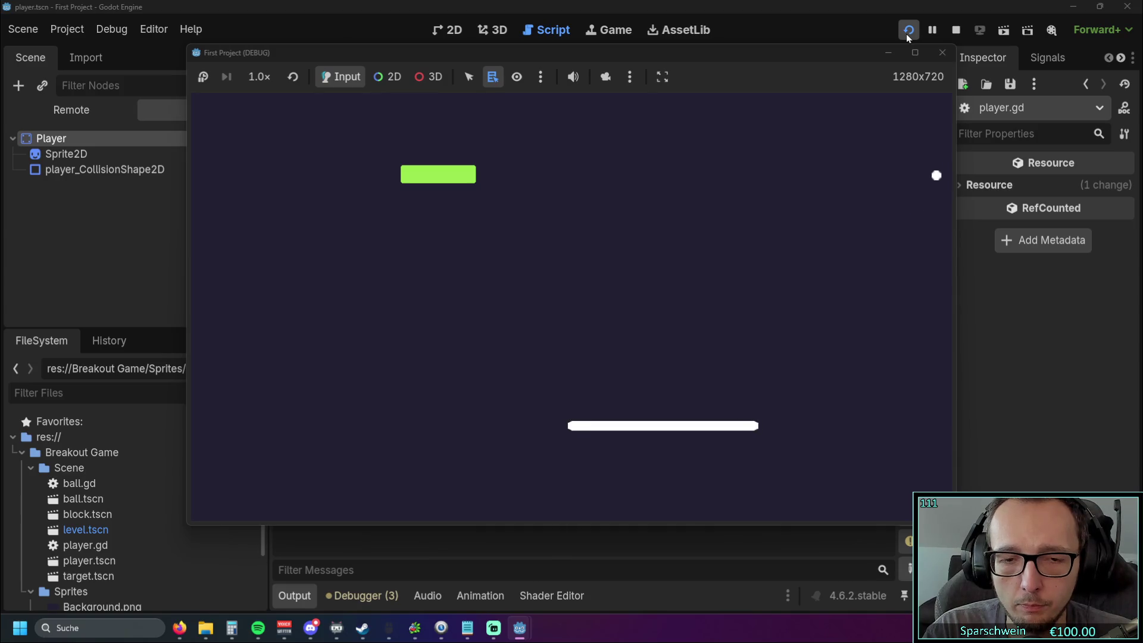
key("Left")
key("Left")
key("Right")
key("Left")
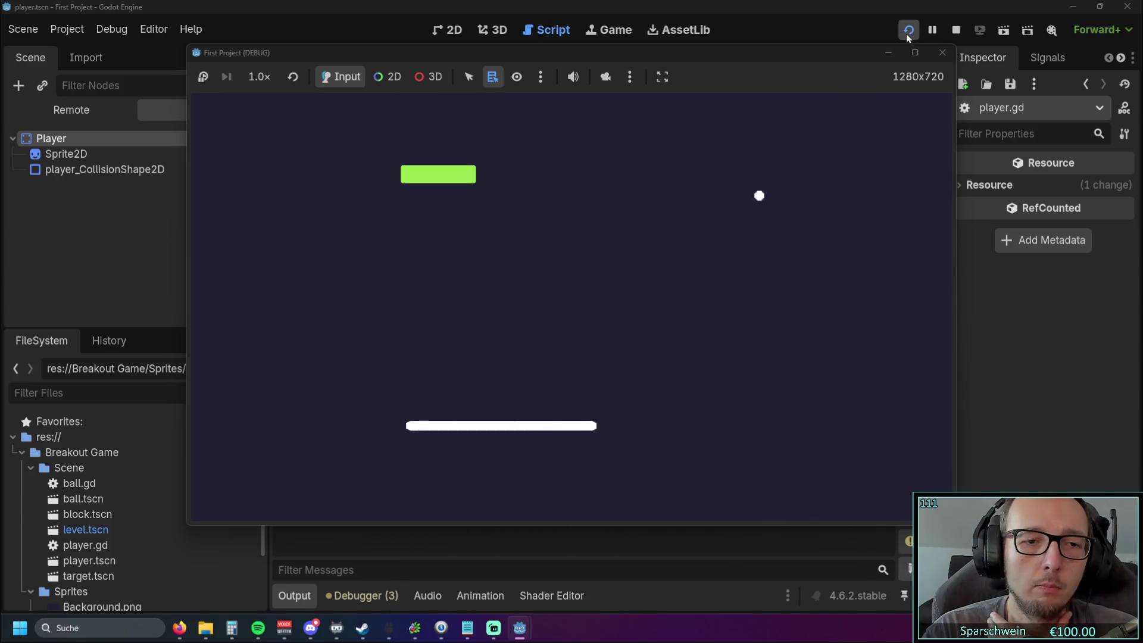
key("Right")
key("Left")
key("Right")
key("Left")
key("Right")
key("Left")
key("Right")
key("Left")
key("Right")
key("Left")
key("Right")
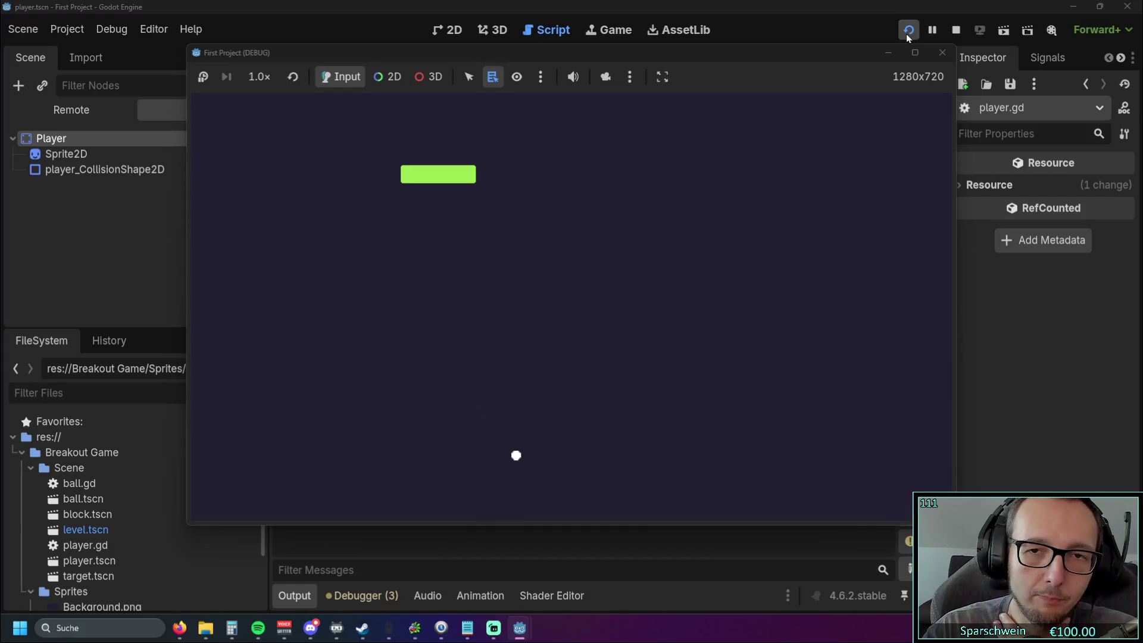
- Stop the game, run it once more, then close it with F8
left_click(956, 30)
scroll(685, 260, "down", 2)
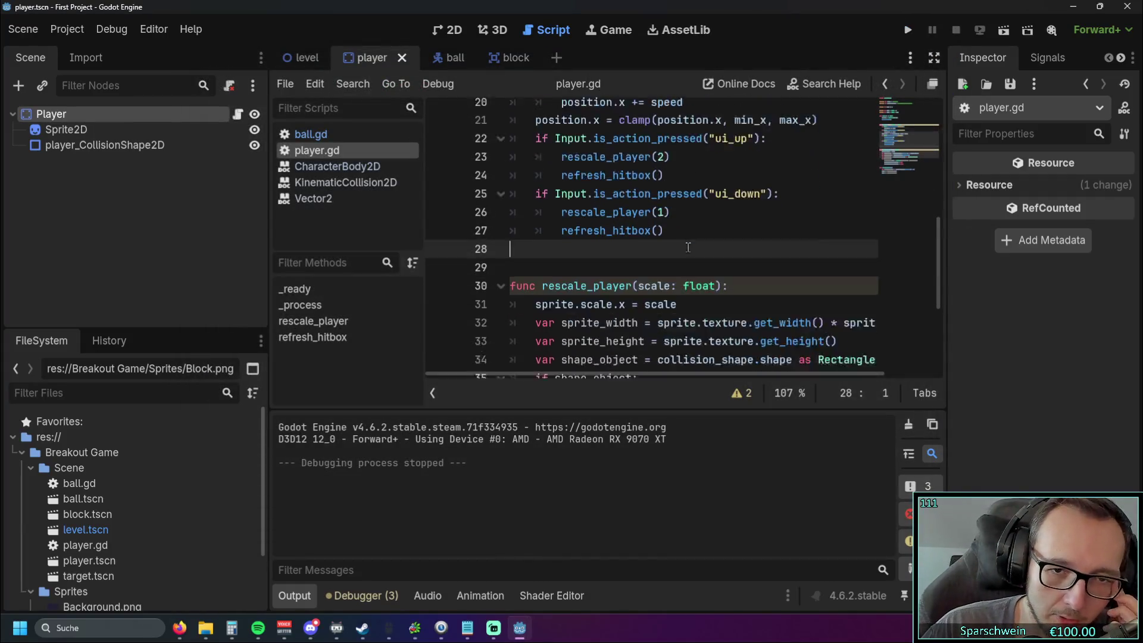
scroll(685, 260, "down", 2)
left_click(909, 31)
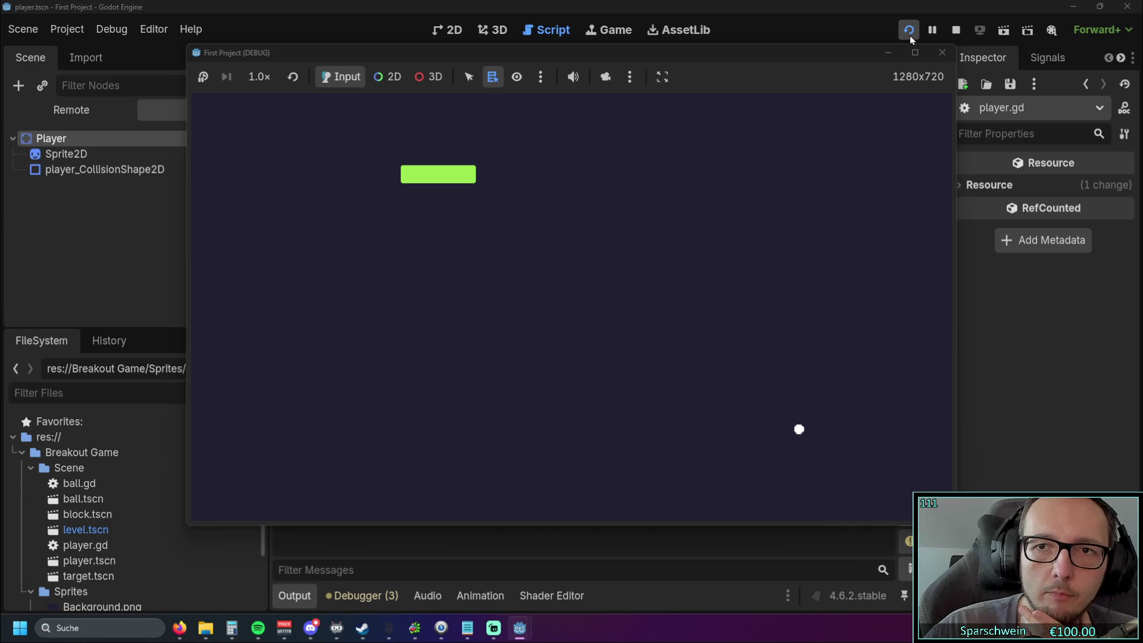
key("F8")
left_click(717, 278)
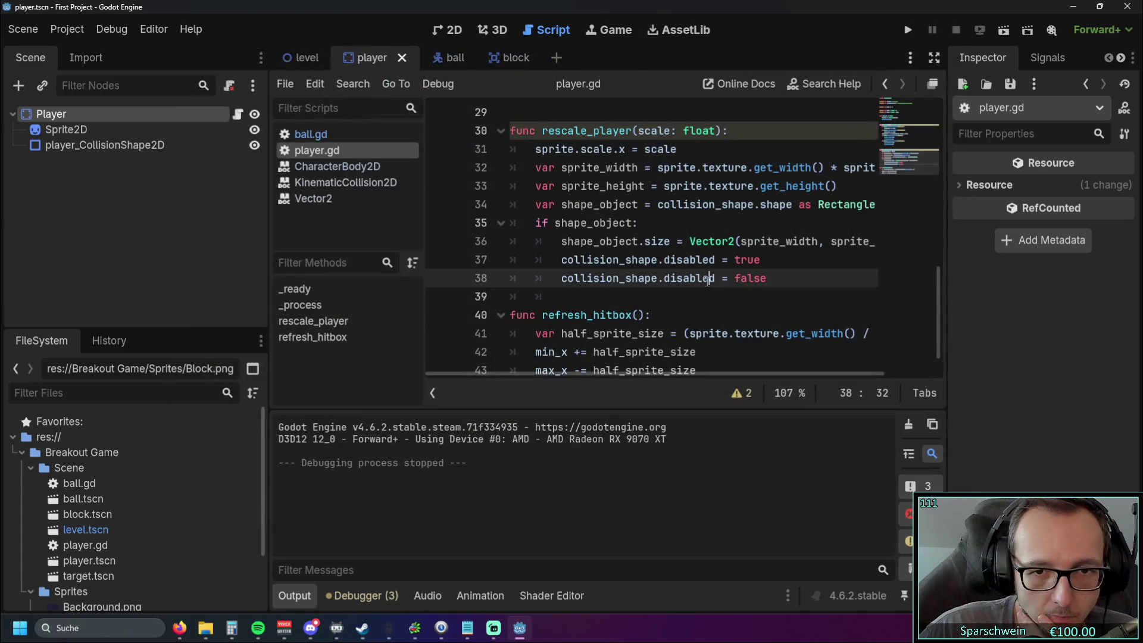
scroll(728, 293, "up", 5)
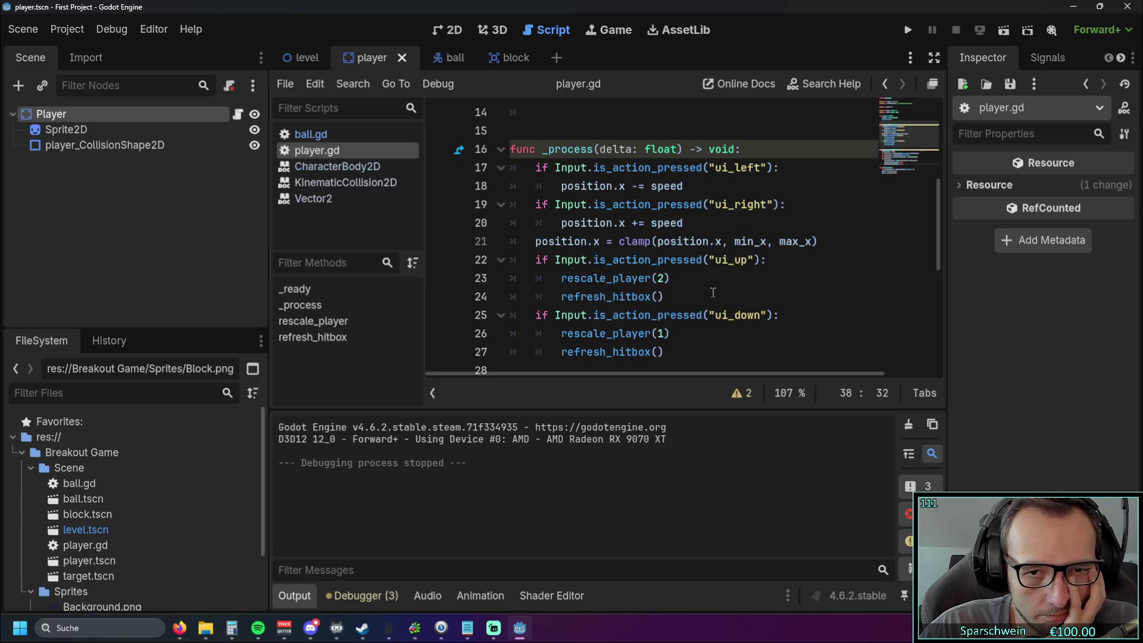
scroll(694, 296, "down", 5)
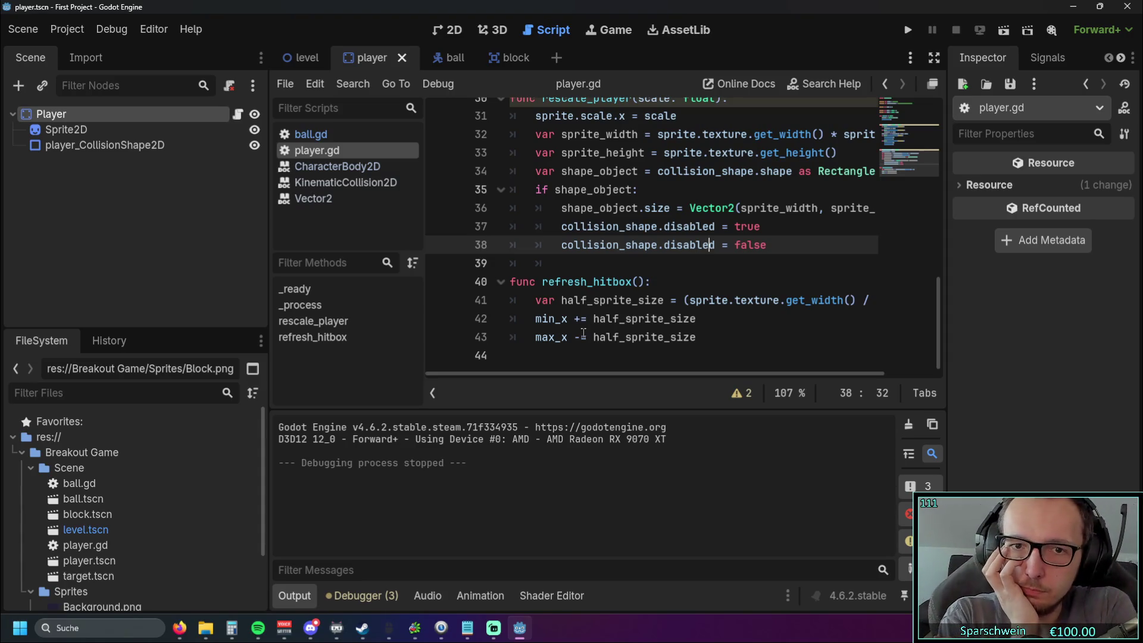
left_click(663, 284)
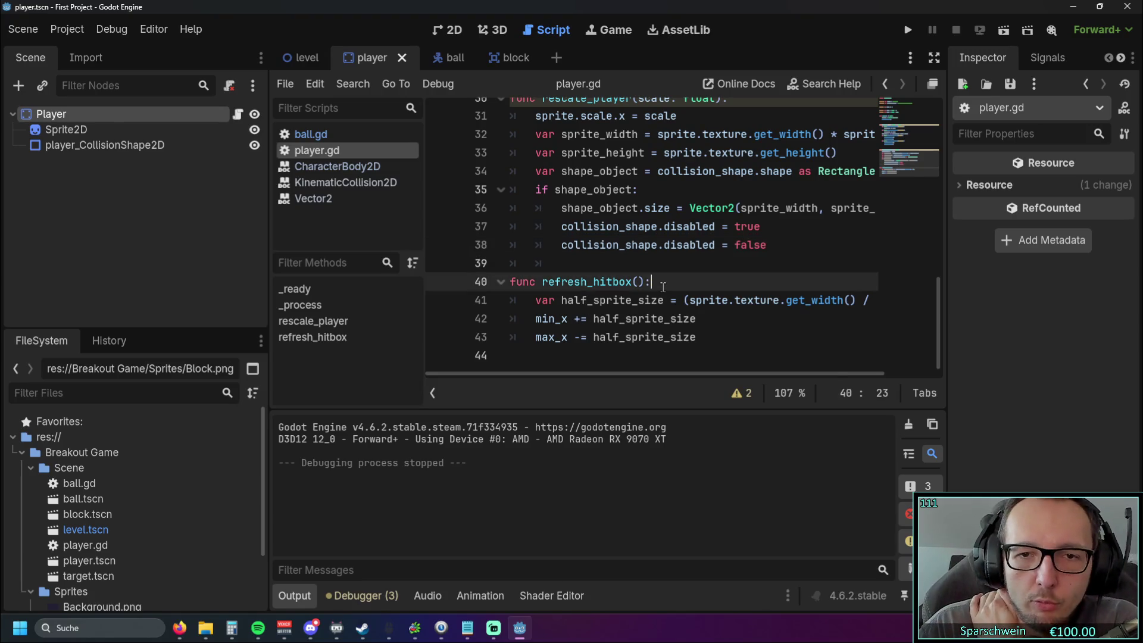
scroll(663, 285, "up", 10)
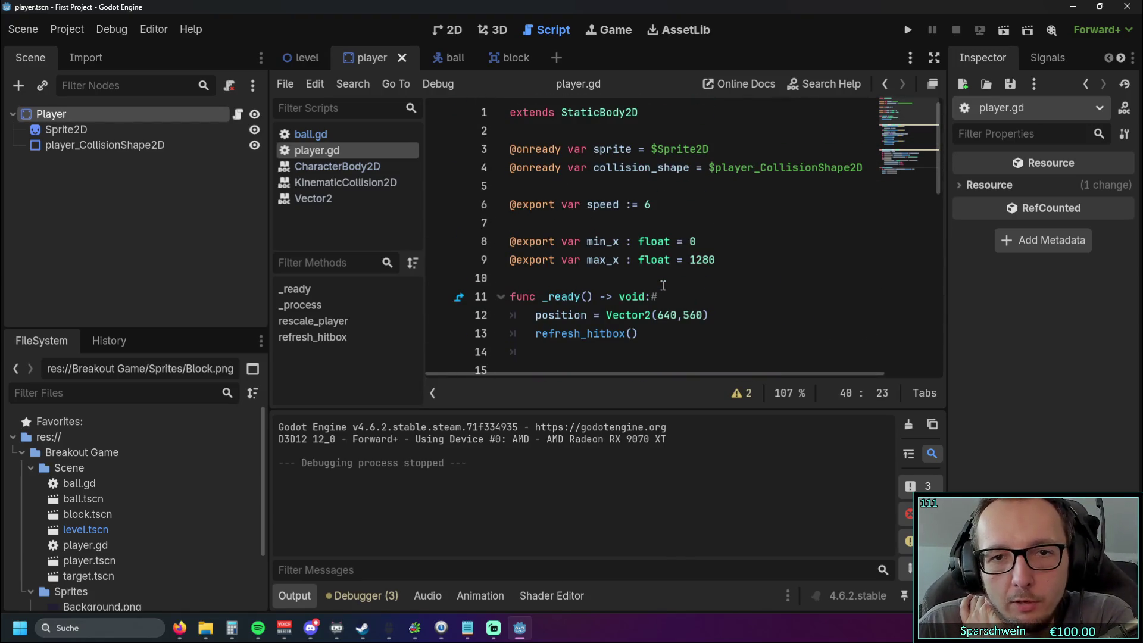
scroll(712, 250, "down", 3)
scroll(712, 250, "up", 3)
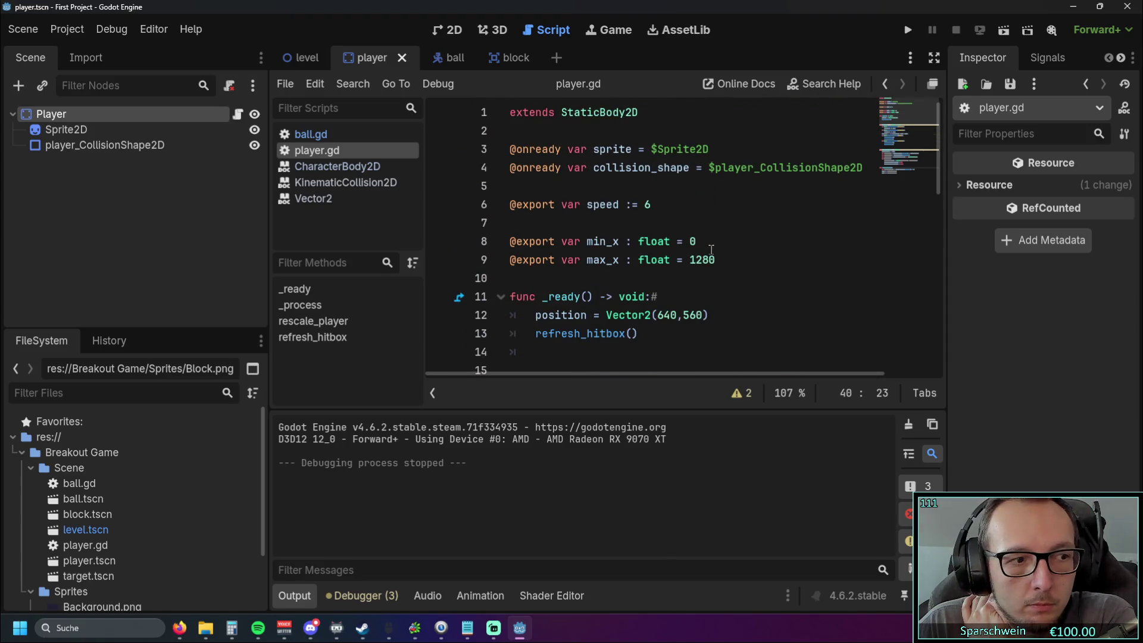
scroll(711, 250, "down", 10)
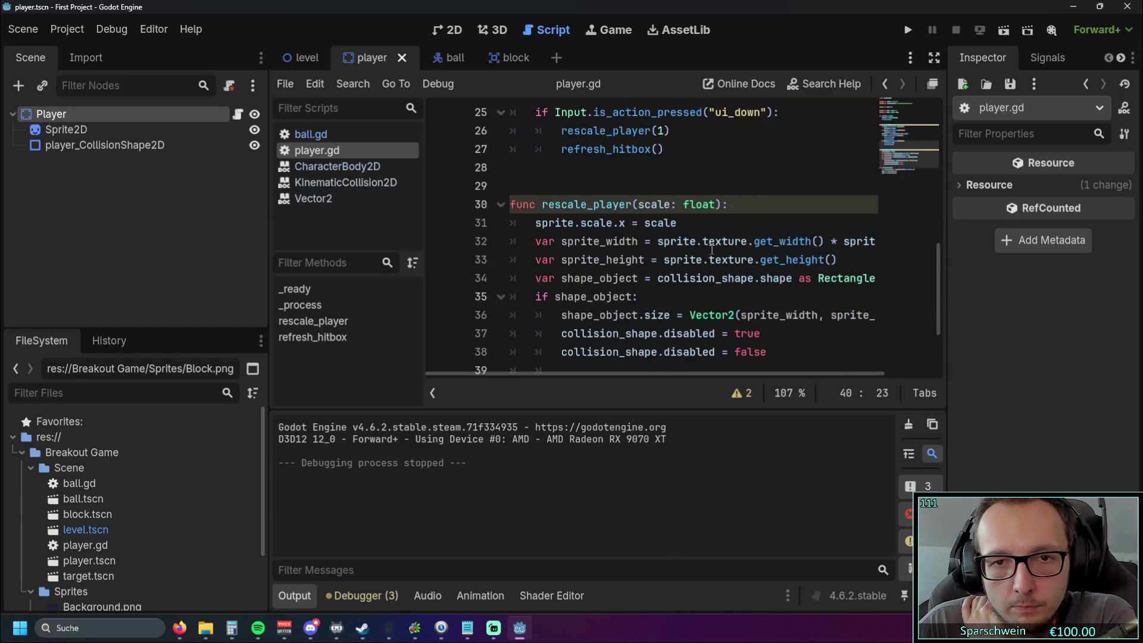
mouse_move(713, 253)
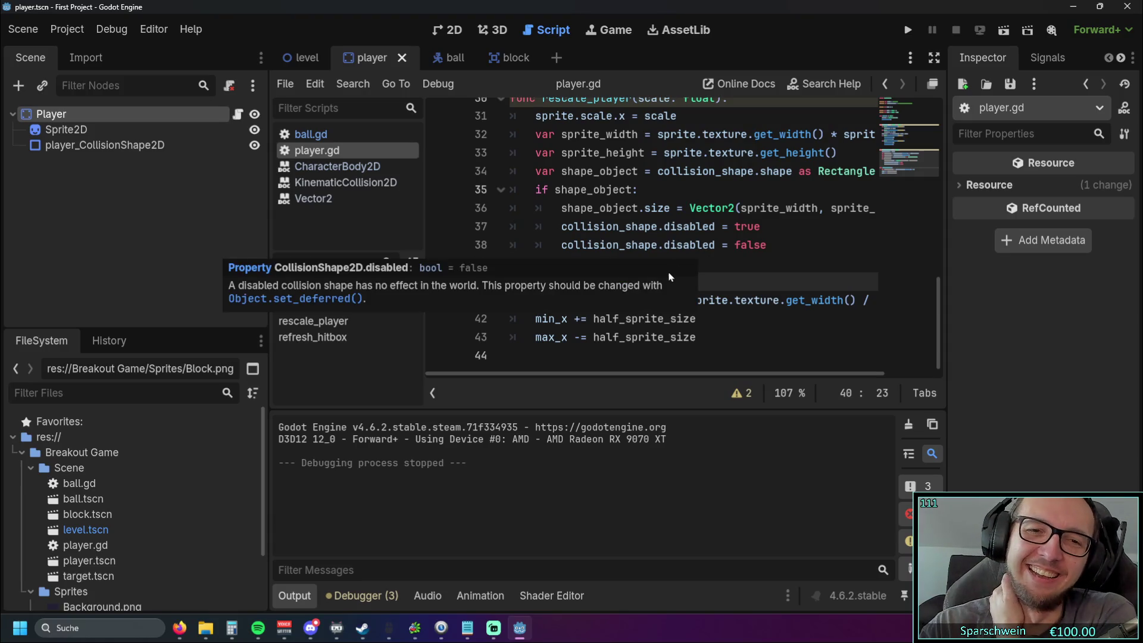
left_click(708, 321)
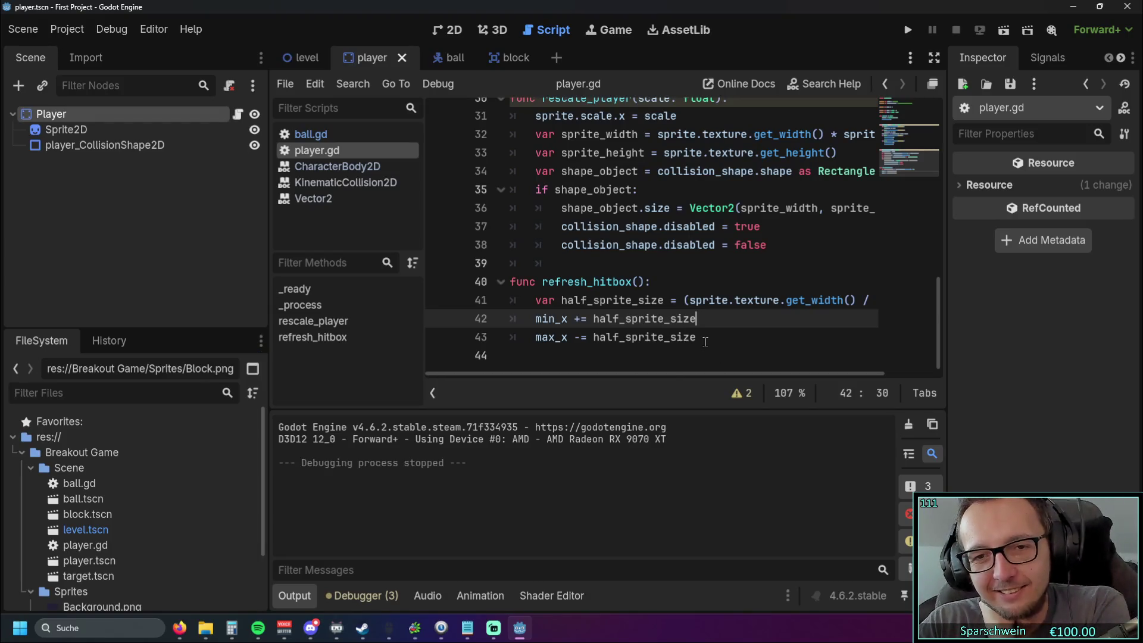
left_click(704, 337)
scroll(709, 337, "up", 10)
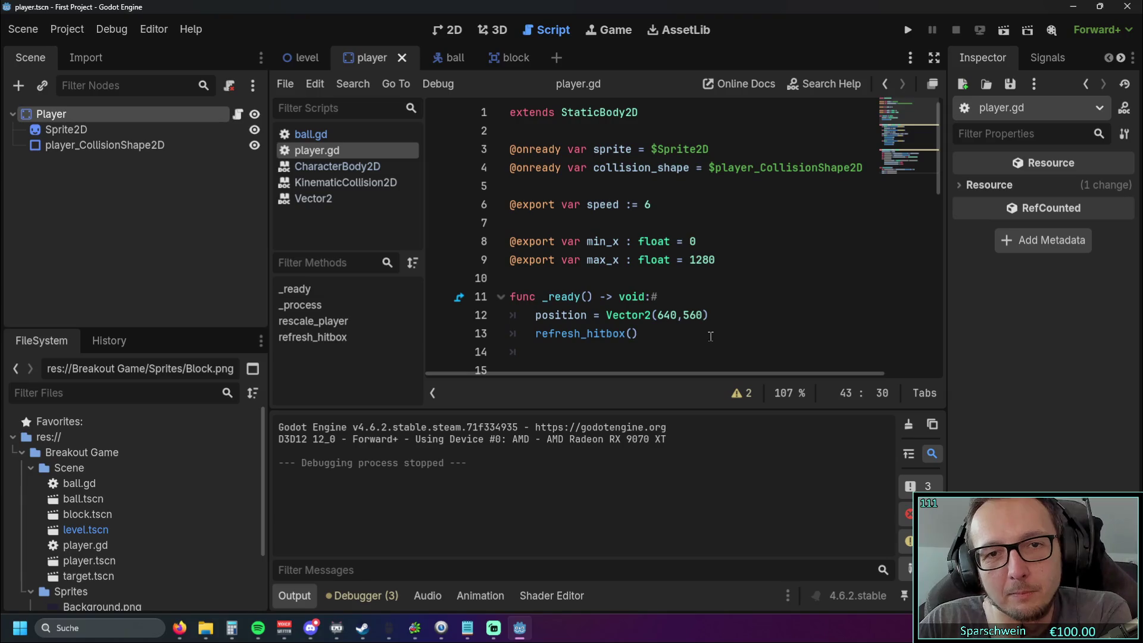
scroll(719, 344, "down", 7)
scroll(719, 344, "down", 3)
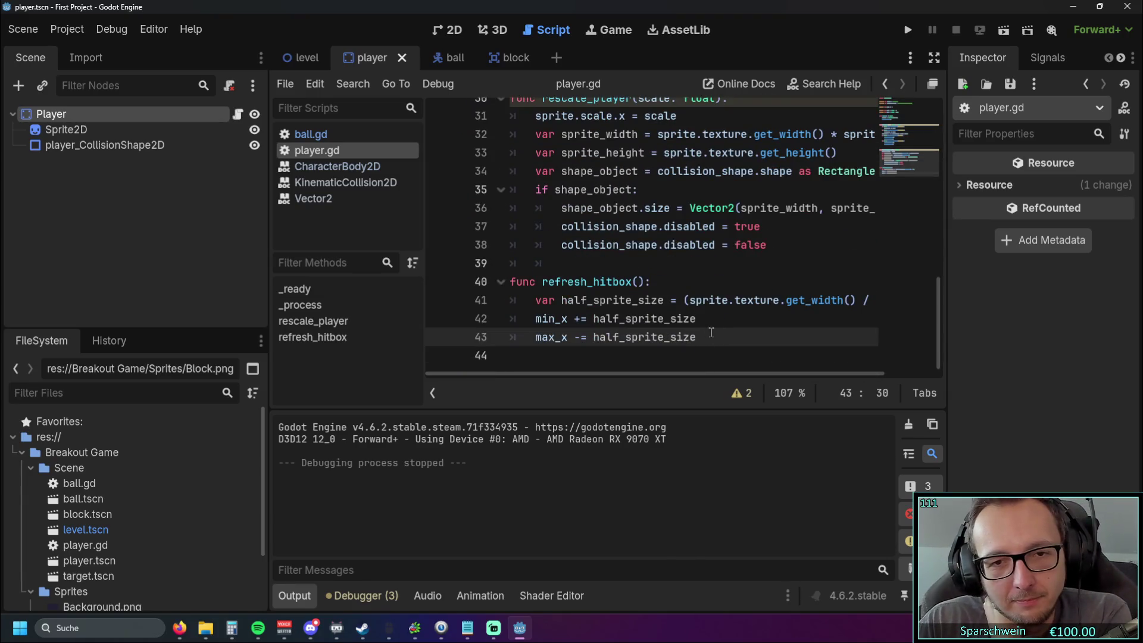
left_click(664, 282)
key("Return")
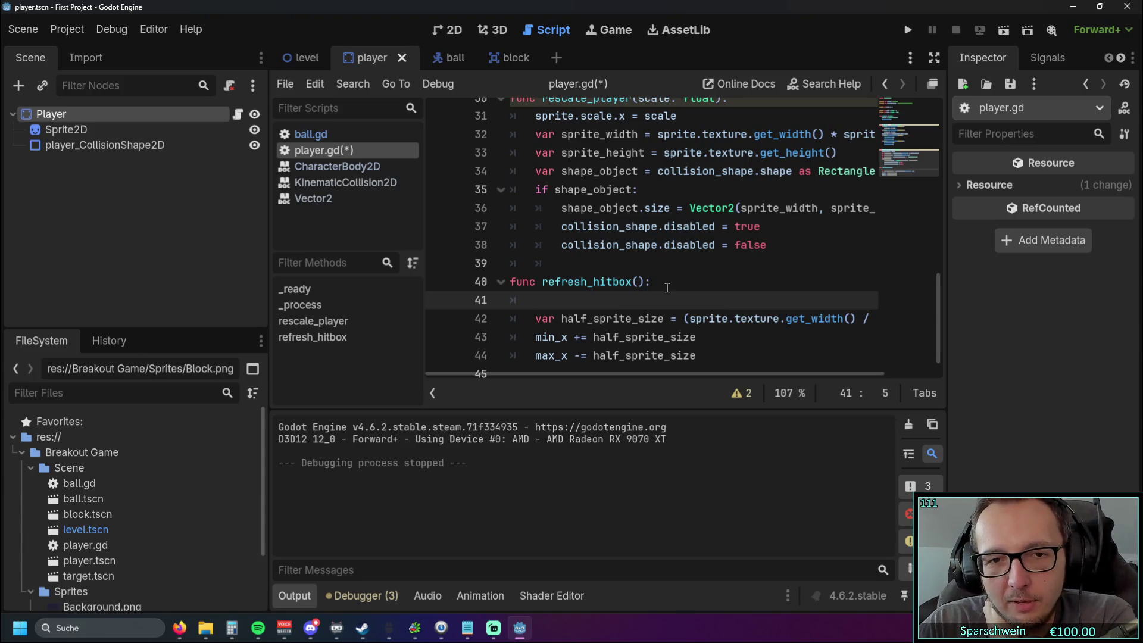
scroll(589, 373, "right", 2)
scroll(575, 373, "left", 2)
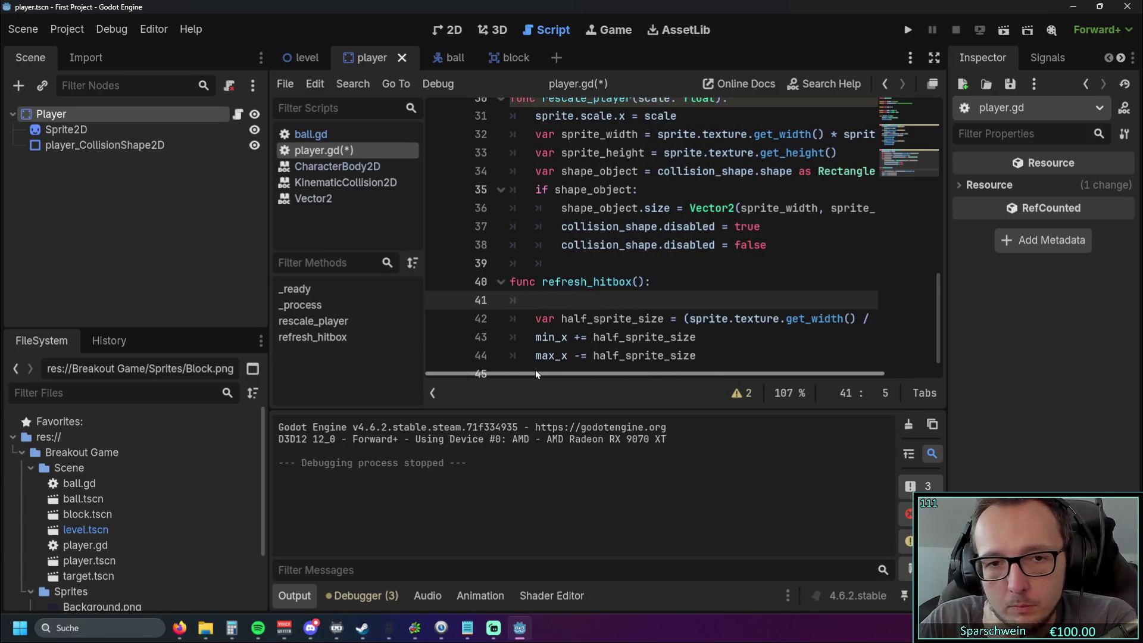
type("m")
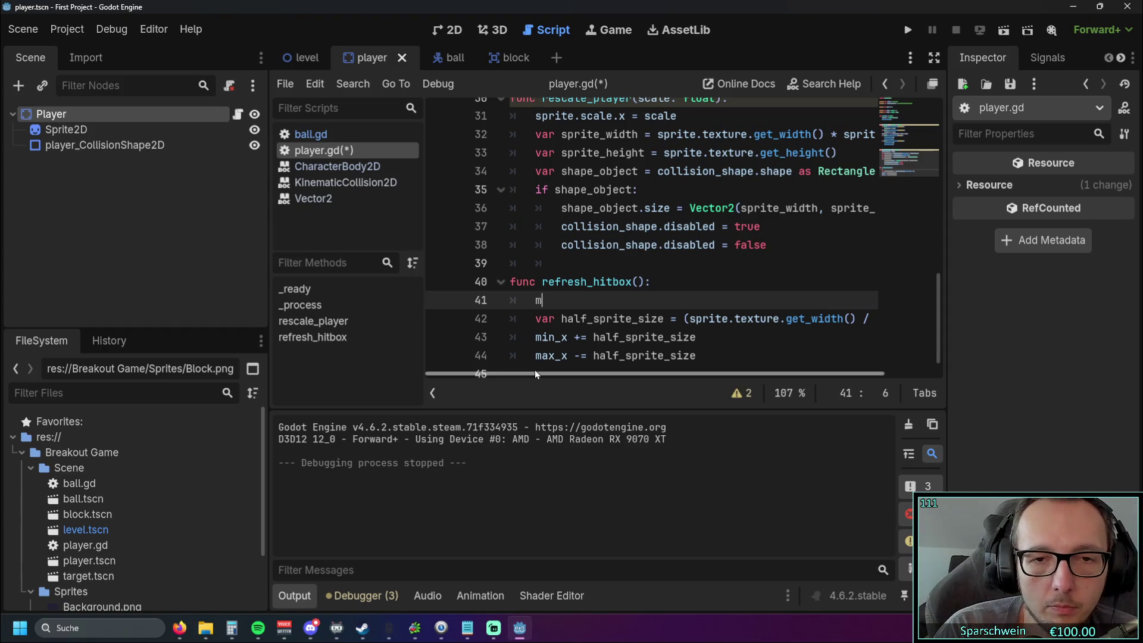
type("ix_")
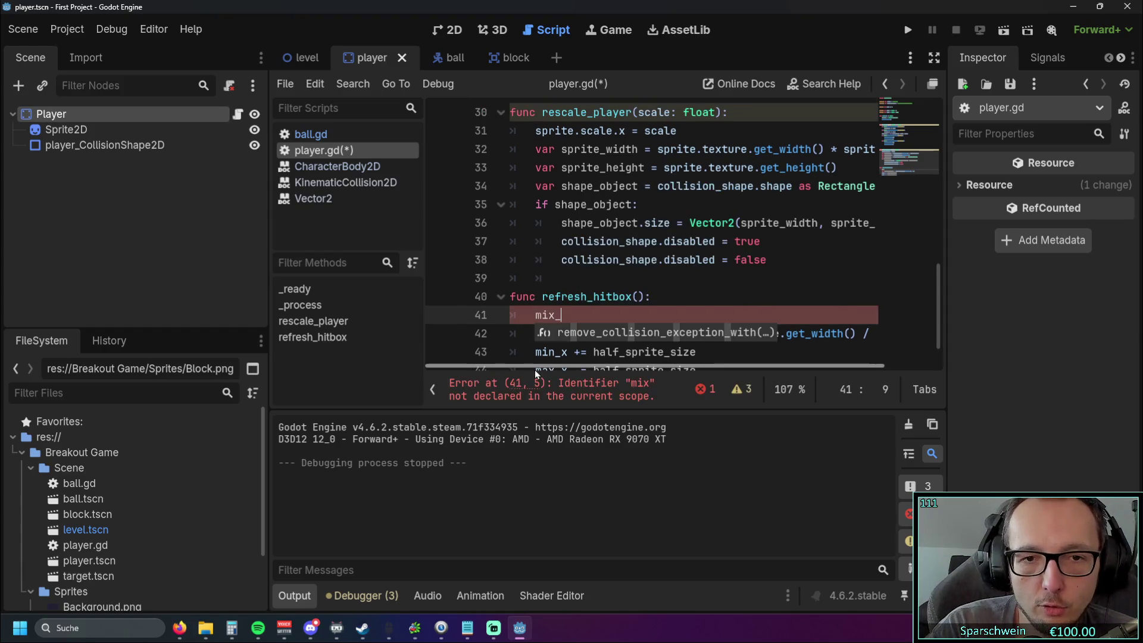
left_click(665, 260)
scroll(593, 270, "down", 1)
left_click(594, 272)
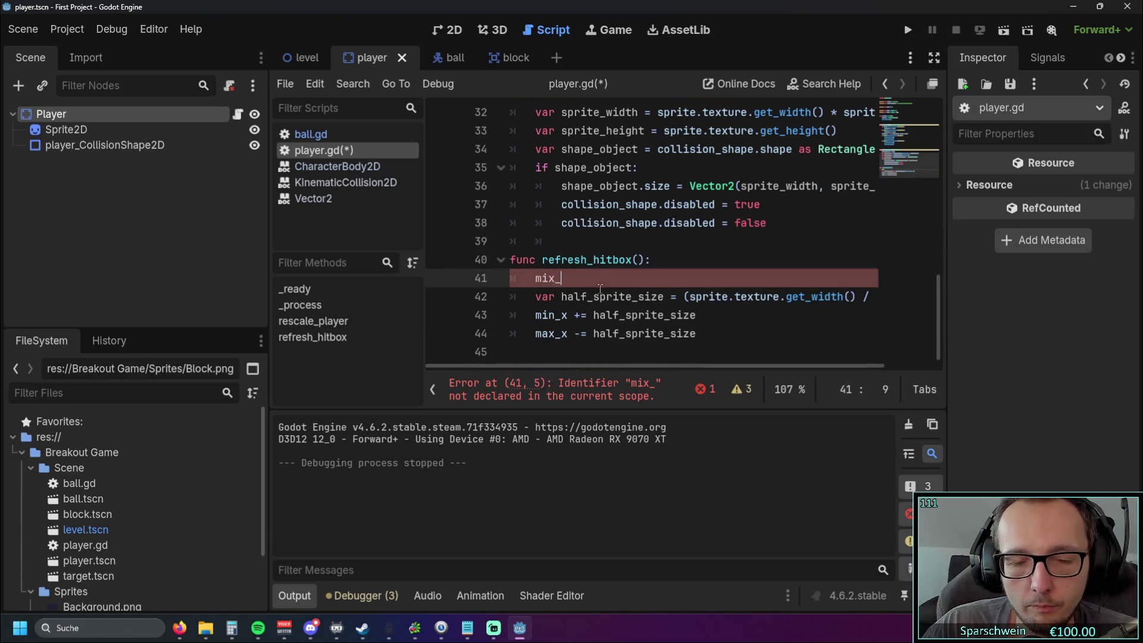
type("x")
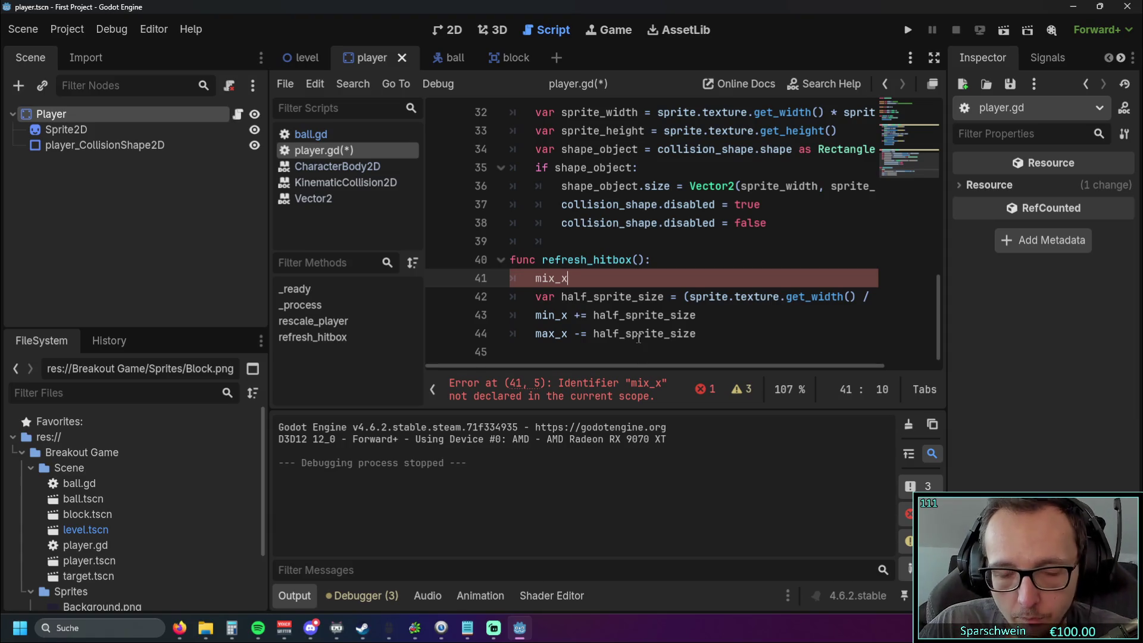
key("BackSpace")
key("BackSpace")
key("BackSpace")
scroll(667, 315, "up", 2)
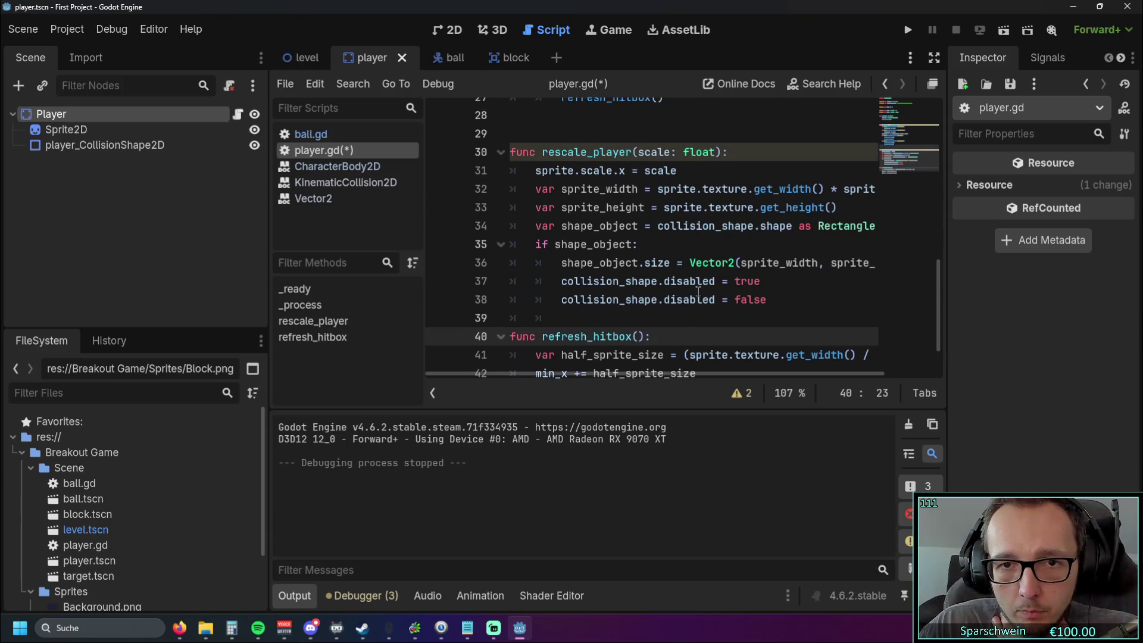
scroll(724, 206, "down", 2)
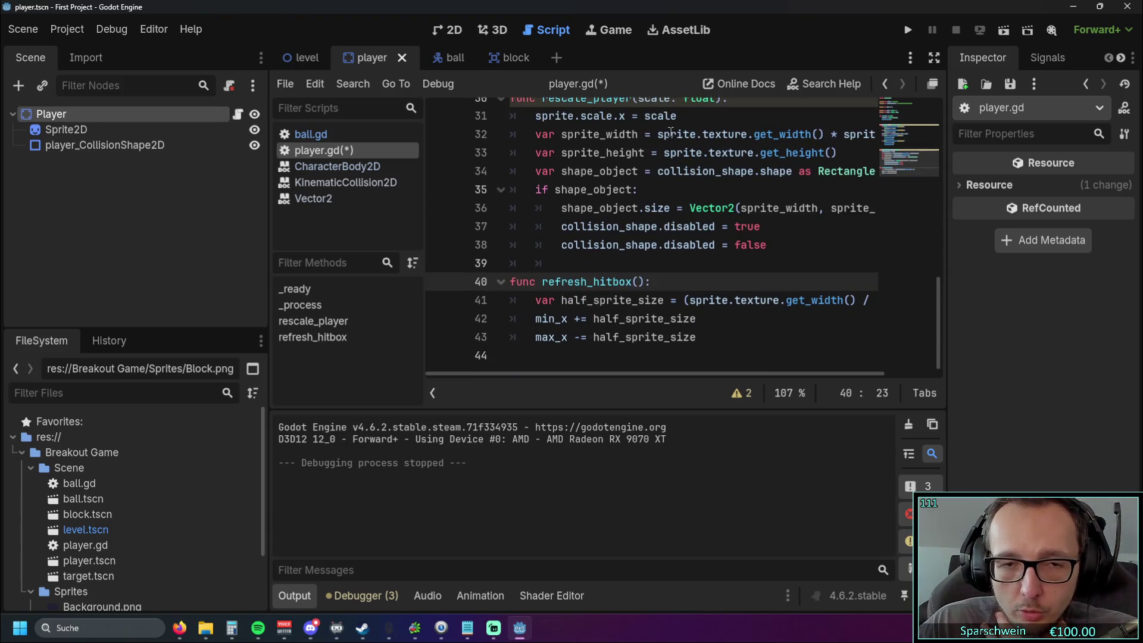
scroll(646, 113, "up", 2)
scroll(654, 148, "down", 2)
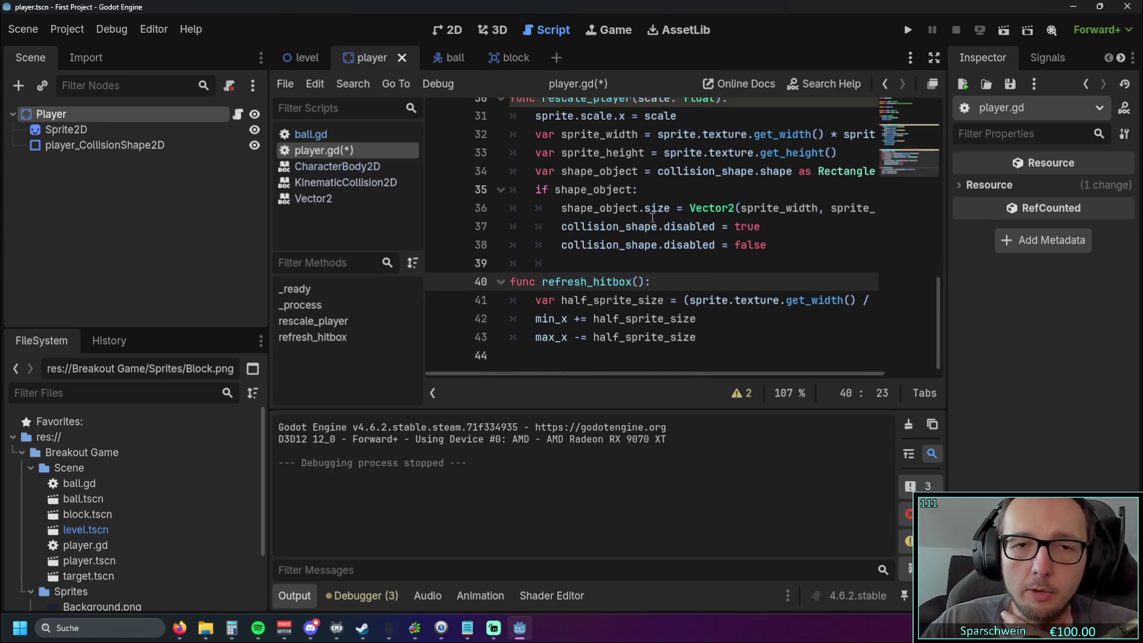
mouse_move(653, 215)
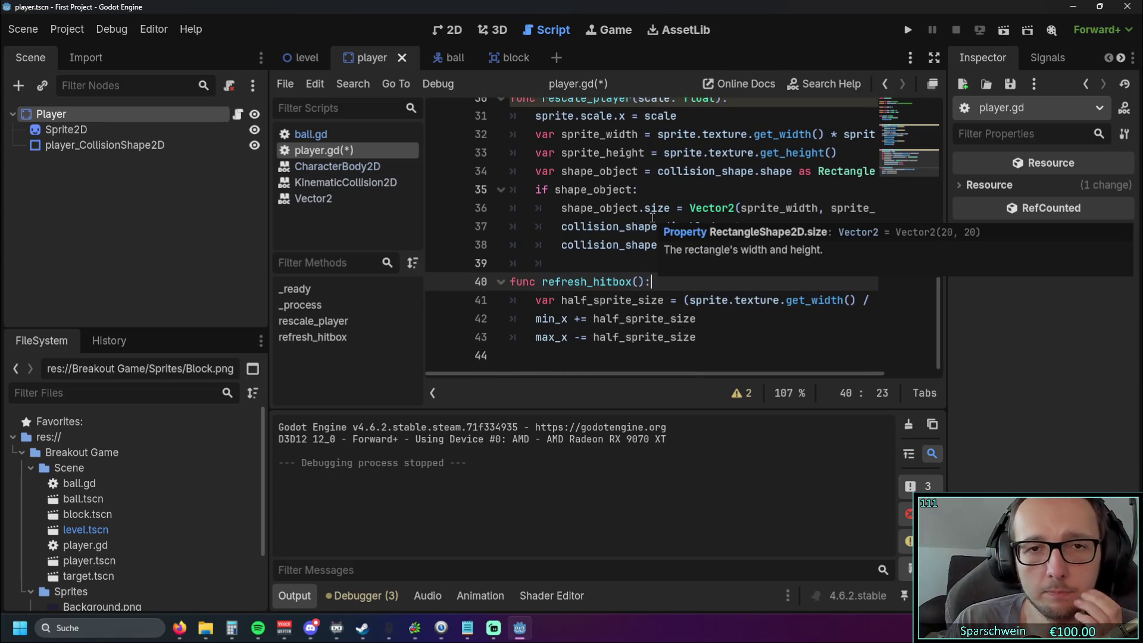
left_click(615, 266)
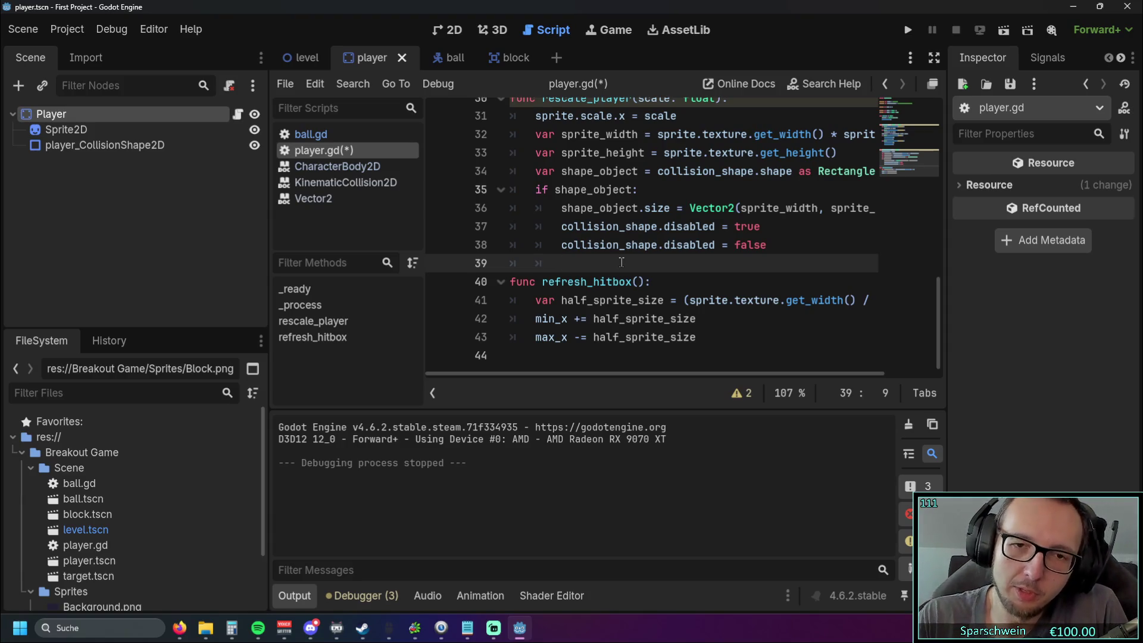
scroll(622, 262, "up", 6)
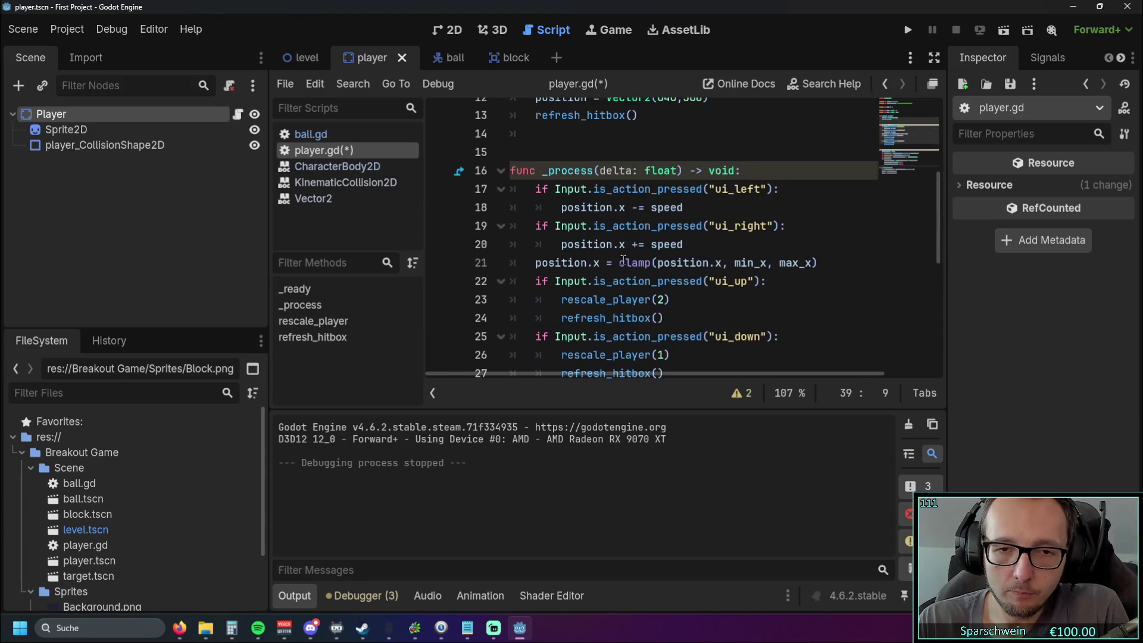
scroll(643, 247, "up", 3)
scroll(656, 237, "down", 1)
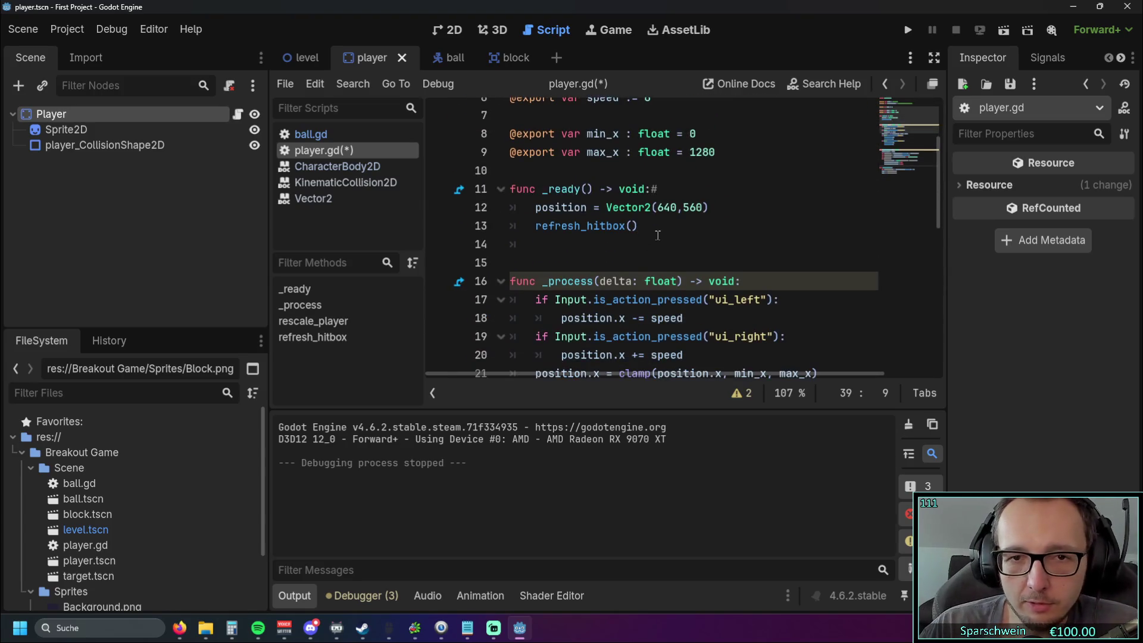
scroll(661, 239, "down", 3)
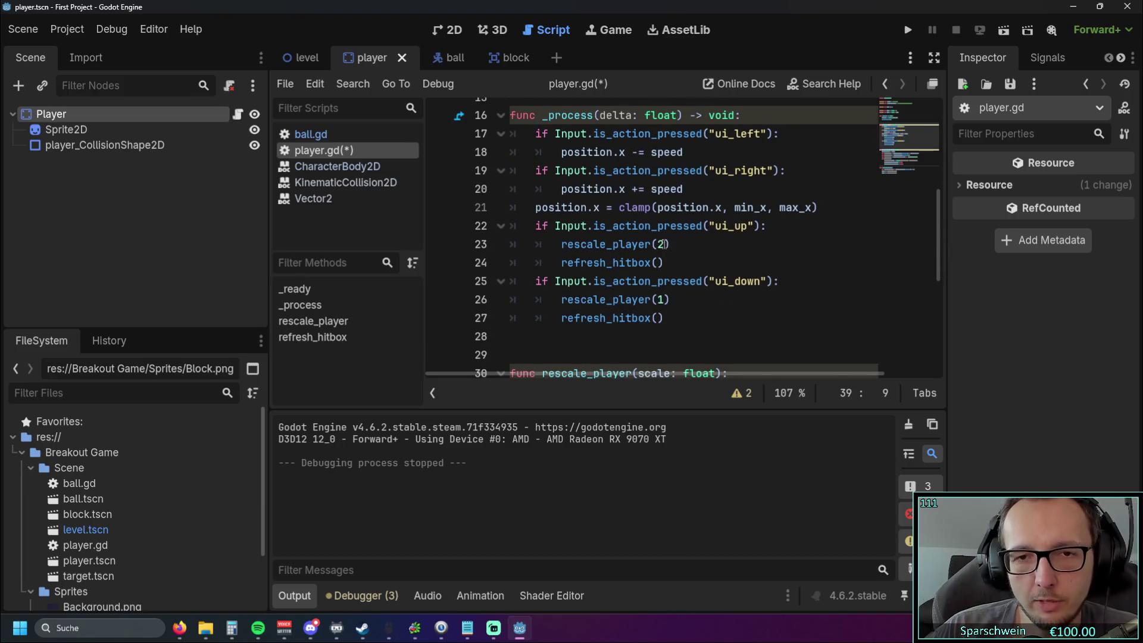
left_click(666, 245)
left_click(680, 264)
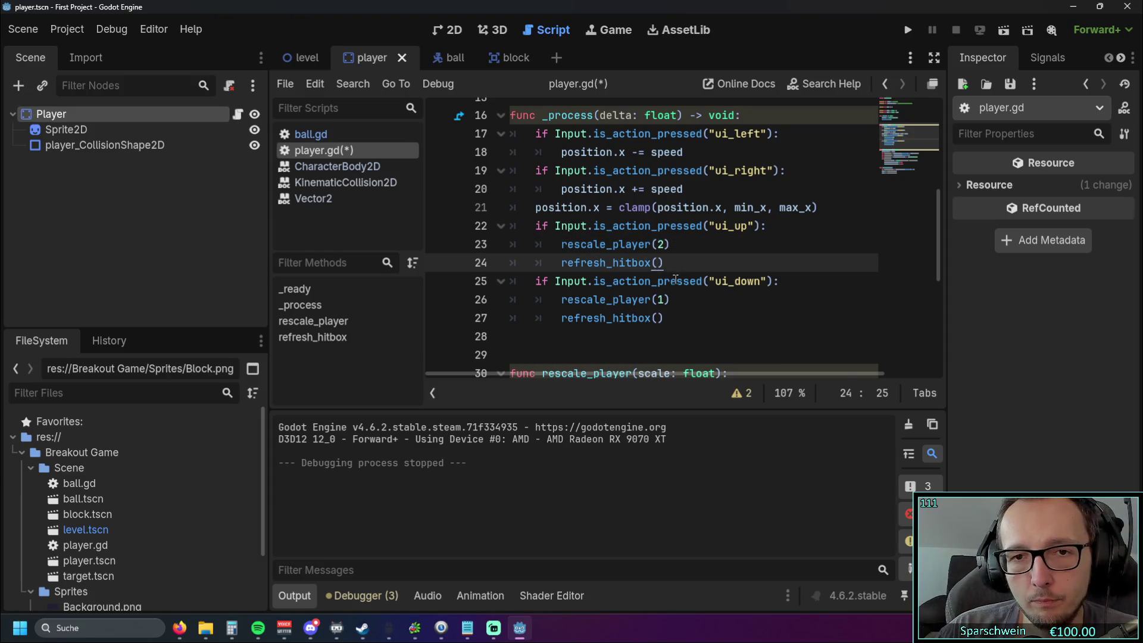
scroll(702, 274, "down", 5)
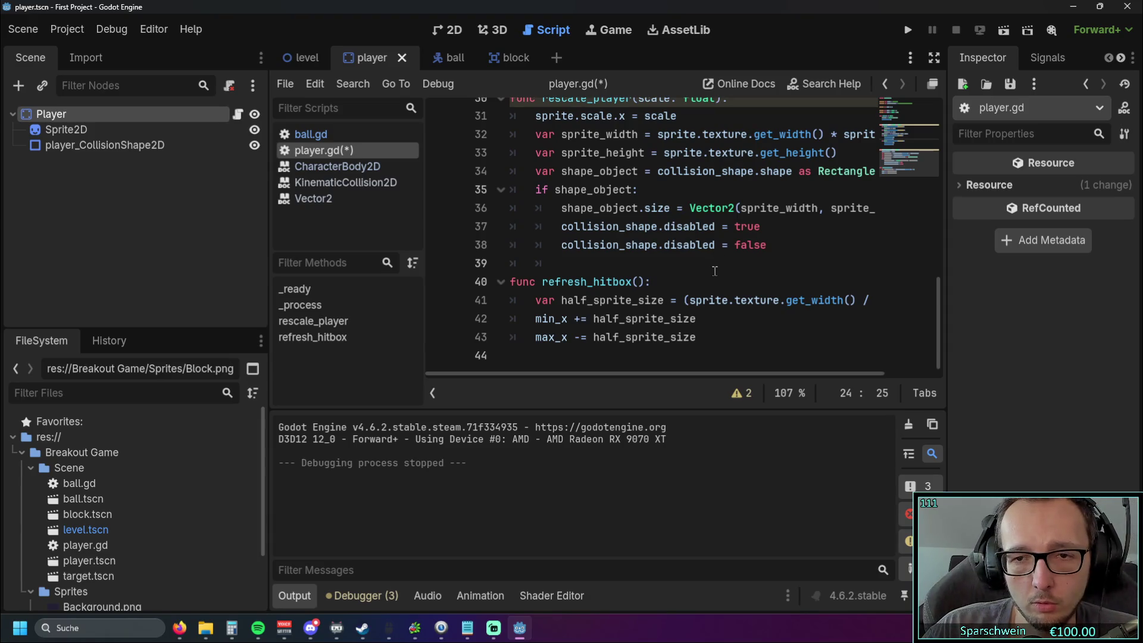
mouse_move(688, 378)
left_mouse_down()
mouse_move(804, 379)
mouse_move(654, 386)
left_mouse_up()
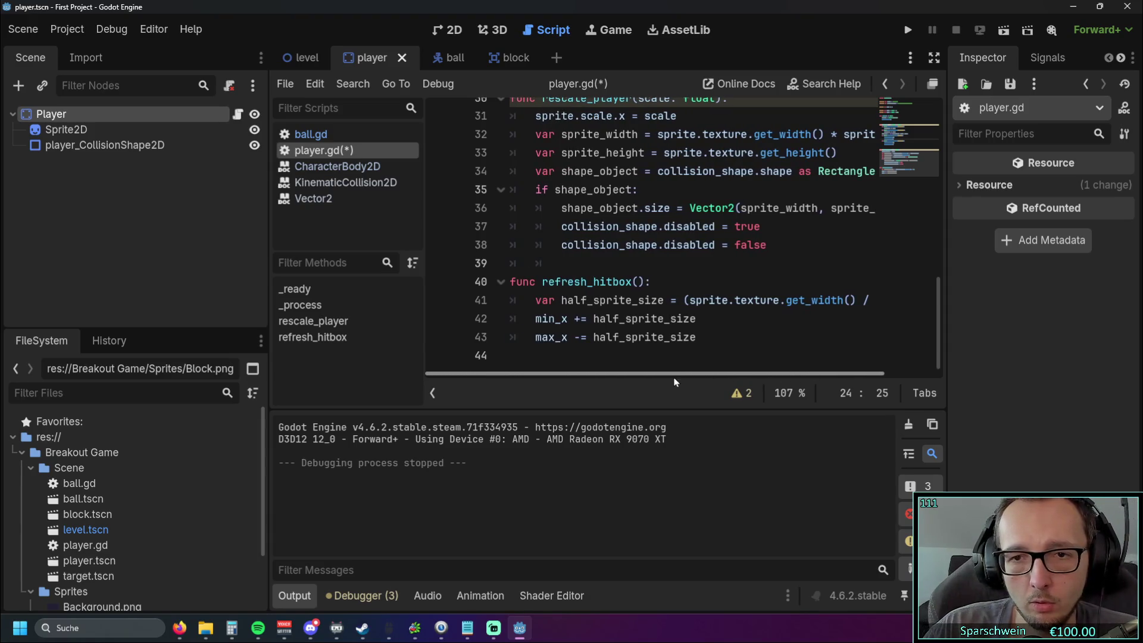
scroll(634, 304, "up", 9)
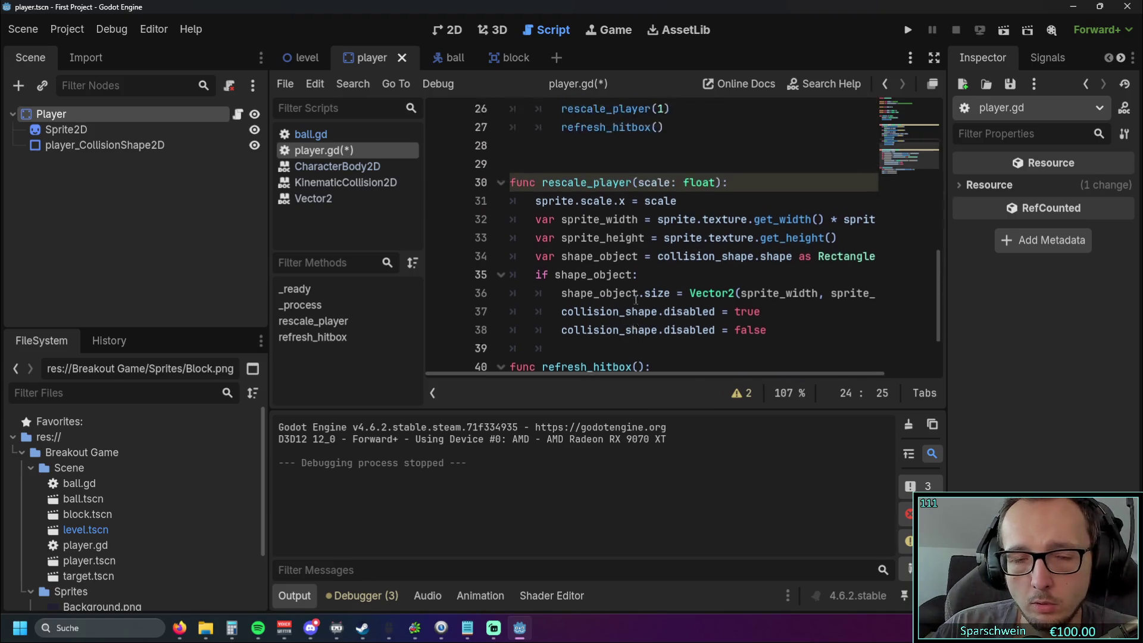
scroll(633, 291, "down", 9)
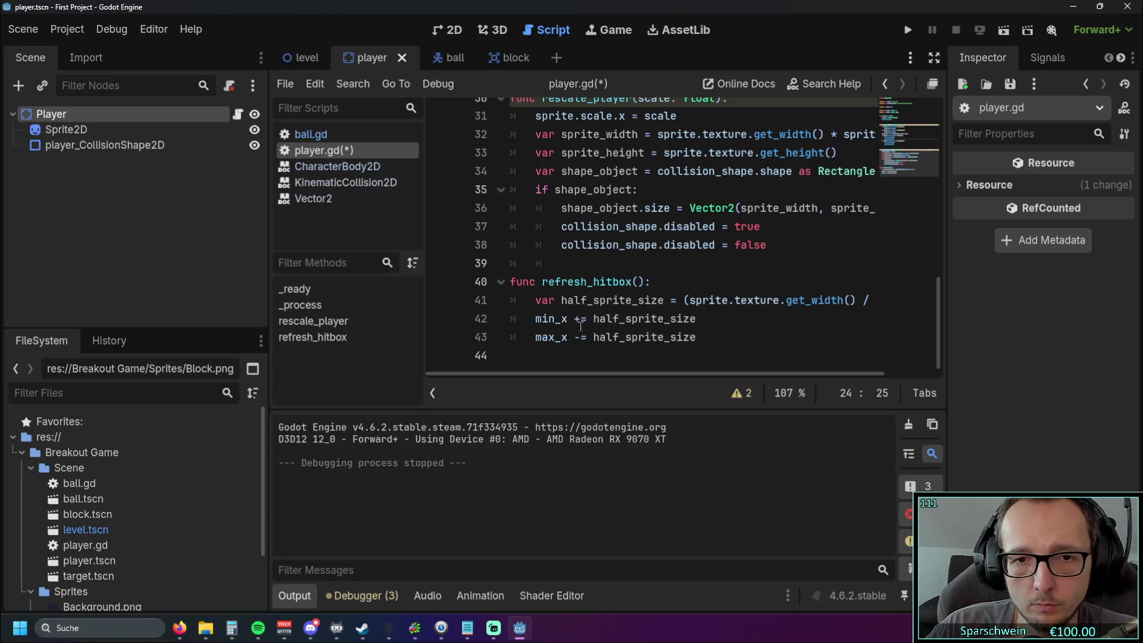
left_click(593, 320)
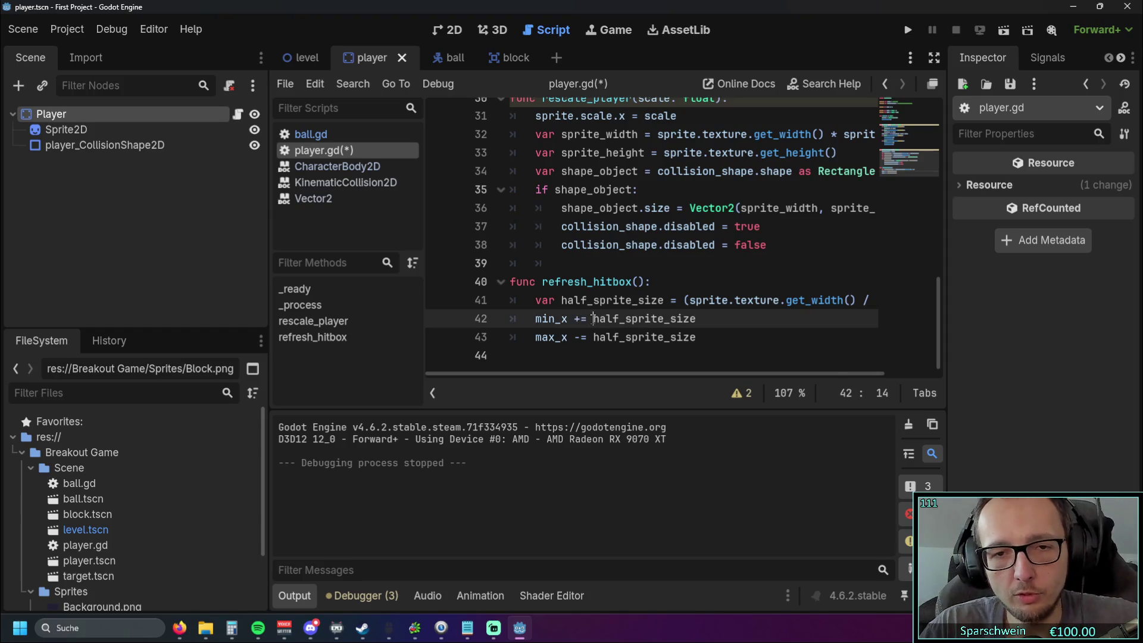
- Undo the stray mix_x edits on line 42 with Ctrl+Z
type("mix")
key("BackSpace")
type("_")
type("x_x")
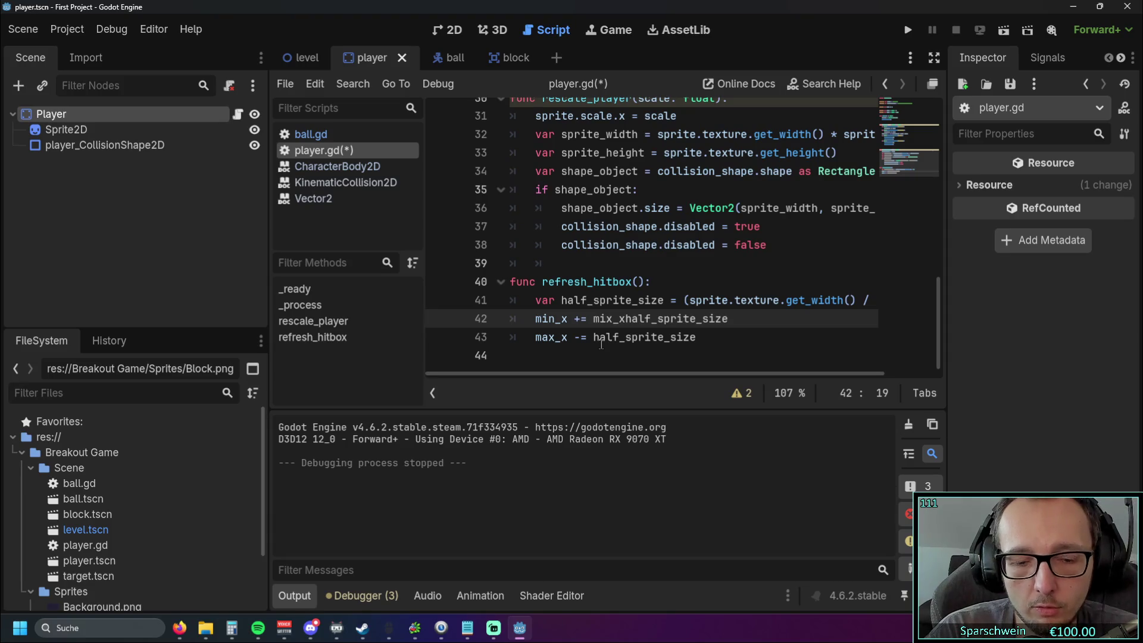
type(" +")
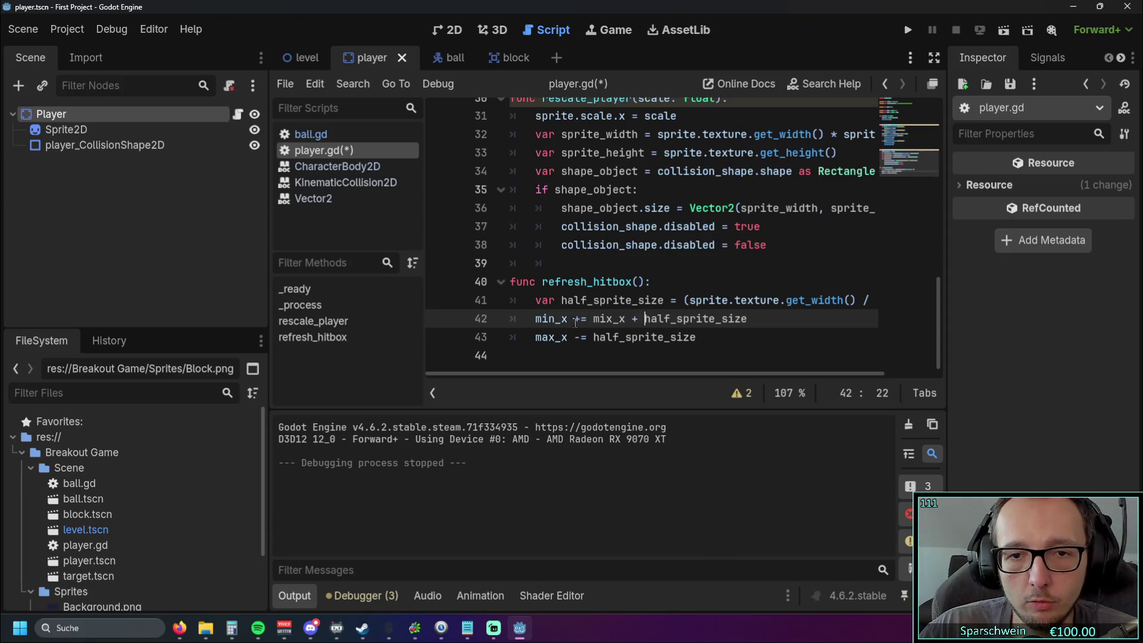
left_click(581, 319)
key("BackSpace")
left_click(639, 316)
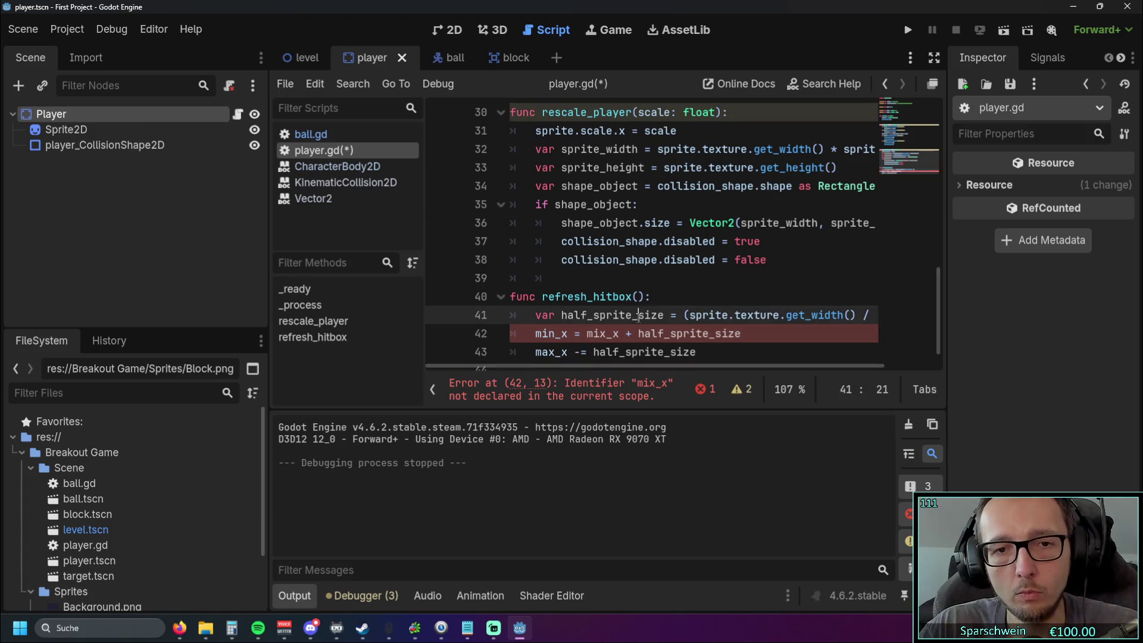
scroll(683, 304, "down", 1)
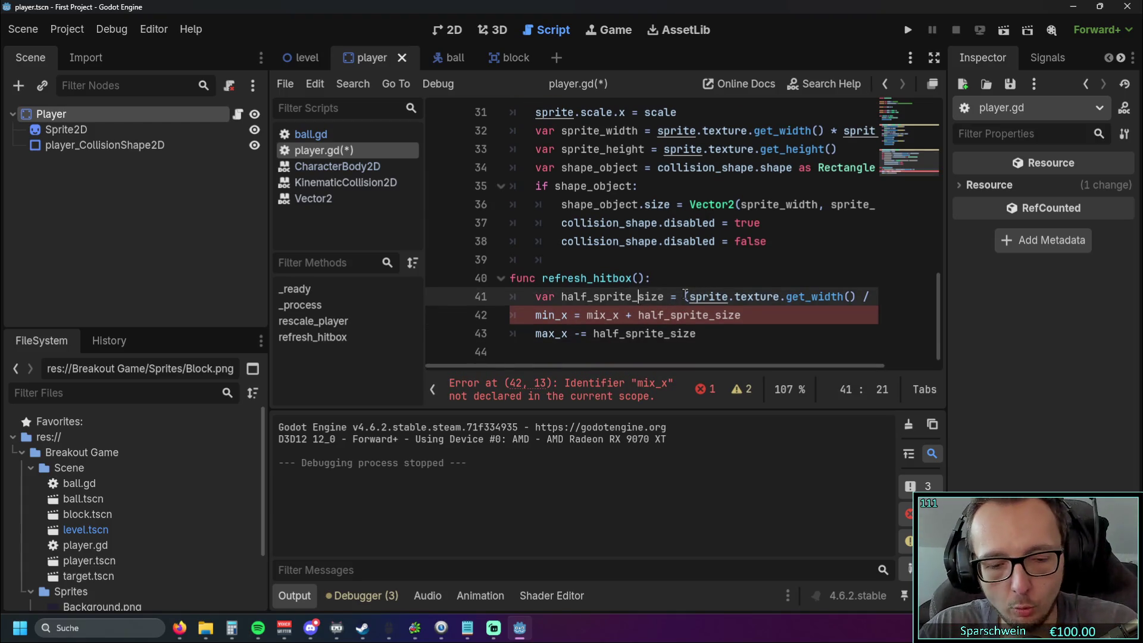
key("ctrl+z")
key("ctrl+z")
key("ctrl+z")
key("ctrl+z")
key("ctrl+z")
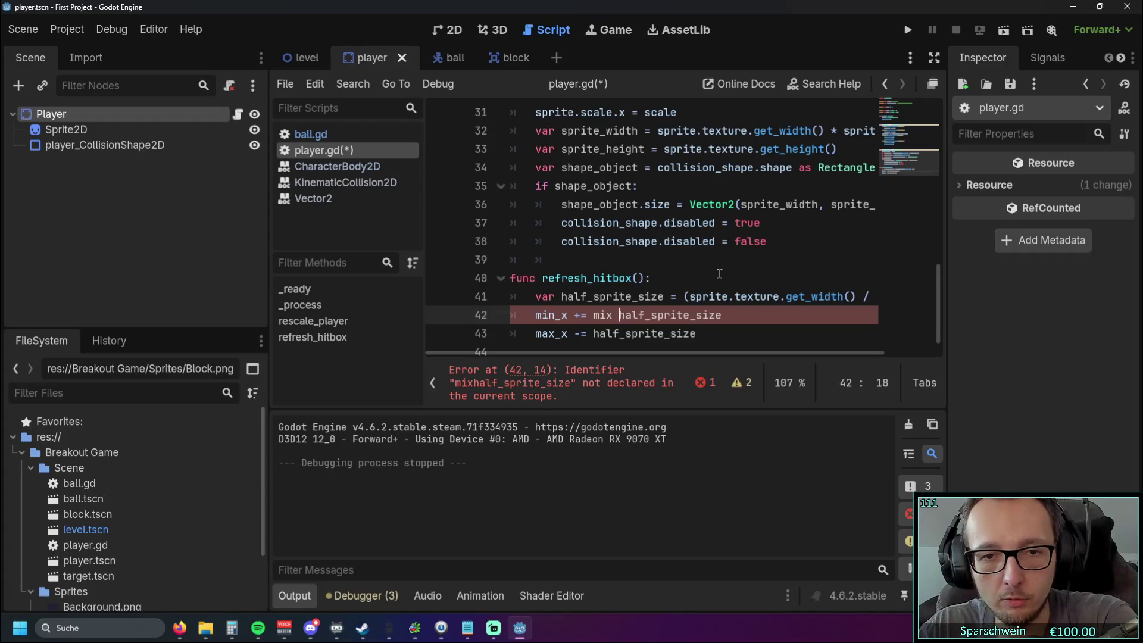
- Review the script, checking the refresh_hitbox() calls after rescale_player
scroll(719, 276, "up", 7)
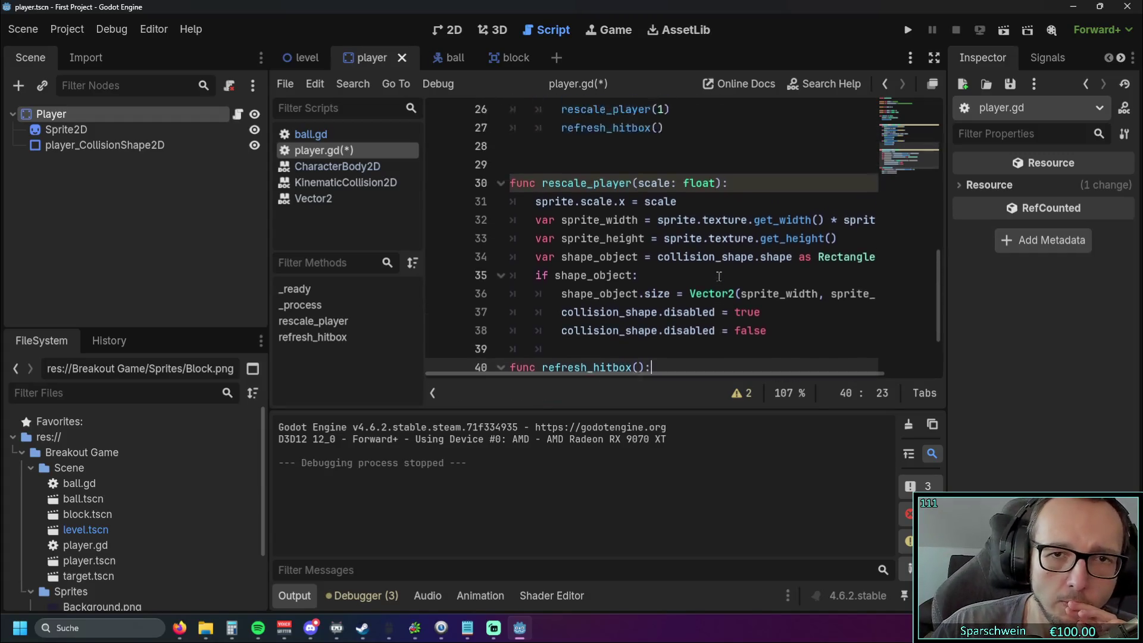
scroll(703, 271, "up", 1)
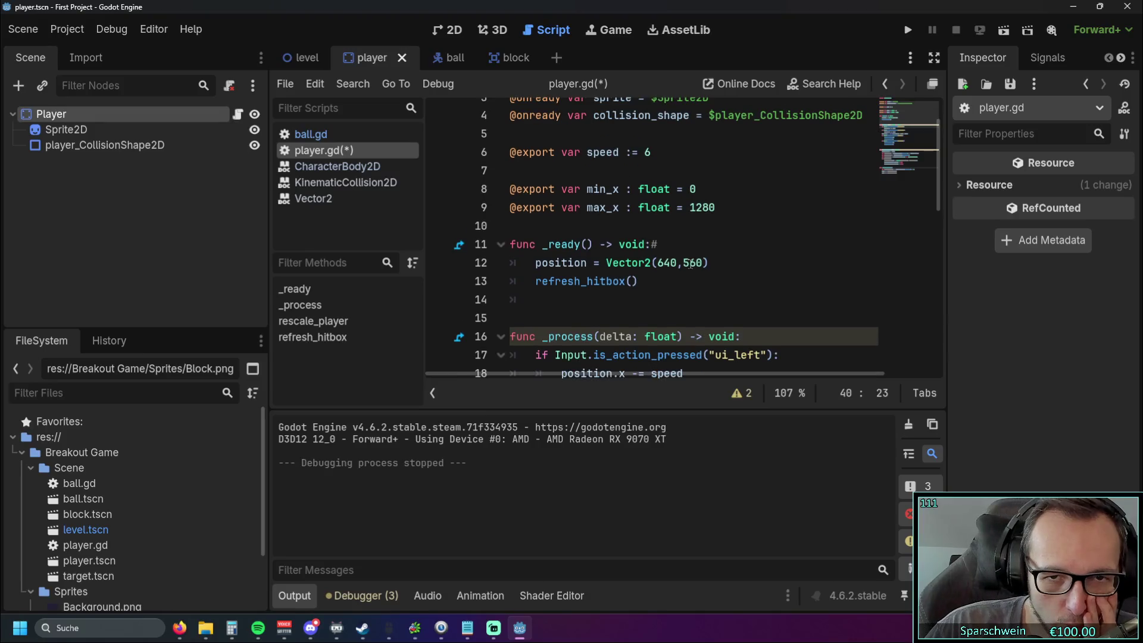
scroll(675, 260, "down", 4)
left_click_drag(669, 244, 561, 245)
left_click(662, 262)
key("shift+Home")
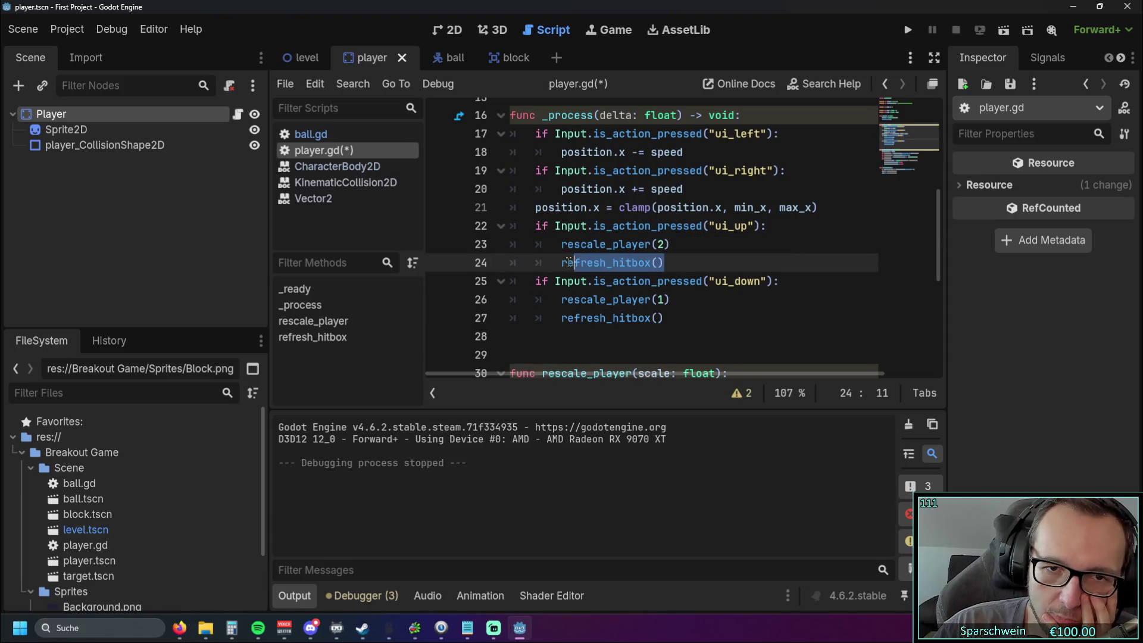
scroll(673, 260, "down", 5)
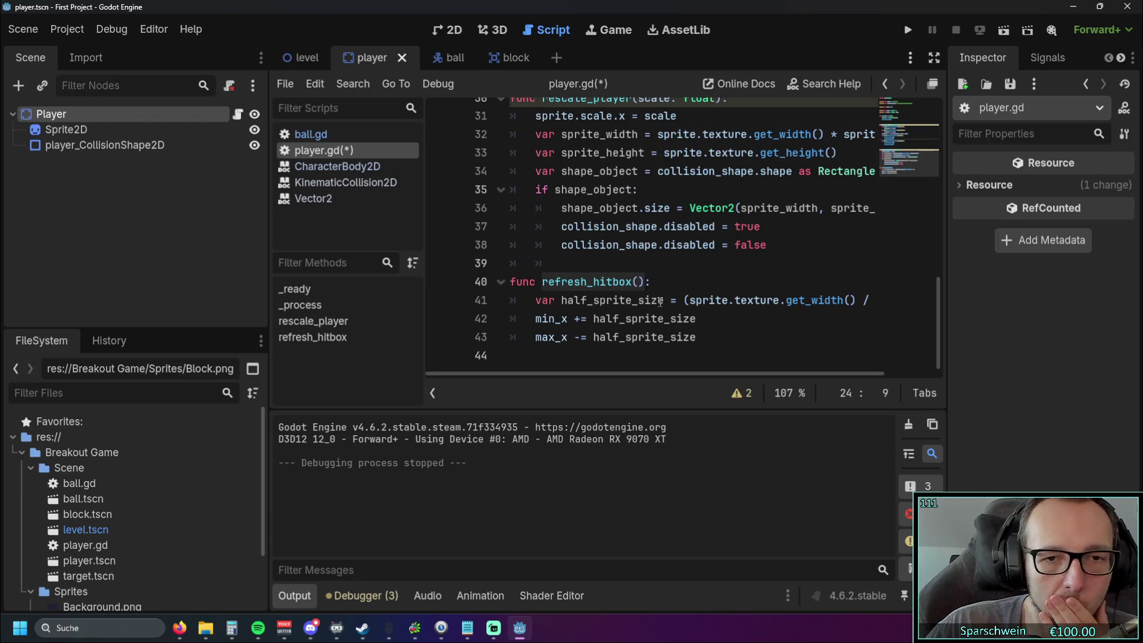
left_click(582, 319)
- Turn += and -= into plain assignments: min_x = 0 + half_sprite_size, max_x = 1280 - half_sprite_size
key("BackSpace")
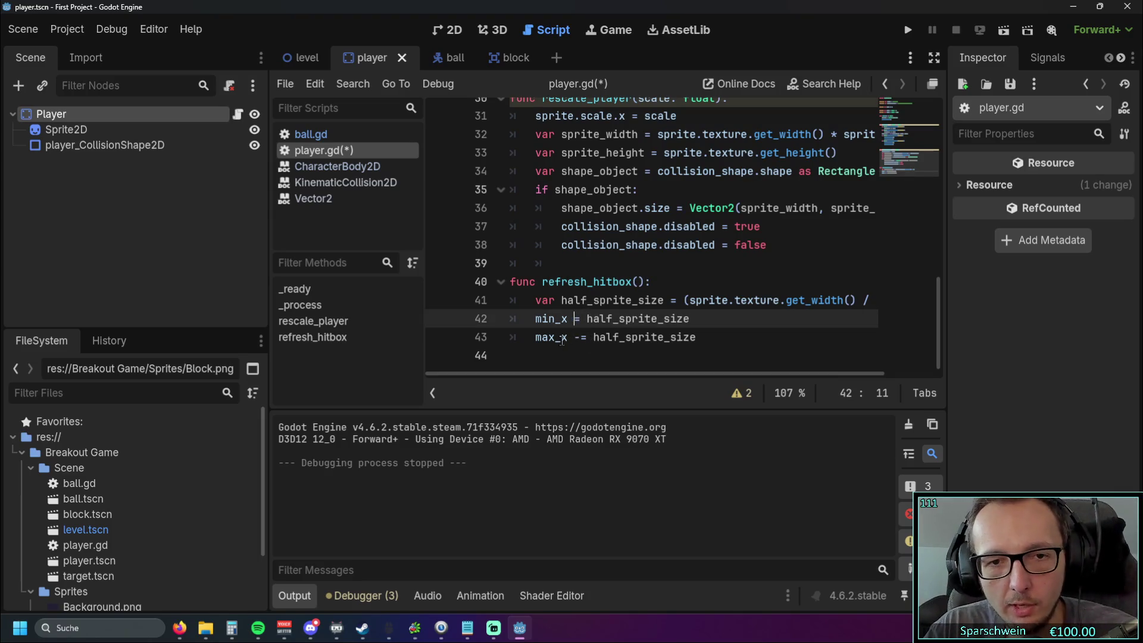
left_click(581, 337)
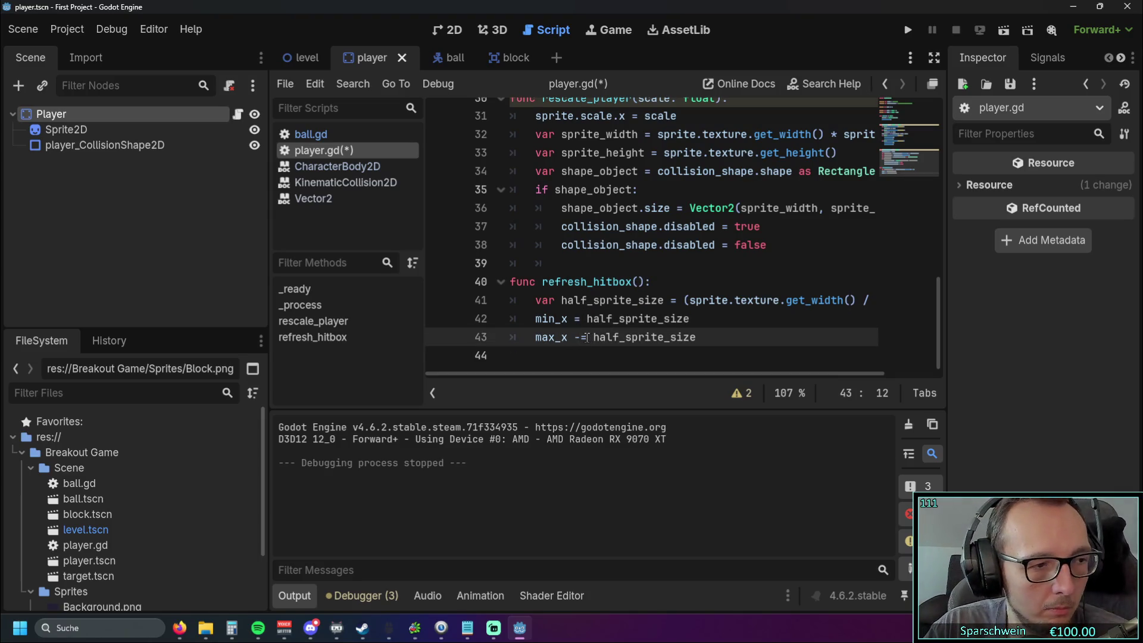
key("BackSpace")
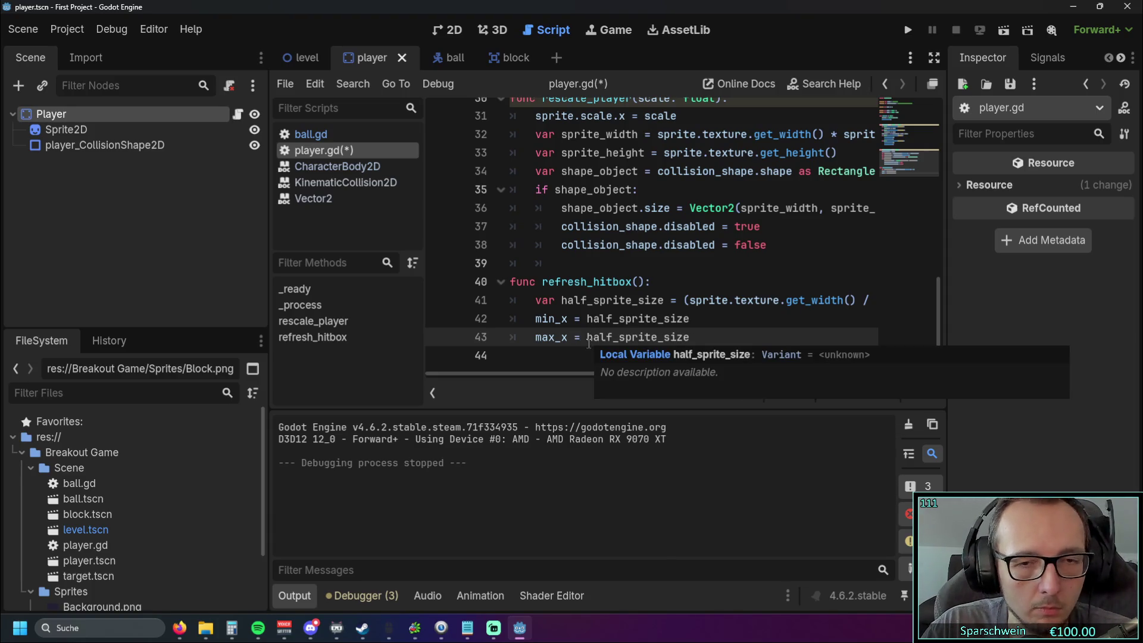
left_click(587, 319)
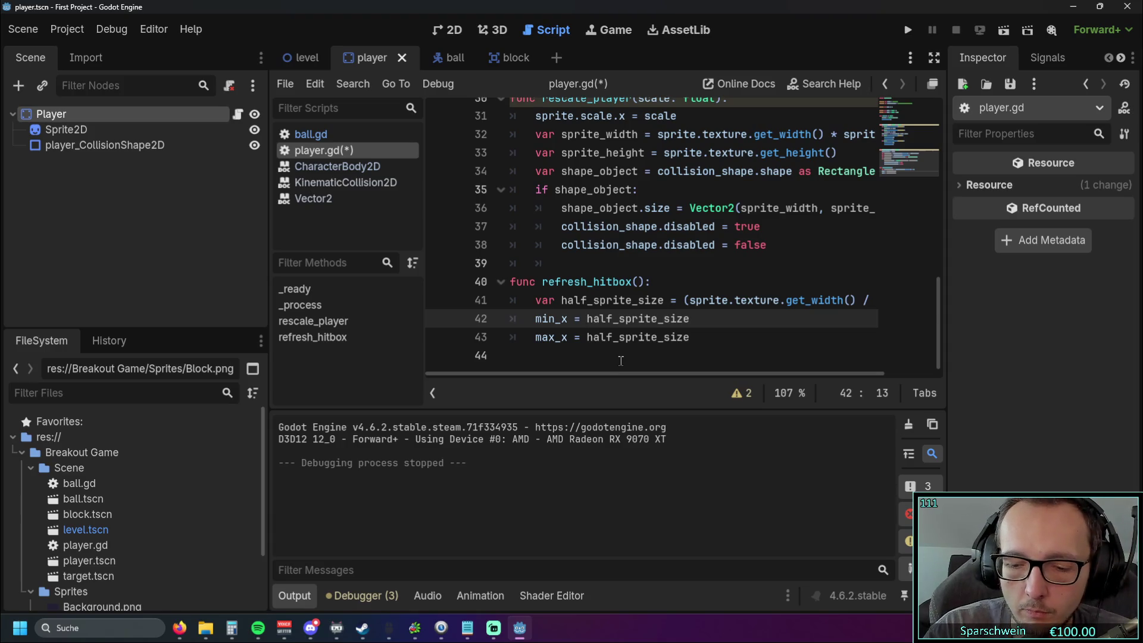
type("0")
key("BackSpace")
key("BackSpace")
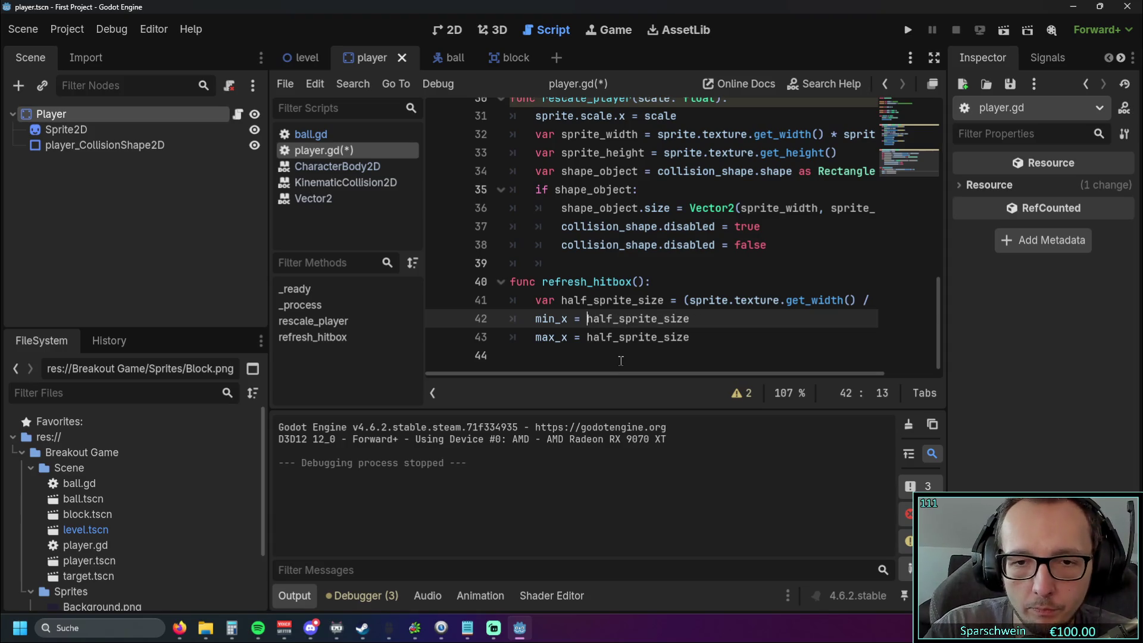
type("0 ")
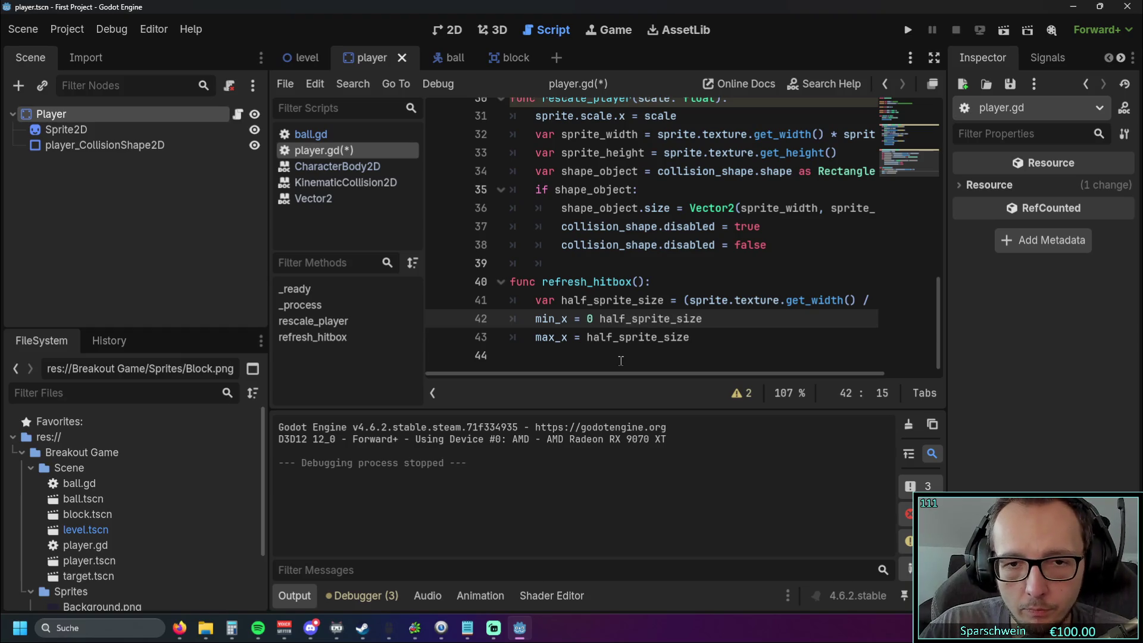
type("+")
left_click(588, 344)
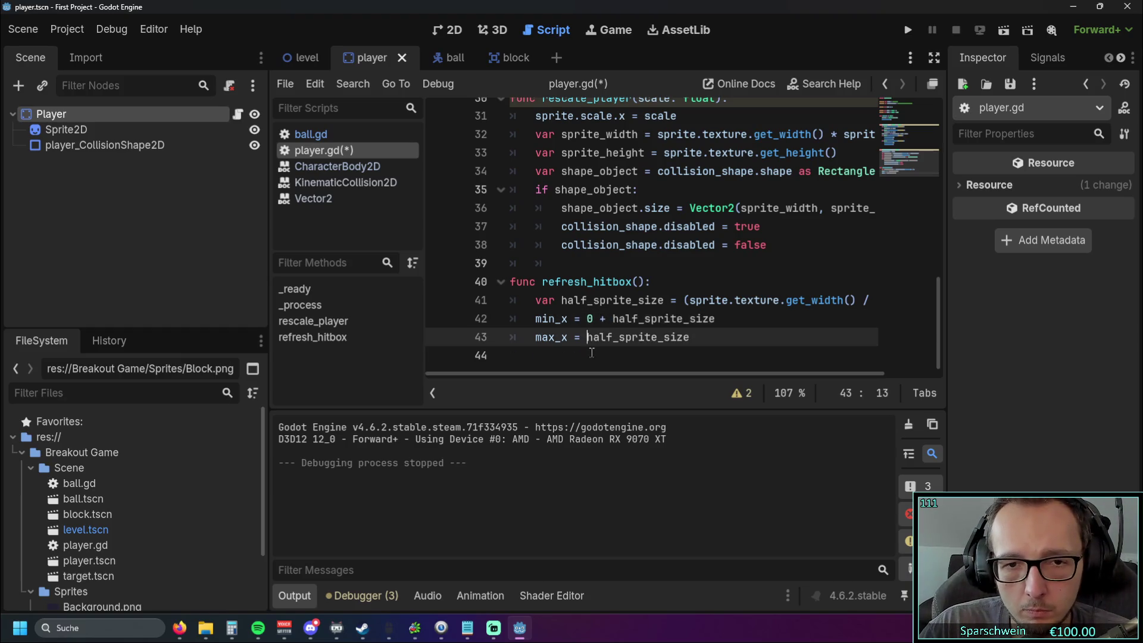
type("1280")
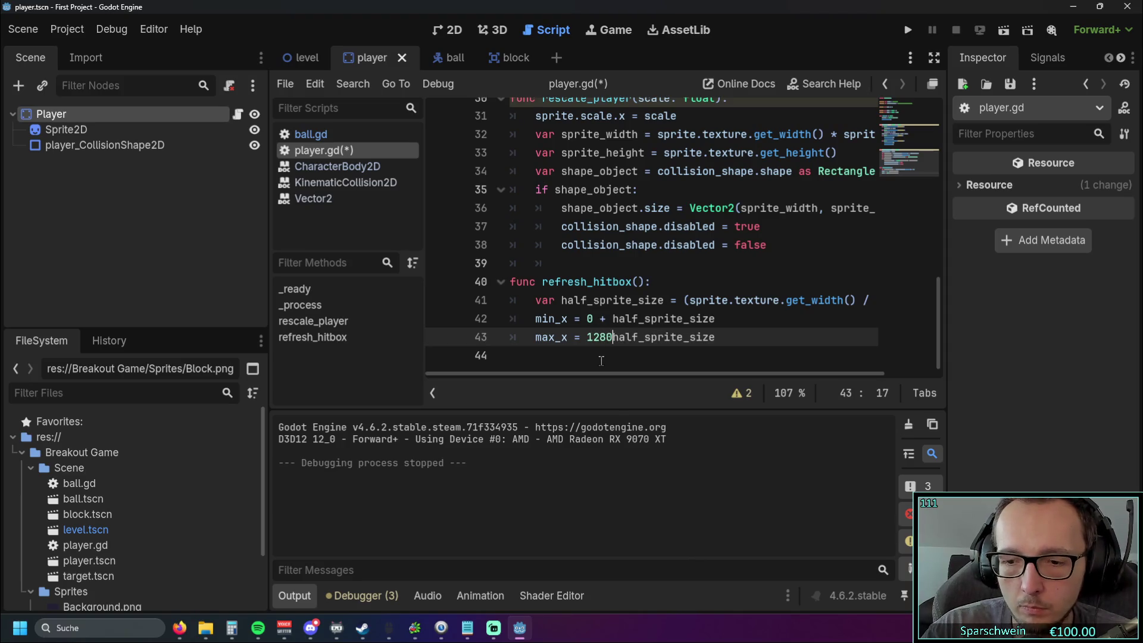
type(" -")
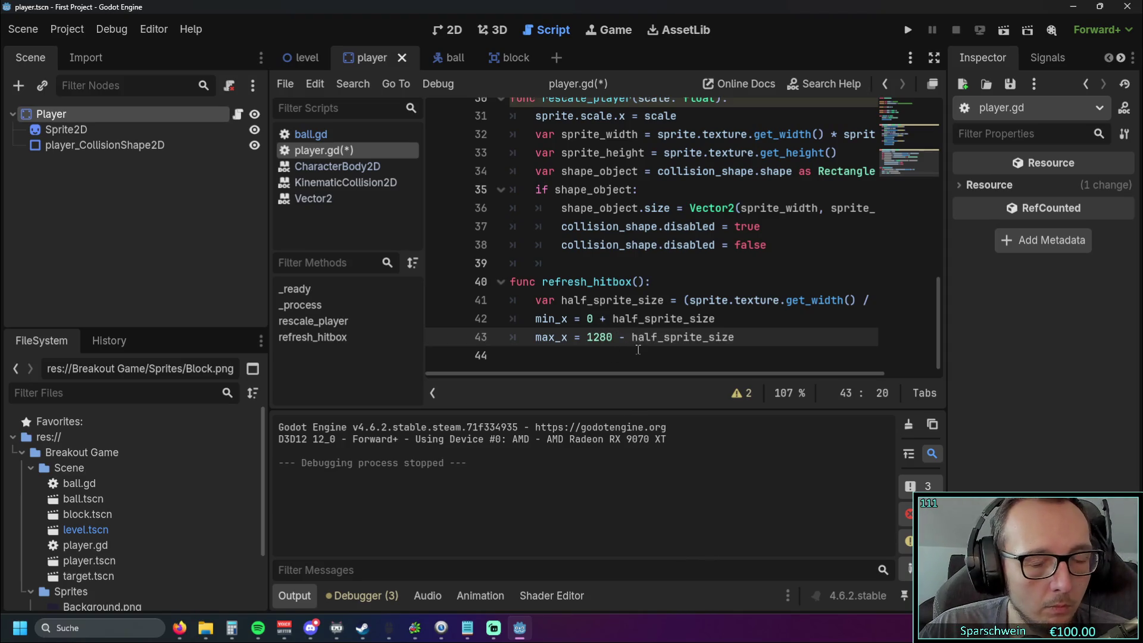
left_click(642, 357)
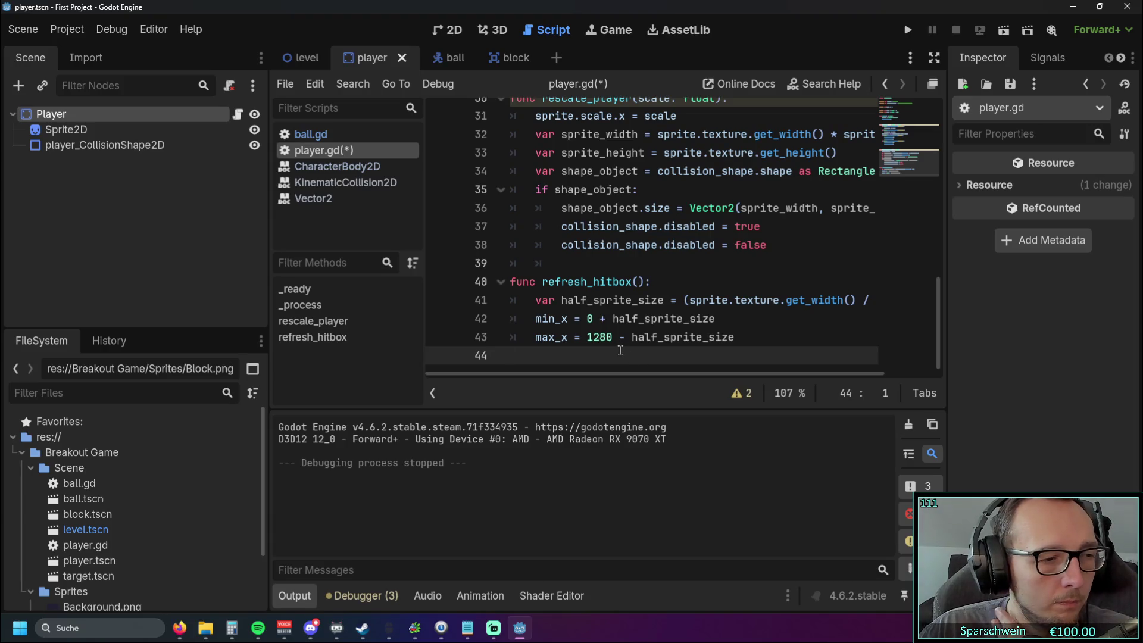
- Run the game and push the paddle against the right wall to confirm it stops
left_click(906, 32)
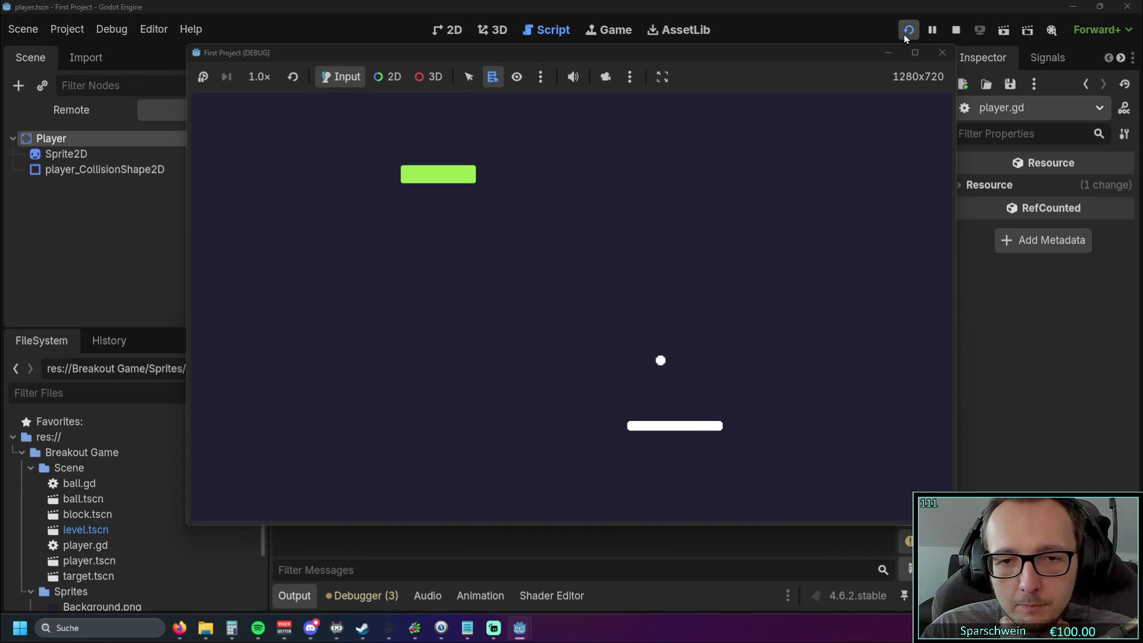
key("Right")
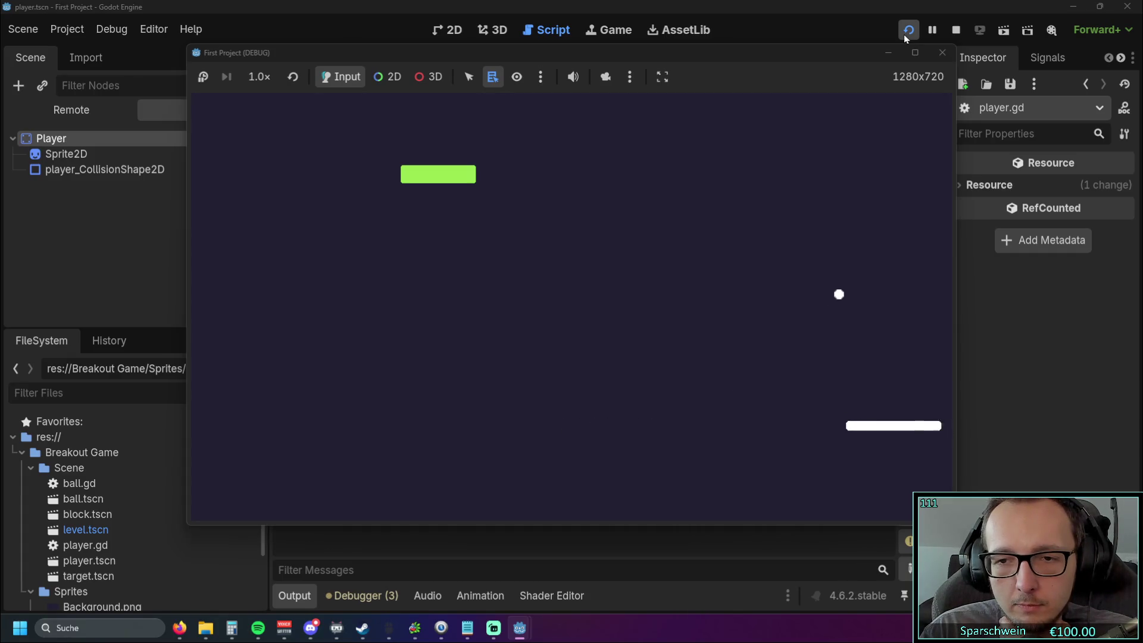
key("Left")
key("Right")
key("Left")
key("Right")
key("Left")
key("Right")
key("Right")
key("Left")
key("Left")
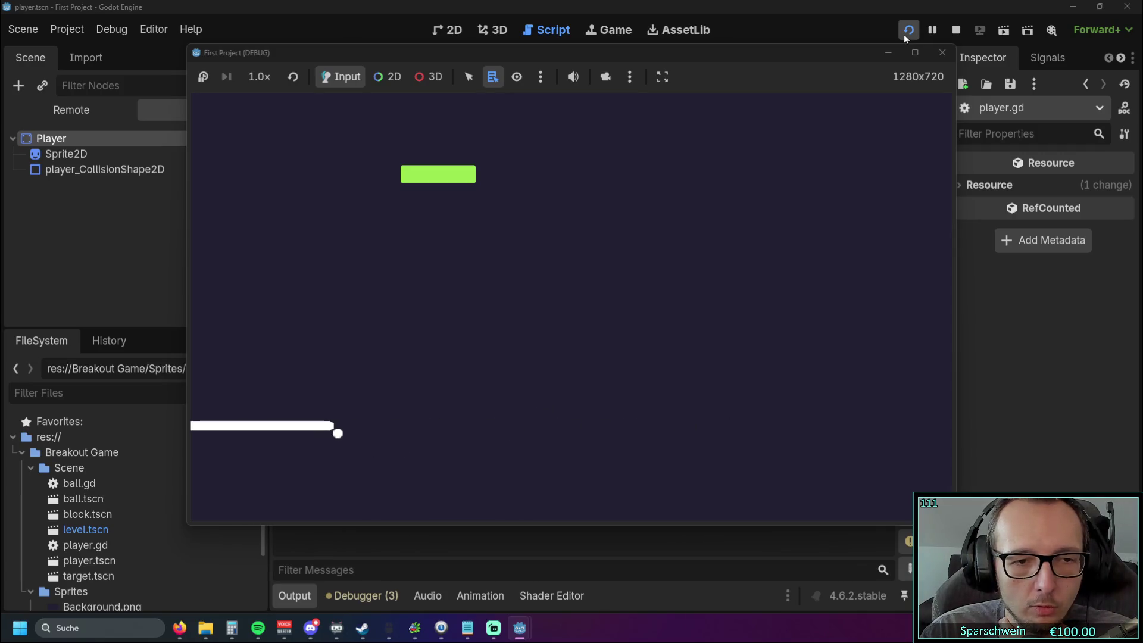
- Check the paddle stops flush at the left wall, then close the game window
key("Right")
key("Left")
key("Right")
key("Left")
key("Right")
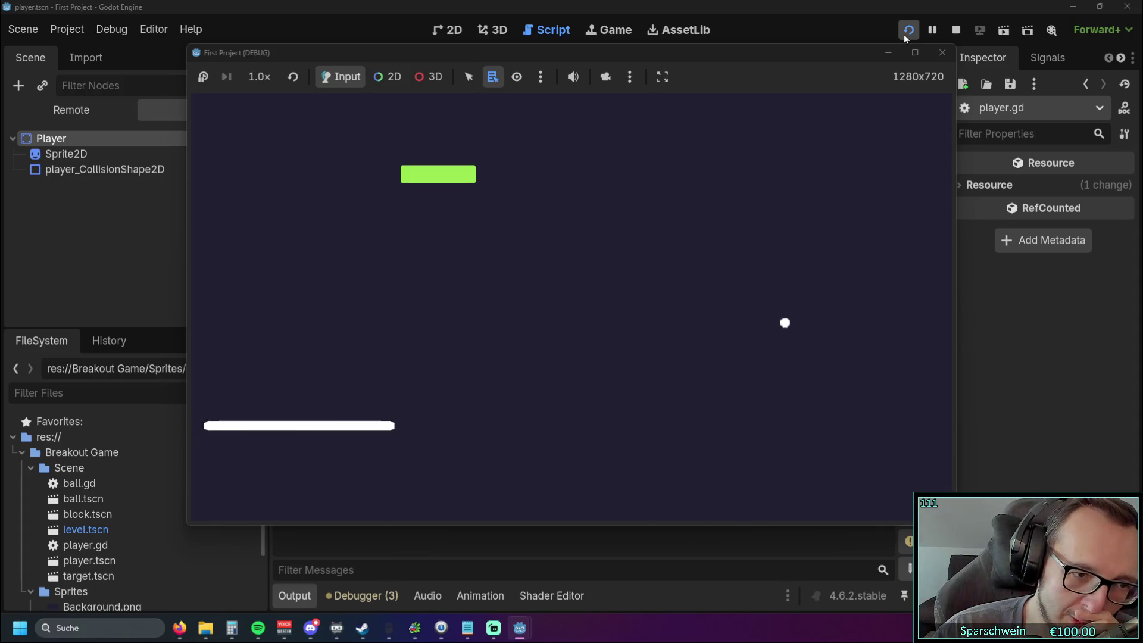
key("Right")
key("Left")
key("Right")
key("Left")
key("Right")
key("Left")
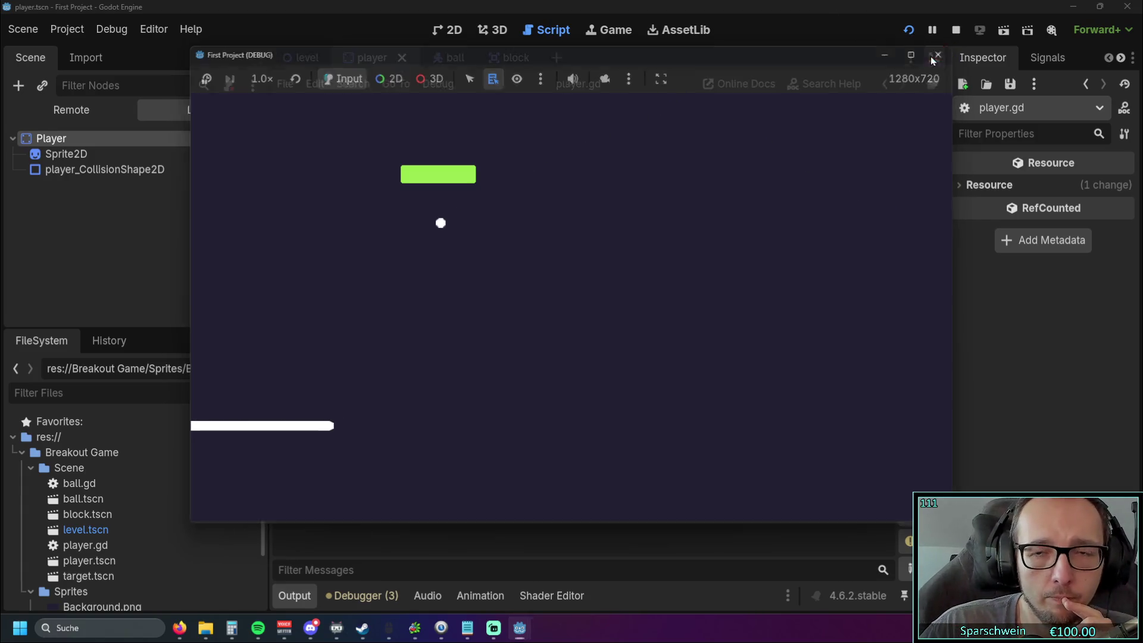
left_click(940, 54)
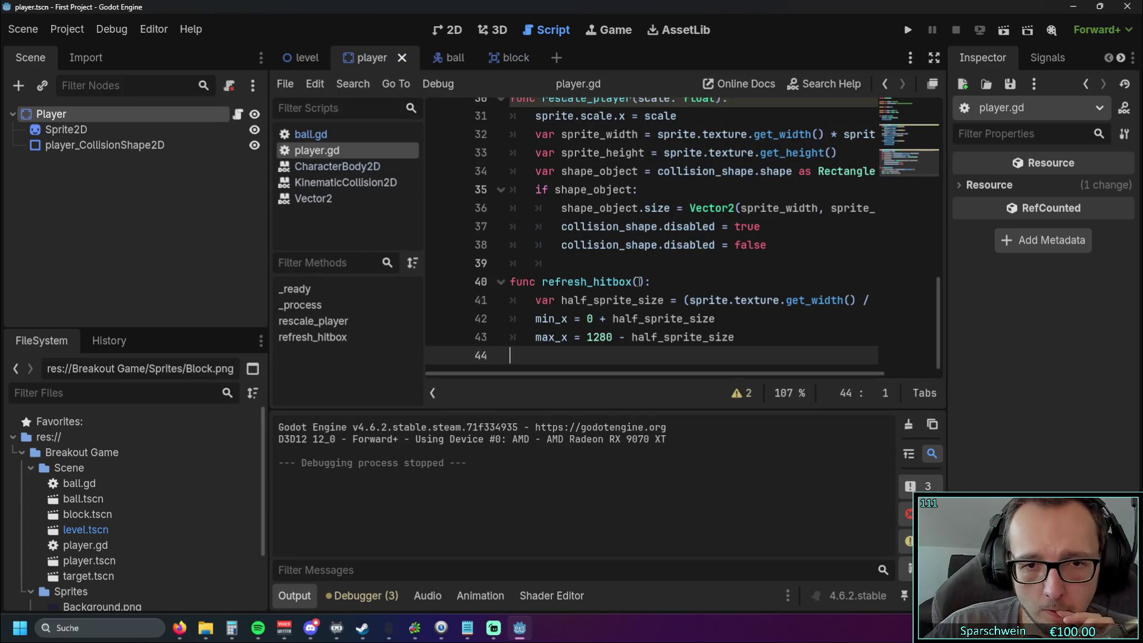
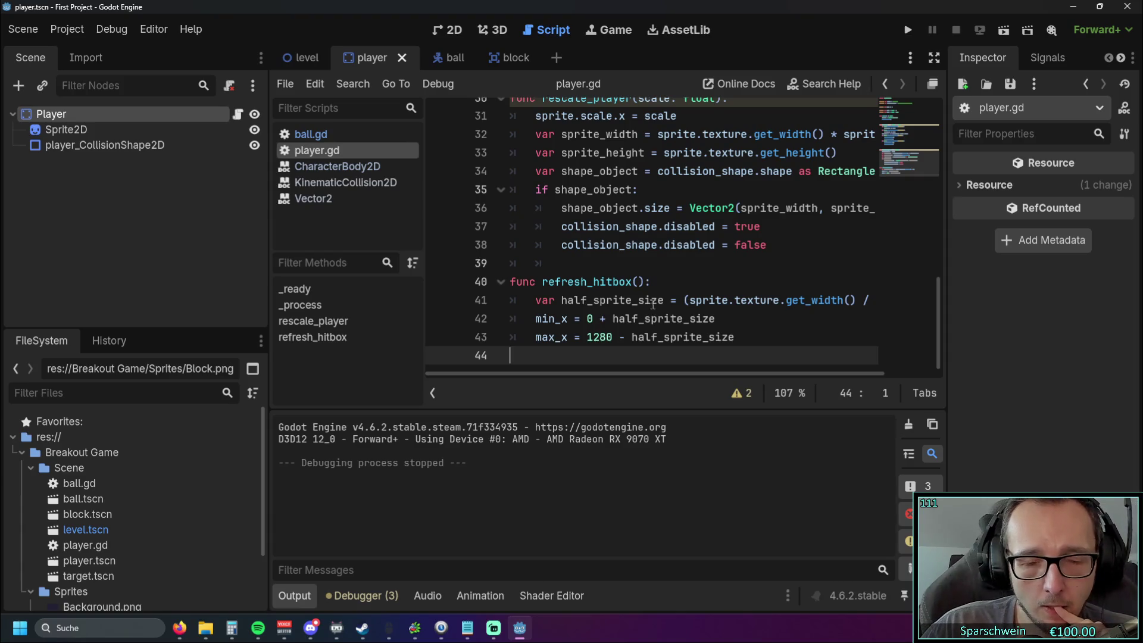
- Add a size parameter inside the refresh_hitbox() brackets
scroll(655, 305, "up", 5)
scroll(667, 309, "down", 5)
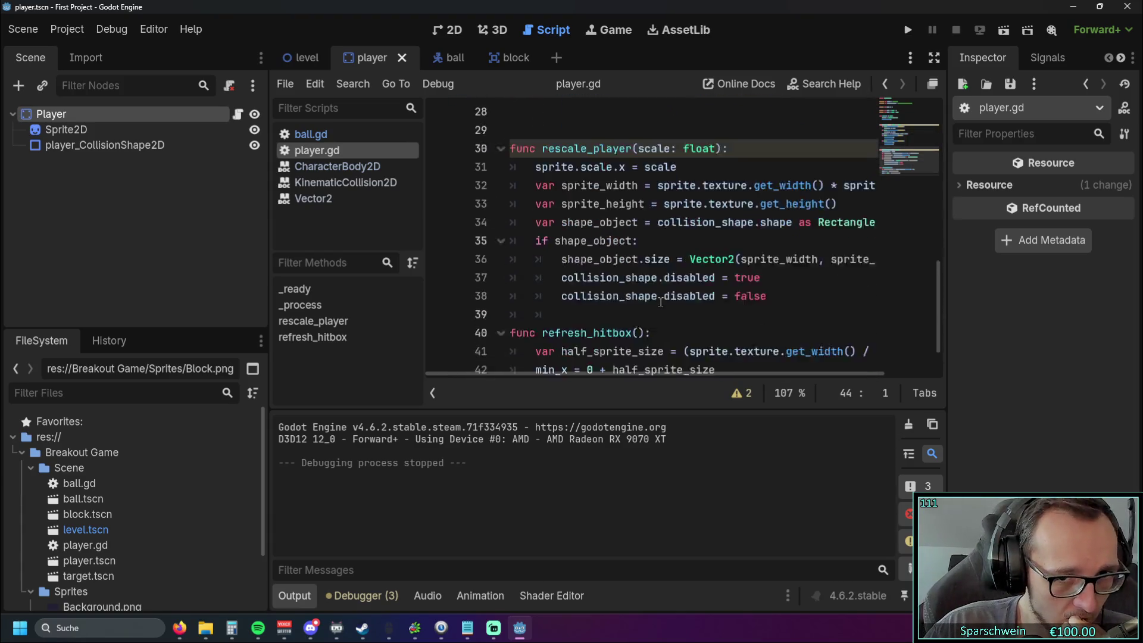
scroll(668, 314, "up", 1)
scroll(661, 304, "down", 1)
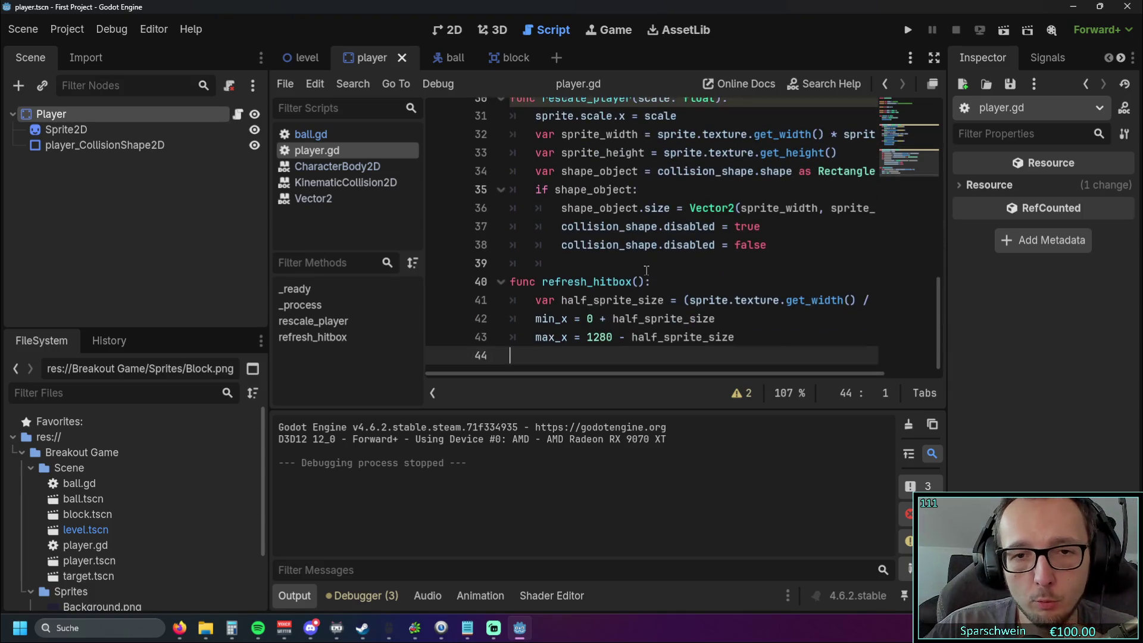
left_click(637, 282)
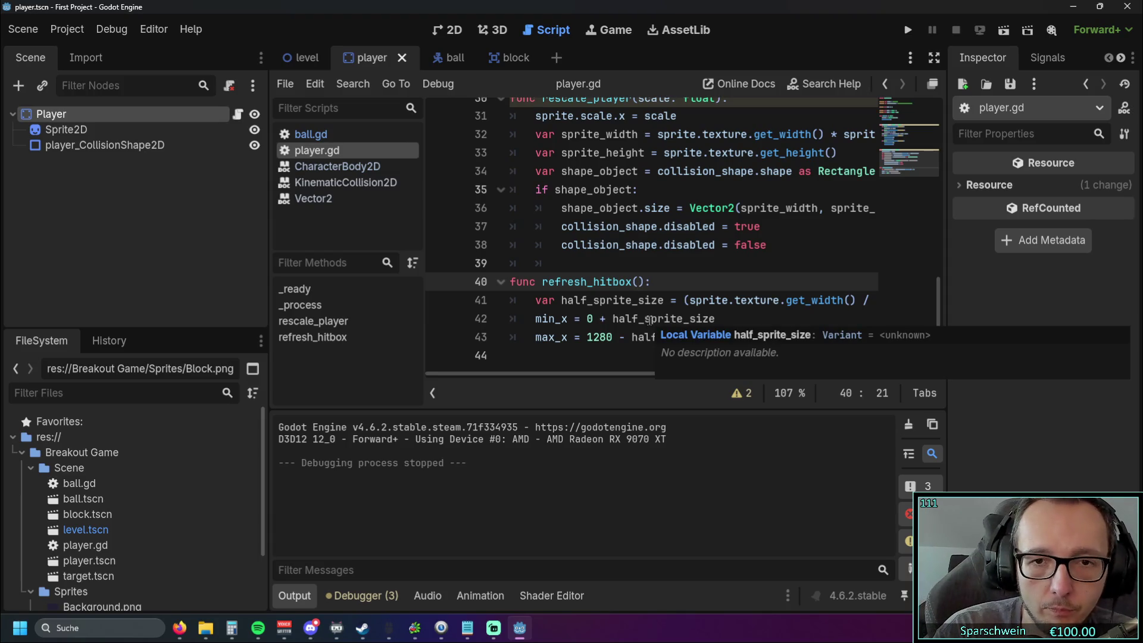
type("sice")
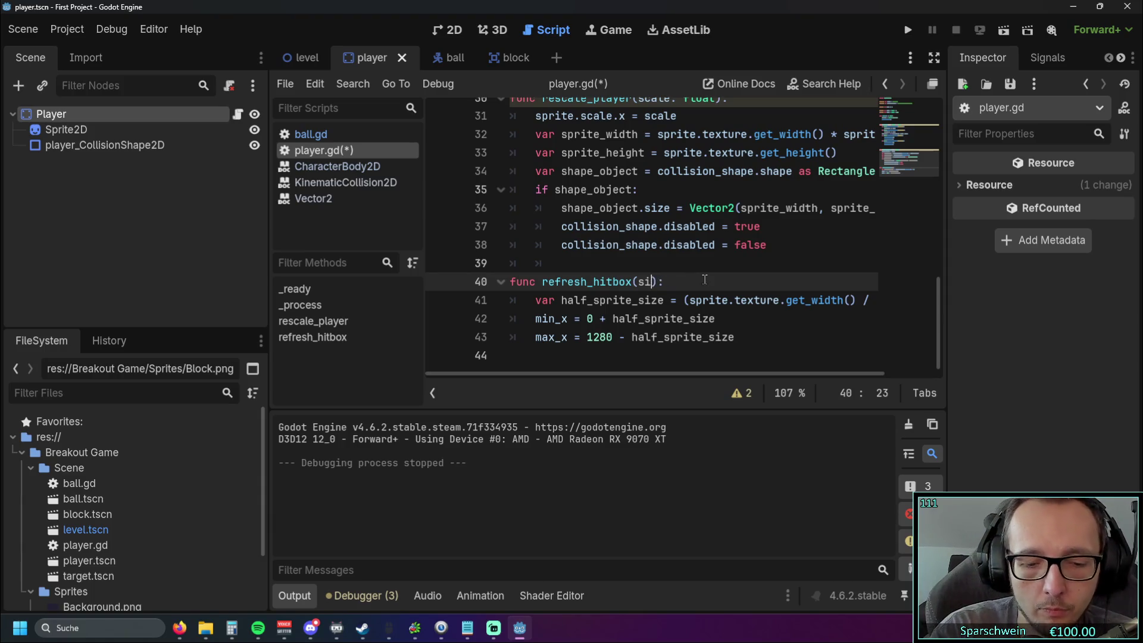
- Change the min_x limit to use (half_sprite_size * size)
left_click(715, 253)
left_click(727, 322)
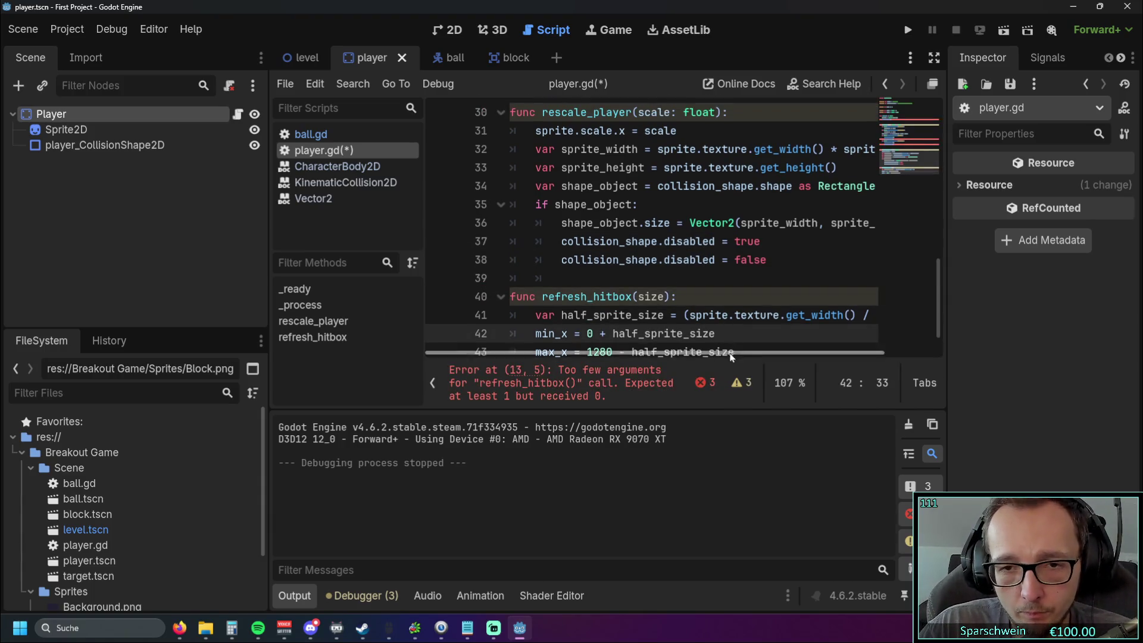
left_click(731, 315)
left_click(697, 296)
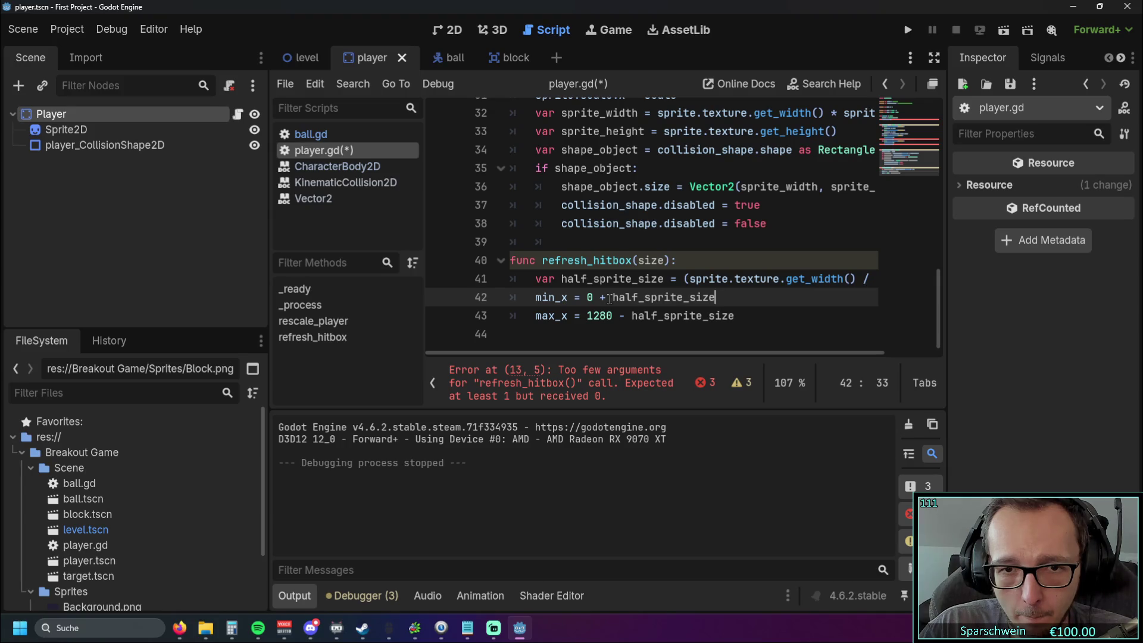
type("(")
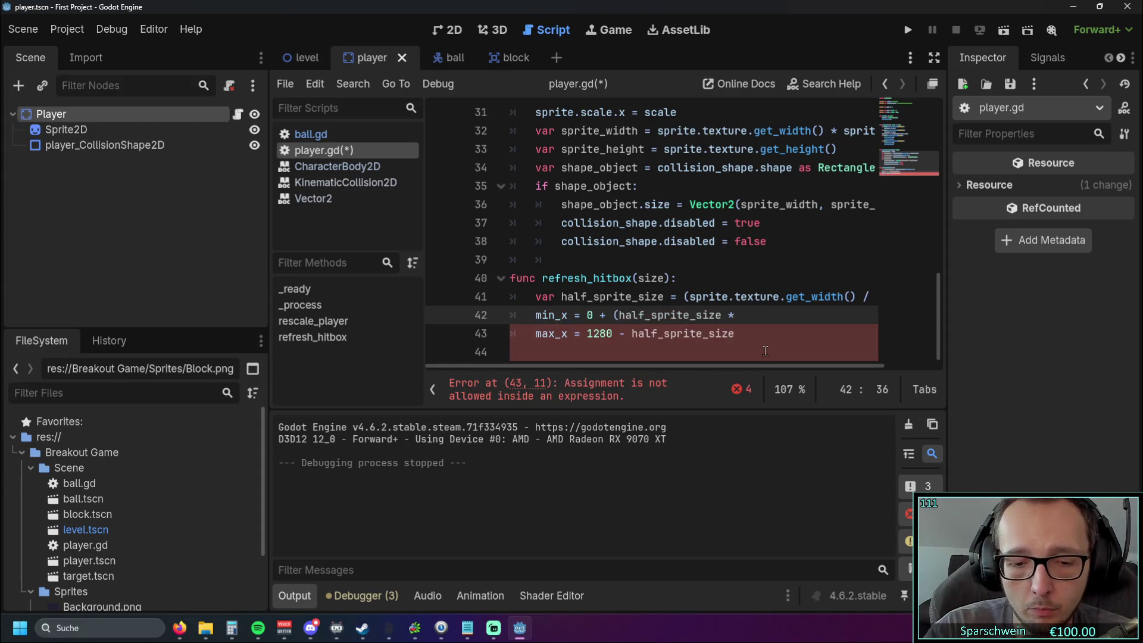
type("ze)")
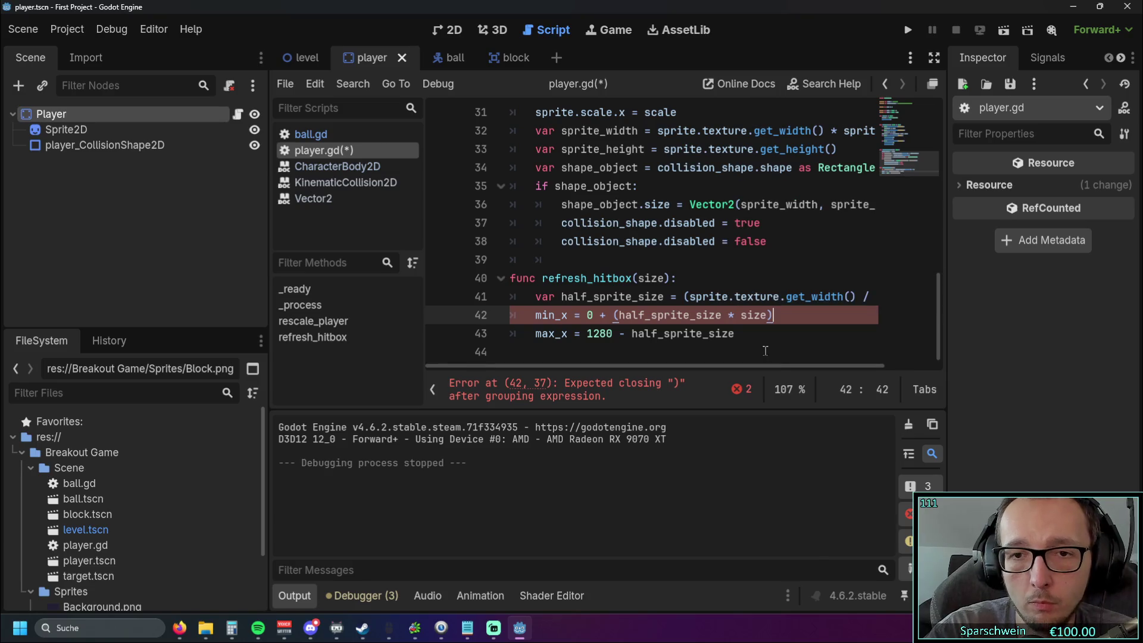
- Copy the scaled half_sprite_size * size expression into the max_x limit
key("Down")
left_click_drag(614, 315, 773, 315)
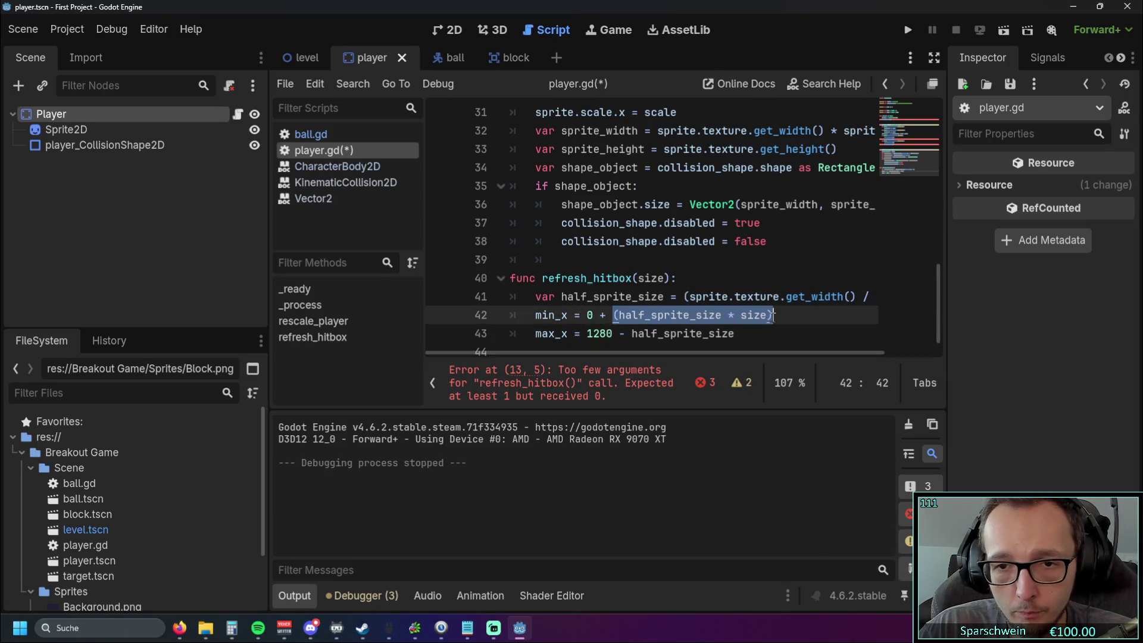
key("ctrl+c")
double_click(640, 334)
key("ctrl+v")
left_click(724, 284)
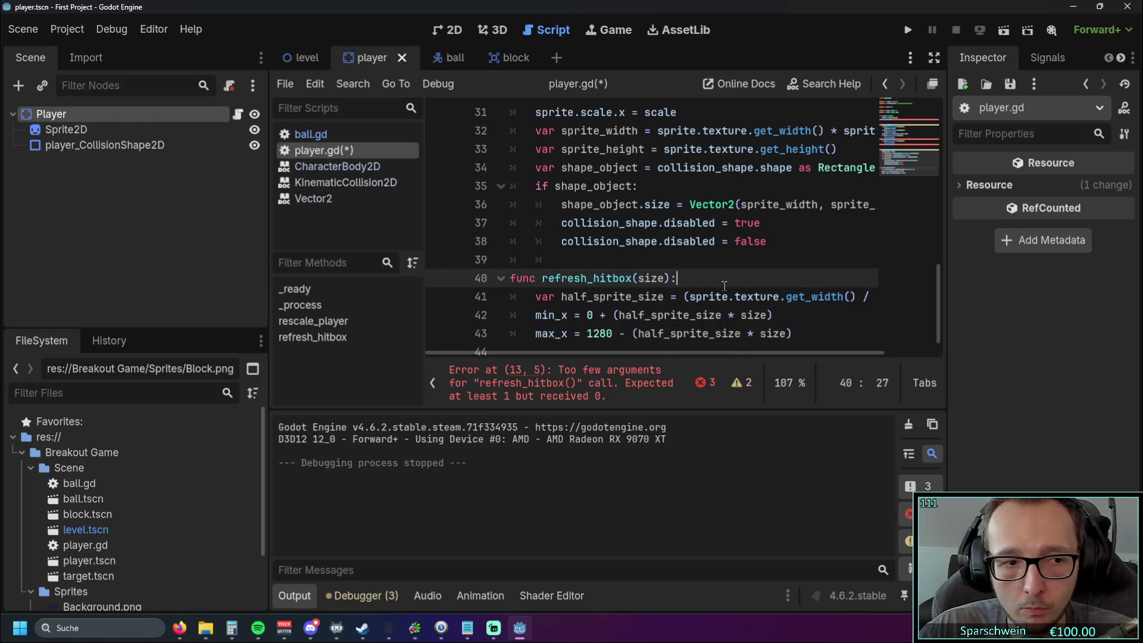
scroll(697, 295, "down", 1)
- Pass 2 to the ui_up refresh_hitbox call and 1 to the ui_down call, then run the game
left_click(706, 313)
scroll(720, 292, "up", 6)
left_click(665, 297)
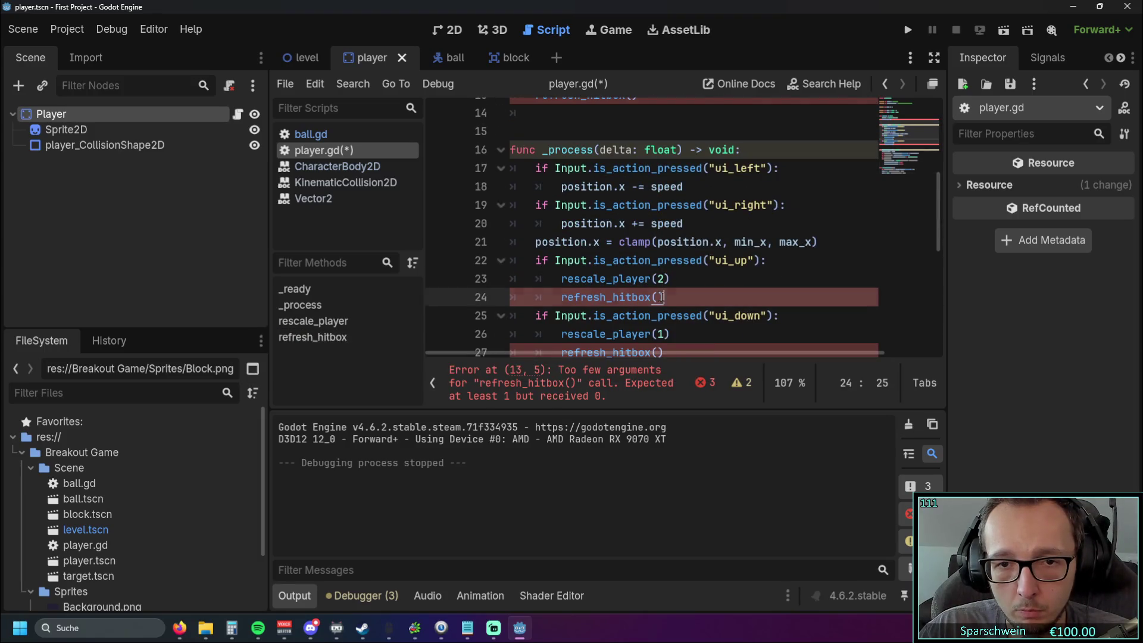
scroll(662, 279, "down", 1)
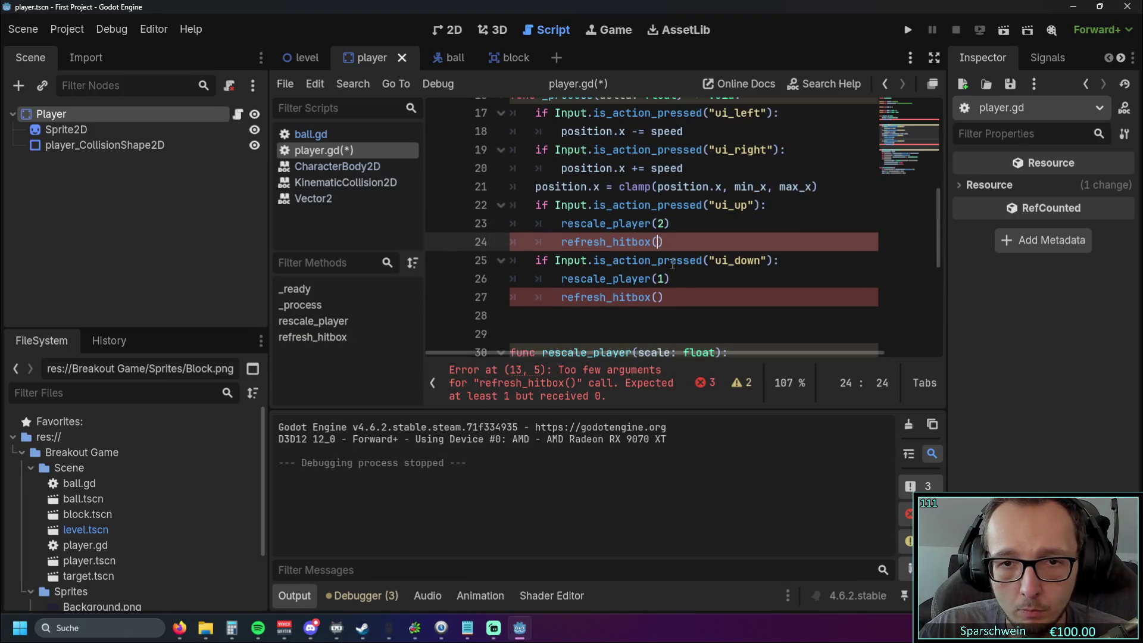
type("2")
key("Down")
key("Down")
key("Down")
type("1")
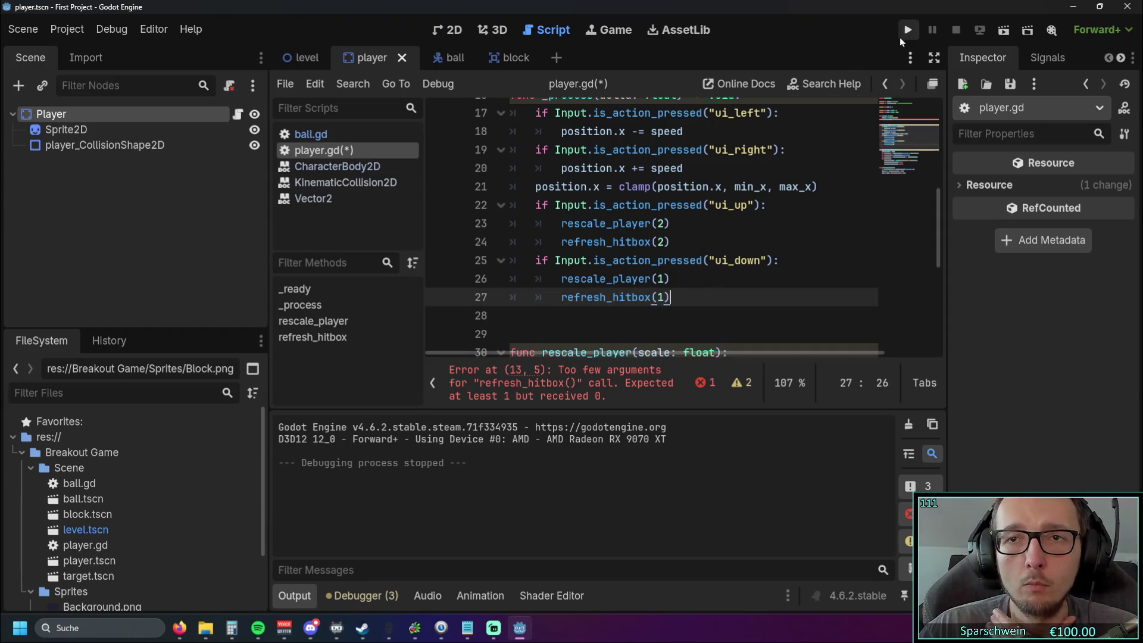
left_click(907, 32)
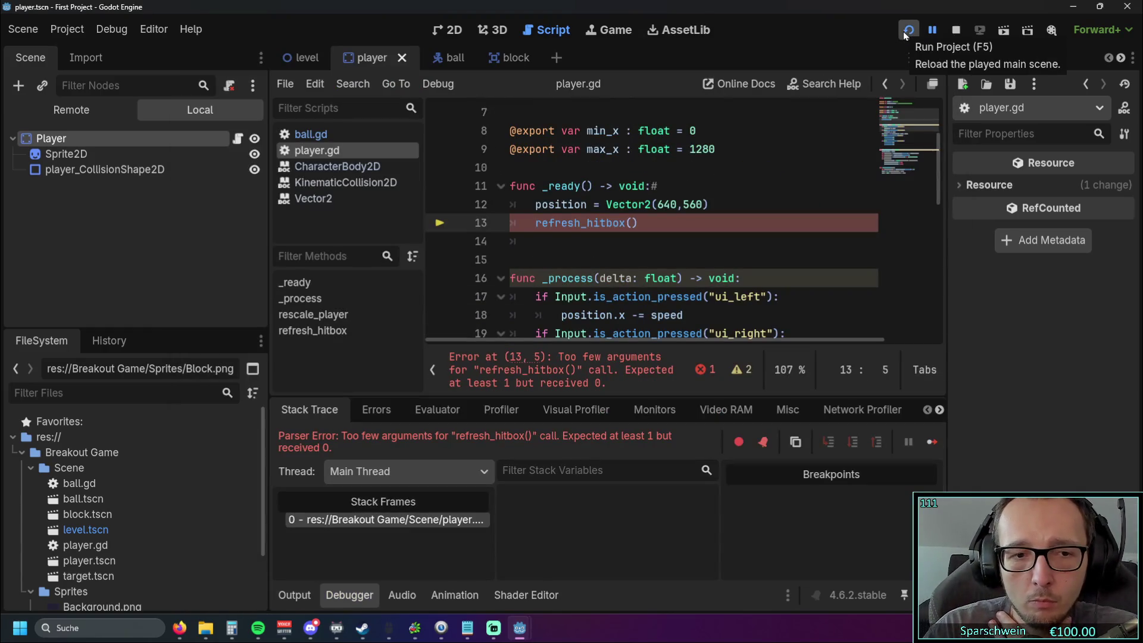
- Pass 1 to the refresh_hitbox call in _ready and relaunch the game
scroll(699, 246, "down", 1)
scroll(634, 223, "up", 1)
scroll(646, 242, "up", 1)
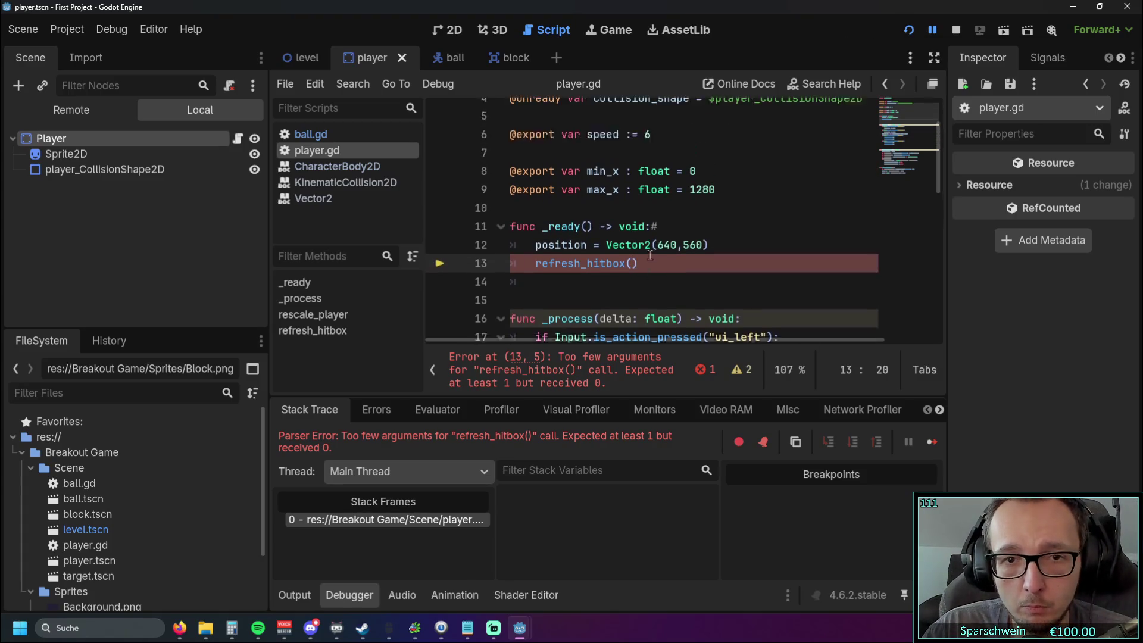
scroll(649, 226, "down", 1)
type("1")
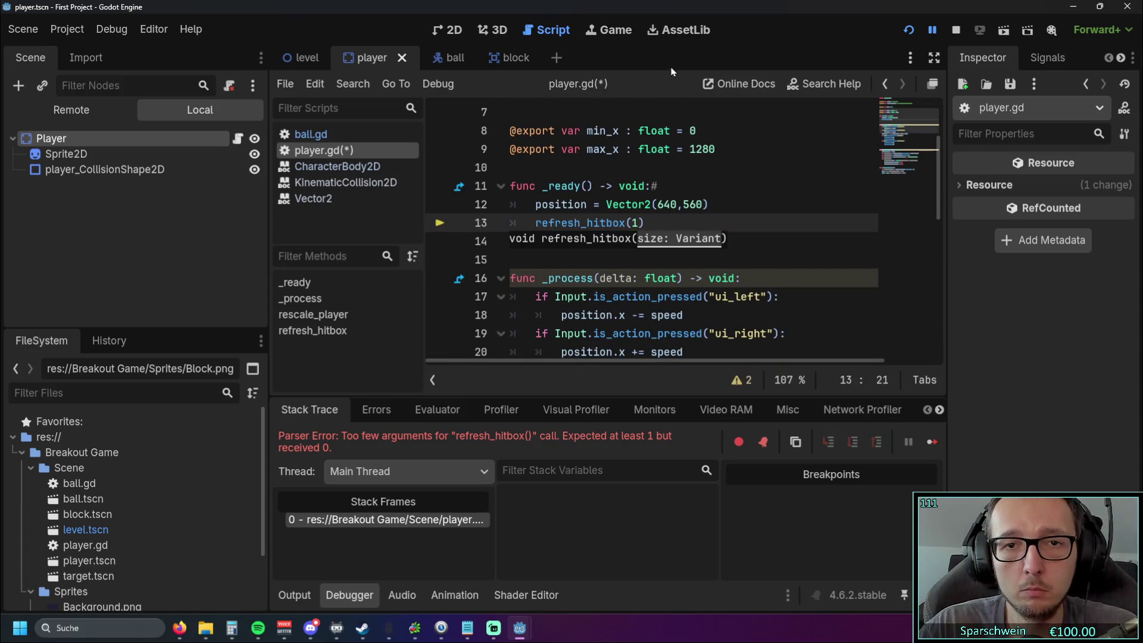
key("Up")
key("Up")
key("Up")
left_click(909, 30)
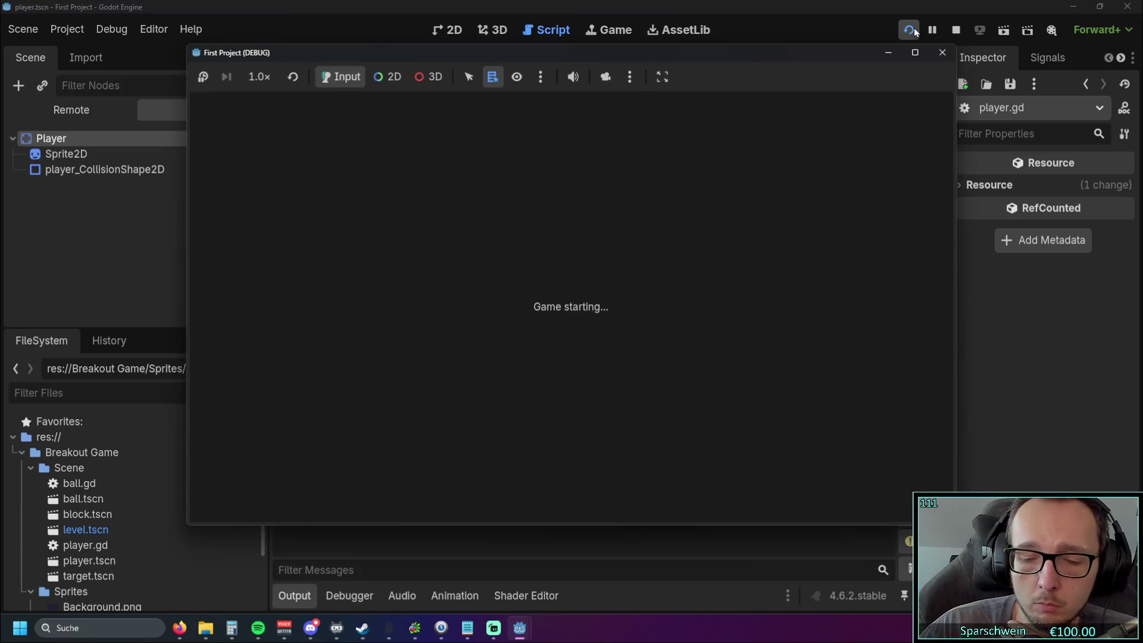
- Steer and enlarge the paddle between the left and right walls with the arrow keys
key("Right")
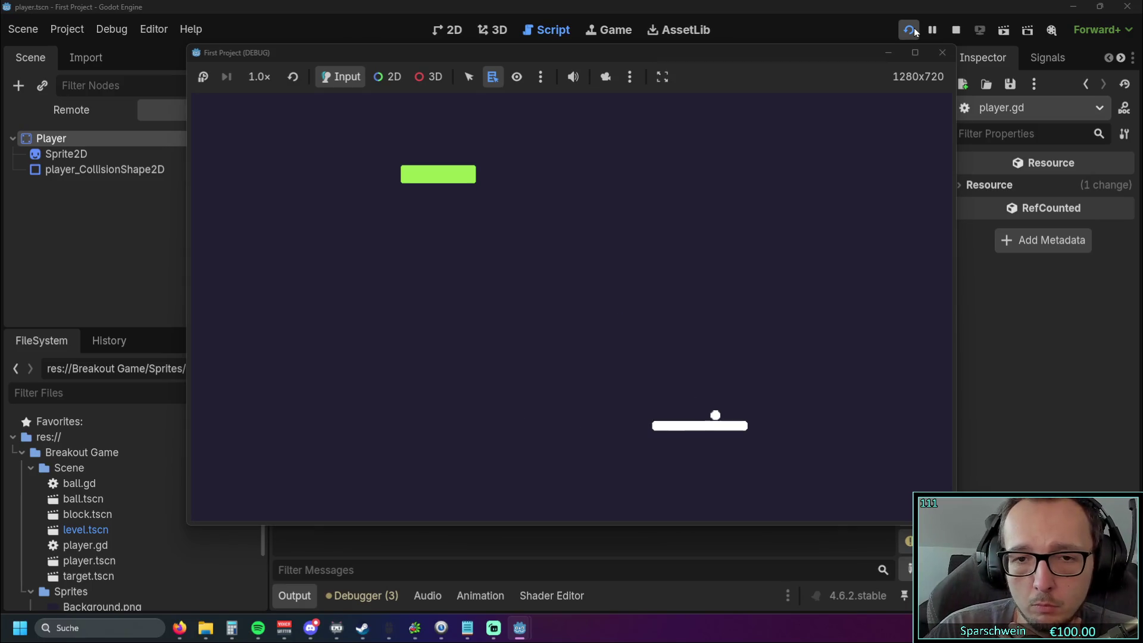
key("Right")
key("Left")
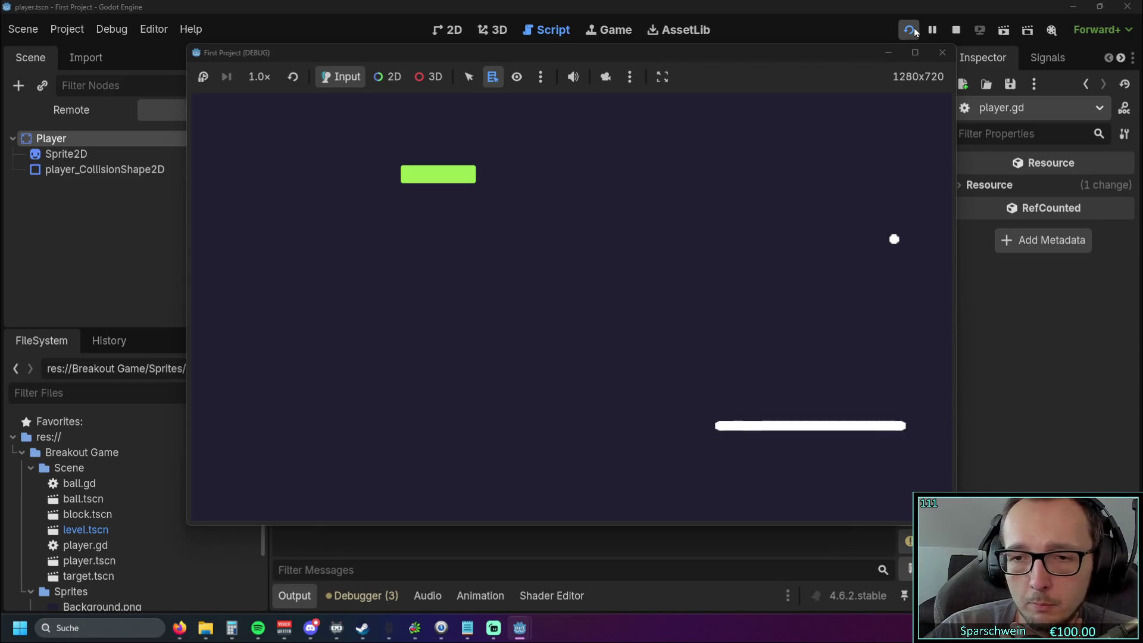
key("Right")
key("Left")
key("Right")
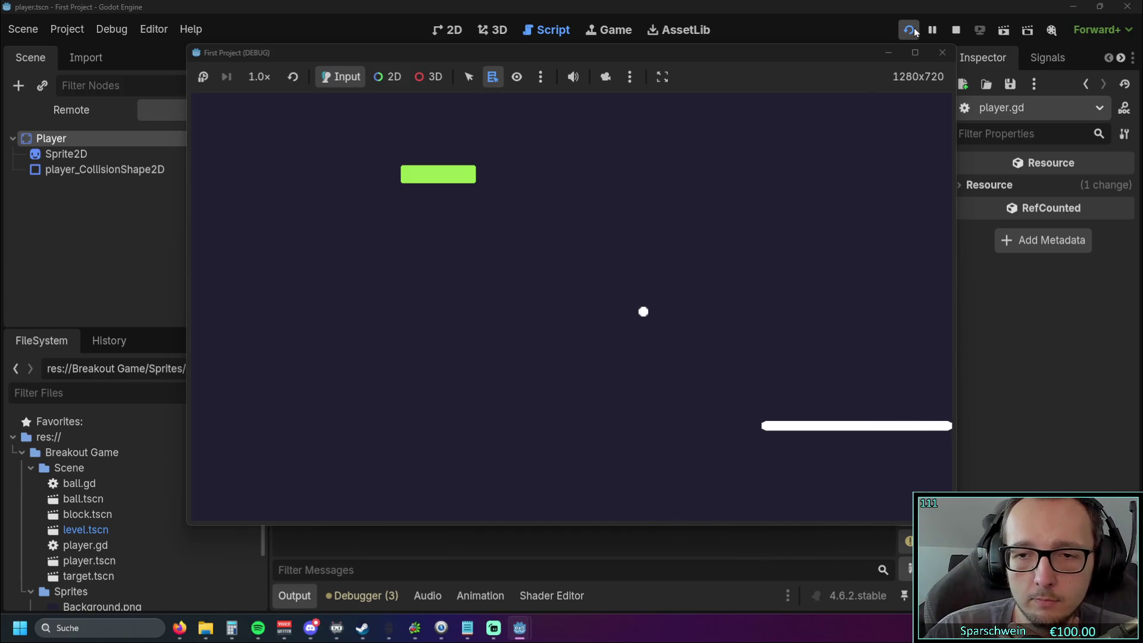
key("Left")
key("Left")
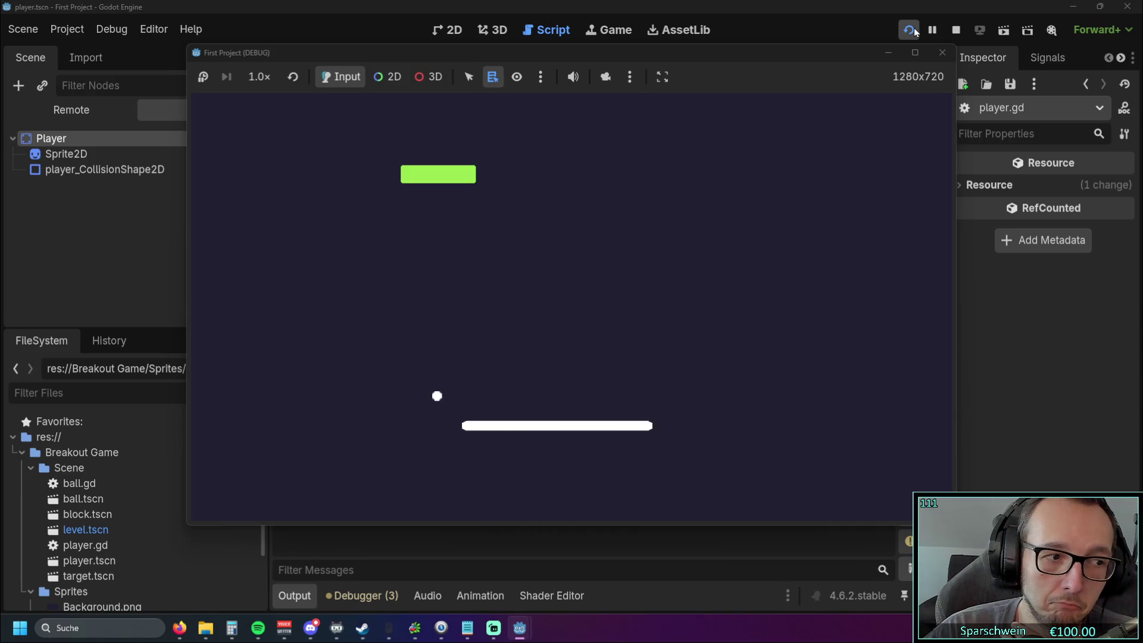
key("Right")
key("Left")
key("Right")
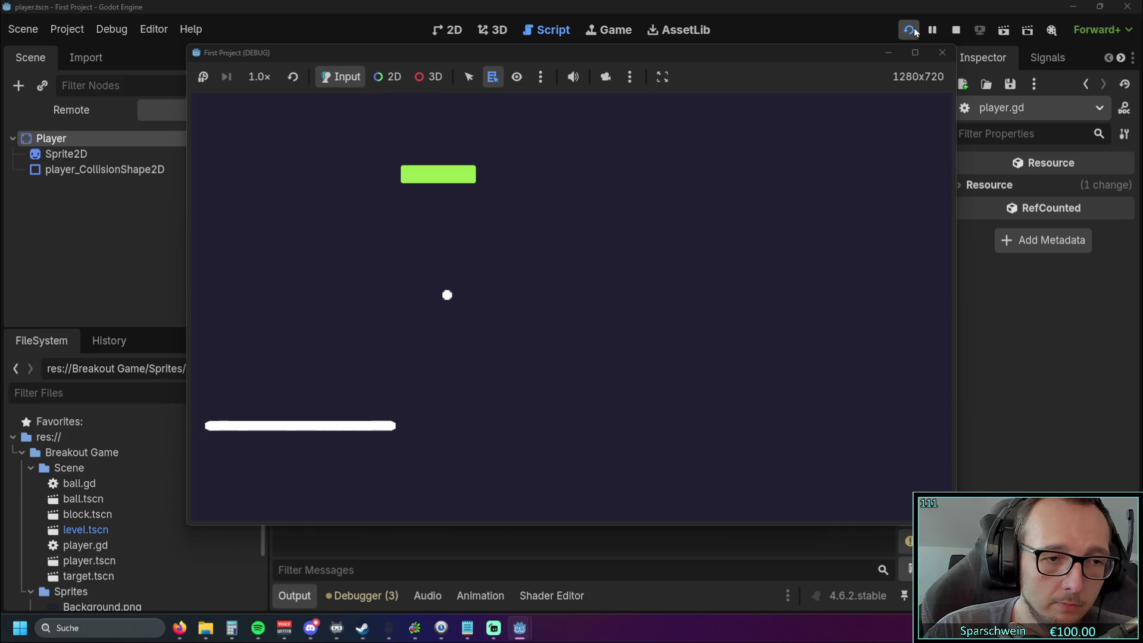
key("Right")
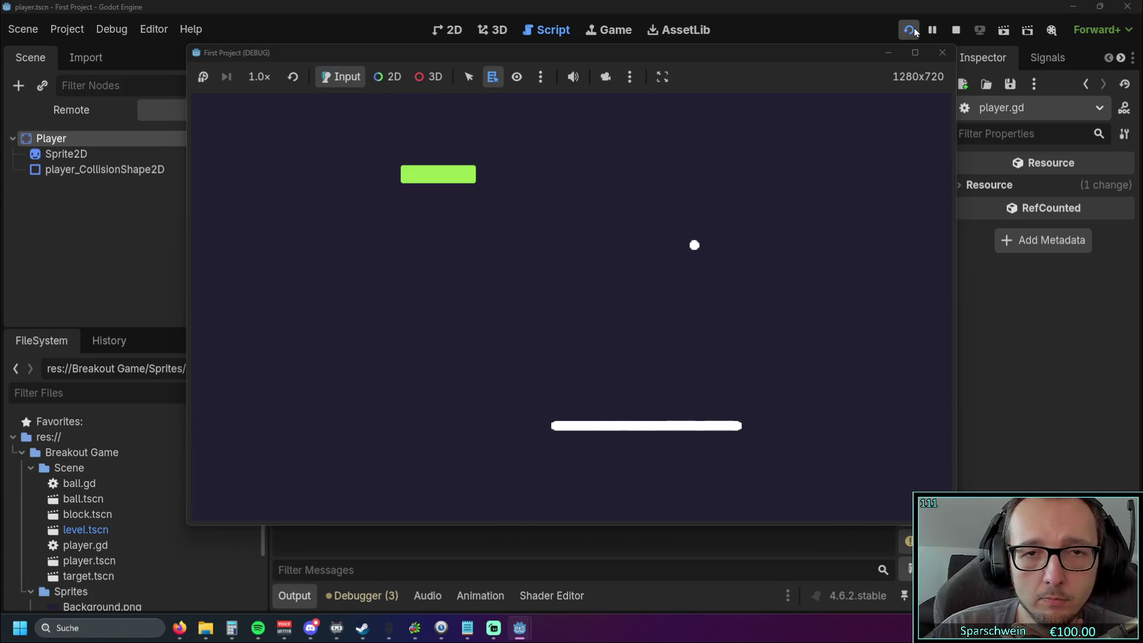
key("Left")
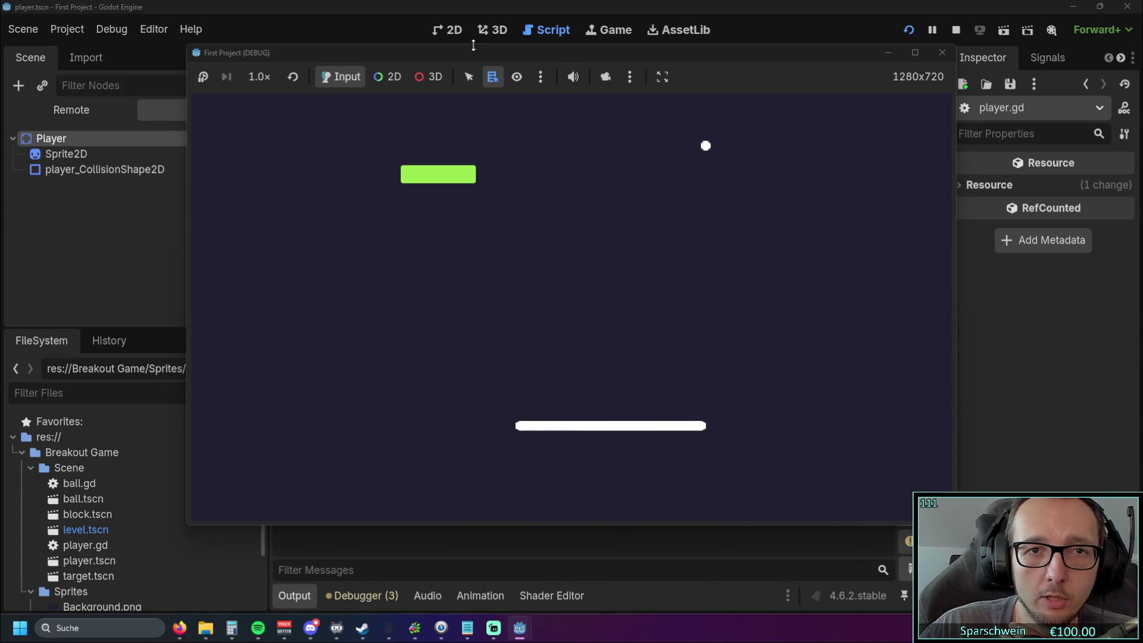
- Reload the game, steer and enlarge the paddle again, then stop the run
left_click(908, 30)
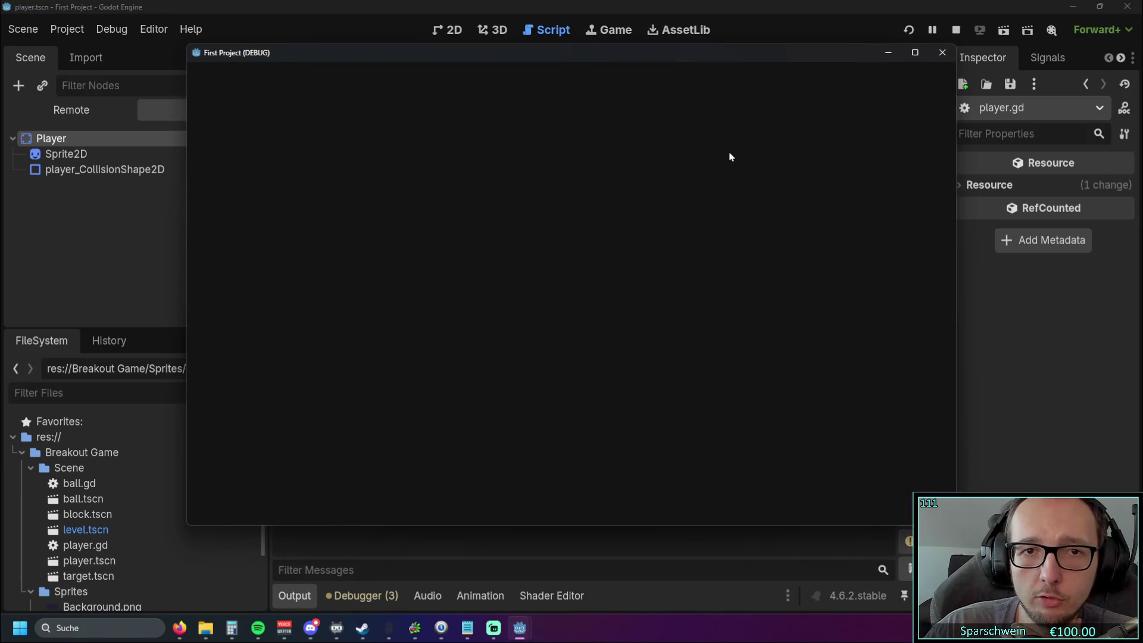
key("Right")
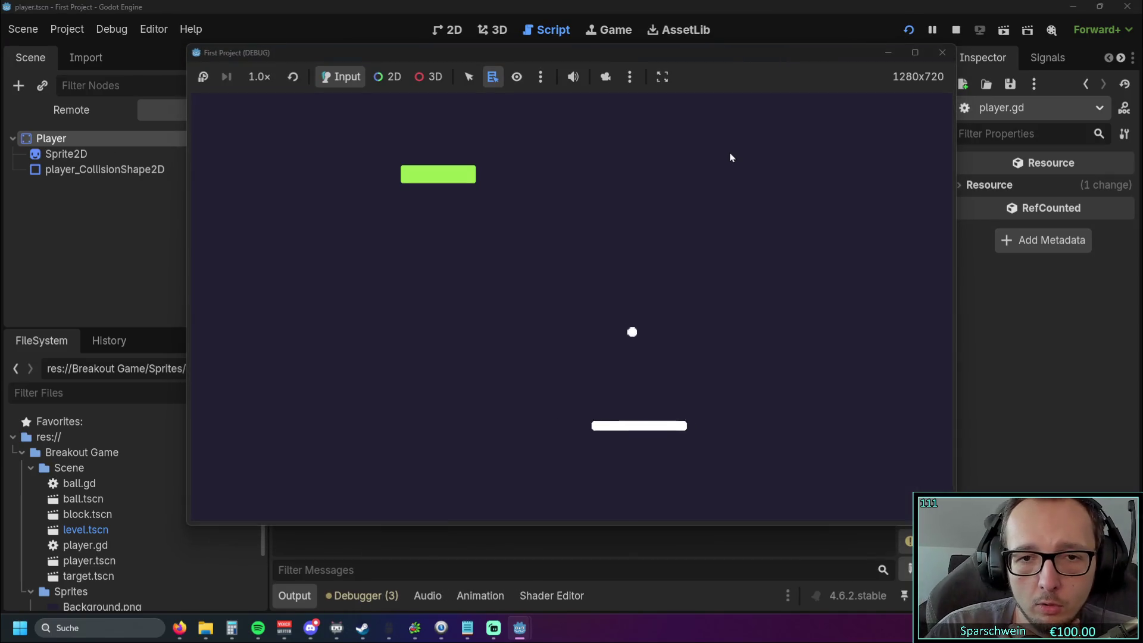
key("Left")
key("Right")
key("Left")
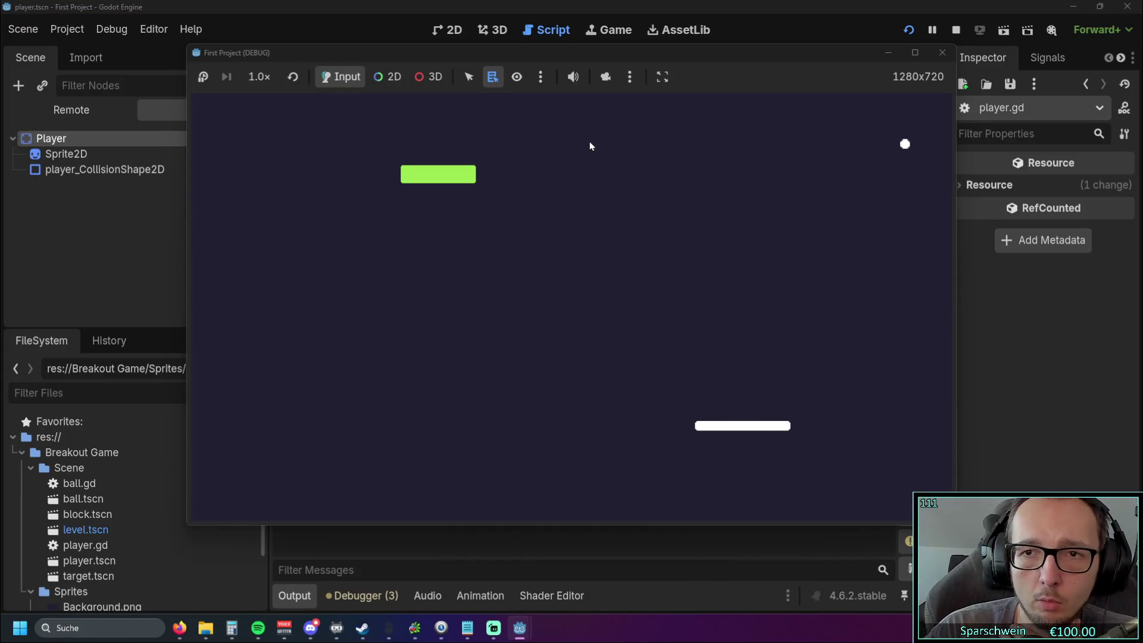
key("Left")
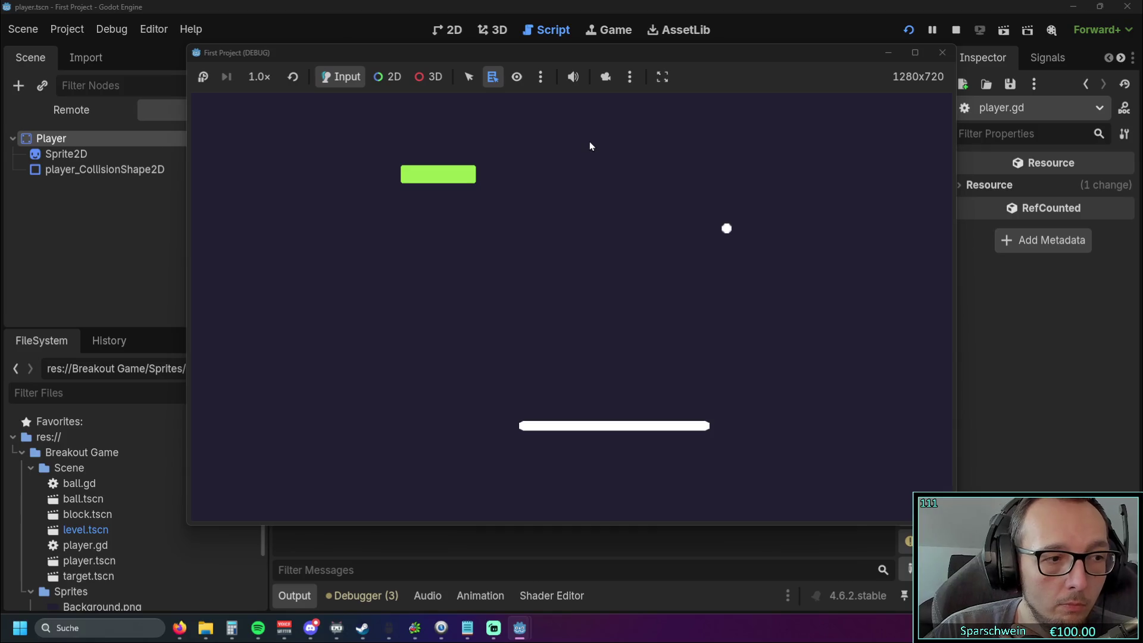
key("Left")
key("Left")
key("Right")
key("Left")
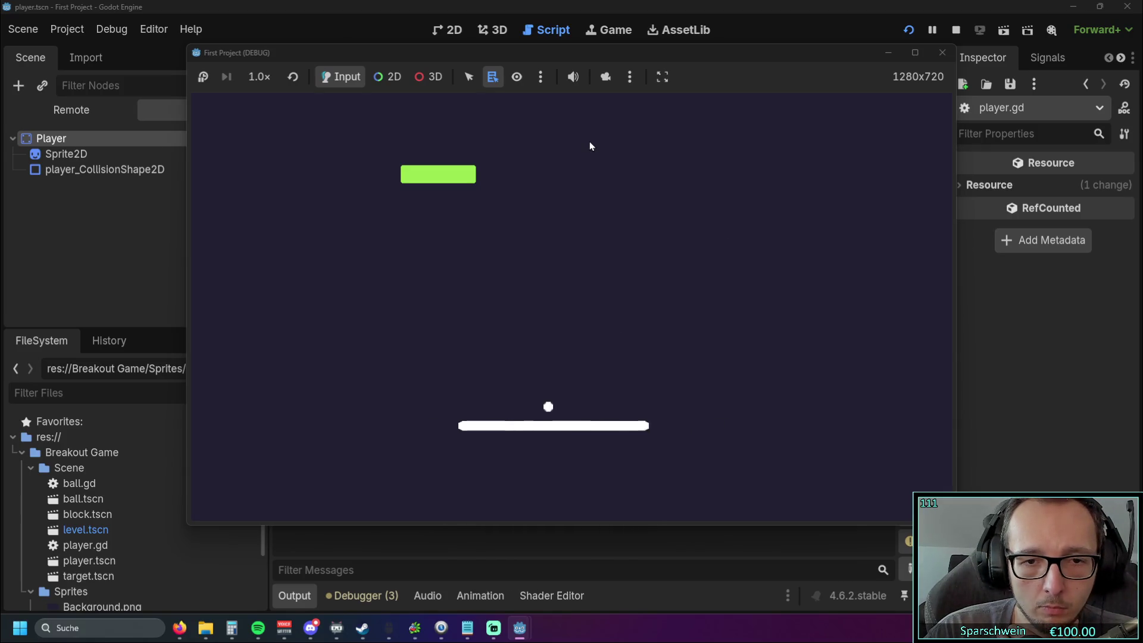
key("Left")
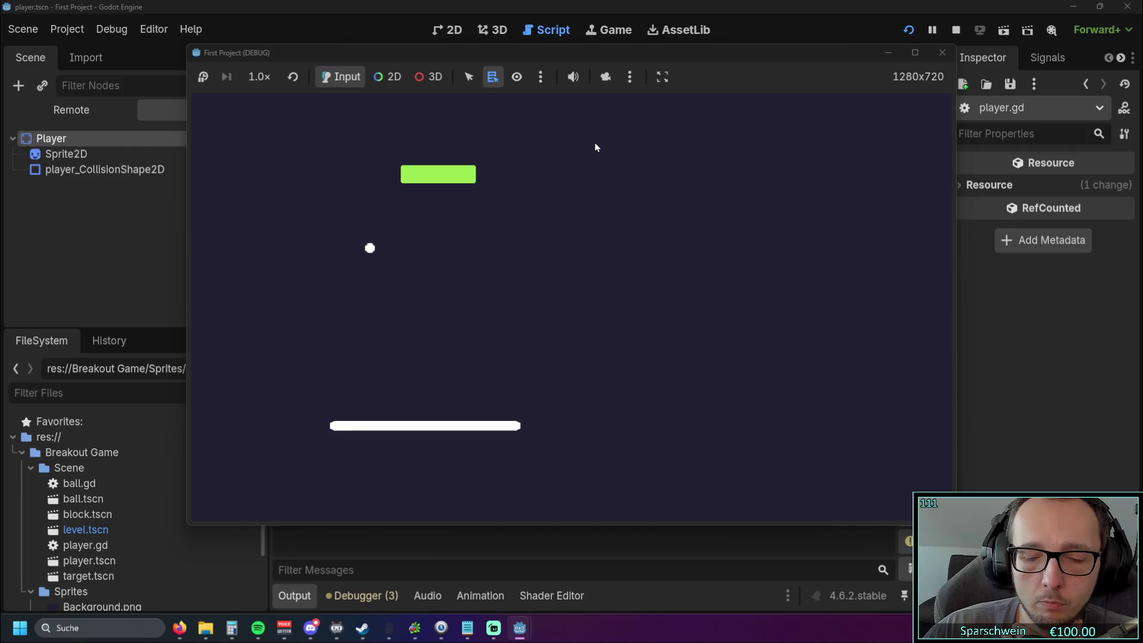
left_click(956, 29)
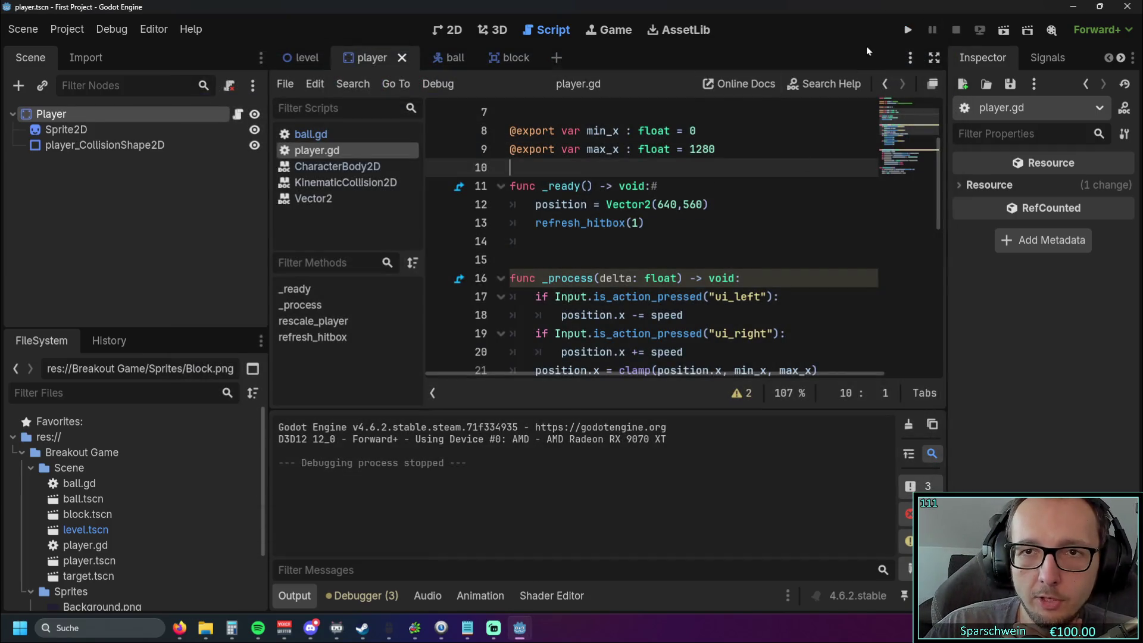
- Run the game again, restart it twice while moving the paddle, then stop it
left_click(903, 33)
key("Right")
key("Right")
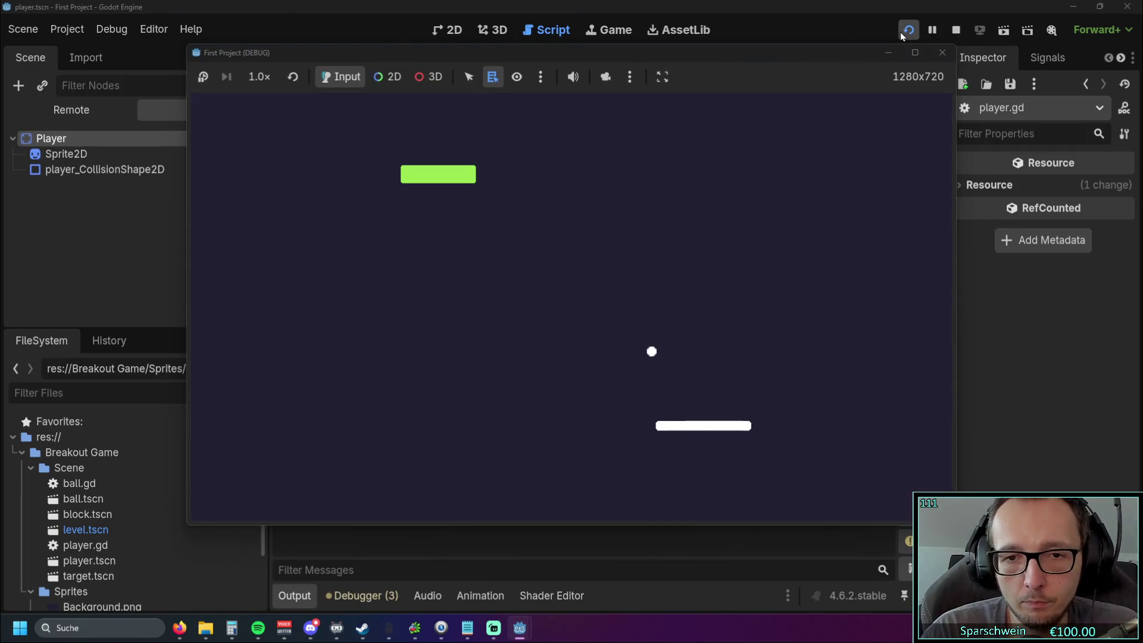
left_click(907, 31)
key("Right")
key("Left")
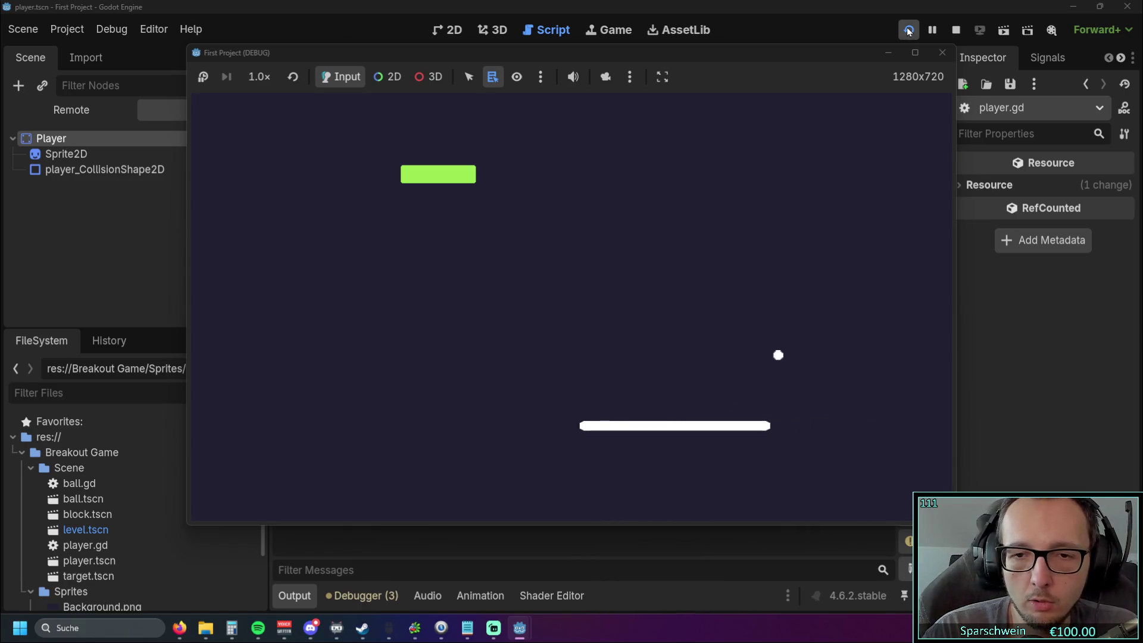
left_click(909, 31)
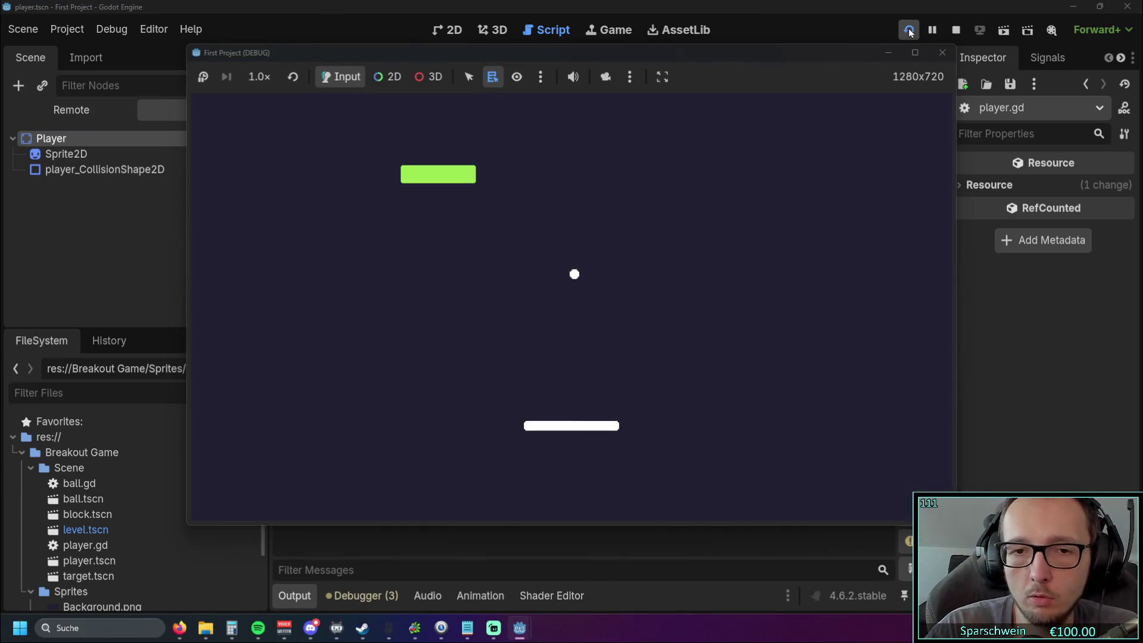
key("Right")
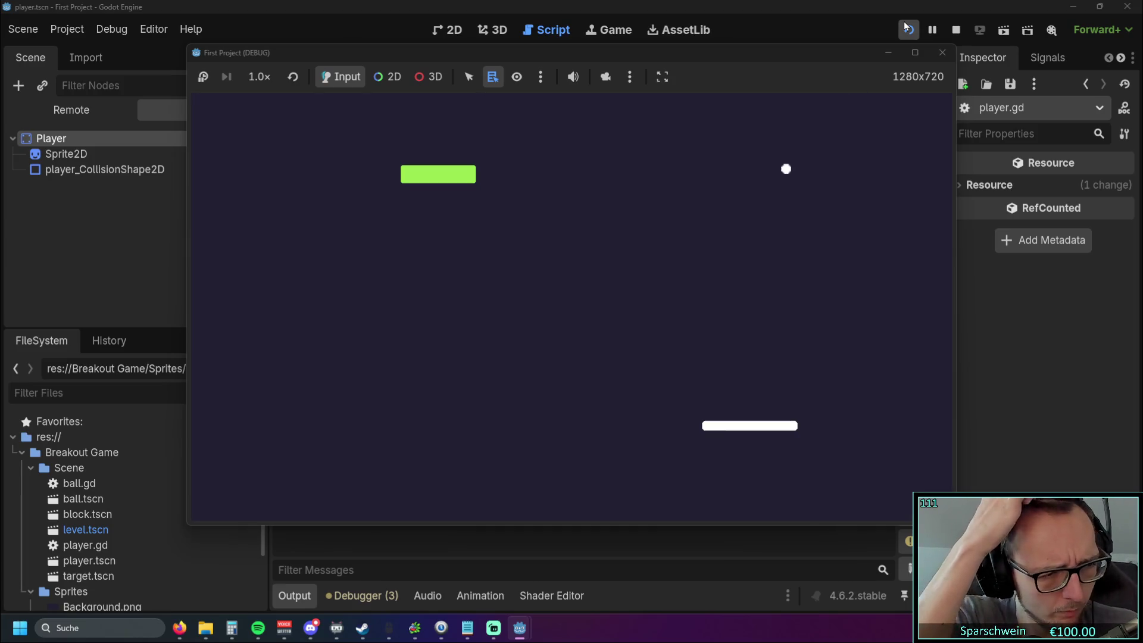
key("Left")
key("Left")
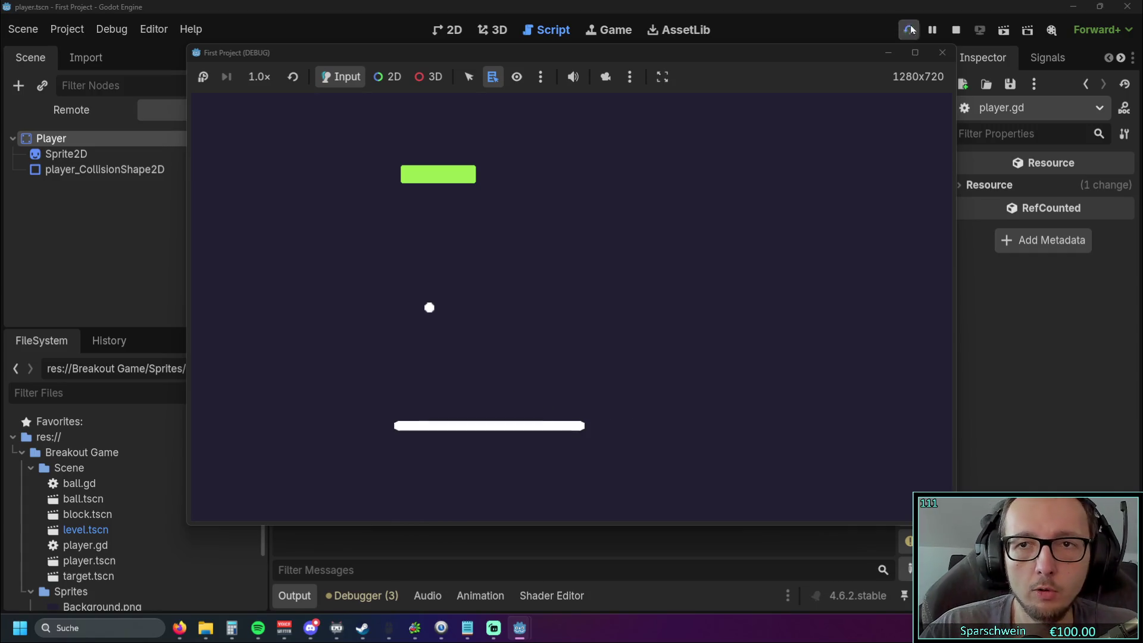
left_click(943, 53)
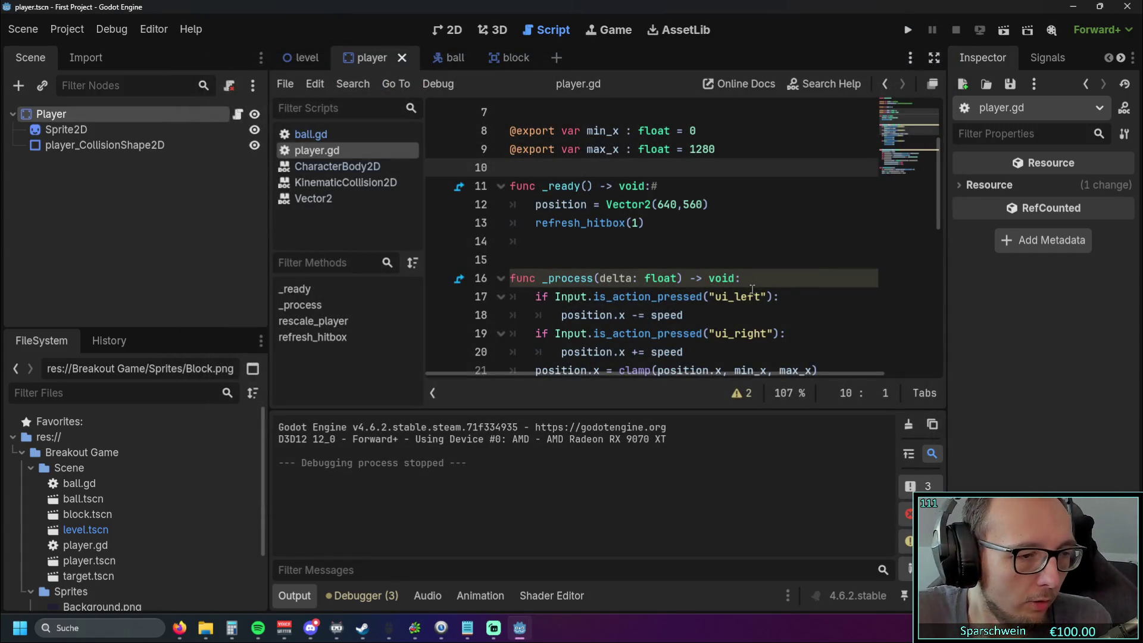
left_click(625, 278)
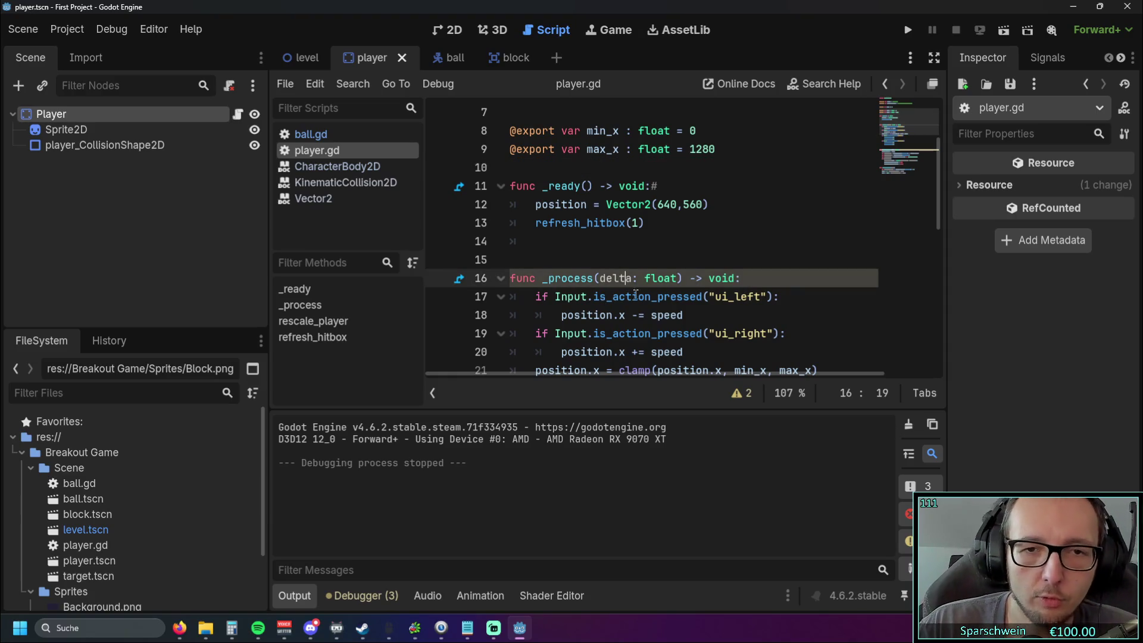
scroll(651, 299, "down", 8)
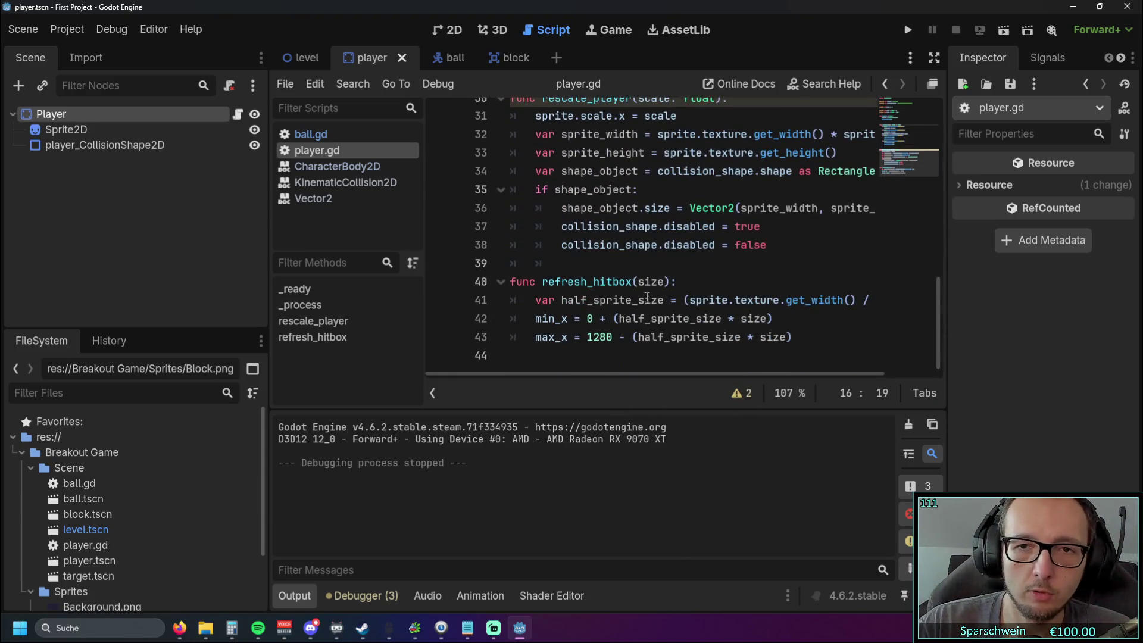
scroll(648, 297, "up", 1)
left_click_drag(744, 243, 524, 189)
left_click(715, 244)
scroll(716, 244, "down", 1)
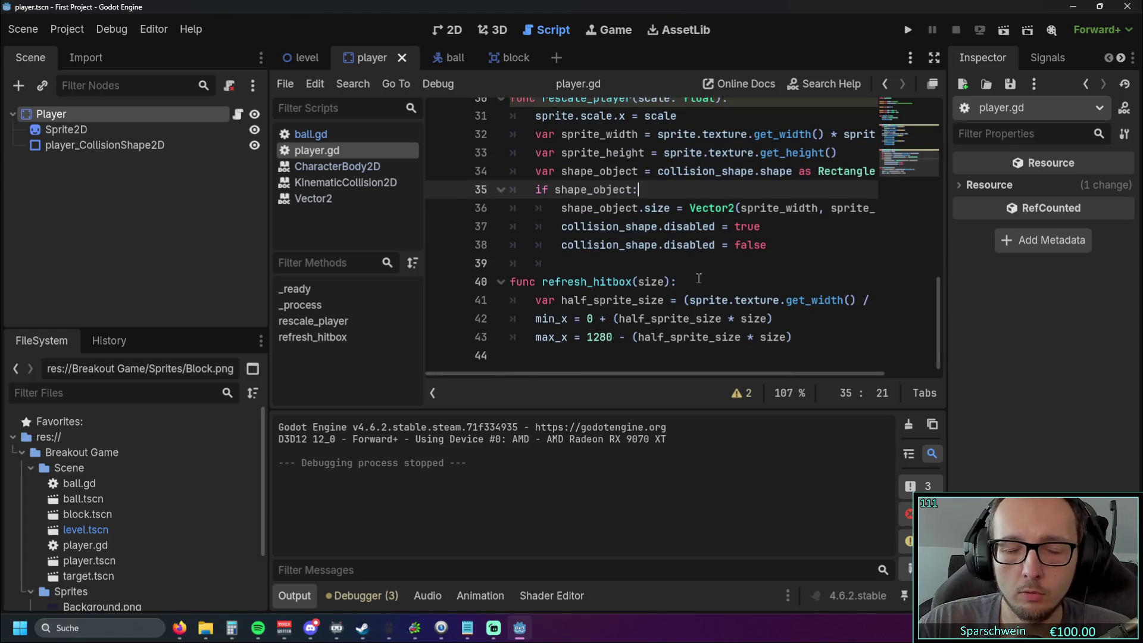
left_click(741, 322)
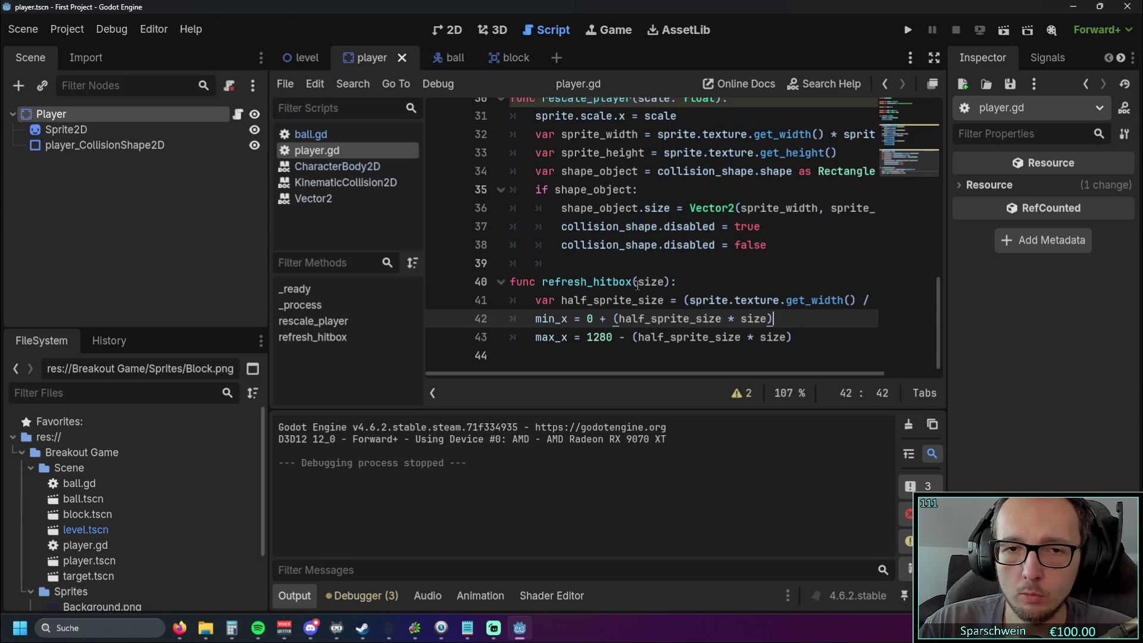
scroll(669, 291, "up", 1)
scroll(668, 292, "up", 6)
scroll(664, 284, "down", 1)
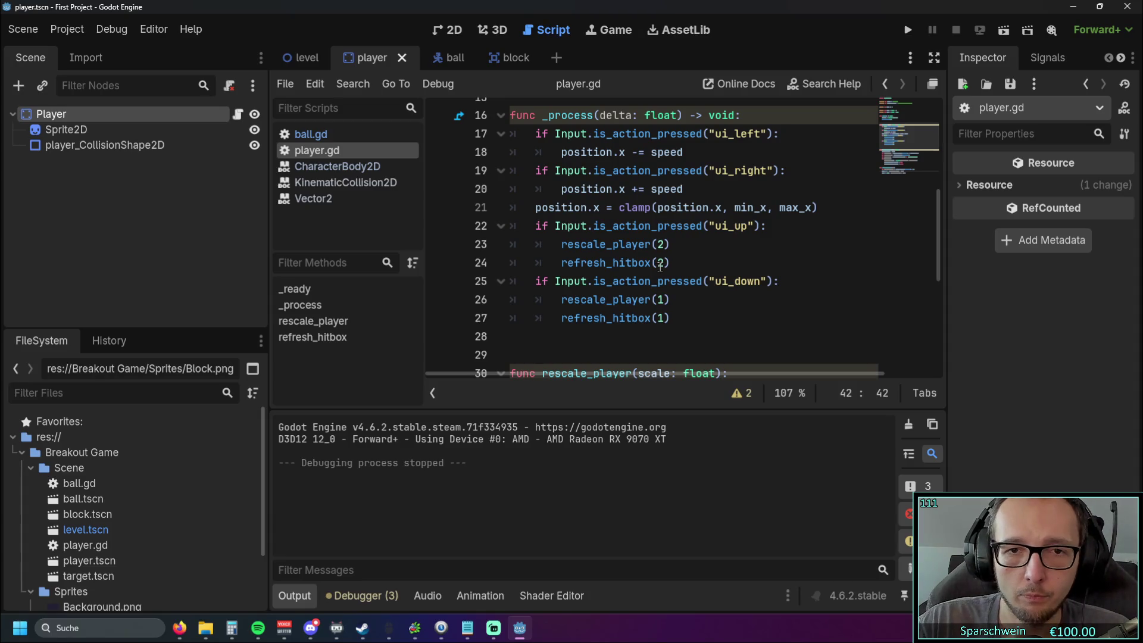
scroll(668, 297, "down", 1)
scroll(656, 263, "up", 1)
left_click(658, 246)
left_click(680, 259)
scroll(679, 260, "down", 4)
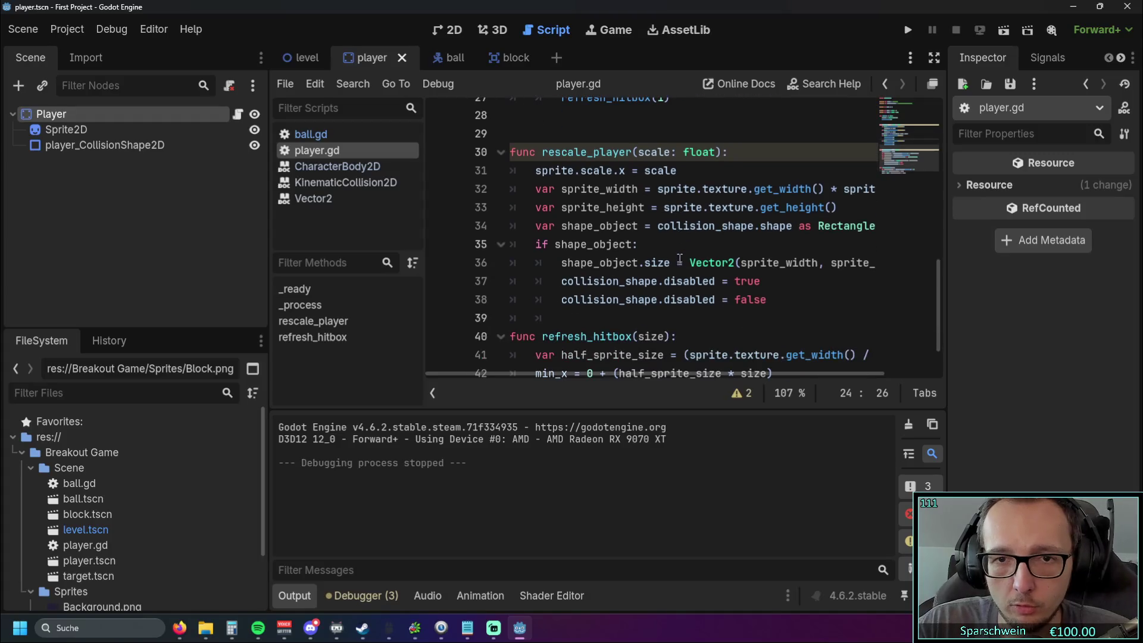
scroll(679, 260, "down", 1)
scroll(689, 272, "up", 1)
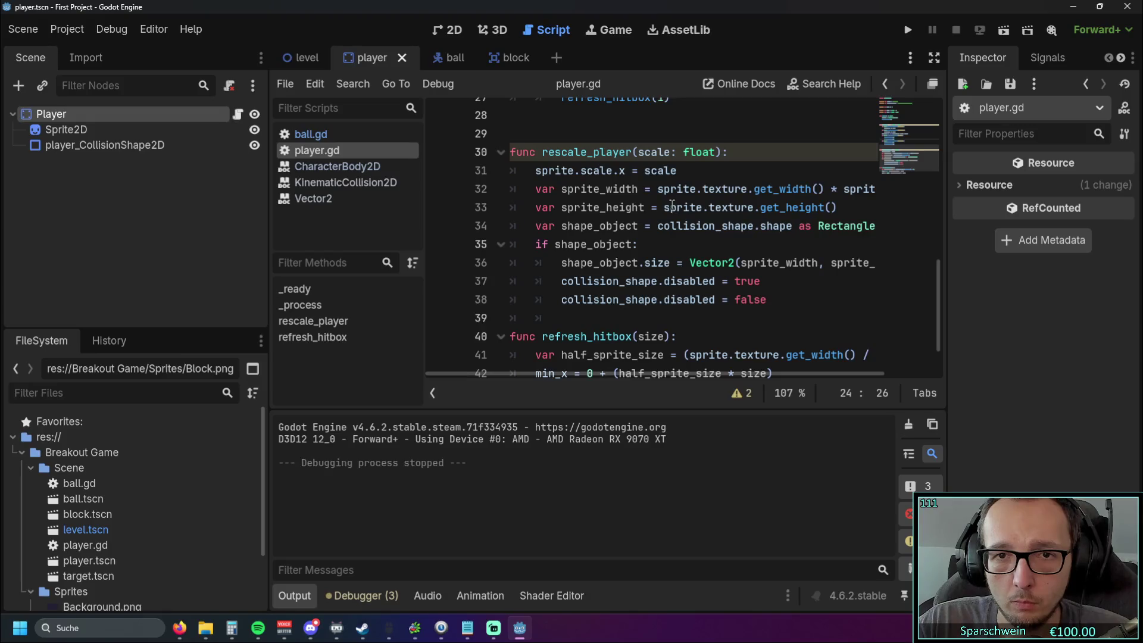
left_click_drag(638, 153, 716, 153)
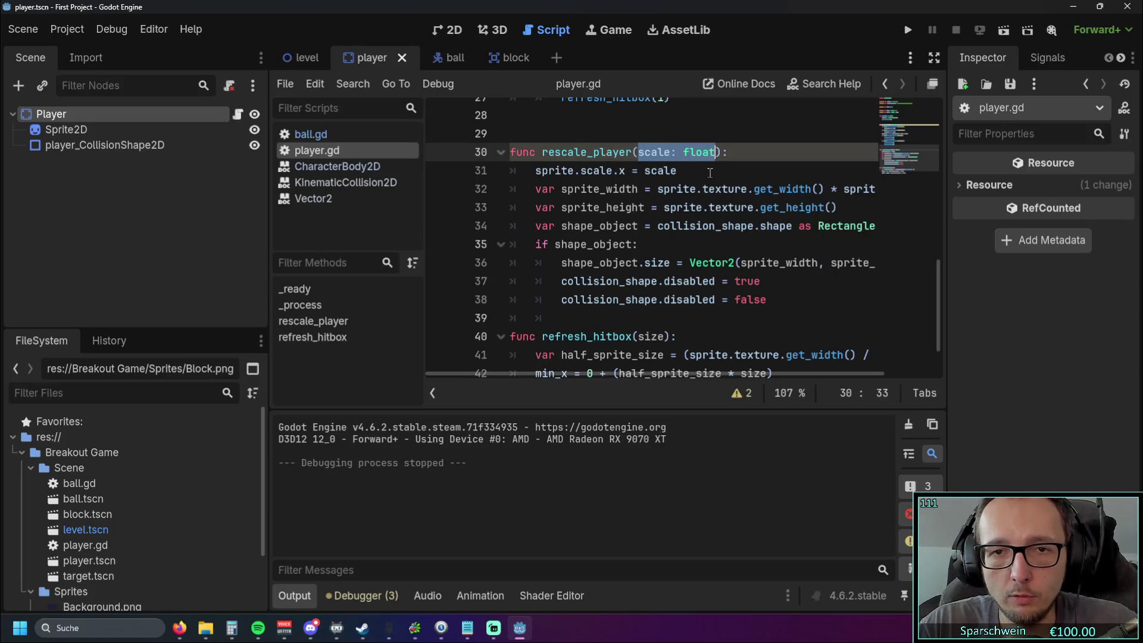
- Paste 'scale: float' over size in the refresh_hitbox header and the min_x and max_x lines
key("ctrl+c")
scroll(693, 188, "down", 3)
double_click(650, 281)
key("ctrl+v")
double_click(744, 318)
key("ctrl+v")
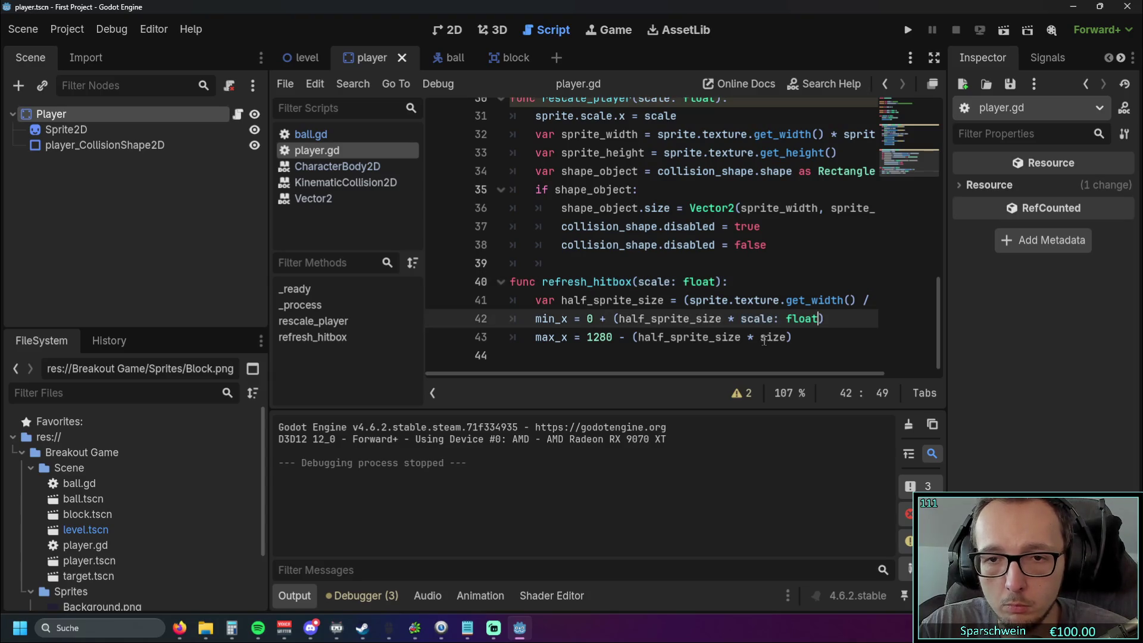
double_click(773, 337)
key("ctrl+v")
left_click(810, 355)
scroll(697, 302, "up", 5)
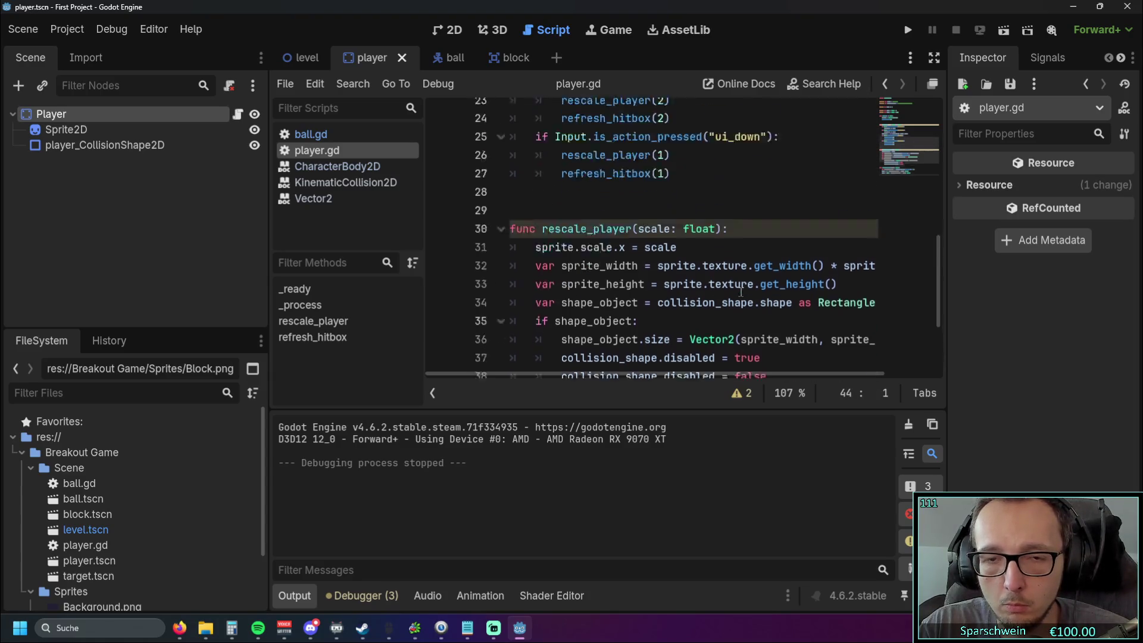
scroll(698, 302, "down", 5)
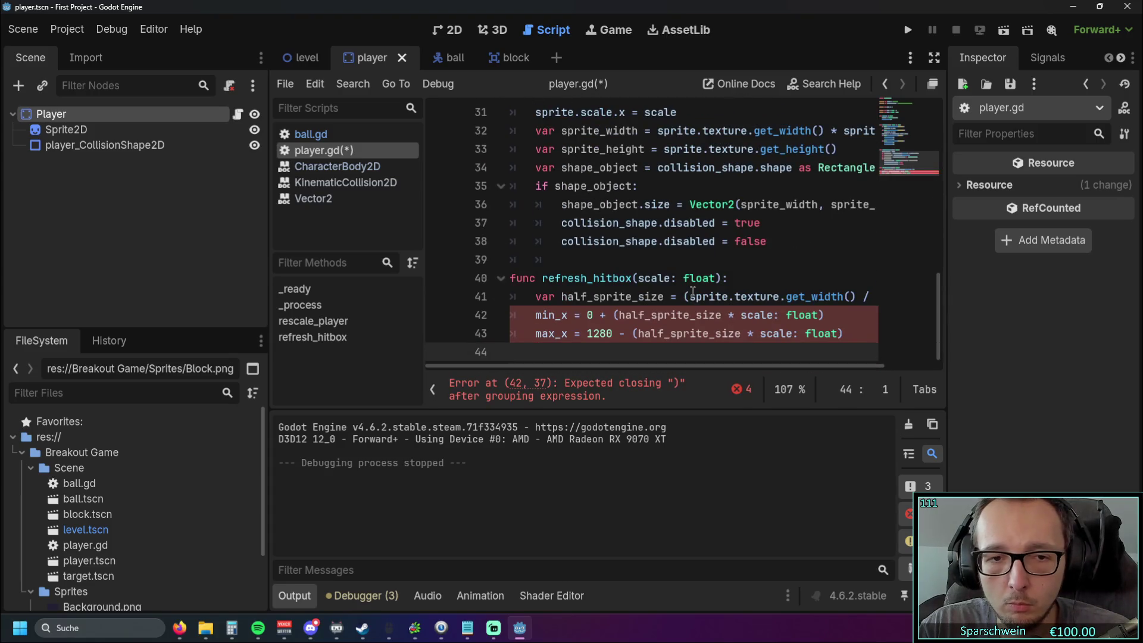
left_click(792, 280)
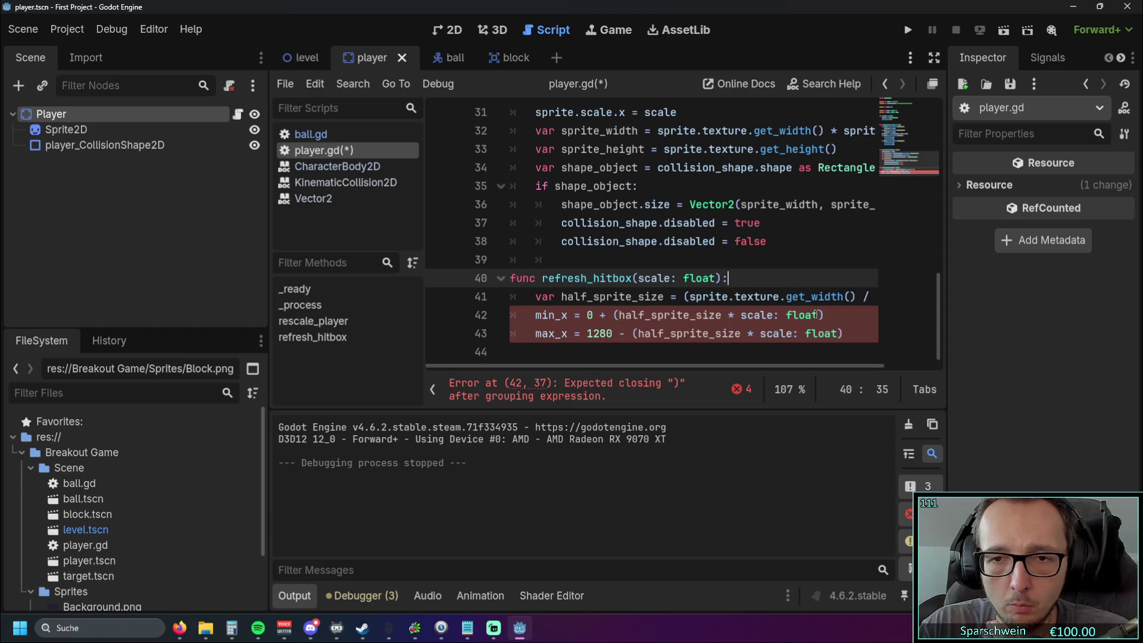
- Delete the stray ': float' from the min_x and max_x lines and add the missing ')'
left_click_drag(824, 315, 772, 315)
key("BackSpace")
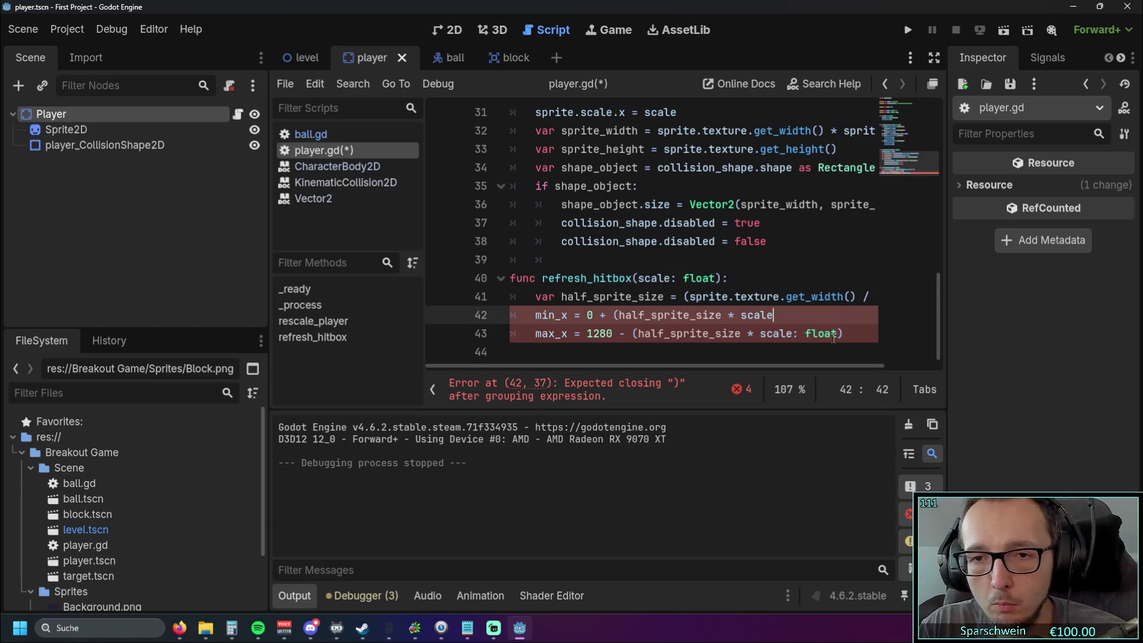
double_click(834, 334)
key("BackSpace")
key("BackSpace")
key("BackSpace")
left_click(813, 349)
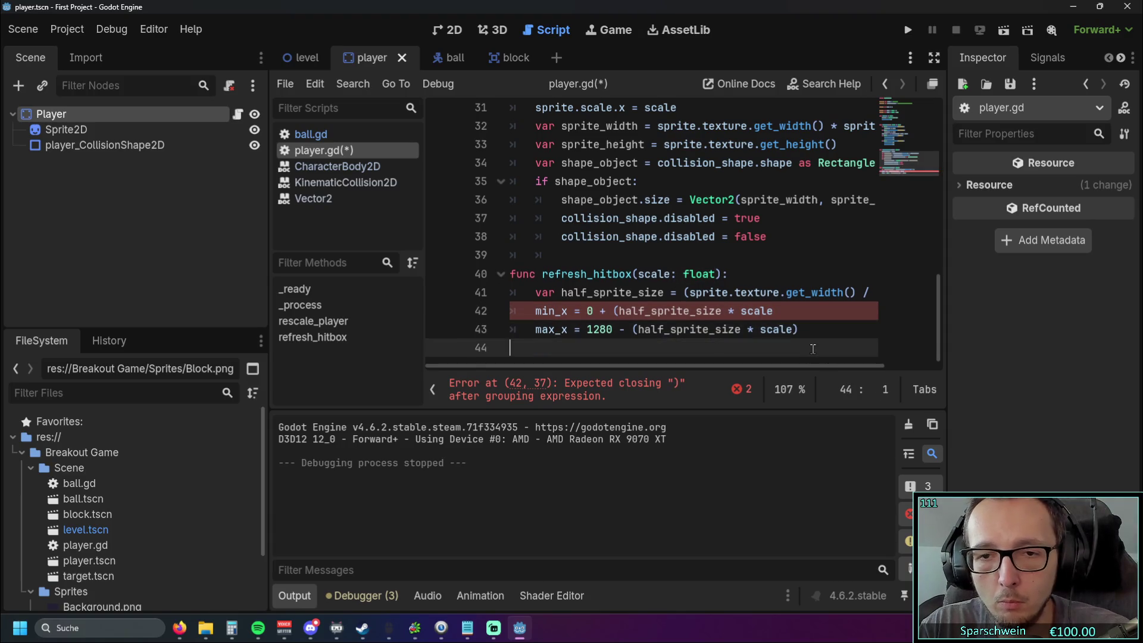
left_click(788, 307)
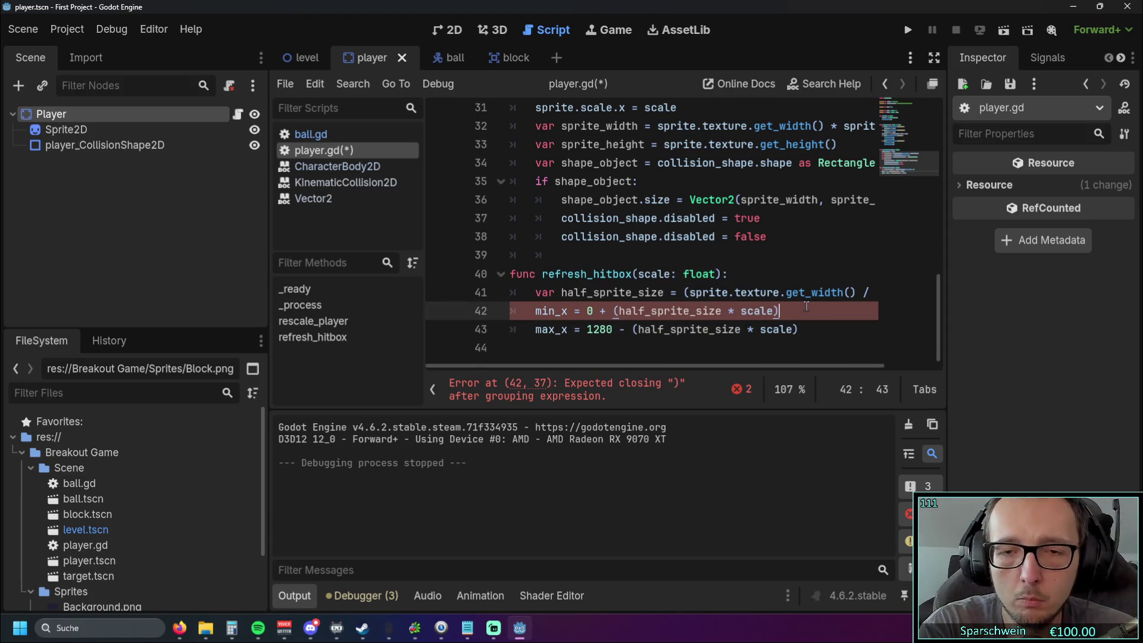
type(")")
left_click(758, 362)
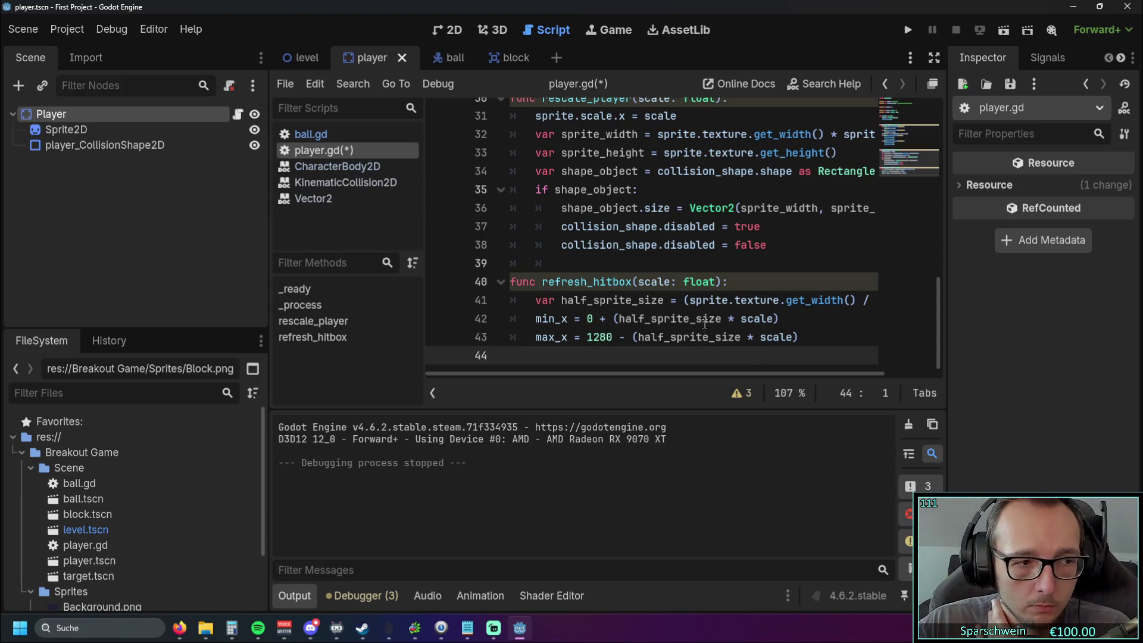
- Run the project, steer the wide paddle between the walls to meet the ball, then stop it
left_click(909, 30)
key("Right")
key("Left")
key("Right")
key("Left")
key("Right")
key("Left")
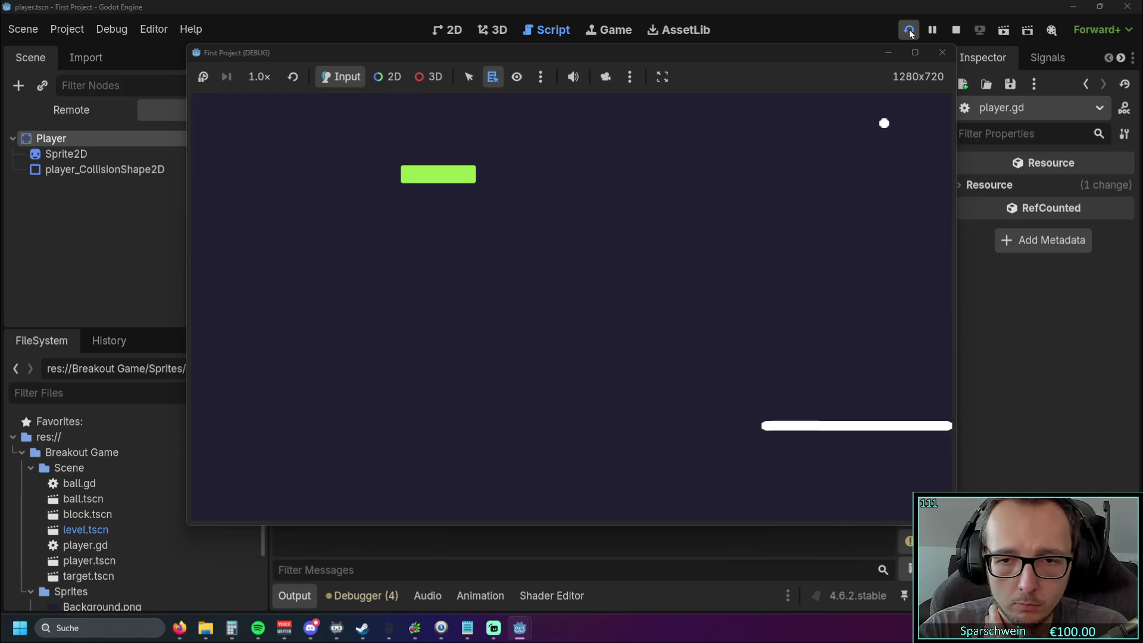
key("Right")
key("Left")
key("Right")
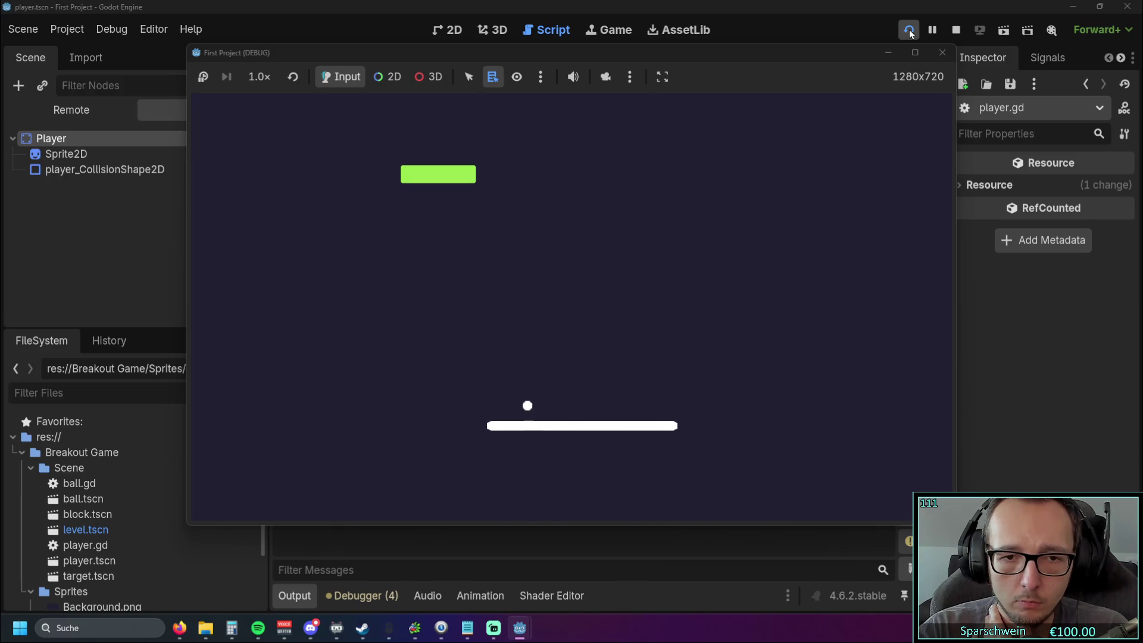
key("Left")
left_click(942, 53)
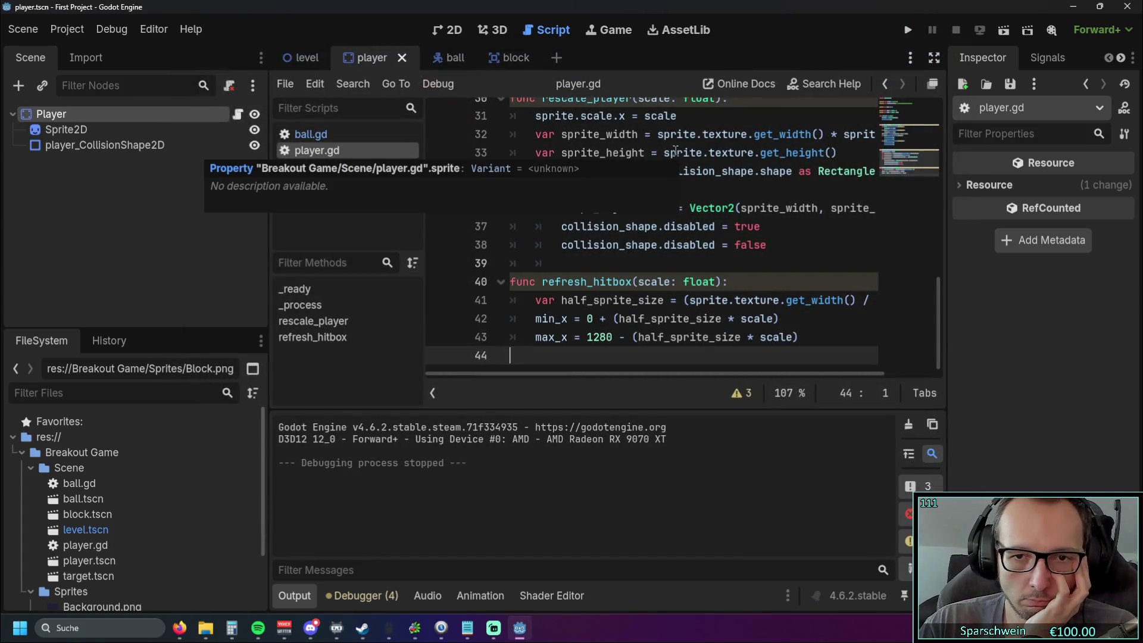
left_click(713, 261)
scroll(701, 241, "up", 5)
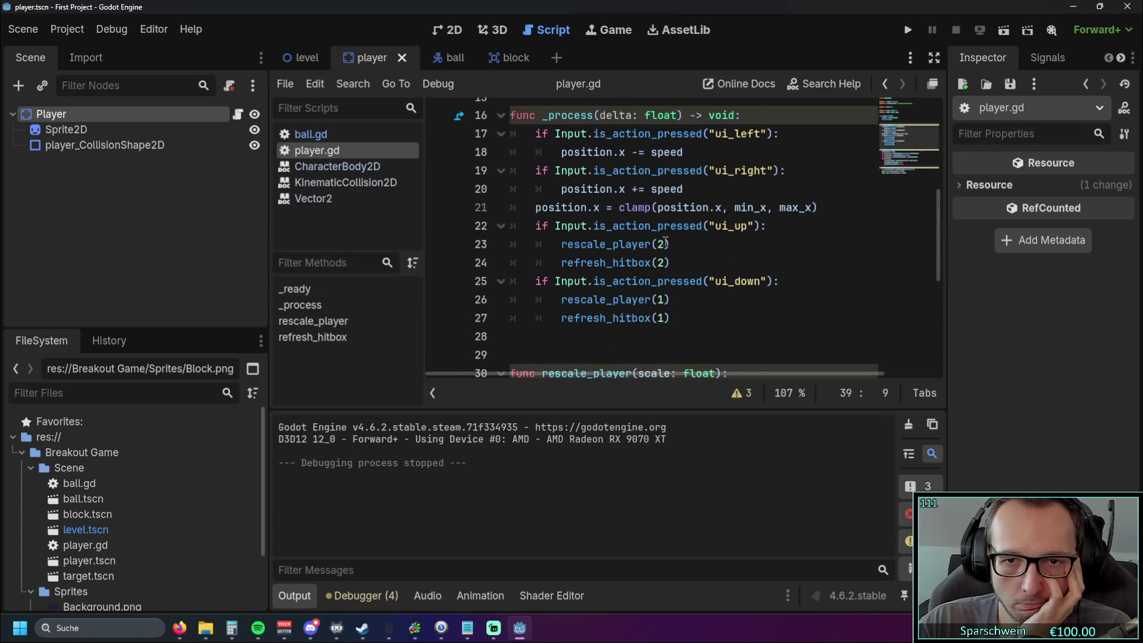
double_click(661, 244)
left_click(757, 269)
left_click(747, 250)
left_click(735, 256)
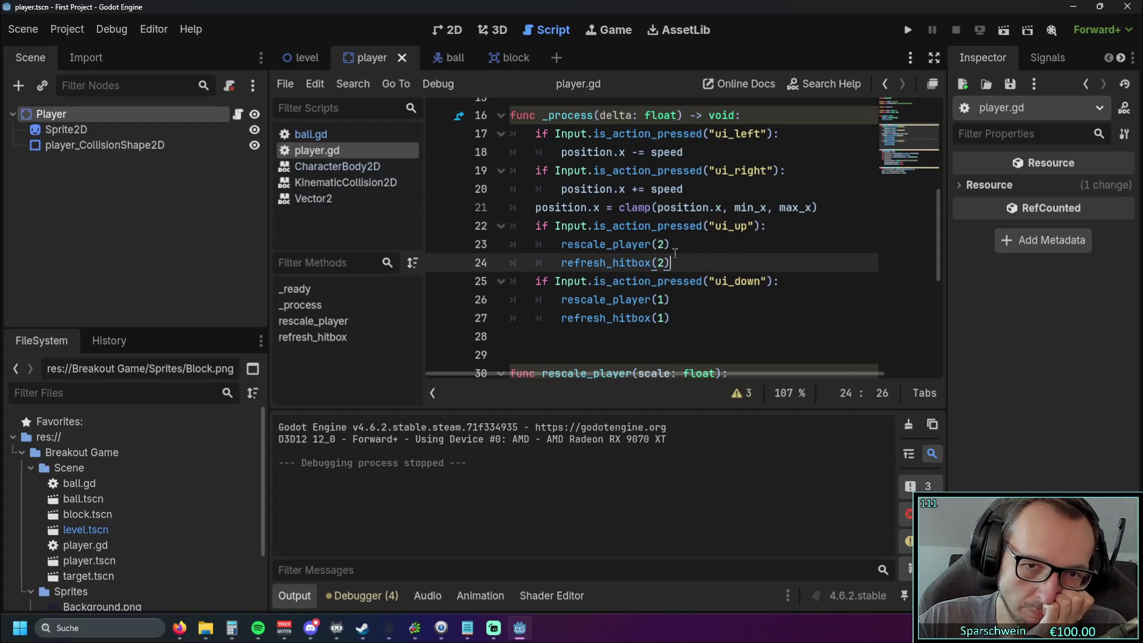
scroll(709, 262, "down", 2)
scroll(711, 265, "down", 3)
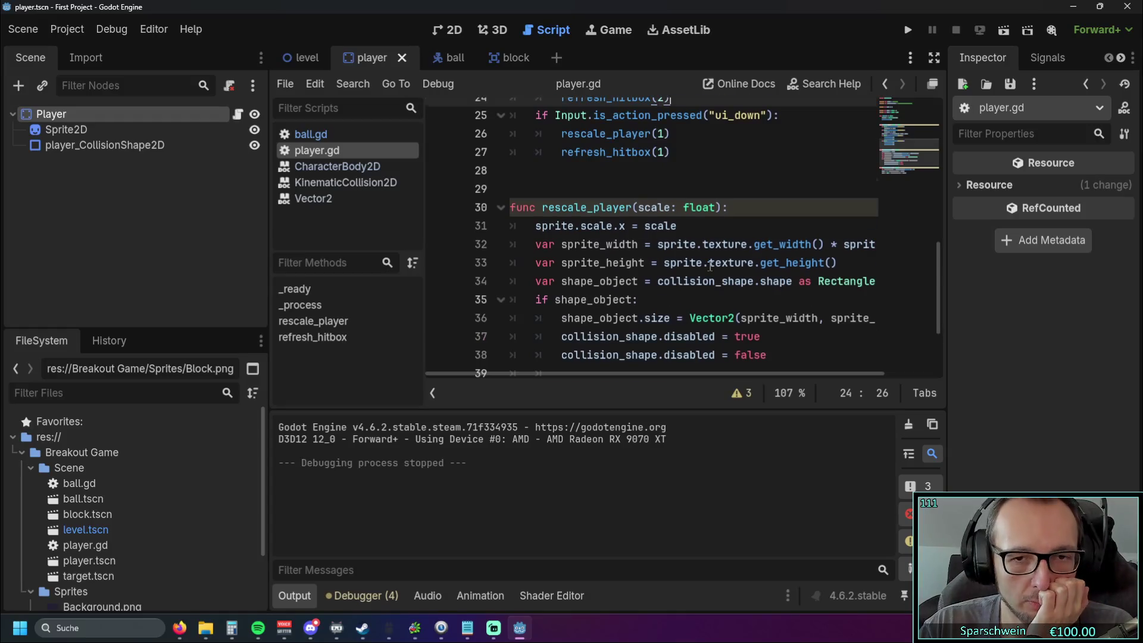
scroll(766, 246, "up", 1)
scroll(768, 249, "down", 1)
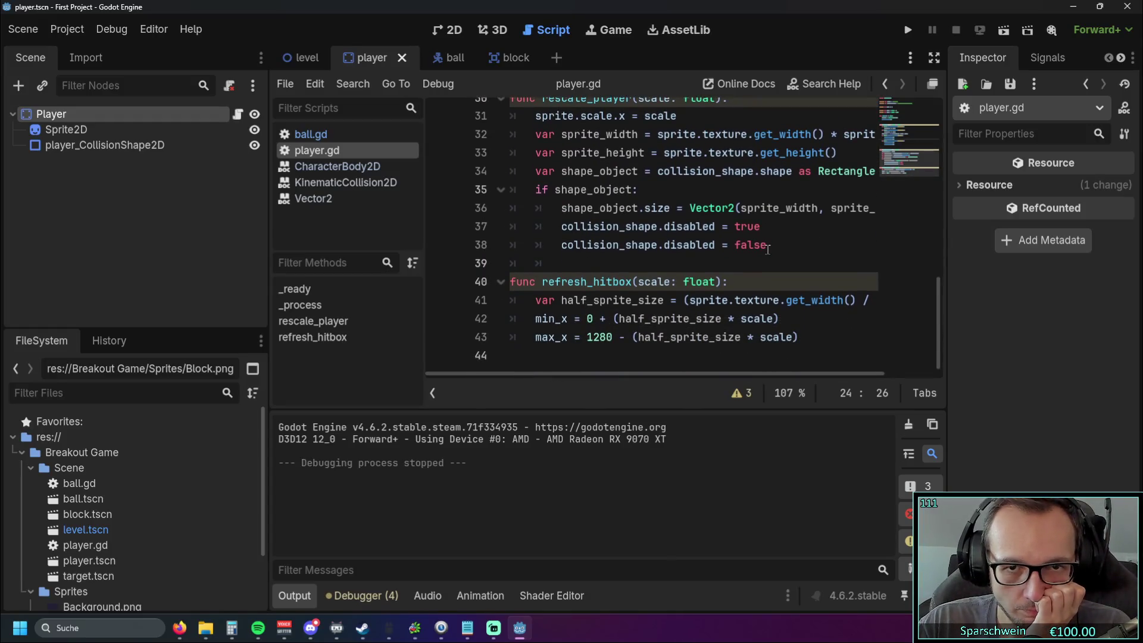
scroll(768, 249, "up", 1)
scroll(768, 249, "up", 2)
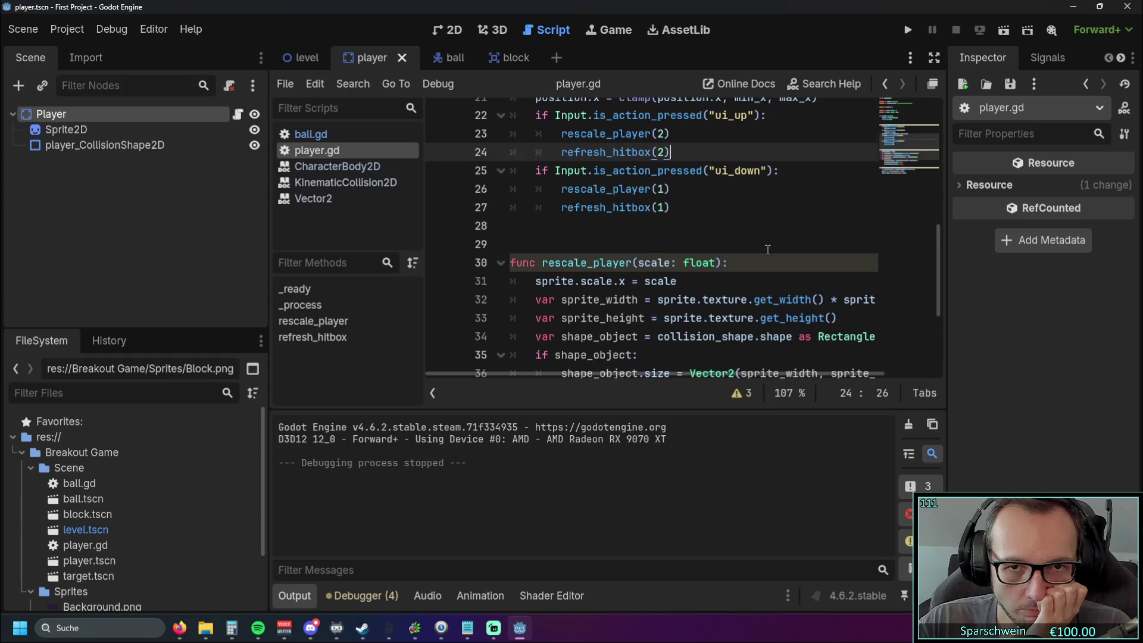
scroll(768, 248, "down", 3)
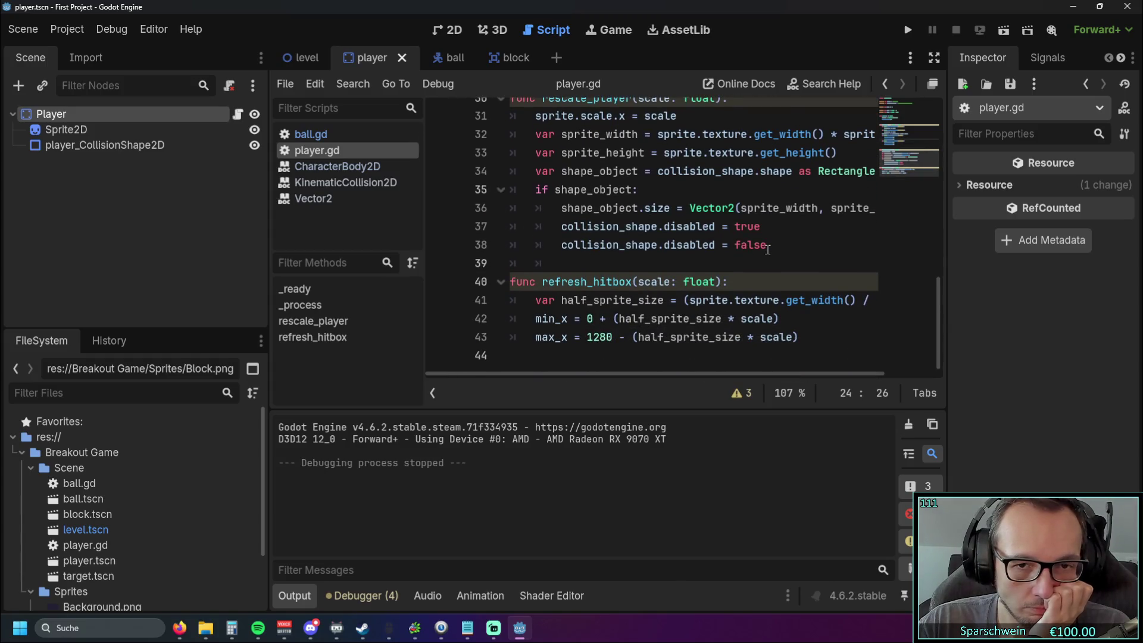
scroll(767, 249, "up", 1)
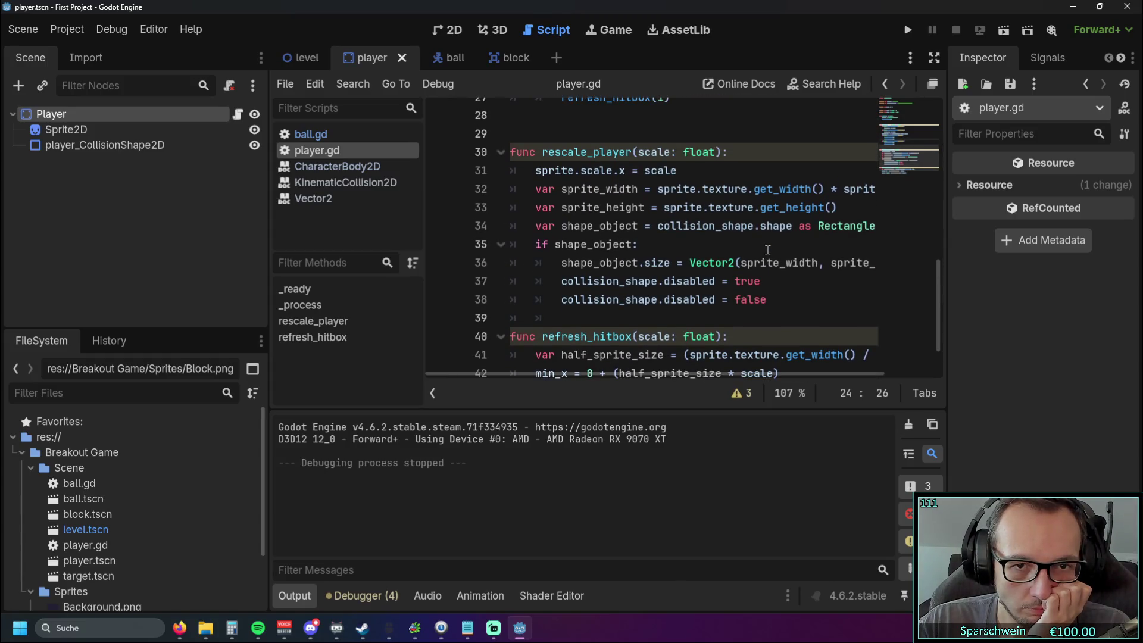
scroll(767, 249, "down", 1)
scroll(768, 250, "up", 1)
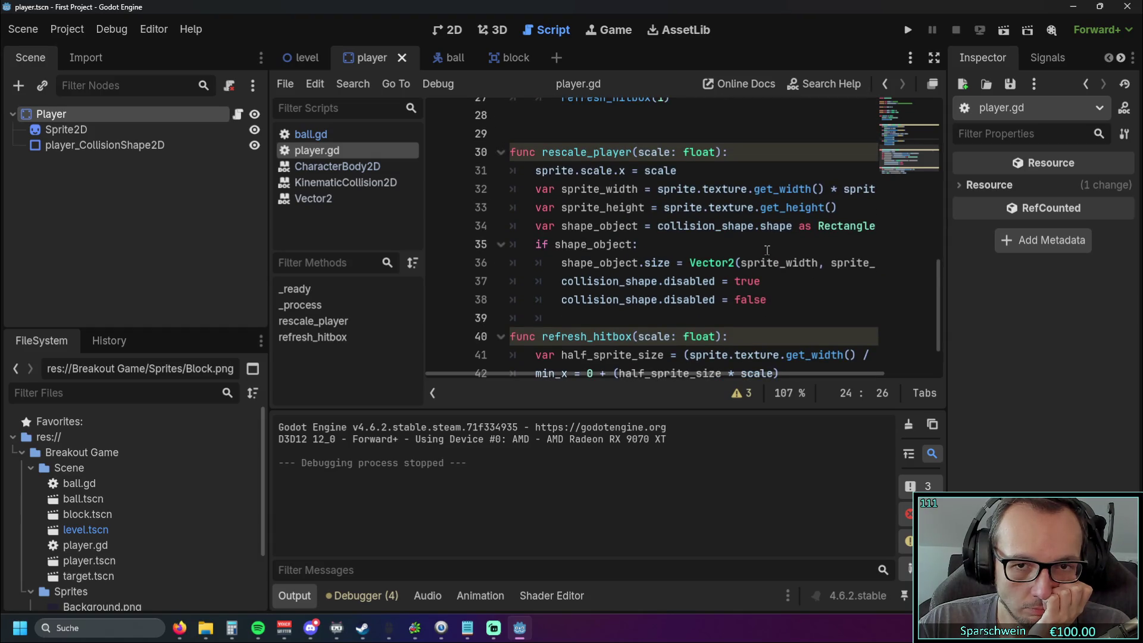
scroll(767, 250, "down", 1)
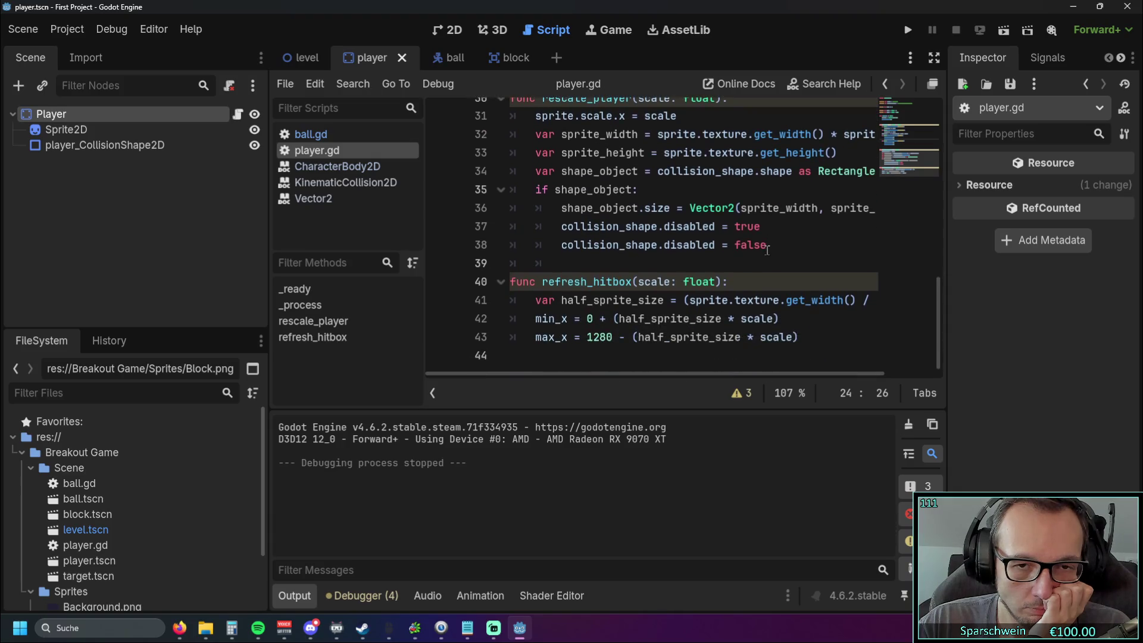
left_click(685, 263)
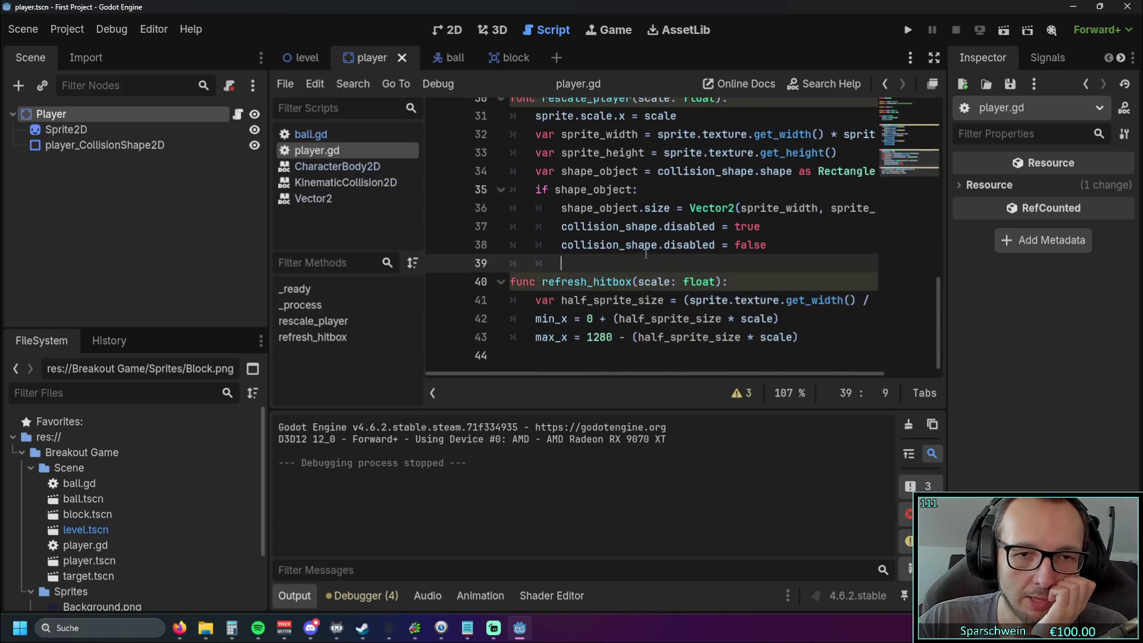
scroll(633, 234, "up", 2)
scroll(622, 256, "down", 2)
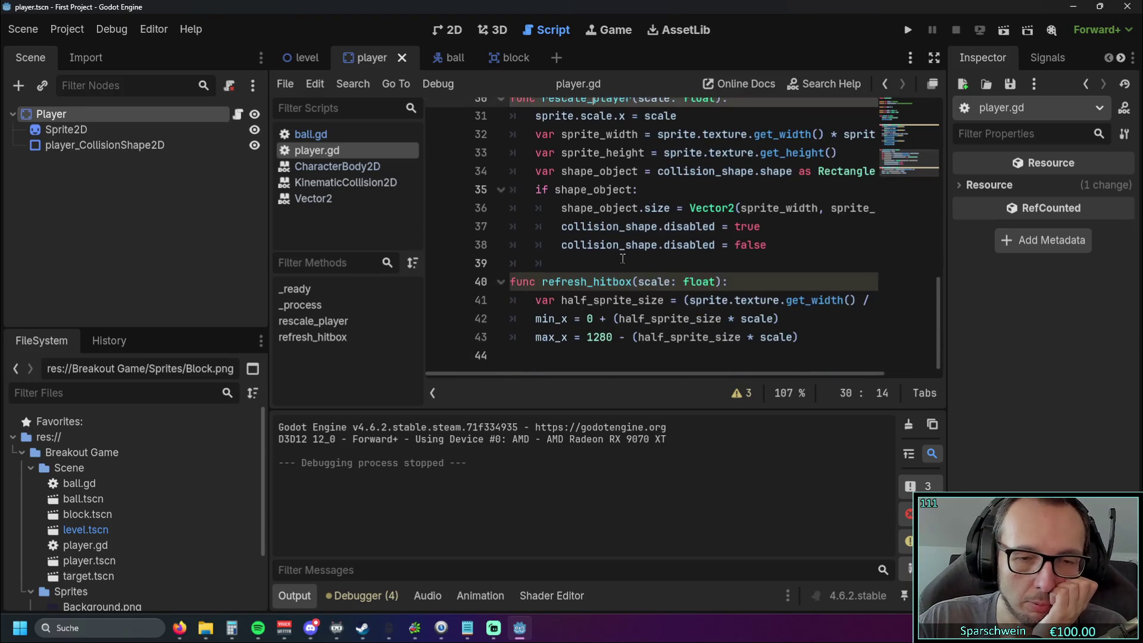
left_click(742, 337)
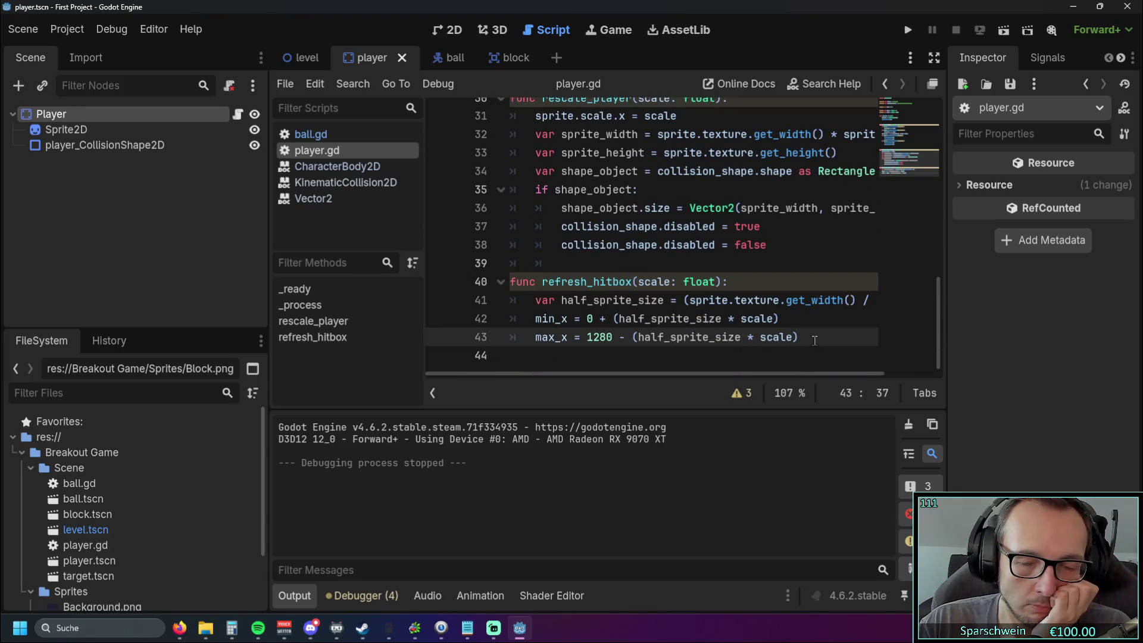
left_click_drag(814, 338, 476, 300)
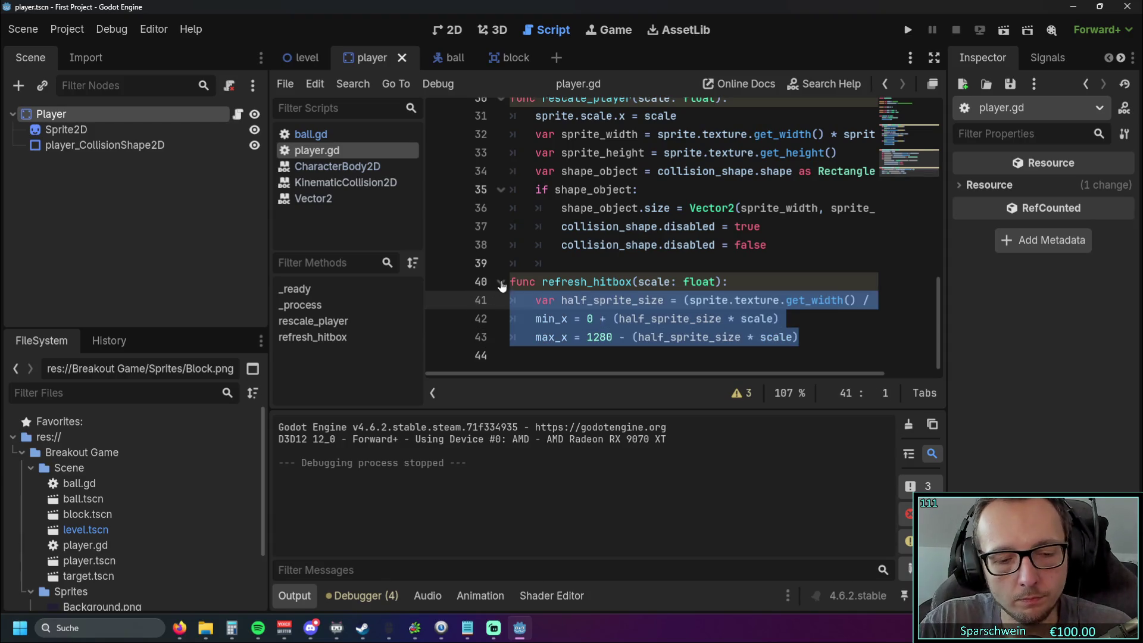
- Move the min_x and max_x limit lines to the end of rescale_player
key("BackSpace")
left_click(769, 246)
key("Return")
key("BackSpace")
key("ctrl+v")
left_click(538, 264)
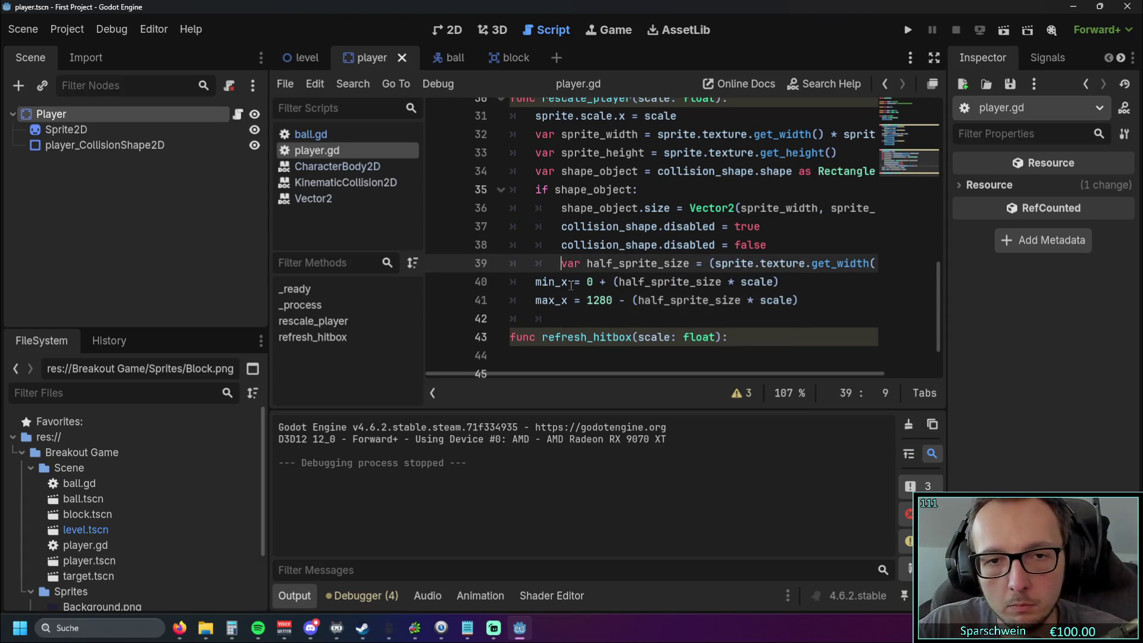
- Delete the now-empty refresh_hitbox function declaration
left_click(650, 324)
scroll(651, 324, "down", 1)
left_click_drag(791, 317, 434, 319)
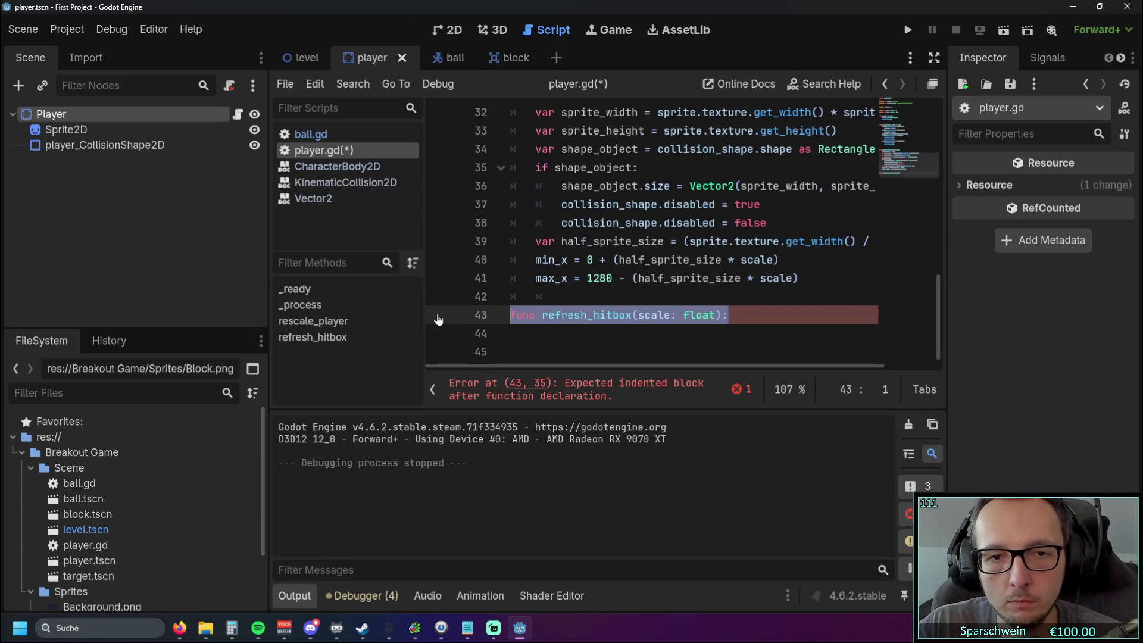
key("BackSpace")
key("BackSpace")
- Remove the refresh_hitbox(1) and refresh_hitbox(2) calls under ui_down and ui_up, and the one in _ready
scroll(628, 313, "up", 4)
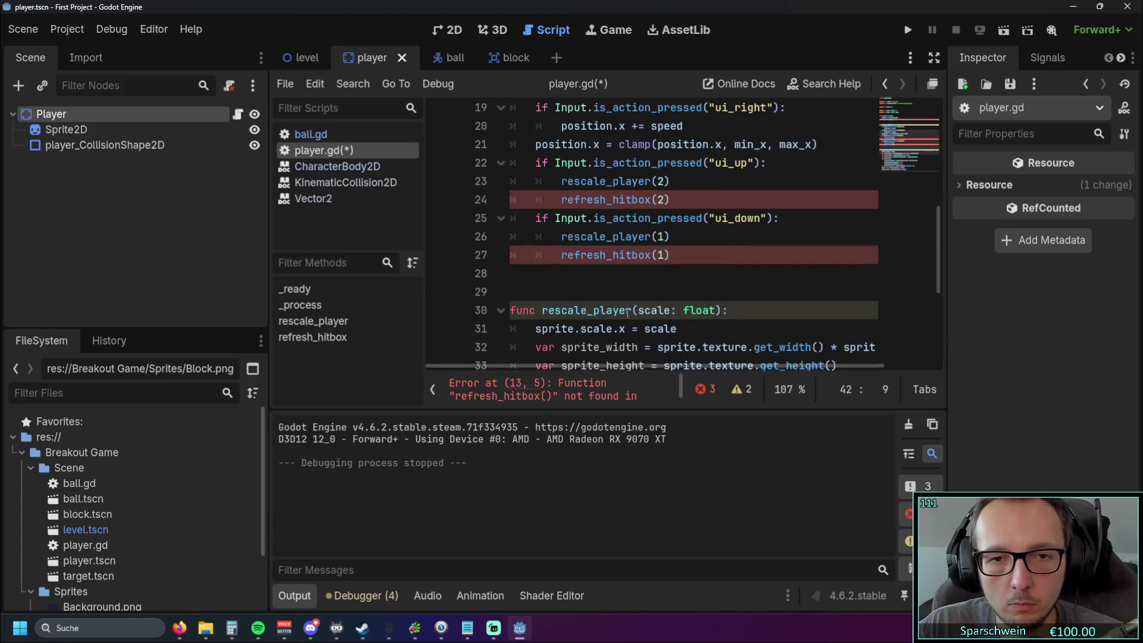
left_click_drag(695, 261, 447, 262)
key("BackSpace")
key("BackSpace")
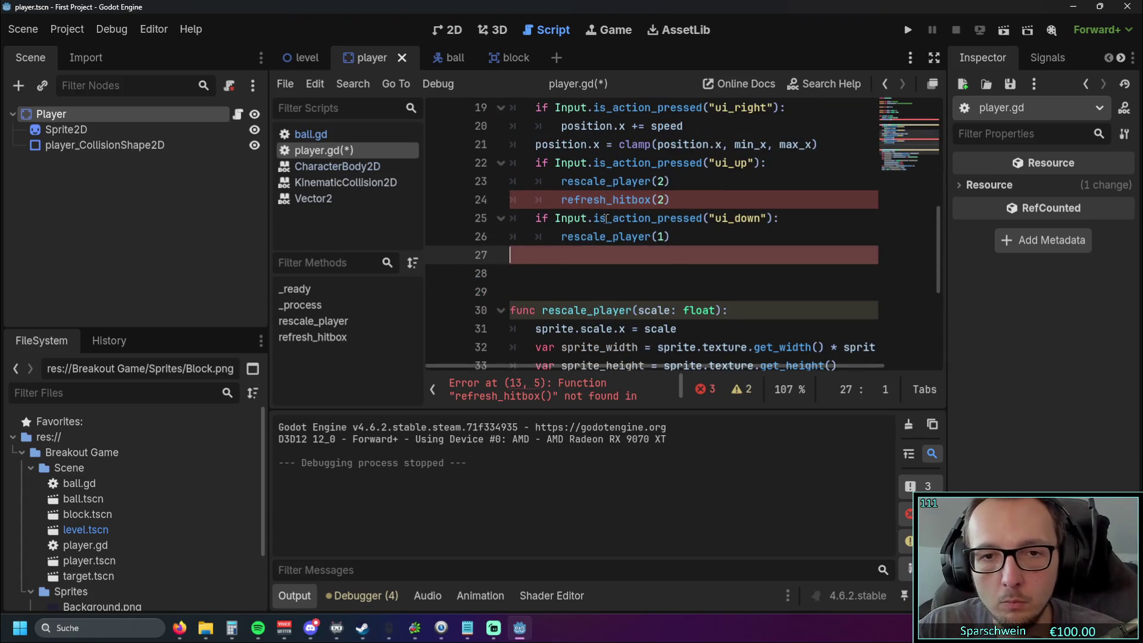
left_click_drag(676, 201, 476, 209)
key("BackSpace")
key("BackSpace")
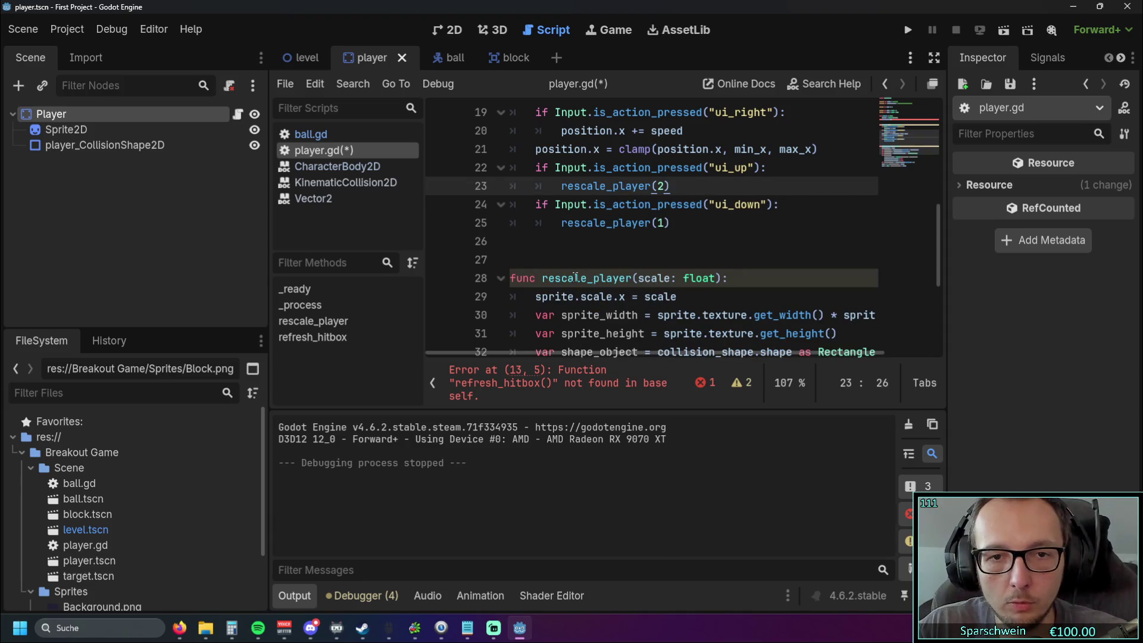
scroll(576, 278, "up", 4)
left_click_drag(536, 223, 646, 223)
key("BackSpace")
key("BackSpace")
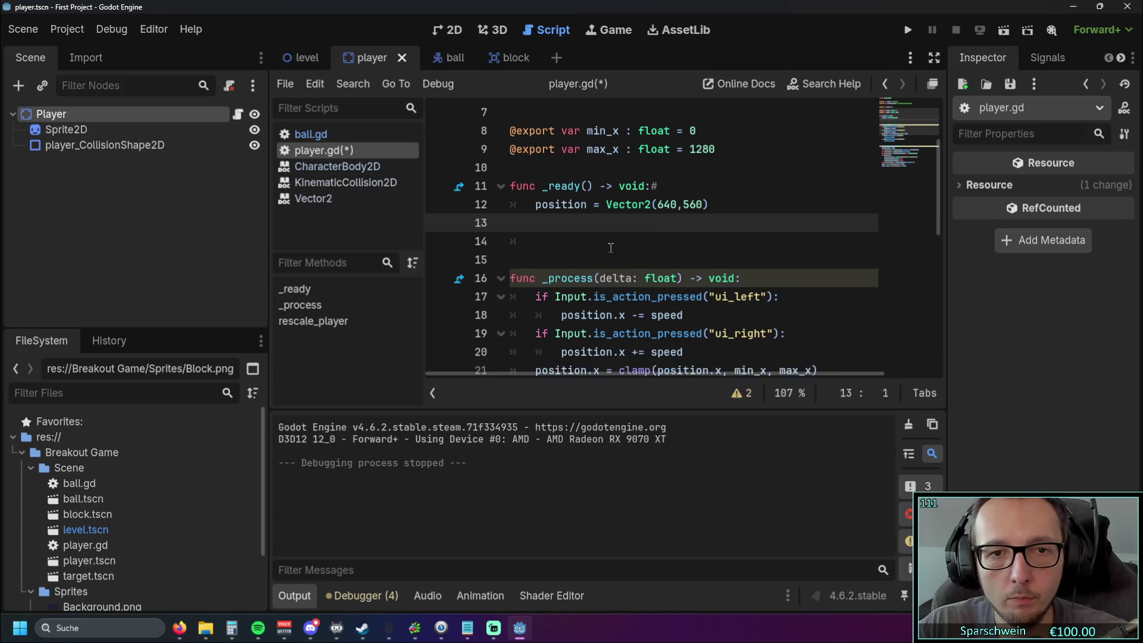
key("BackSpace")
left_click(611, 244)
- Run the game, steer the paddle right and left across the playfield, then close it
left_click(902, 33)
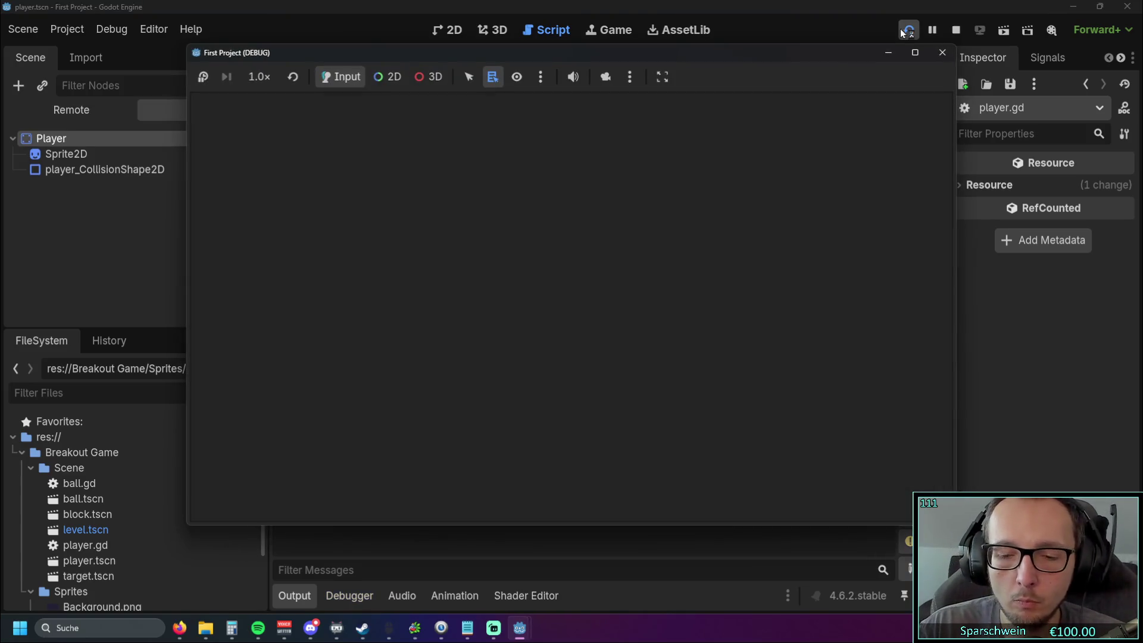
key("Right")
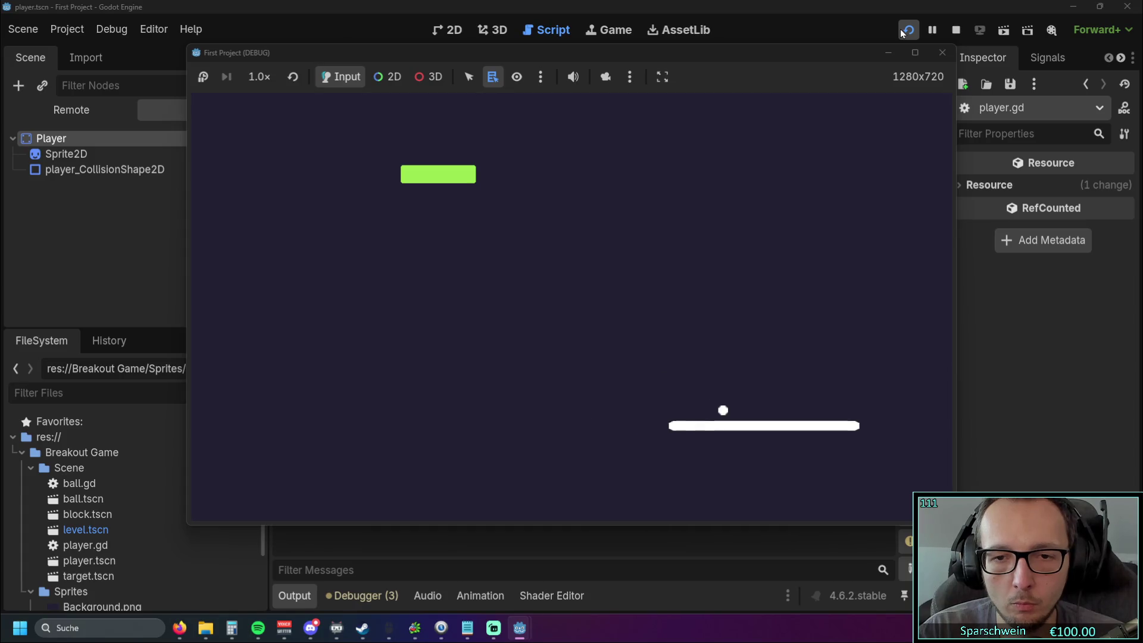
key("Left")
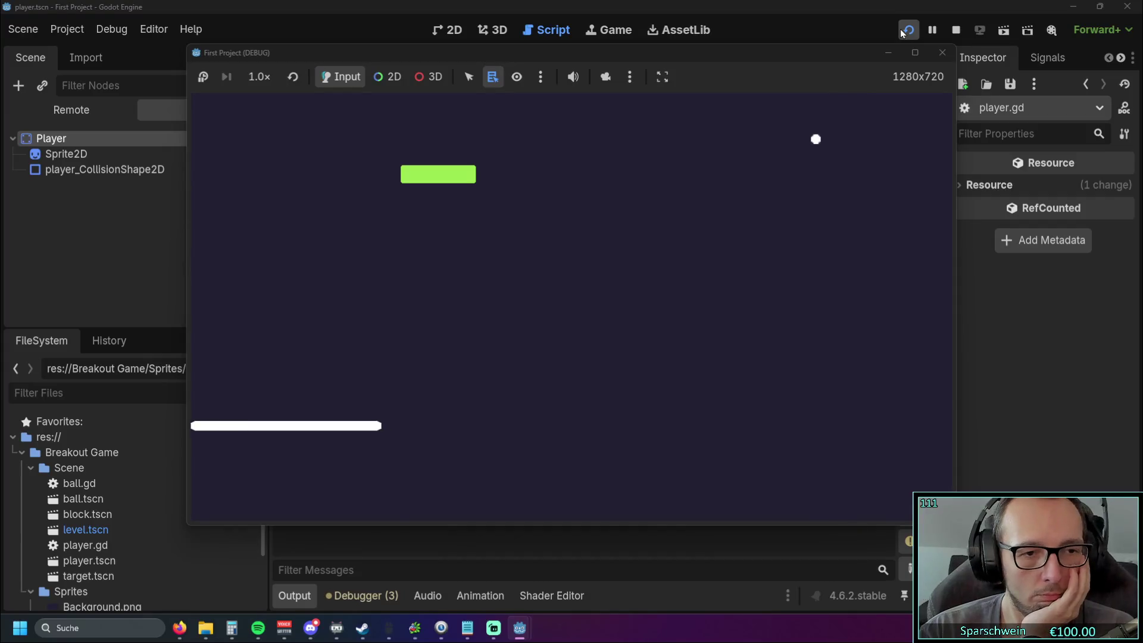
key("Right")
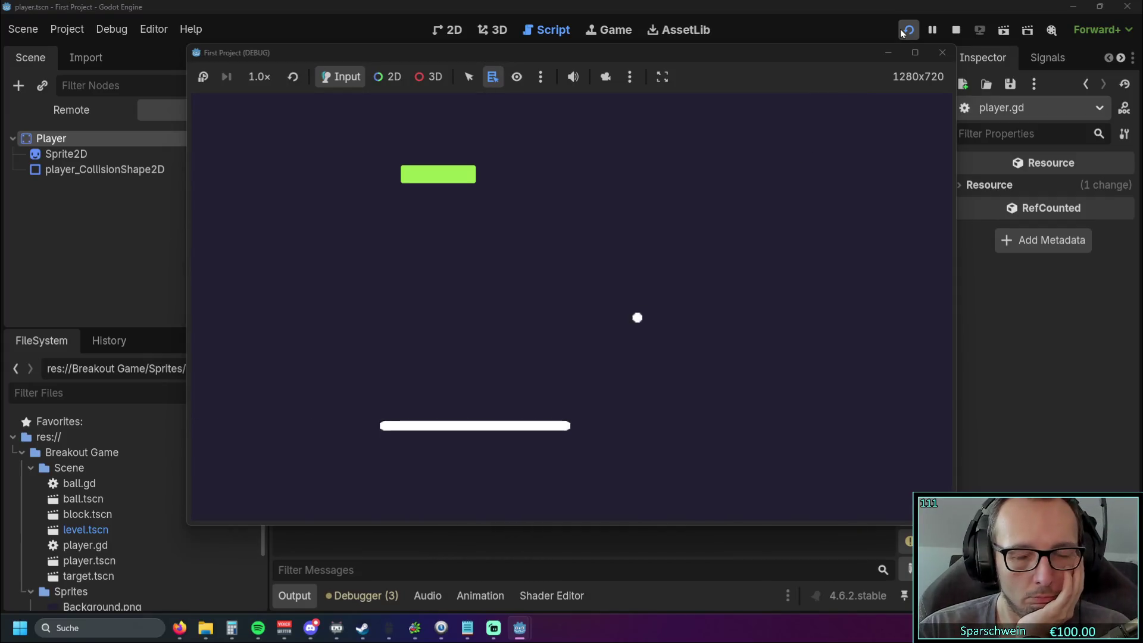
key("Left")
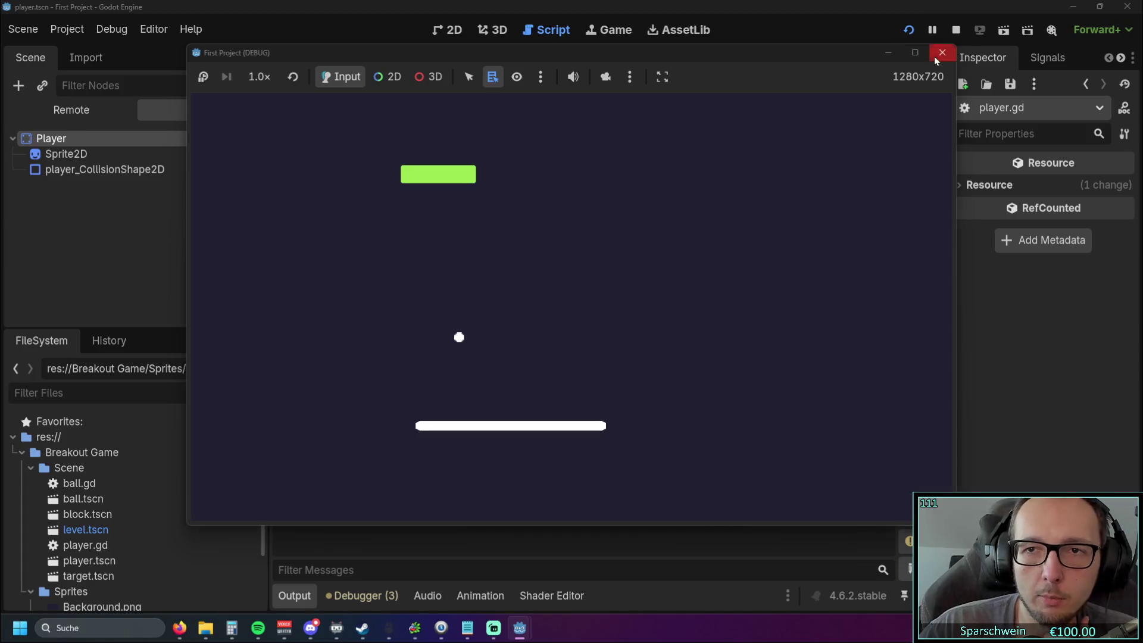
left_click(942, 53)
scroll(687, 258, "down", 5)
left_click(695, 331)
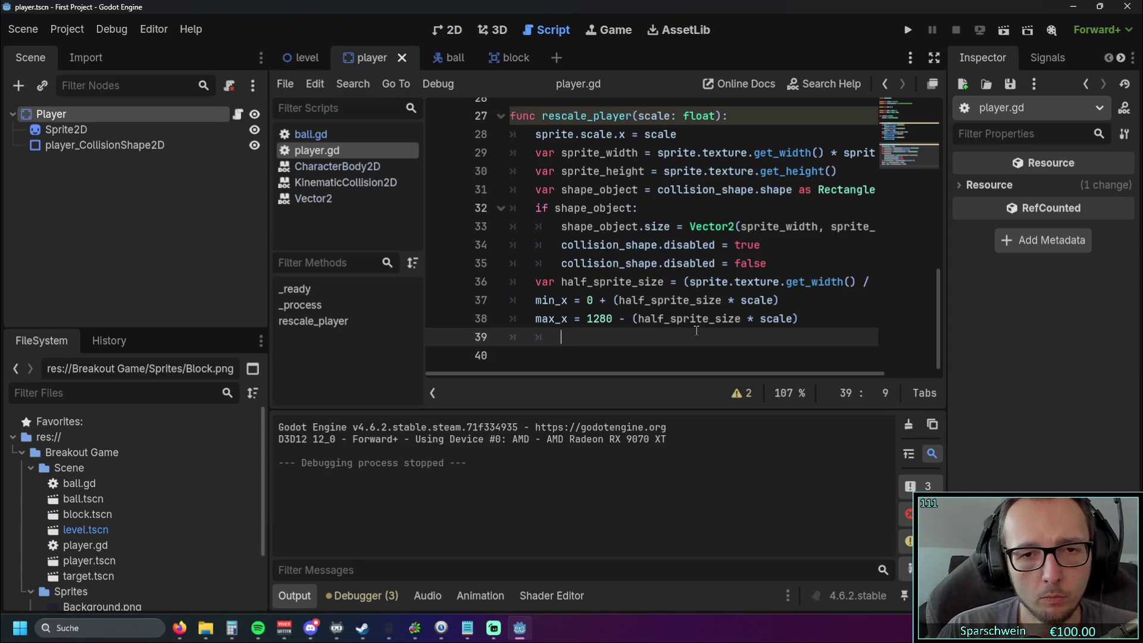
scroll(663, 287, "up", 6)
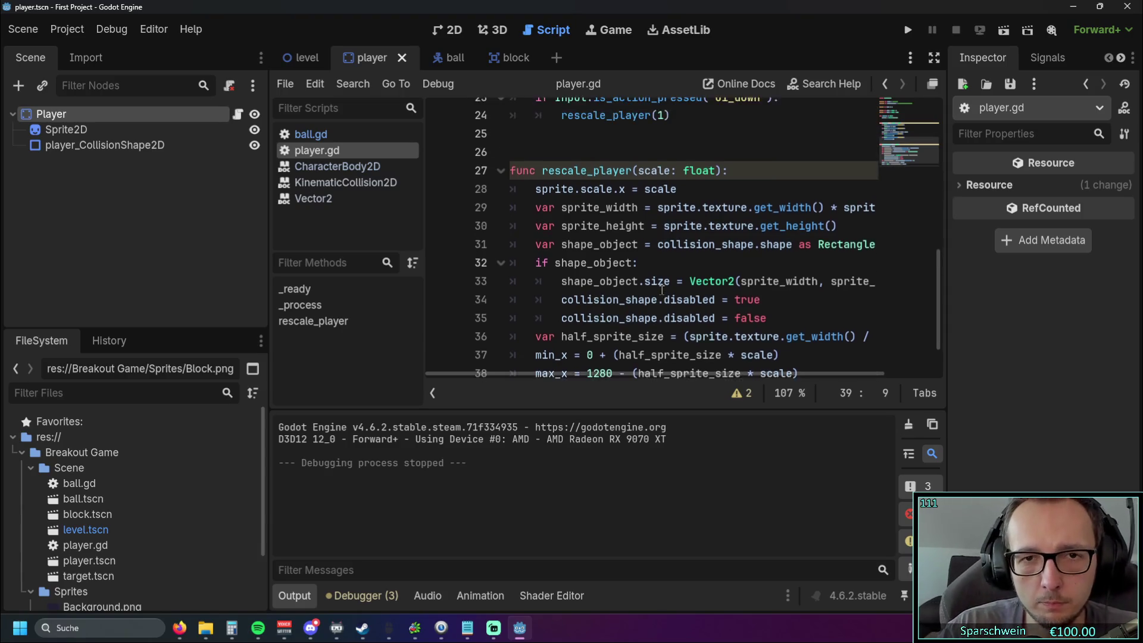
scroll(663, 287, "down", 3)
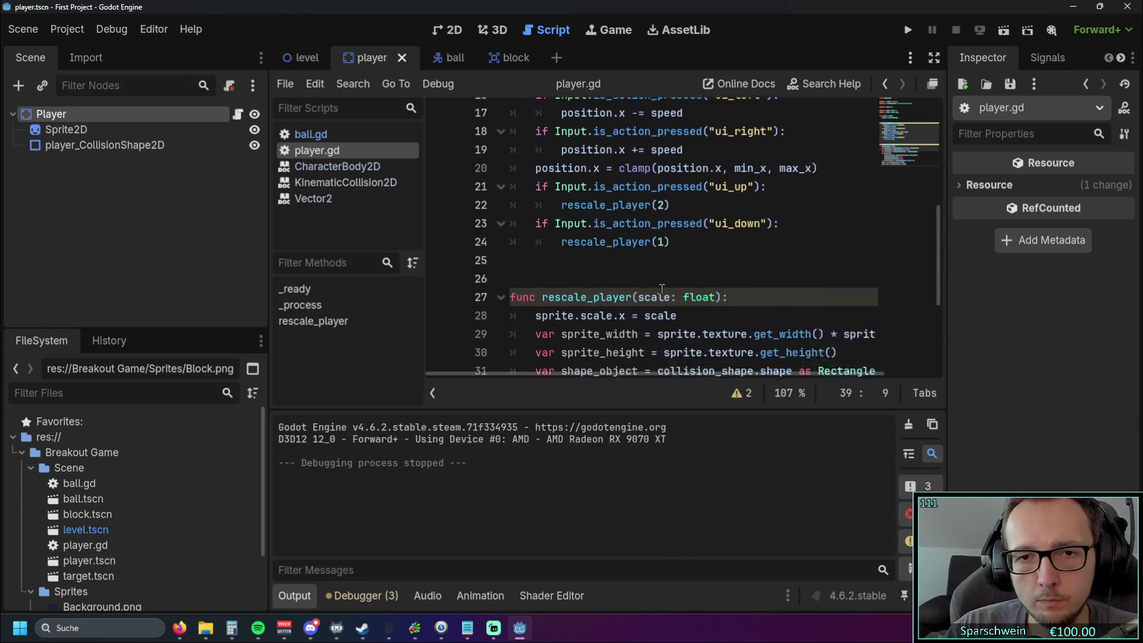
left_click_drag(680, 229, 493, 174)
left_click(681, 263)
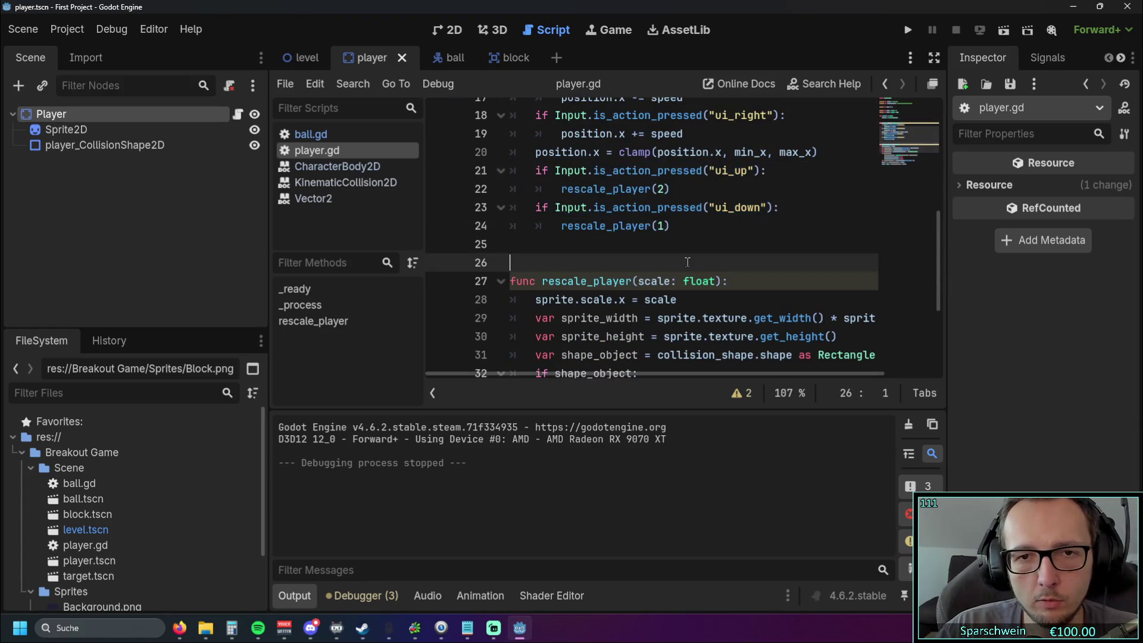
scroll(685, 265, "down", 2)
scroll(688, 266, "up", 3)
left_click_drag(687, 303, 511, 208)
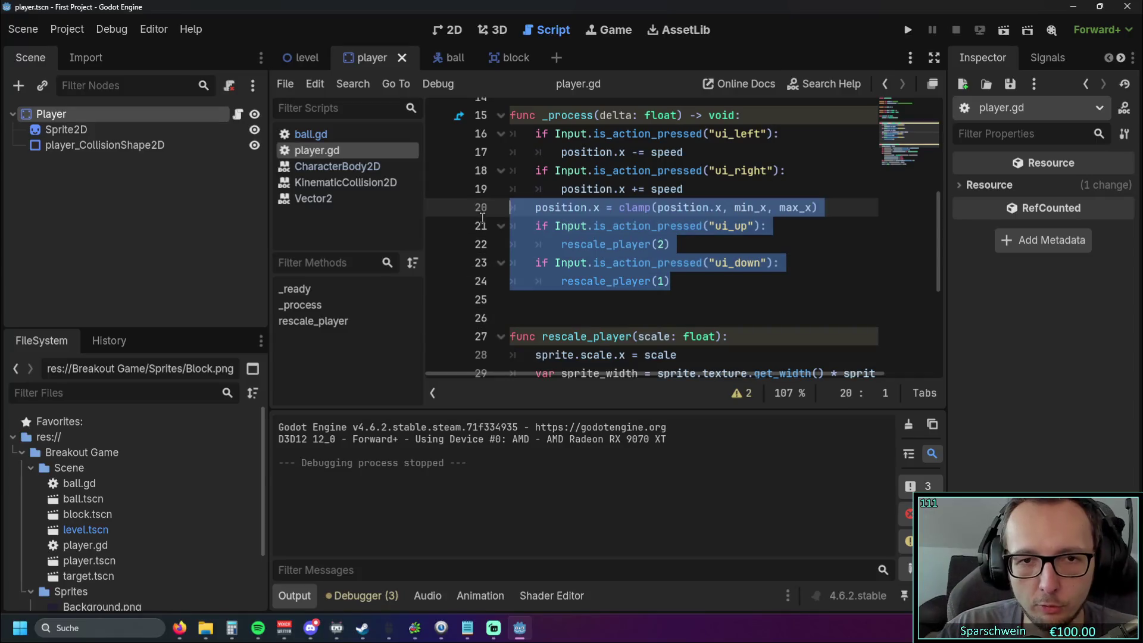
left_click(687, 306)
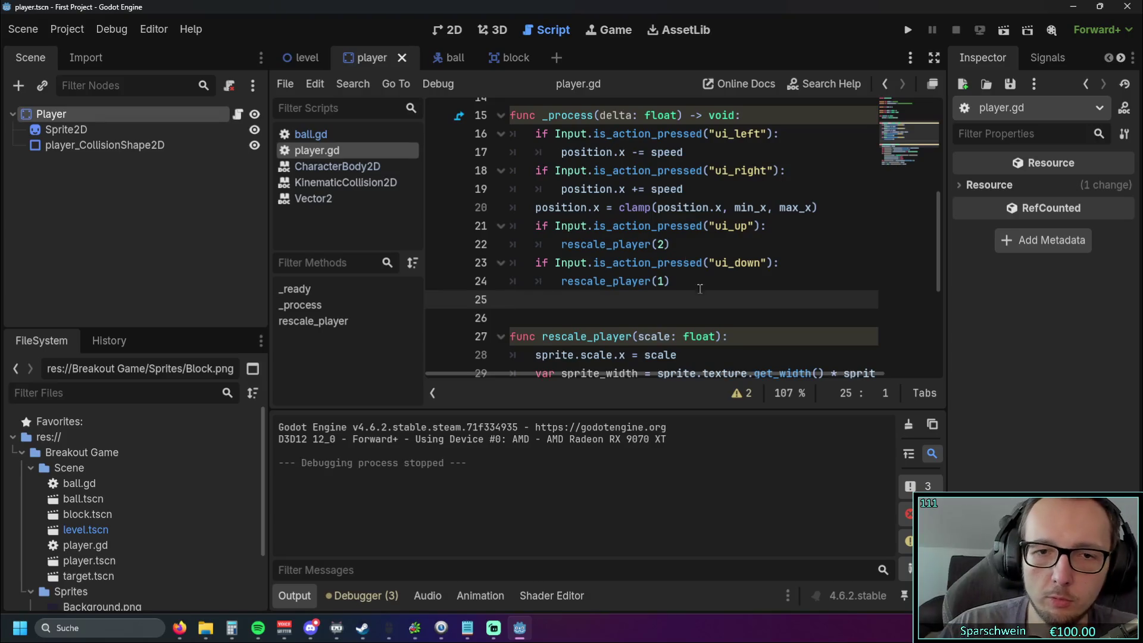
scroll(691, 274, "down", 3)
scroll(691, 287, "down", 1)
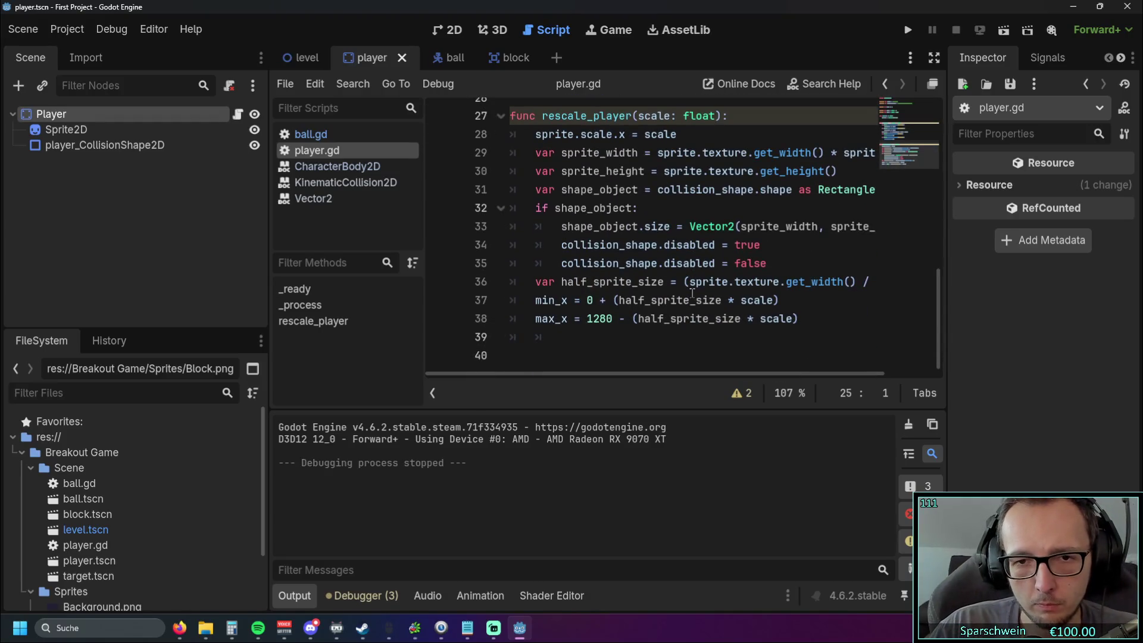
mouse_move(694, 292)
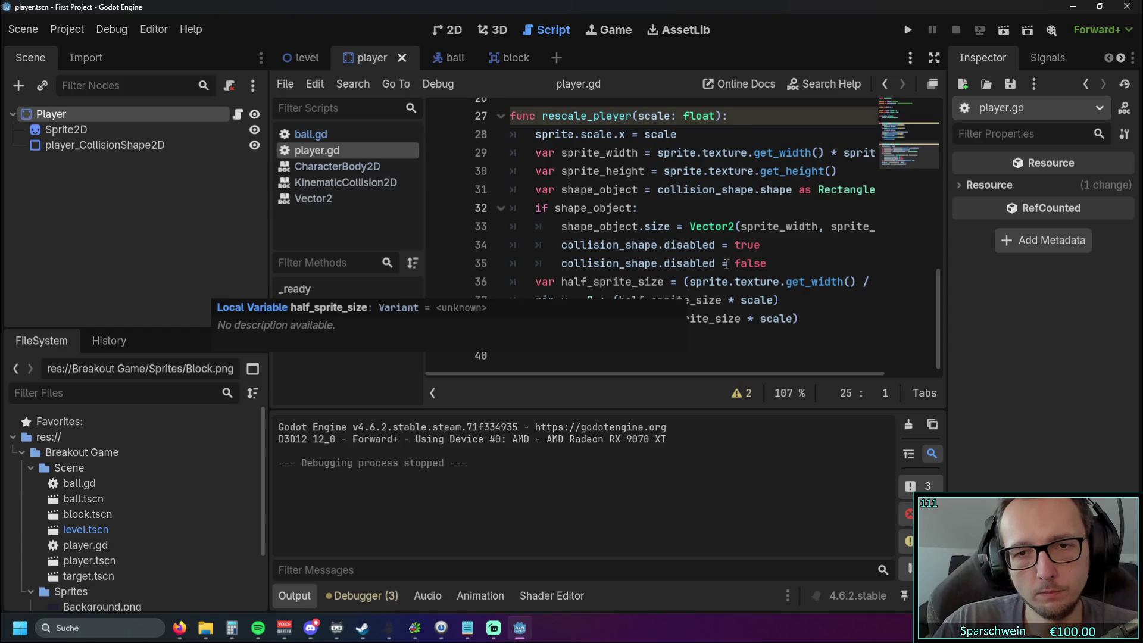
scroll(724, 264, "up", 8)
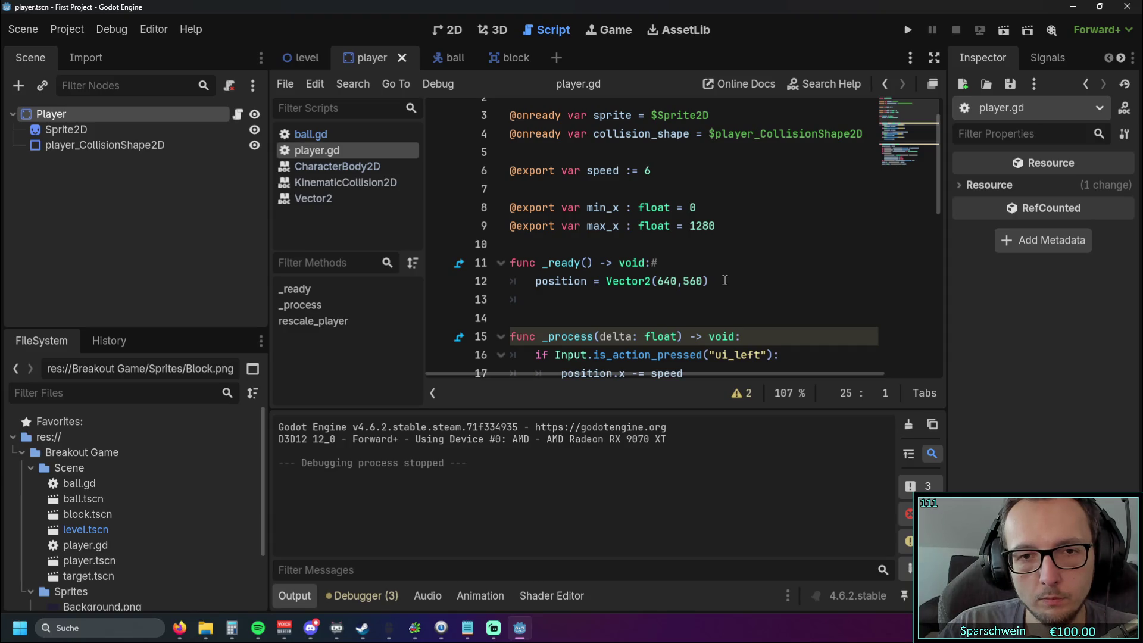
scroll(716, 282, "down", 1)
left_click(592, 262)
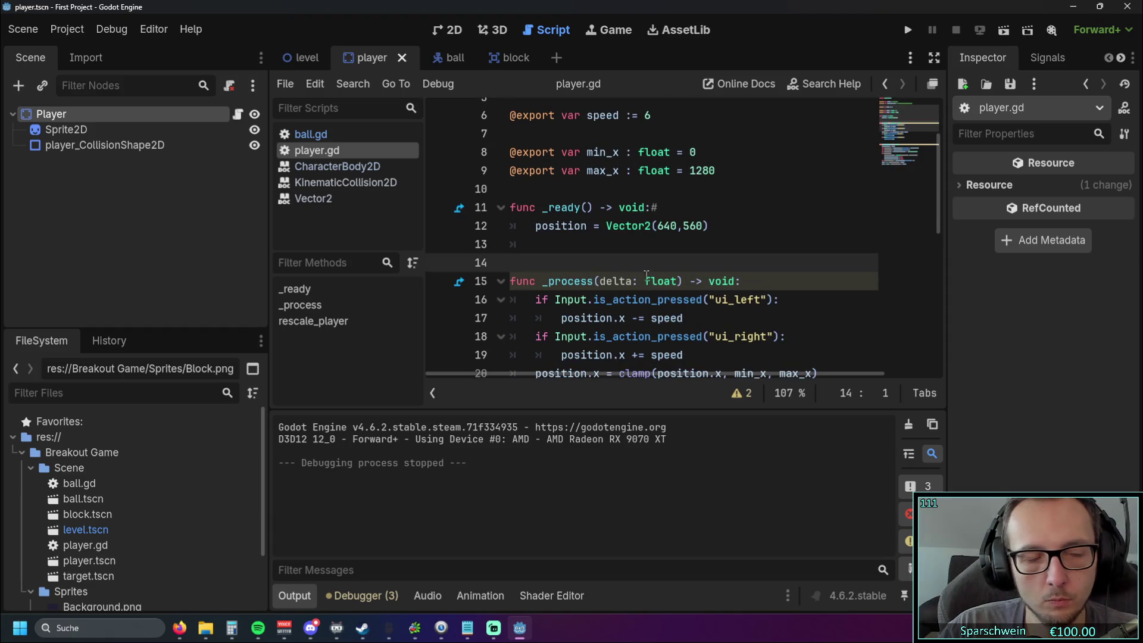
scroll(641, 275, "down", 7)
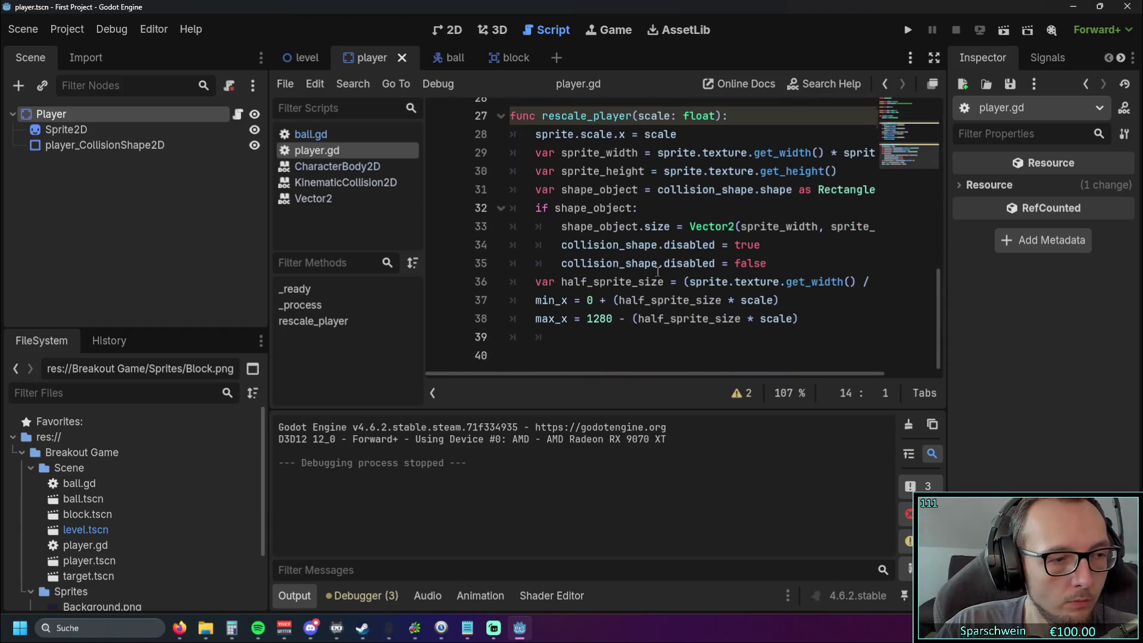
scroll(664, 271, "up", 1)
scroll(770, 320, "down", 1)
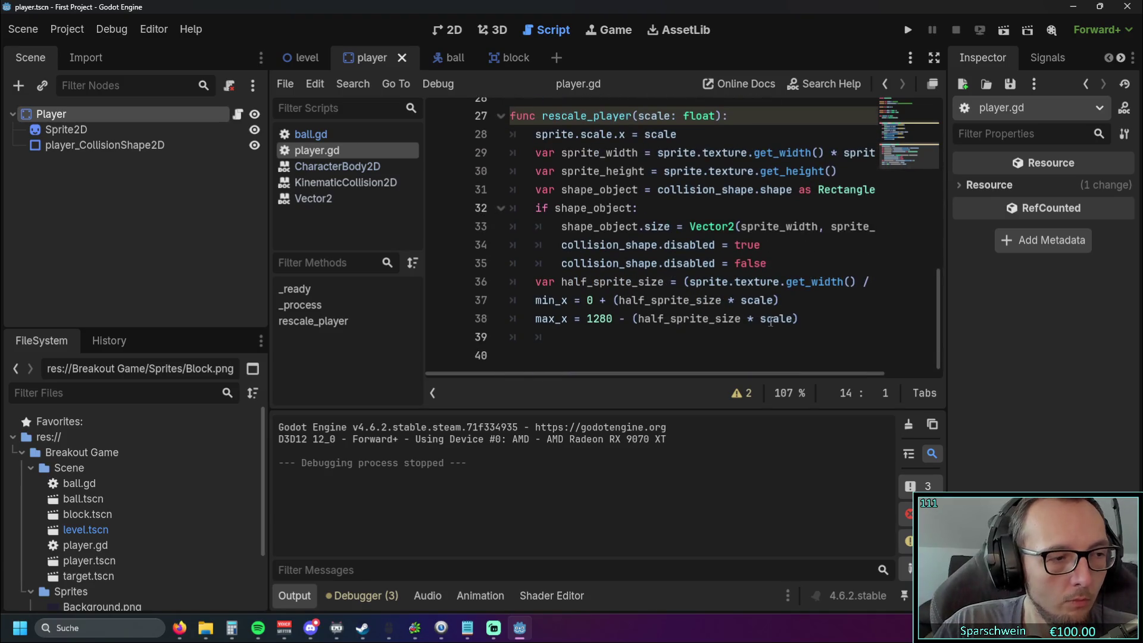
mouse_move(763, 320)
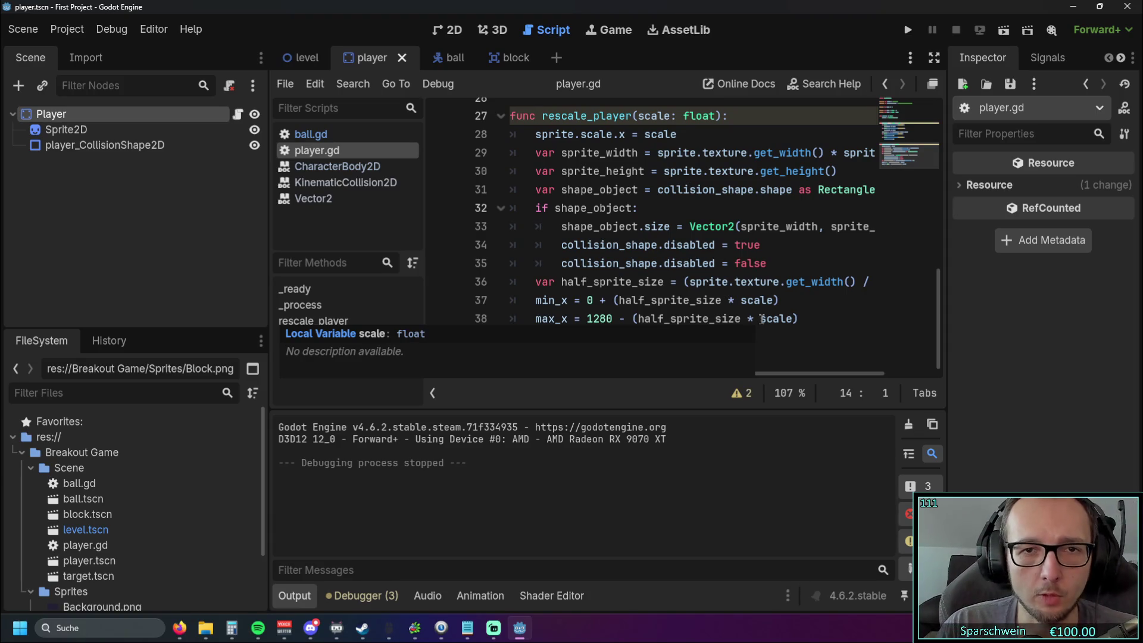
left_click(774, 264)
key("Return")
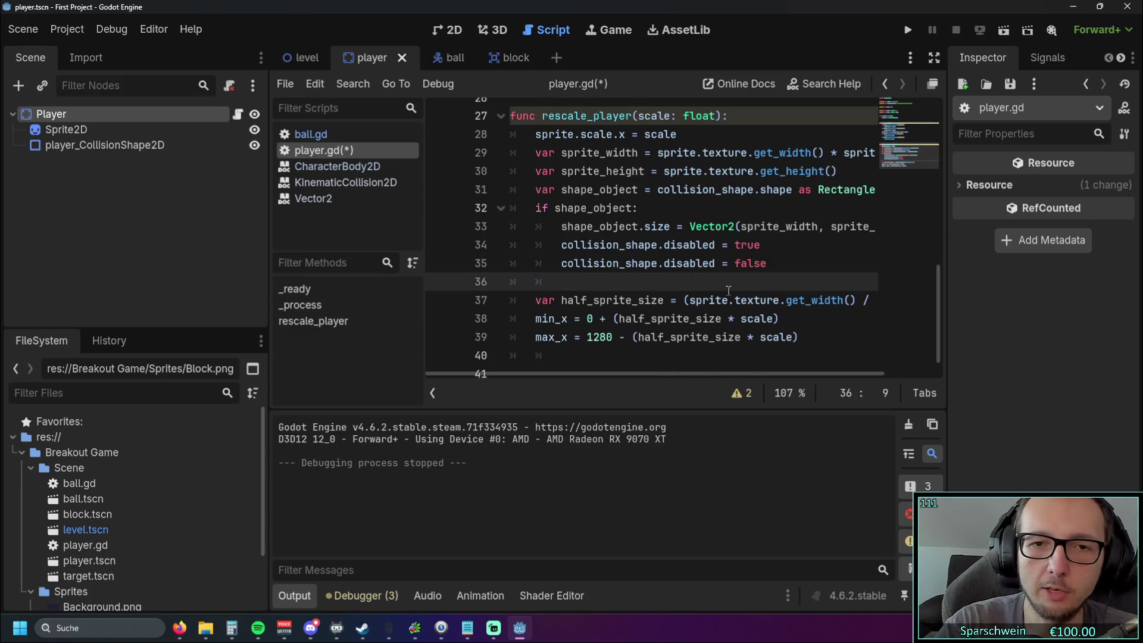
key("BackSpace")
key("BackSpace")
key("BackSpace")
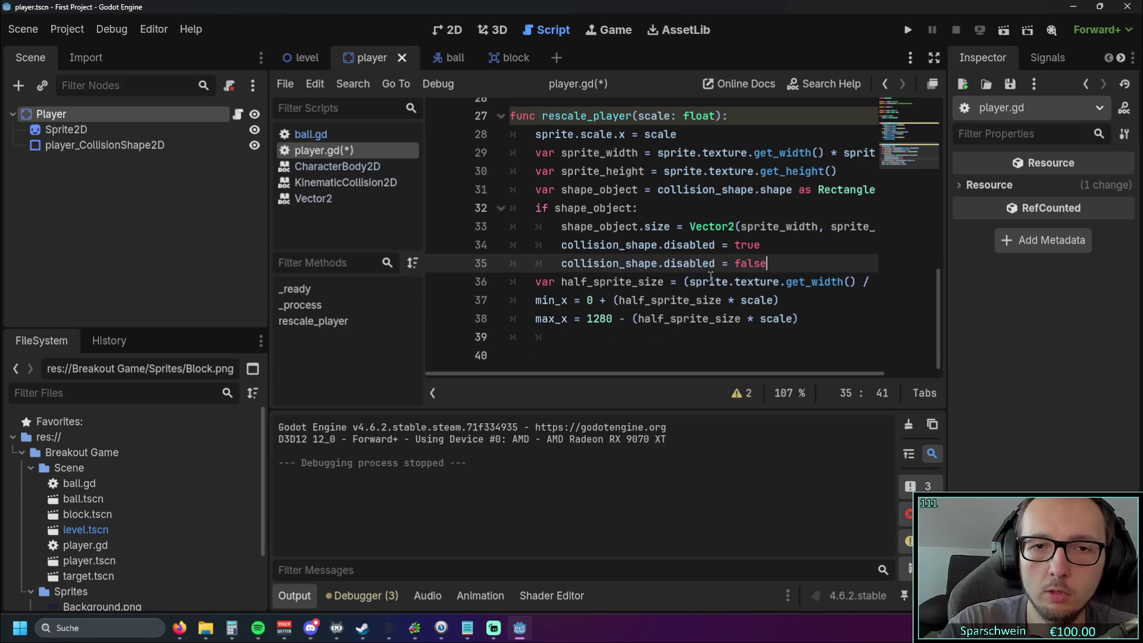
left_click_drag(772, 337, 536, 282)
left_click(713, 364)
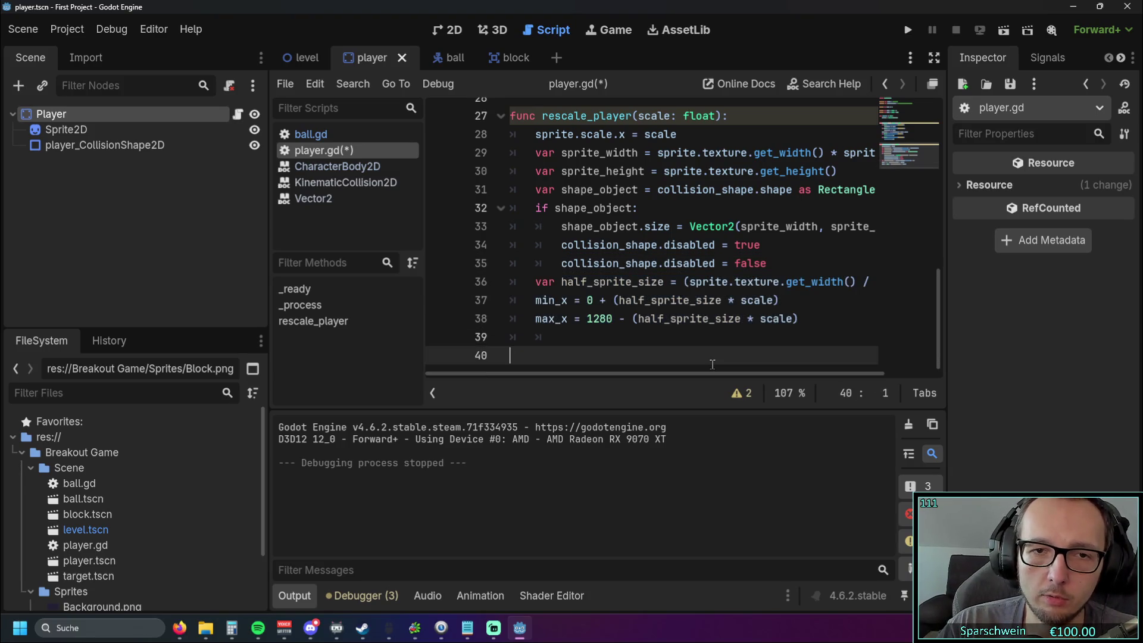
left_click(790, 264)
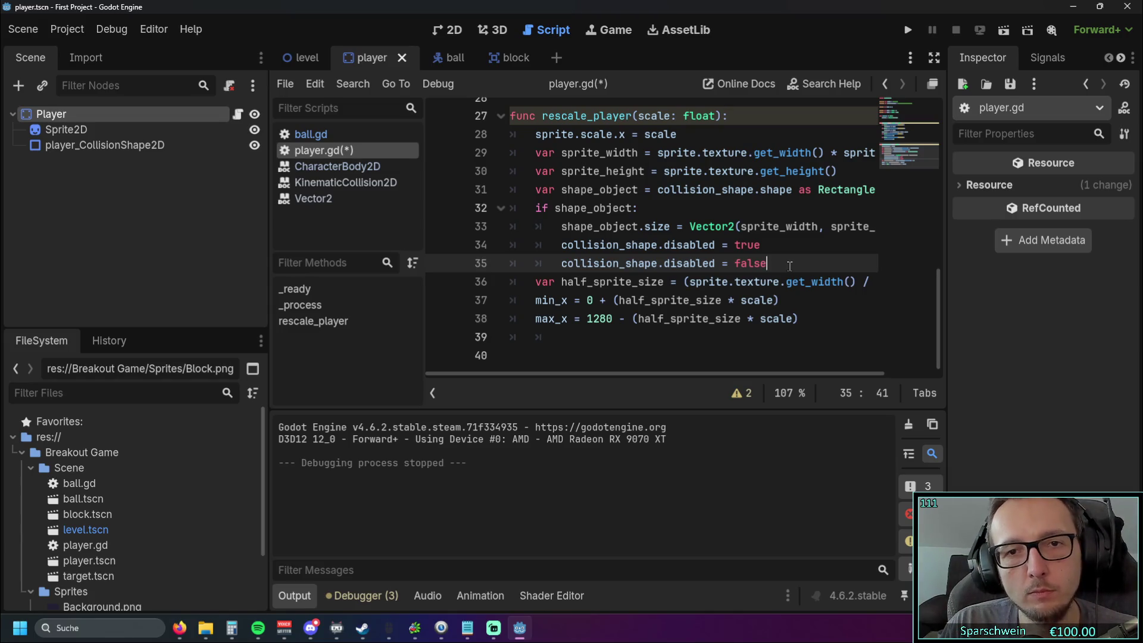
left_click_drag(743, 263, 560, 170)
left_click(743, 263)
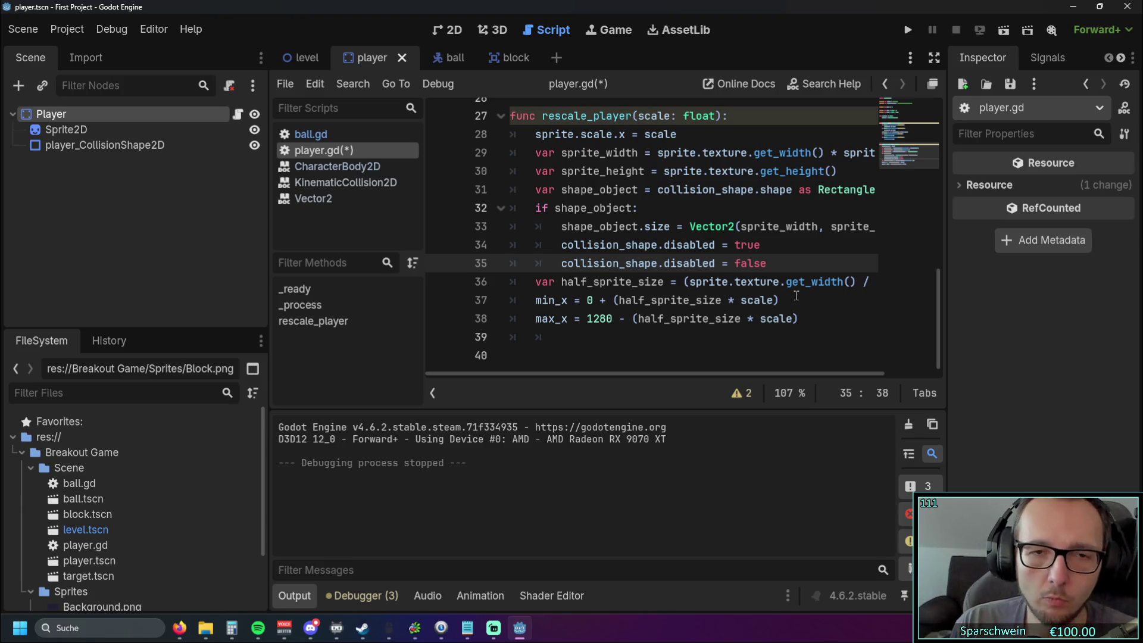
left_click(535, 207)
mouse_move(563, 245)
left_mouse_down()
mouse_move(755, 245)
mouse_move(531, 209)
left_mouse_up()
left_click(792, 263)
left_click(748, 226)
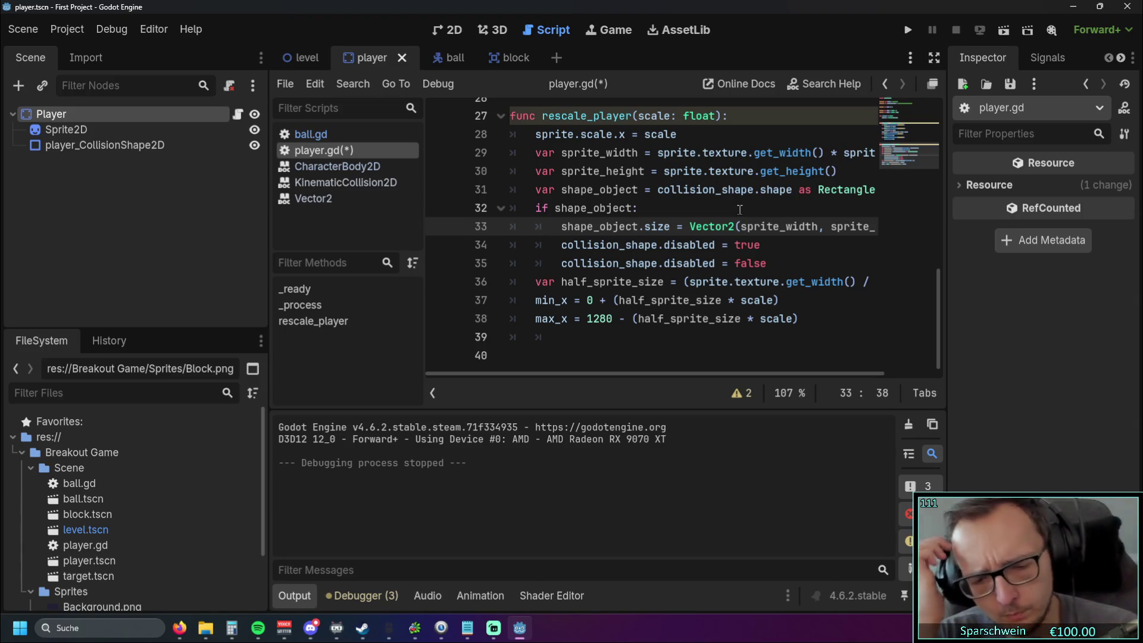
- Undo the recent edits so the boundary lines leave rescale_player, then reselect the moved code
key("ctrl+z")
key("ctrl+z")
key("ctrl+z")
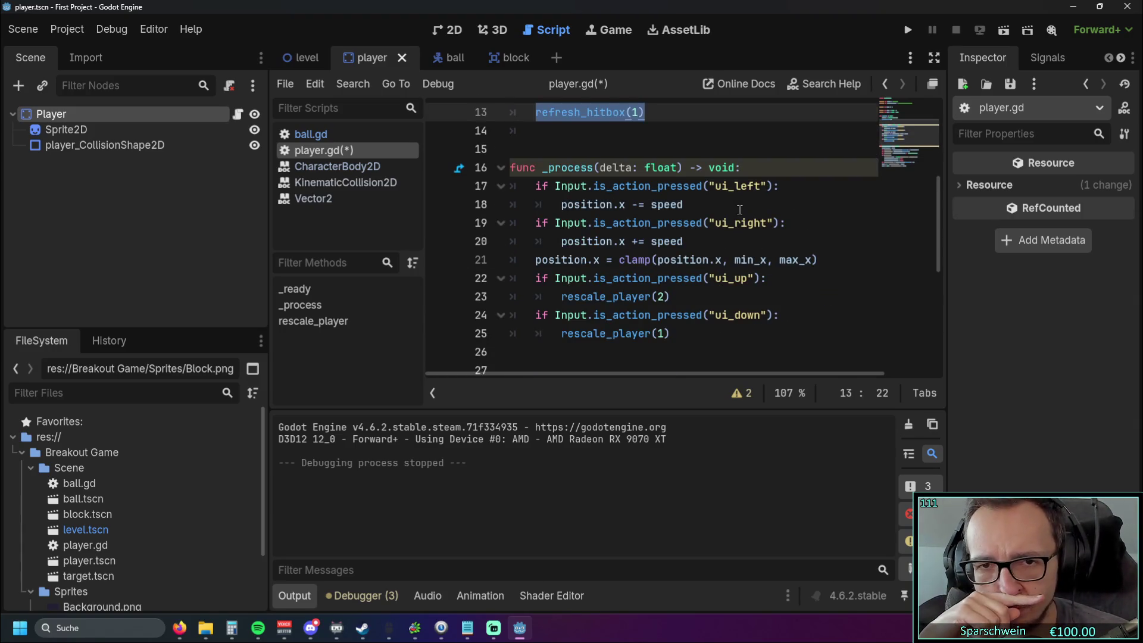
key("ctrl+z")
key("ctrl+z")
key("ctrl+z")
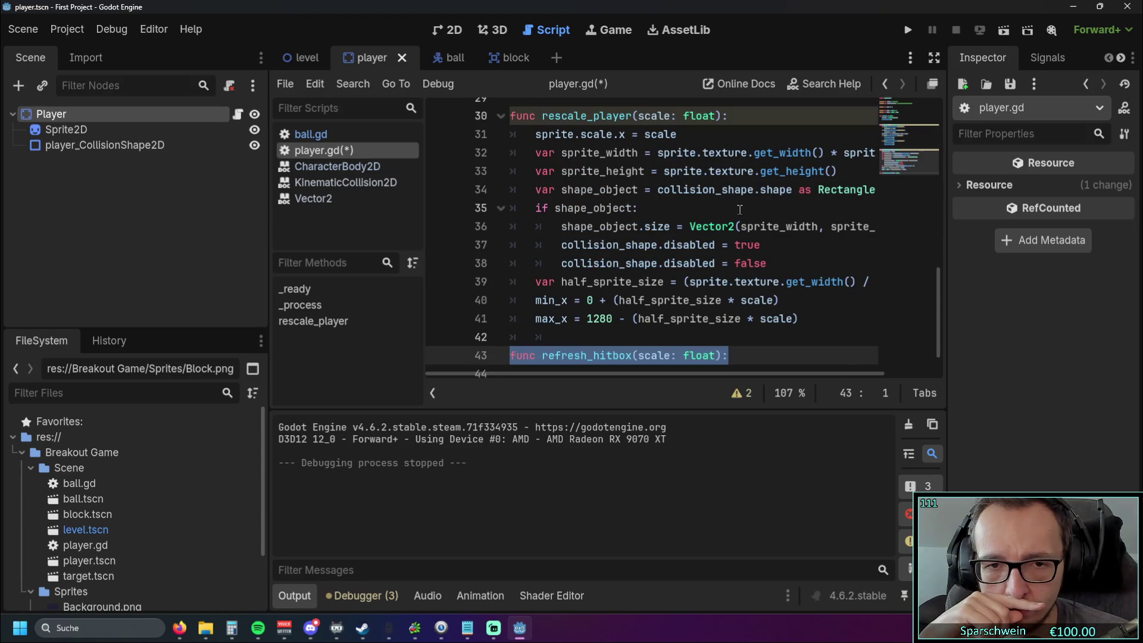
key("ctrl+z")
key("ctrl+z")
key("ctrl+z")
key("ctrl+z")
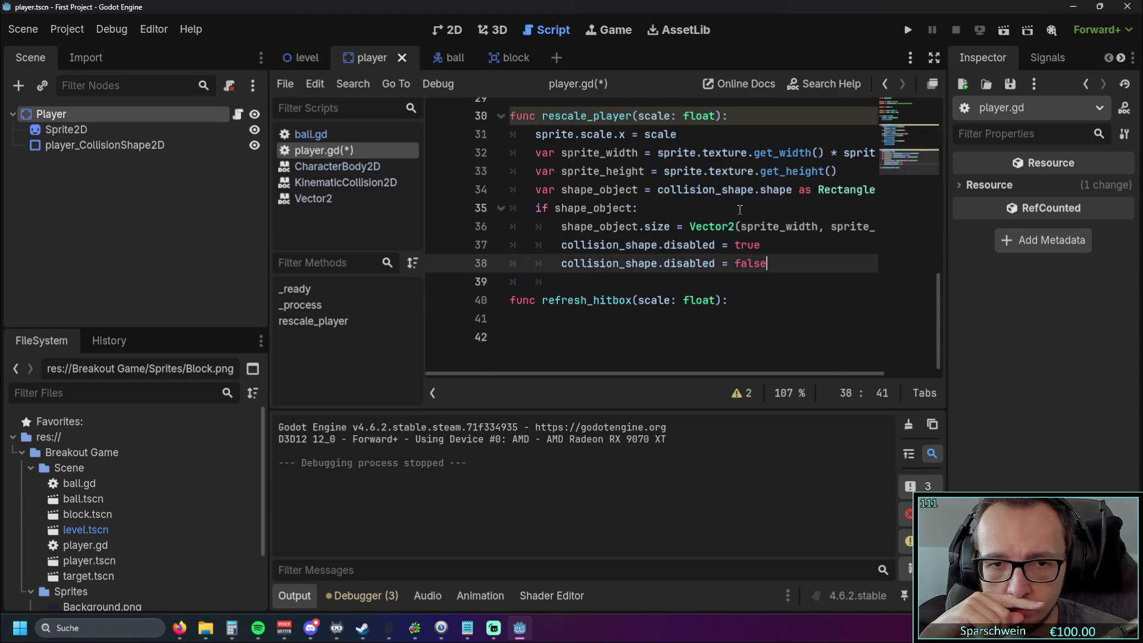
left_click(736, 208)
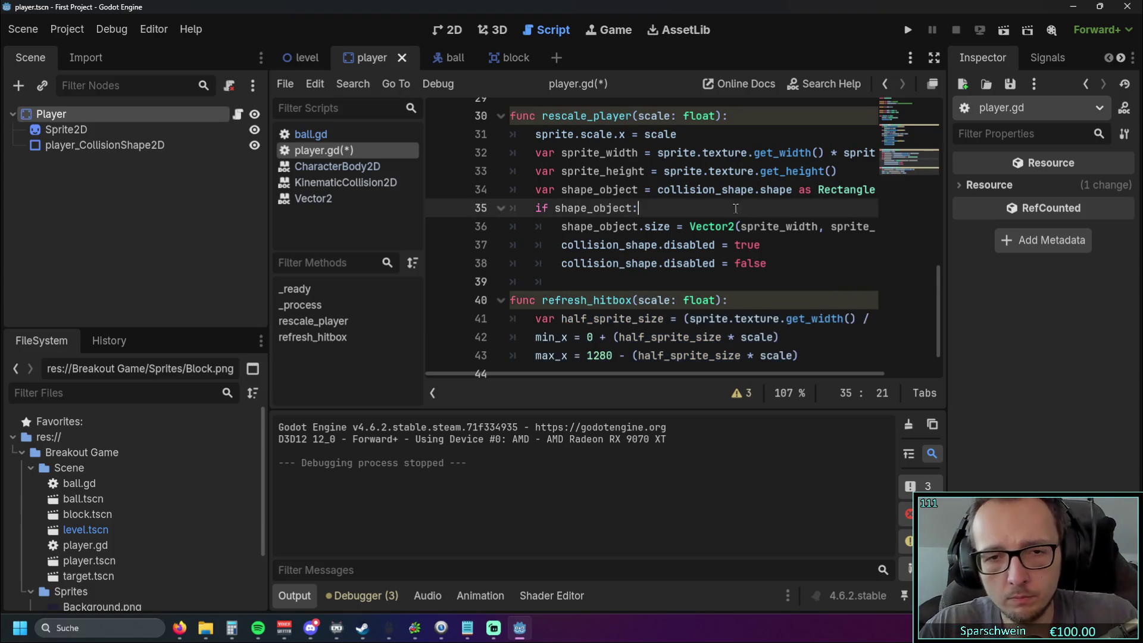
scroll(691, 242, "down", 1)
left_click_drag(511, 300, 511, 356)
scroll(734, 298, "up", 4)
scroll(734, 299, "up", 1)
scroll(692, 286, "down", 1)
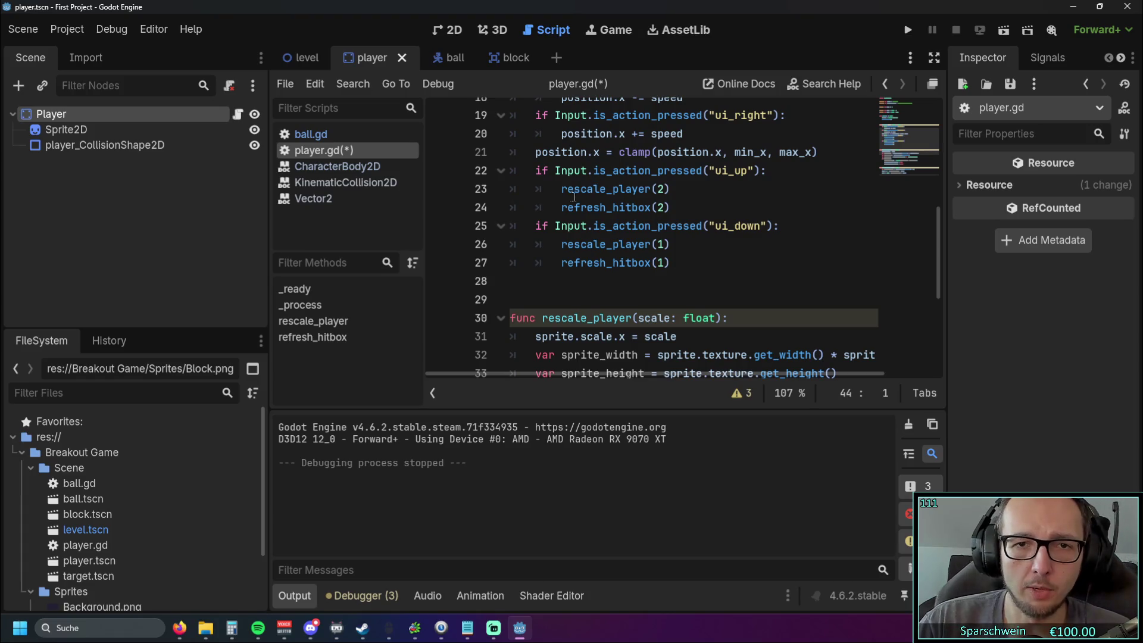
- Place the caret after the rescale_player(2) call on line 23, then run the game
left_click_drag(563, 189, 708, 194)
left_click(708, 195)
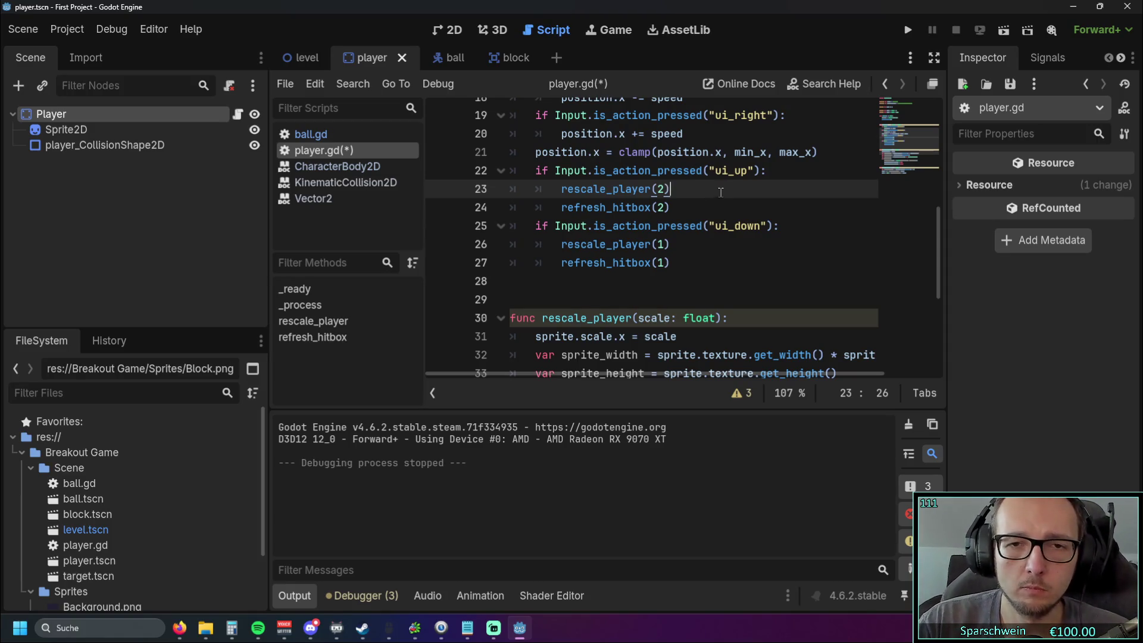
scroll(719, 191, "down", 4)
scroll(719, 202, "up", 5)
scroll(718, 216, "up", 1)
scroll(718, 216, "down", 4)
scroll(719, 227, "up", 2)
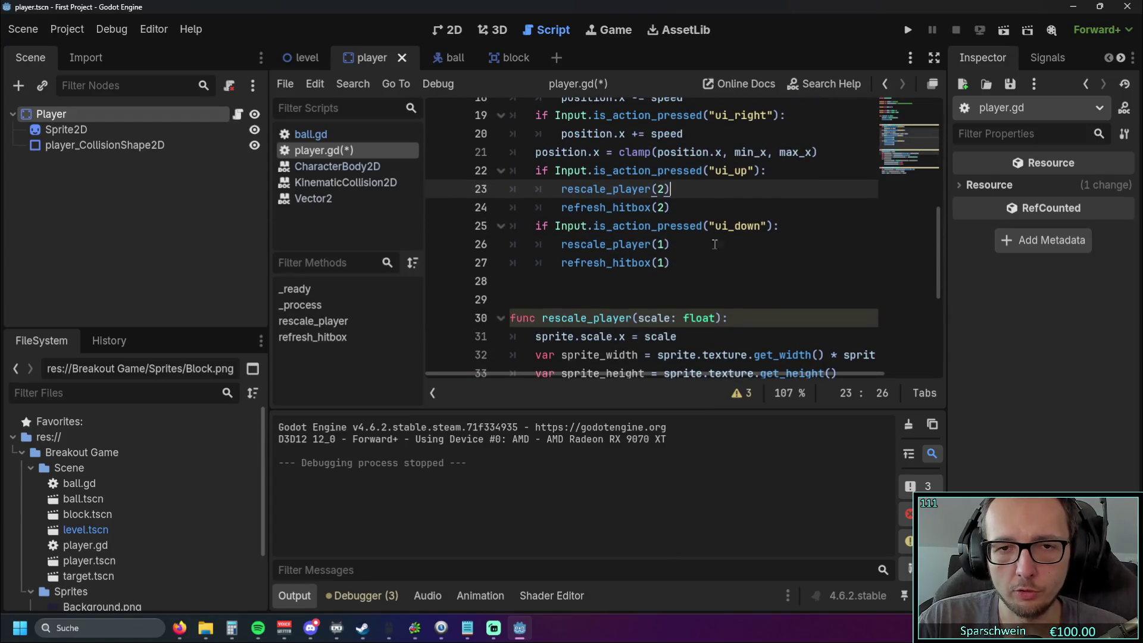
left_click(686, 288)
left_click(908, 30)
- Steer the paddle left and right with the arrow keys, checking it widens, then close the game
key("Right")
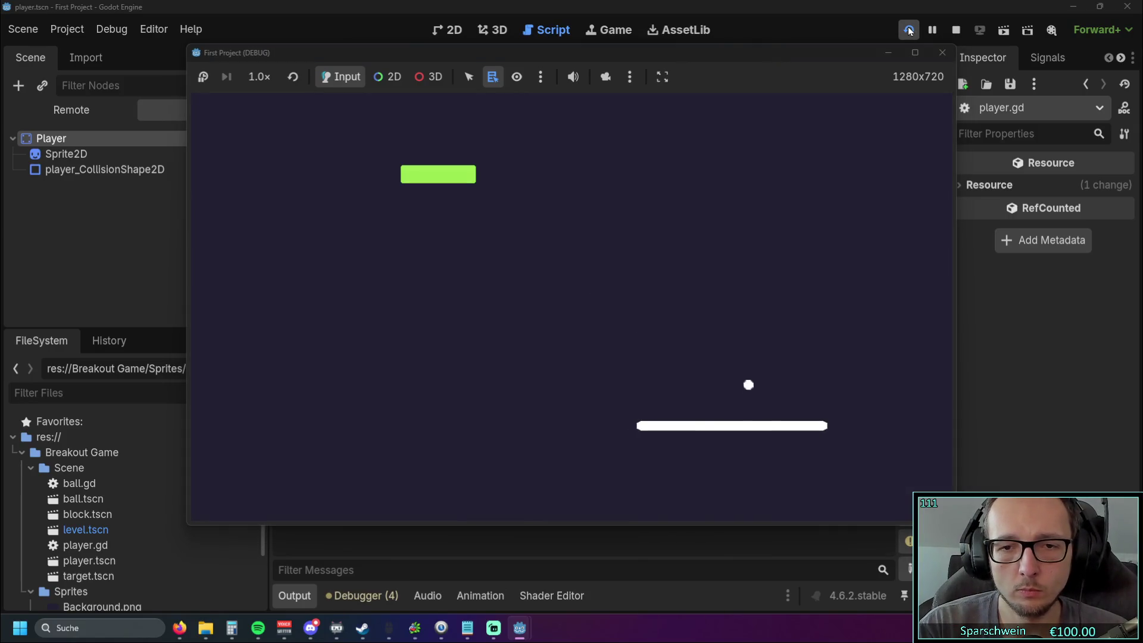
key("Right")
key("Left")
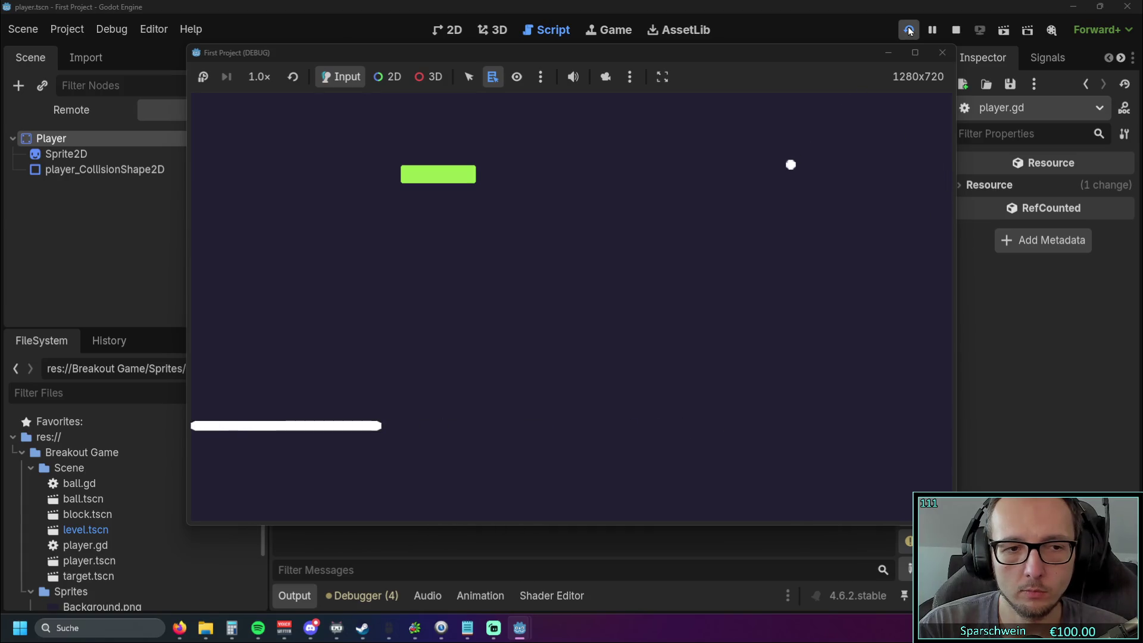
key("Right")
key("Left")
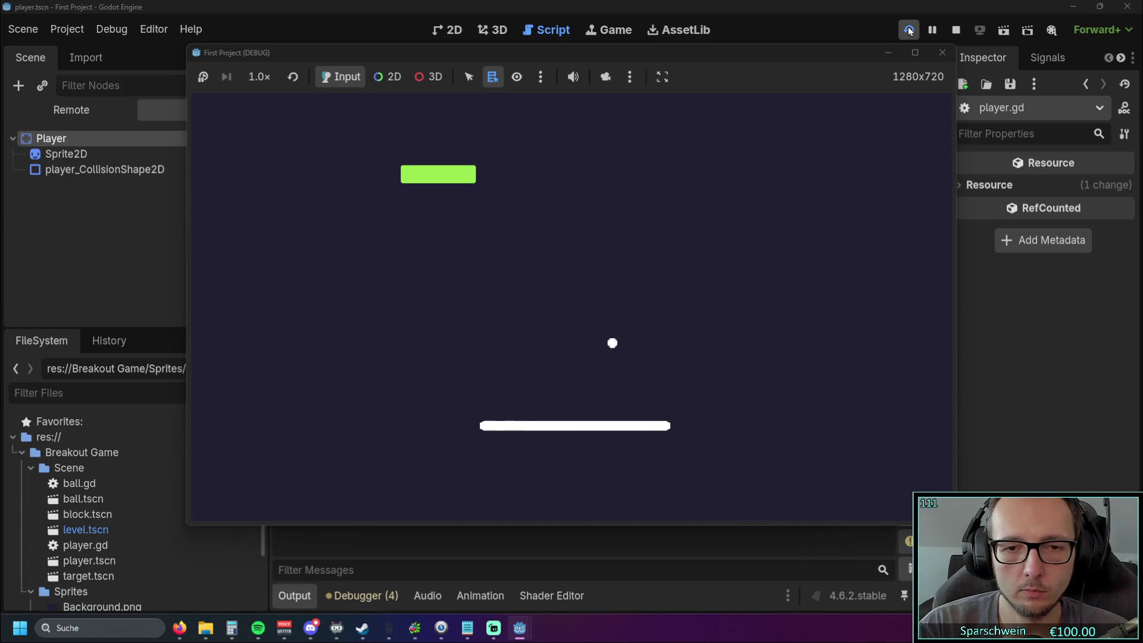
key("Right")
key("Left")
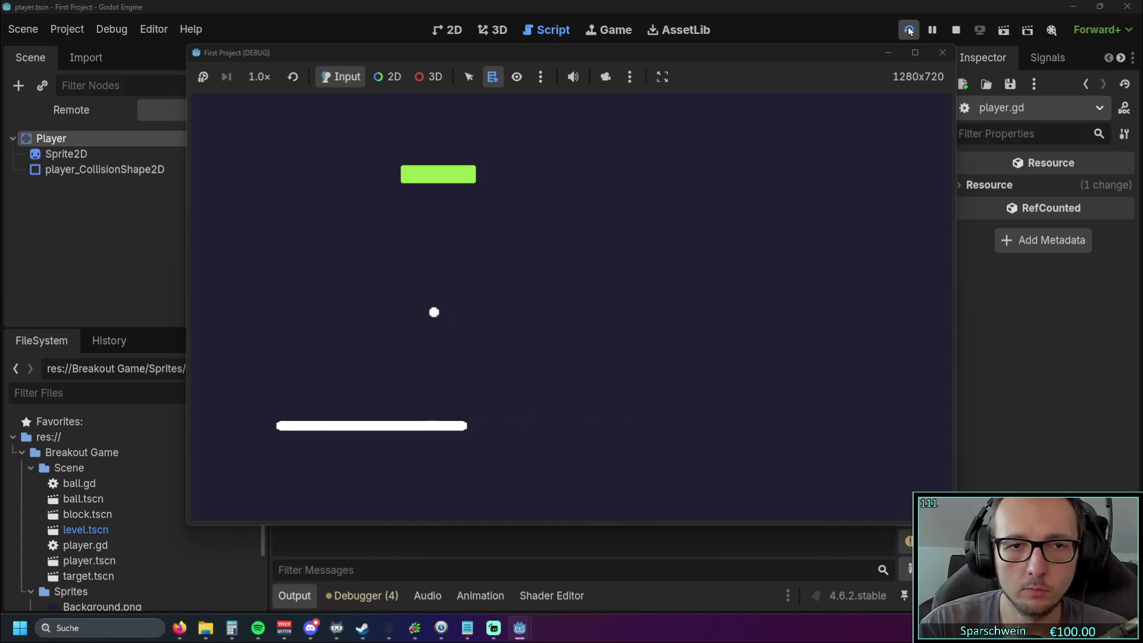
left_click(939, 58)
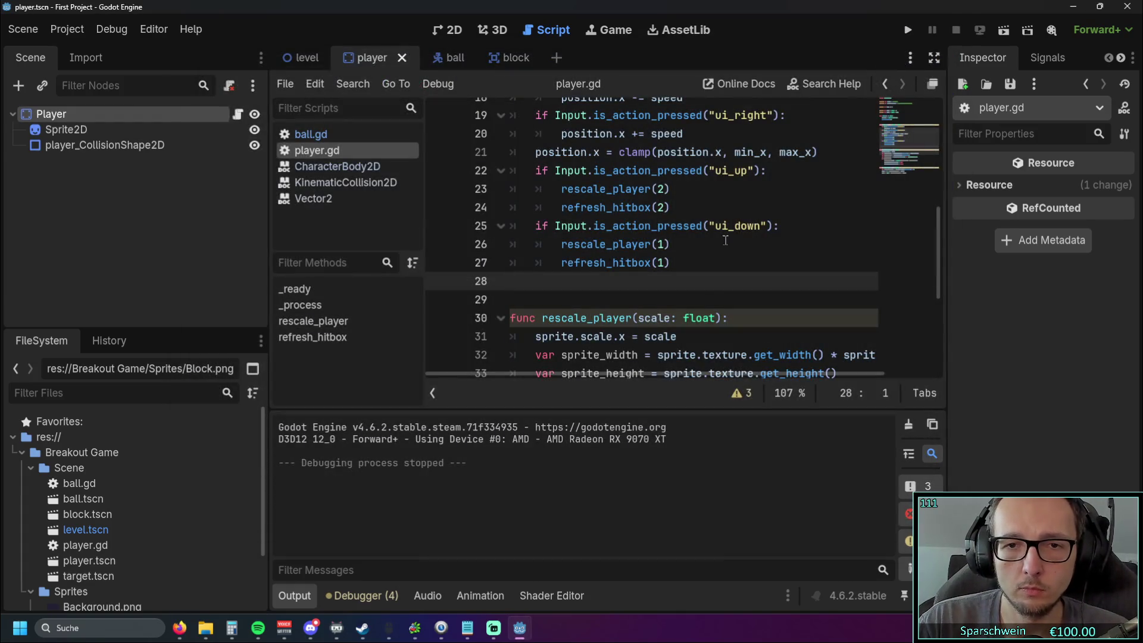
- In the level scene, drag the bottom wall's collision shape down to about (638, 749)
scroll(714, 241, "down", 2)
scroll(714, 241, "up", 7)
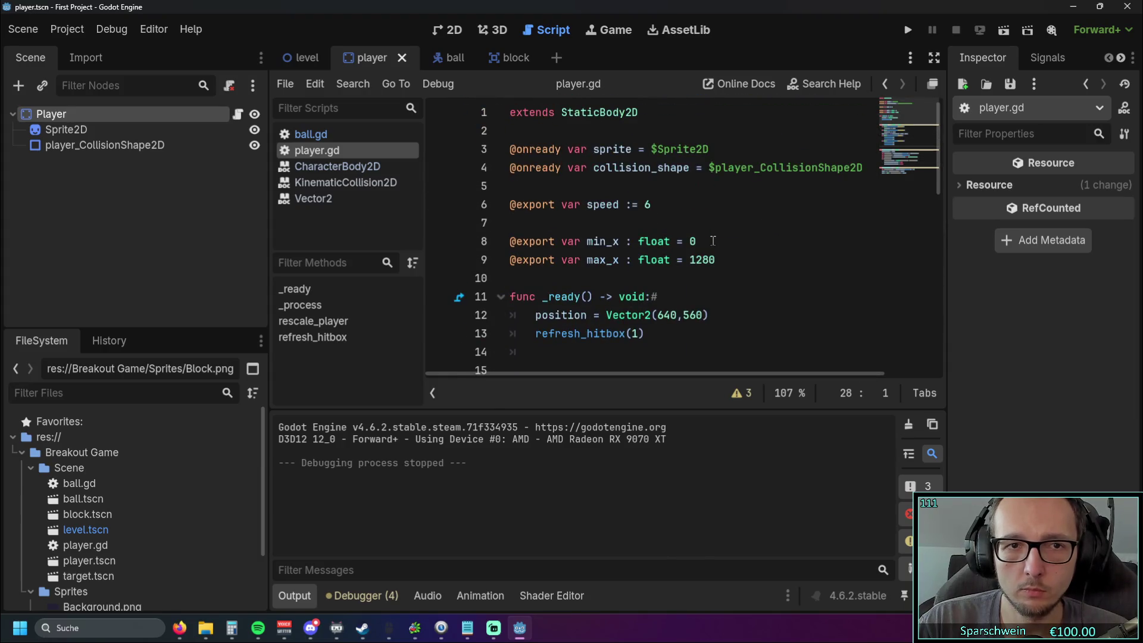
left_click(303, 57)
left_click(438, 34)
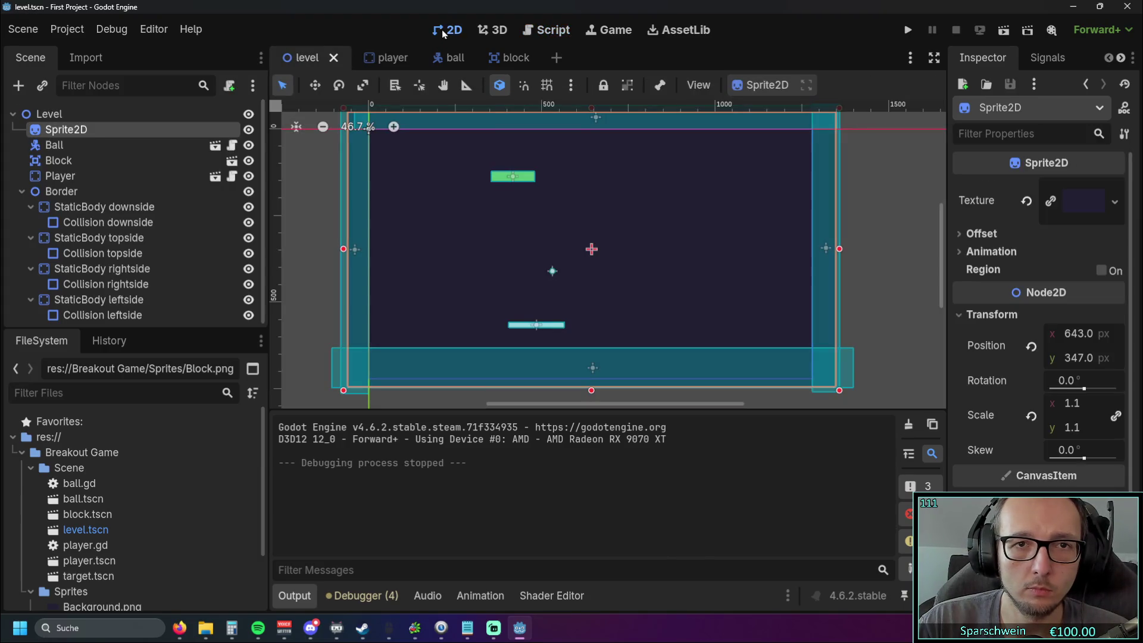
left_click_drag(594, 371, 590, 390)
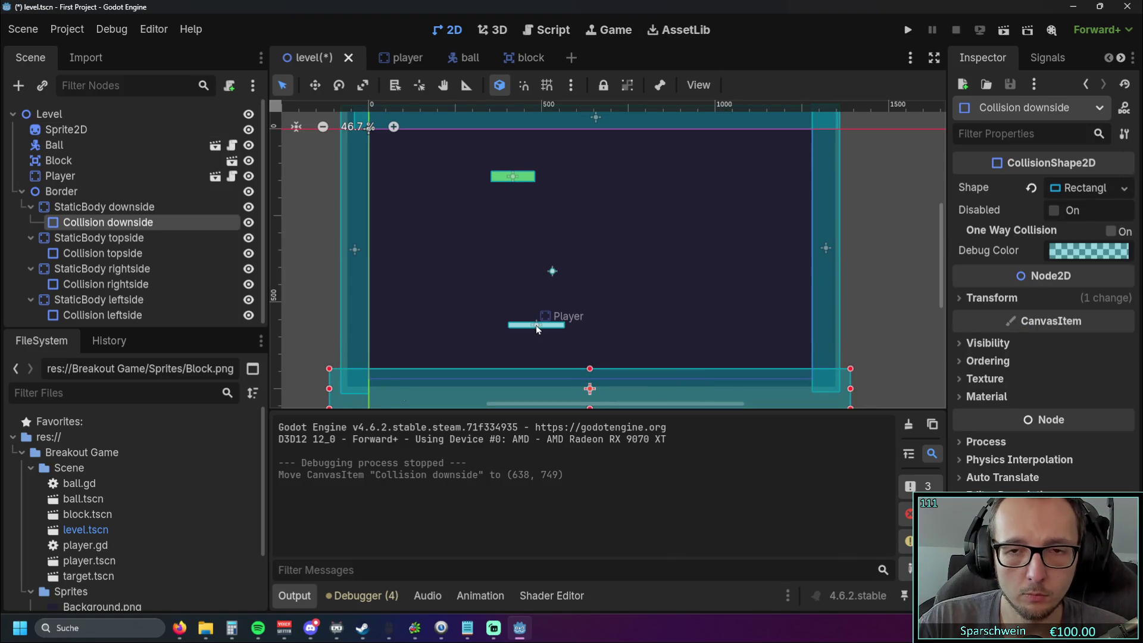
- Select the paddle and background sprite, look at the player scene, then return to the level
left_click(535, 325)
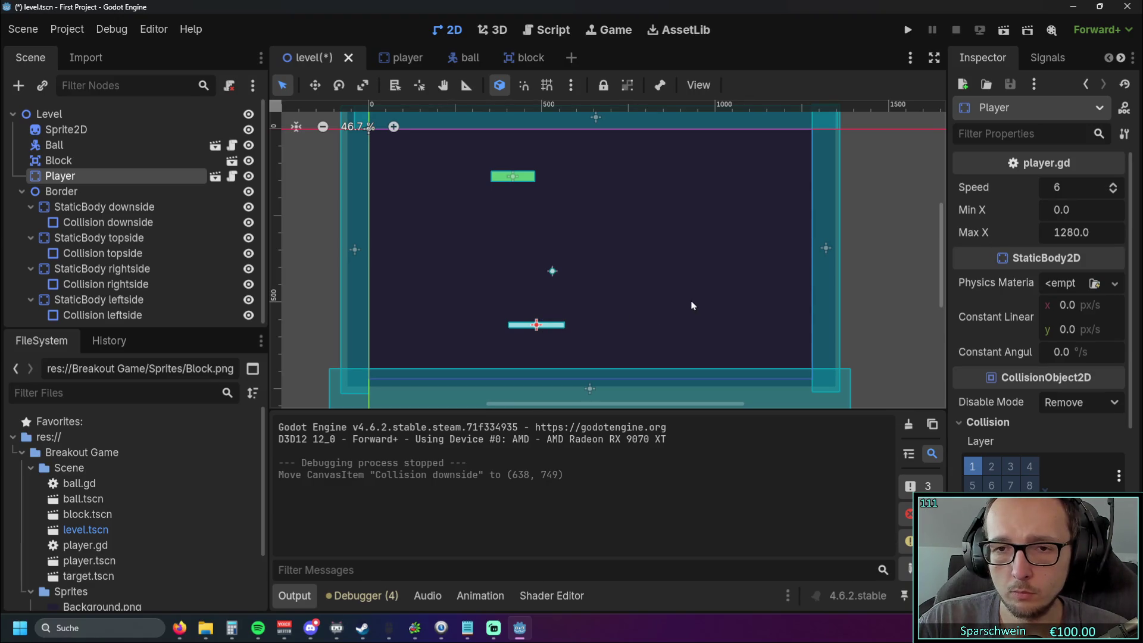
scroll(631, 327, "up", 6)
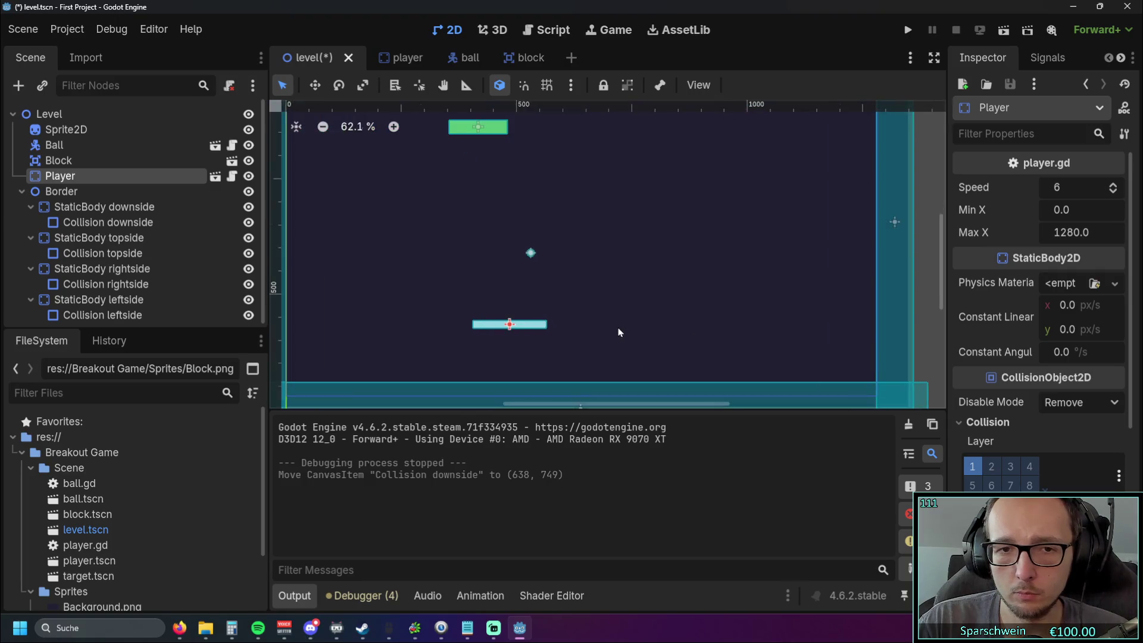
scroll(617, 328, "down", 5)
left_click(616, 328)
left_click(539, 325)
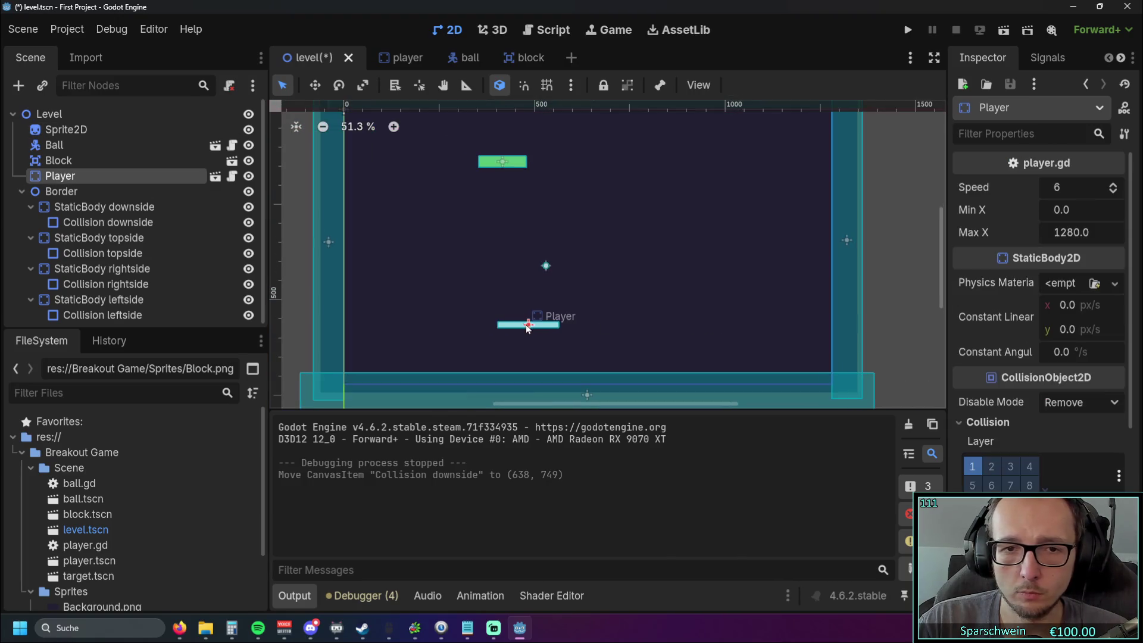
left_click(629, 323)
left_click(395, 57)
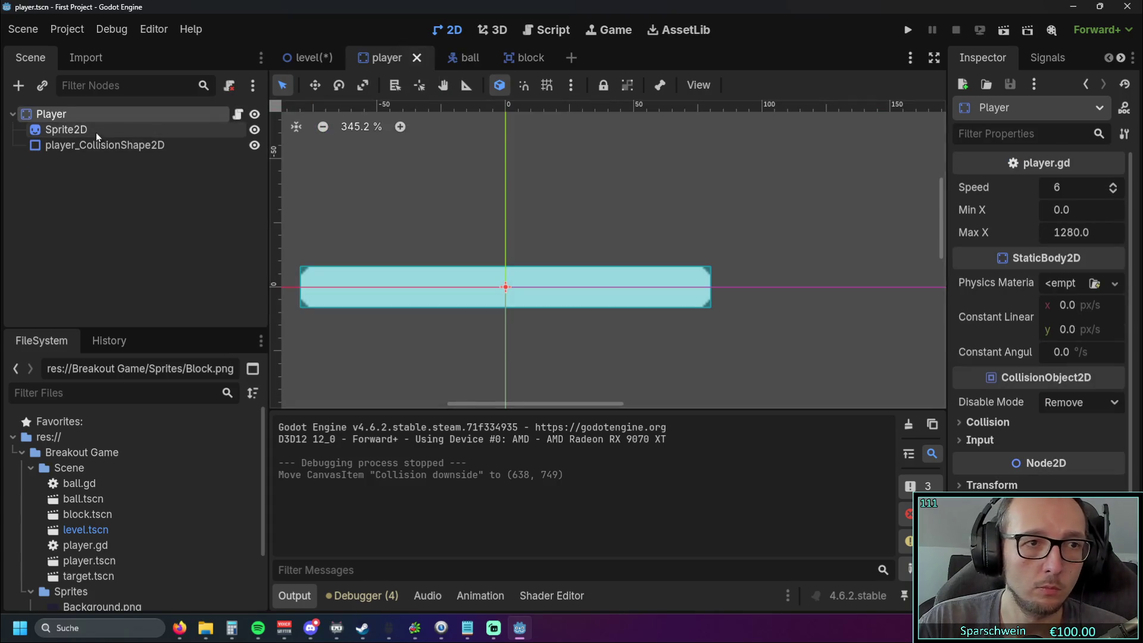
left_click(553, 30)
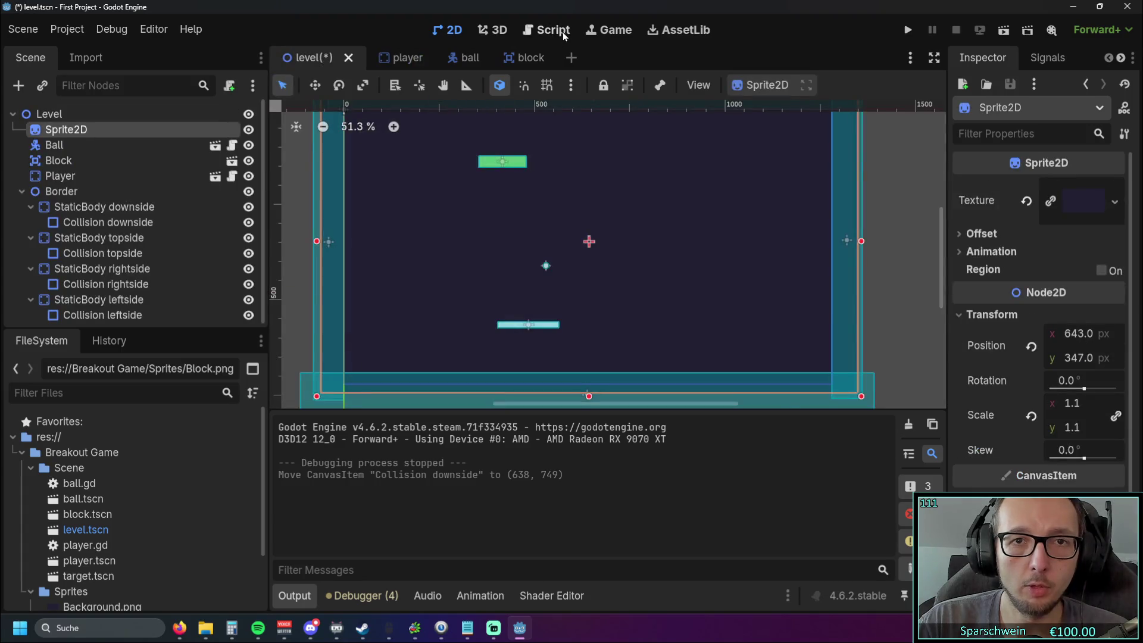
- Replace the start y value 560 with 640 in _ready's Vector2, then save and run the game
scroll(679, 250, "down", 3)
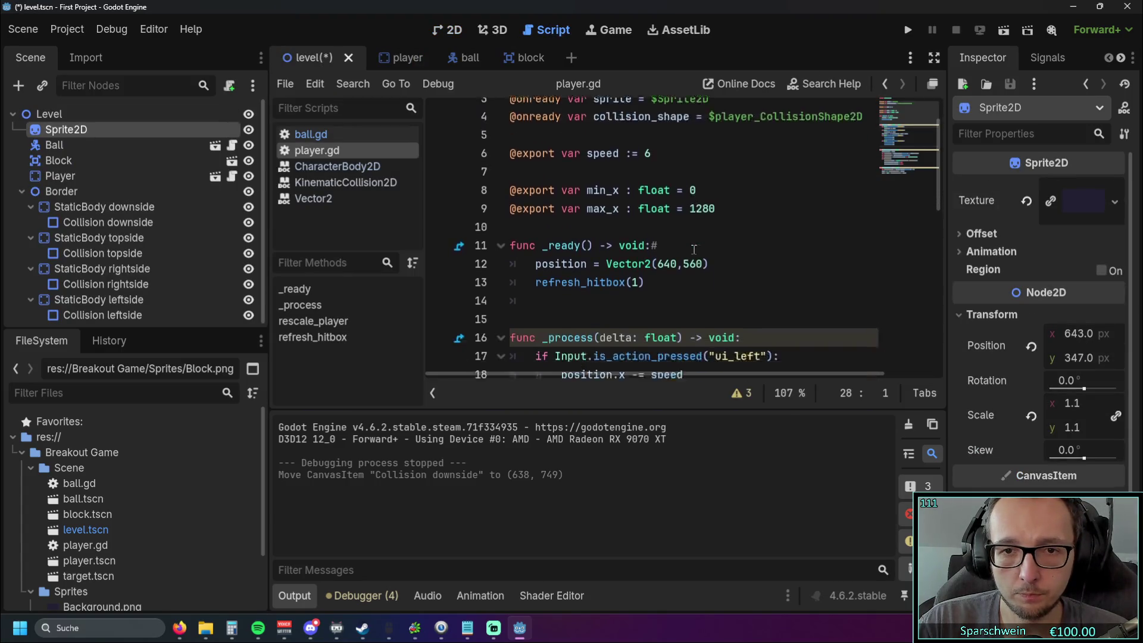
scroll(691, 255, "up", 2)
double_click(684, 260)
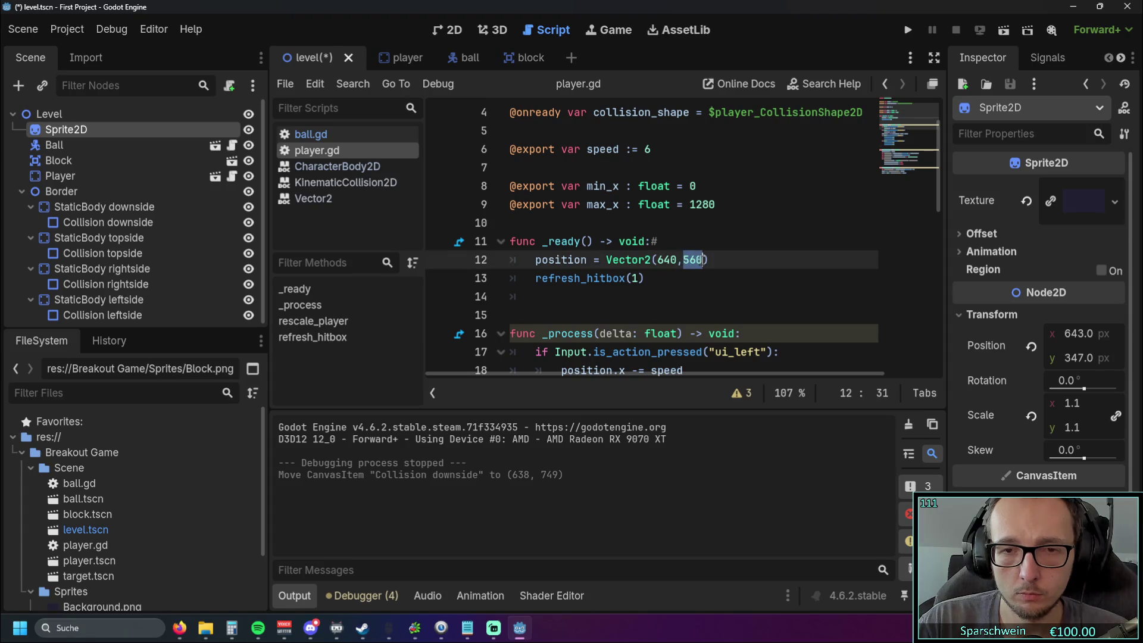
left_click(686, 297)
double_click(668, 259)
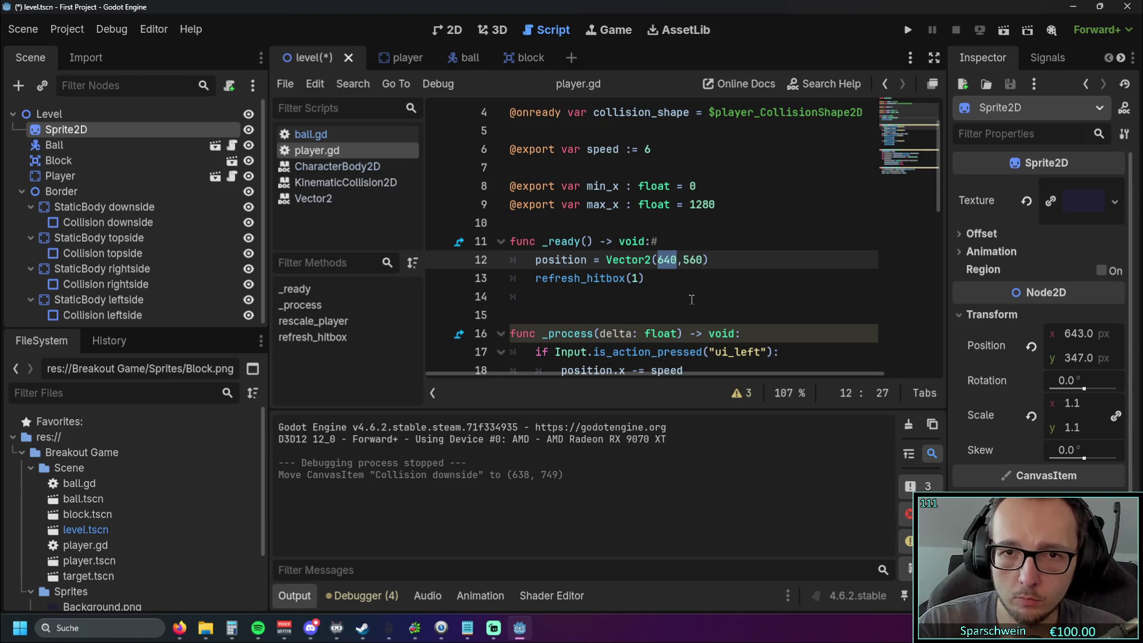
left_click(691, 299)
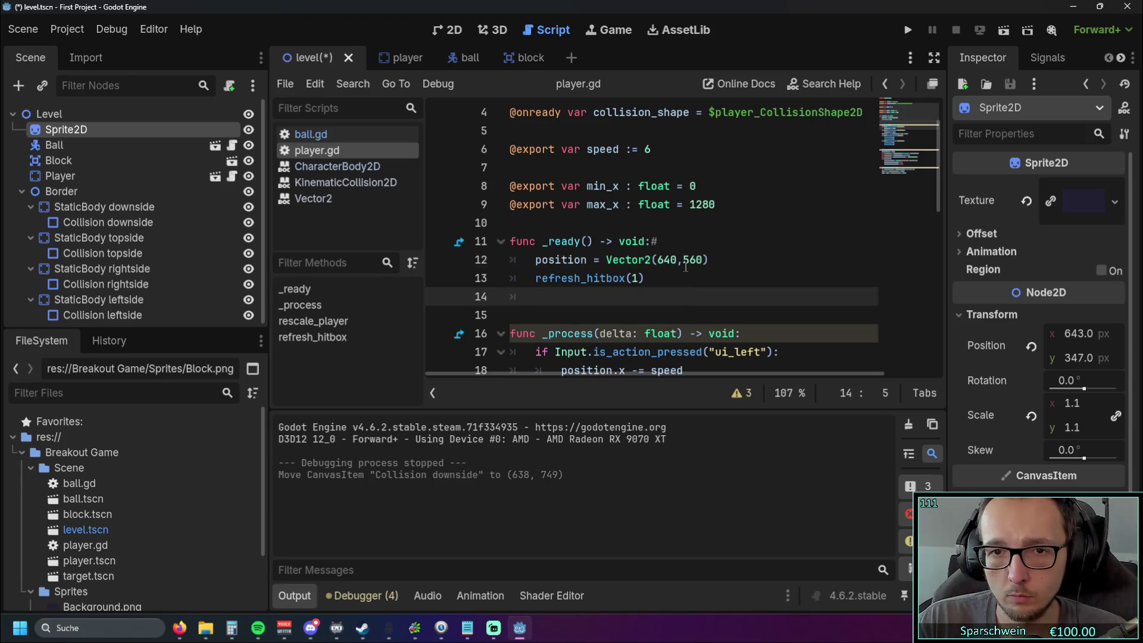
left_click_drag(684, 261, 704, 261)
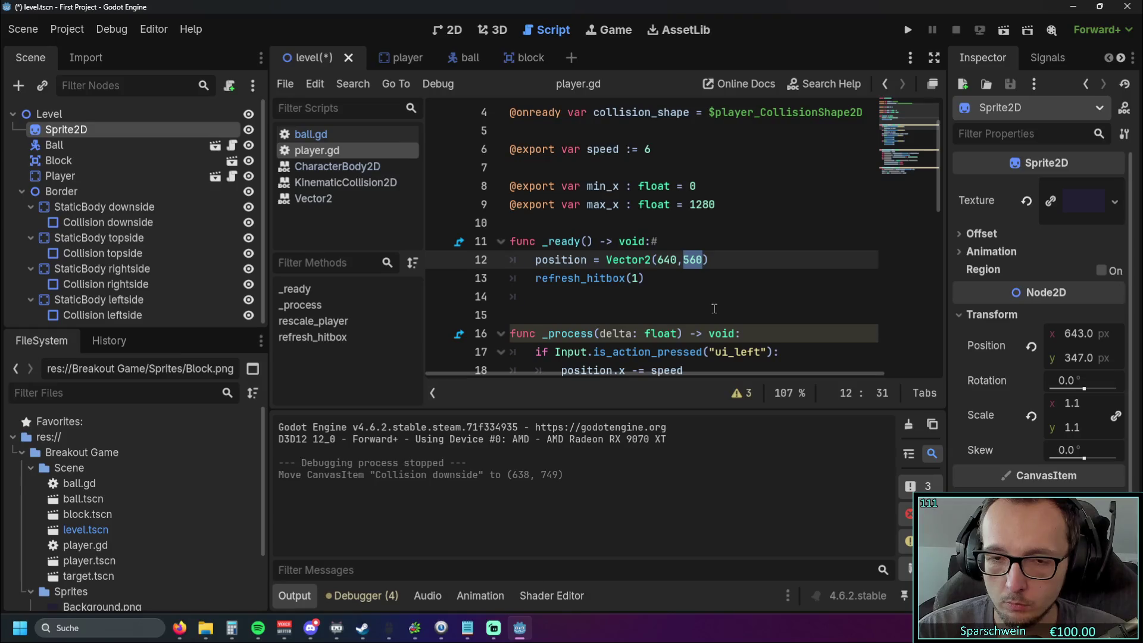
type("640")
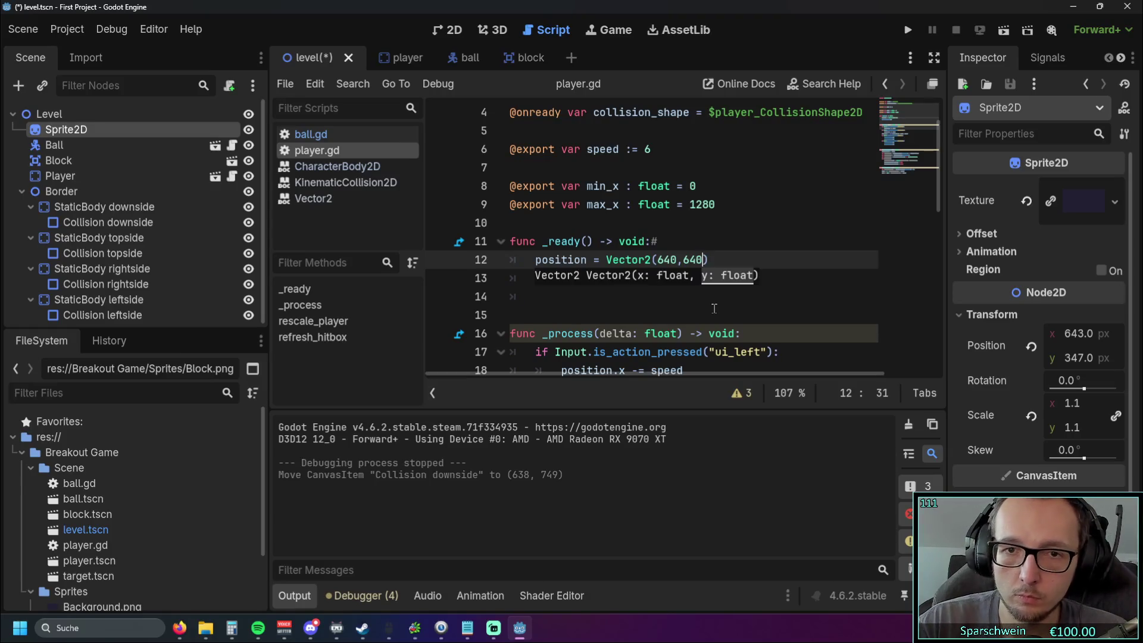
left_click(695, 297)
left_click(908, 30)
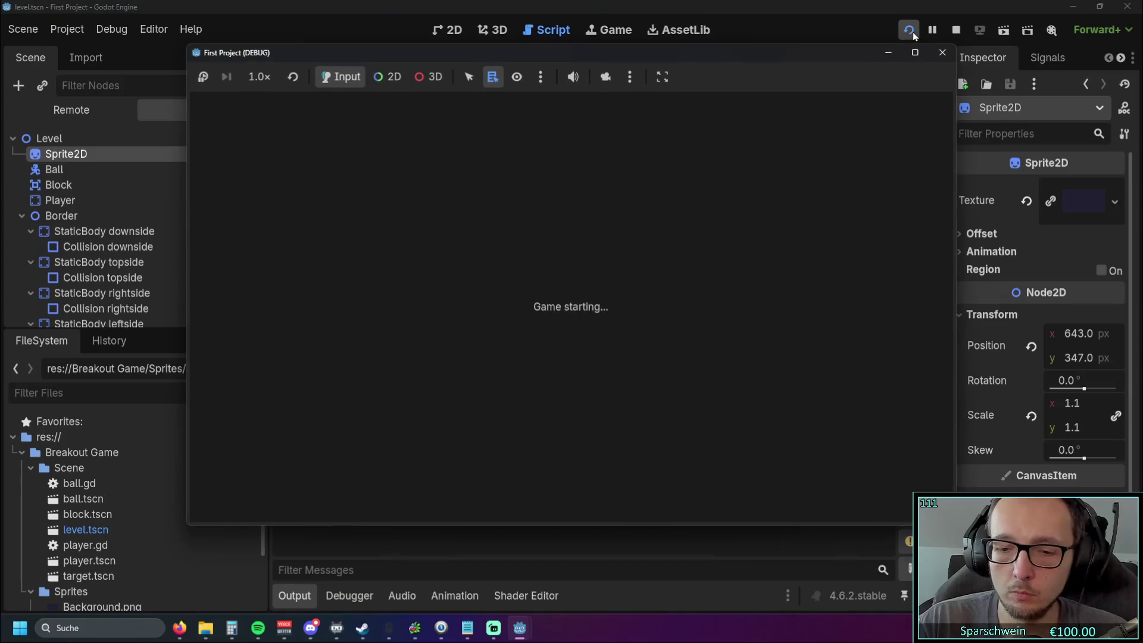
key("Right")
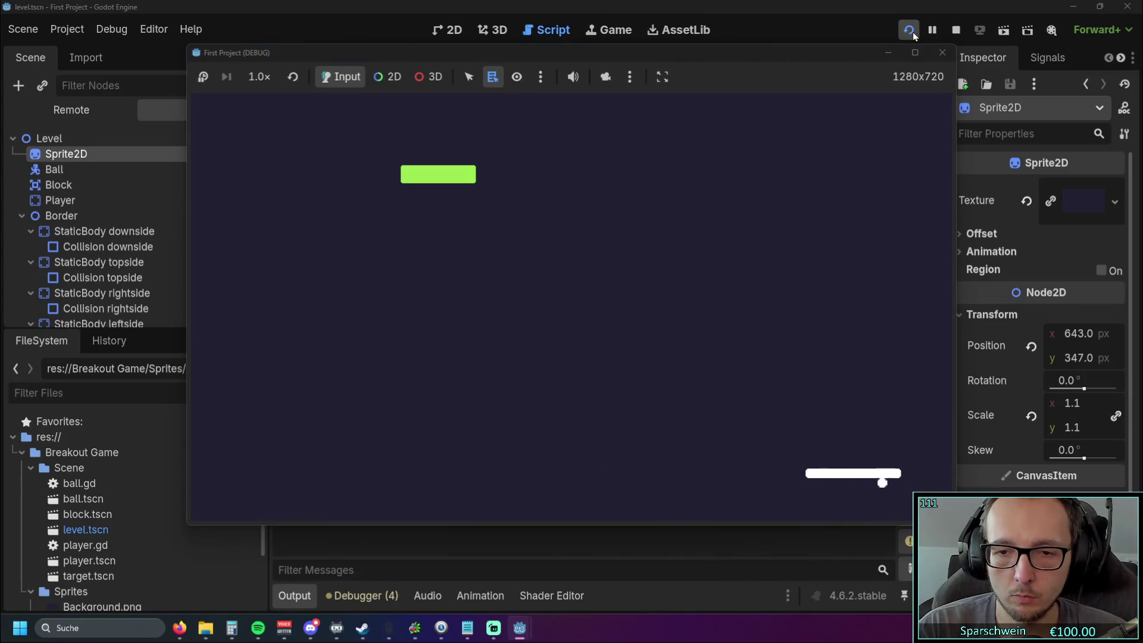
key("Left")
key("Left")
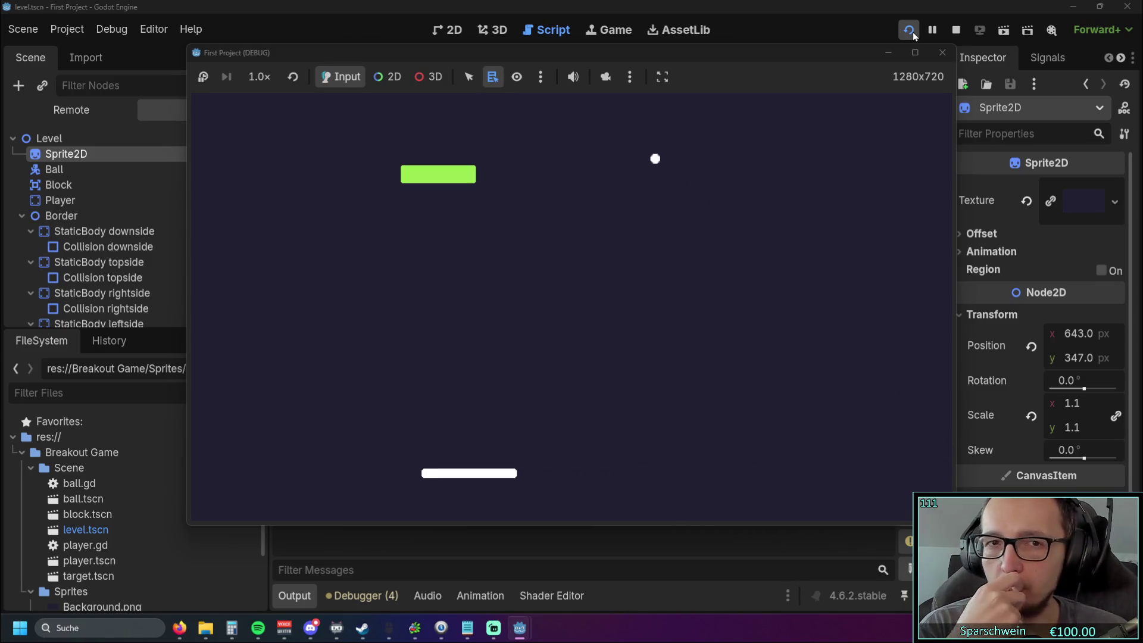
key("Left")
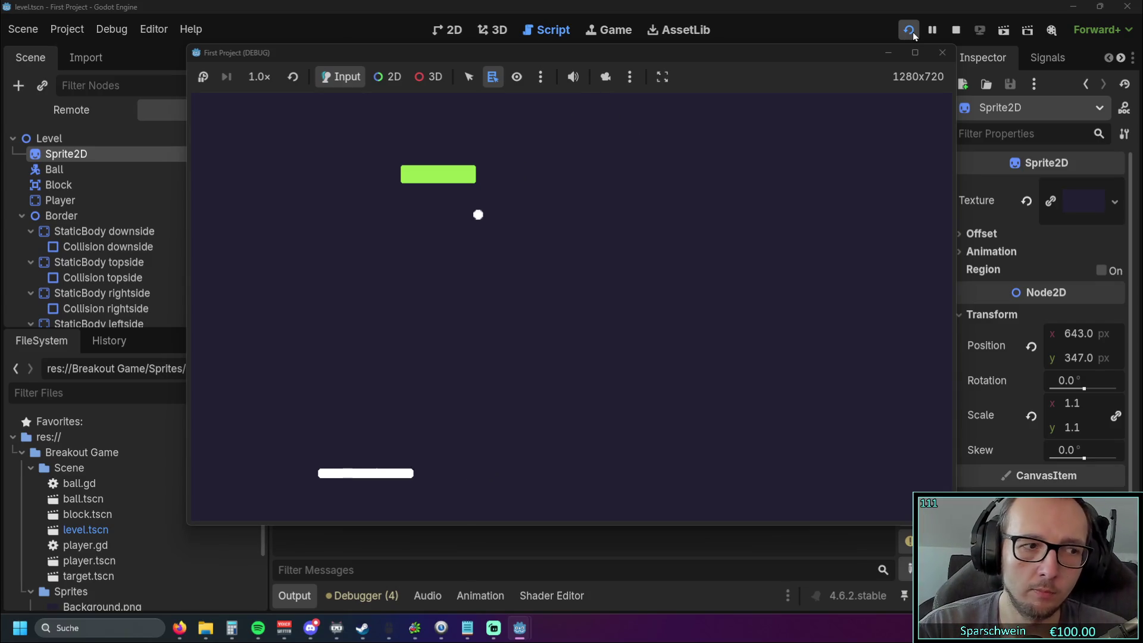
key("Left")
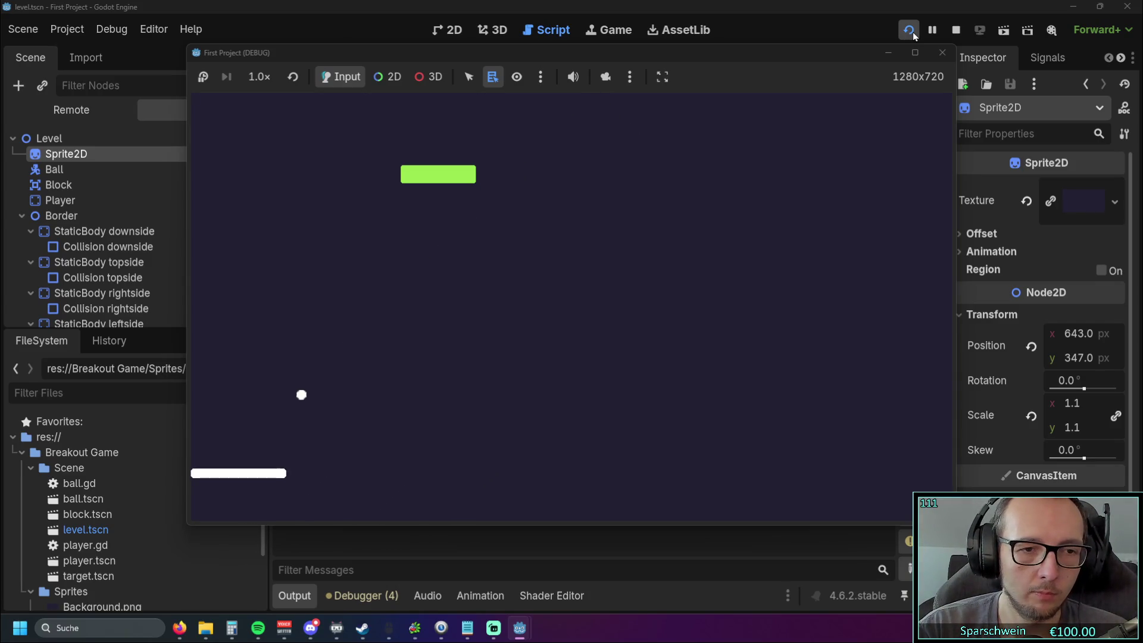
key("Right")
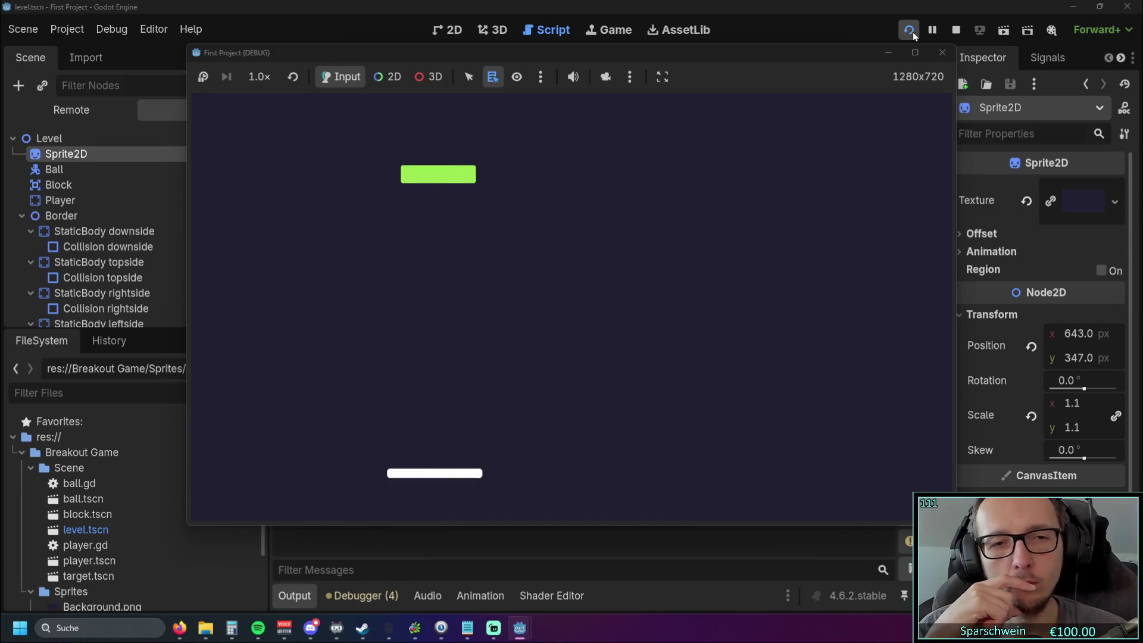
key("Right")
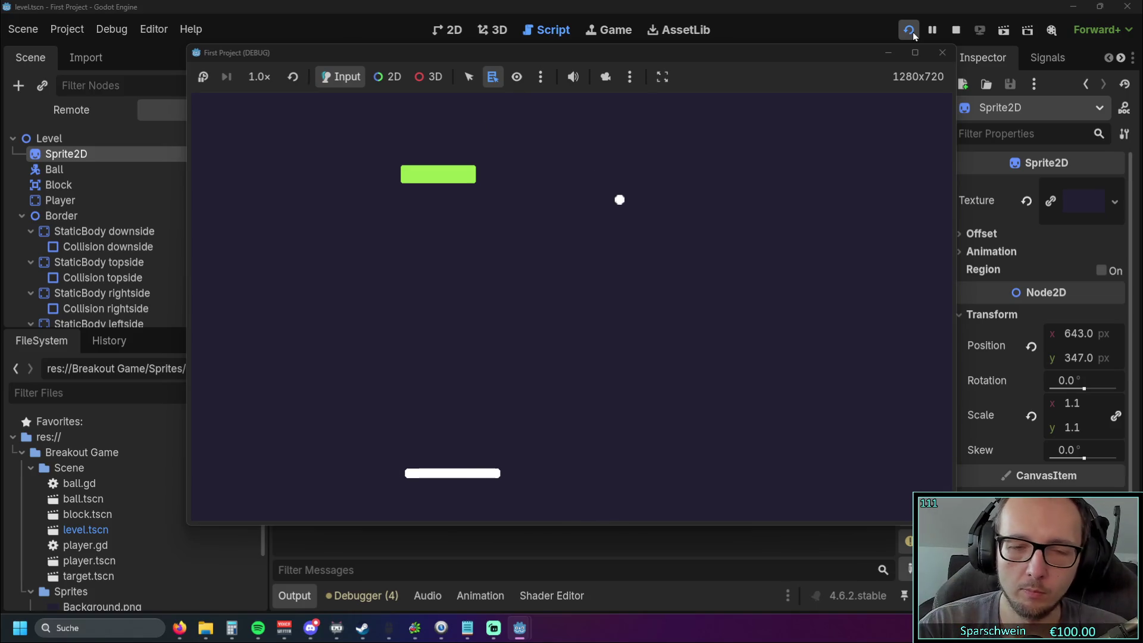
key("Right")
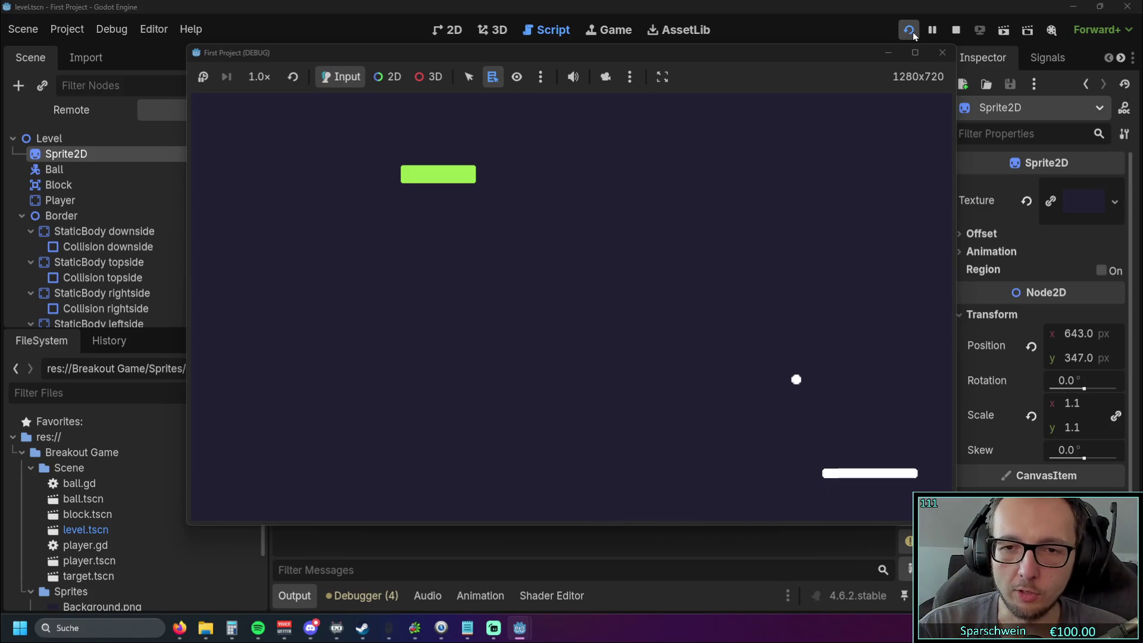
key("Left")
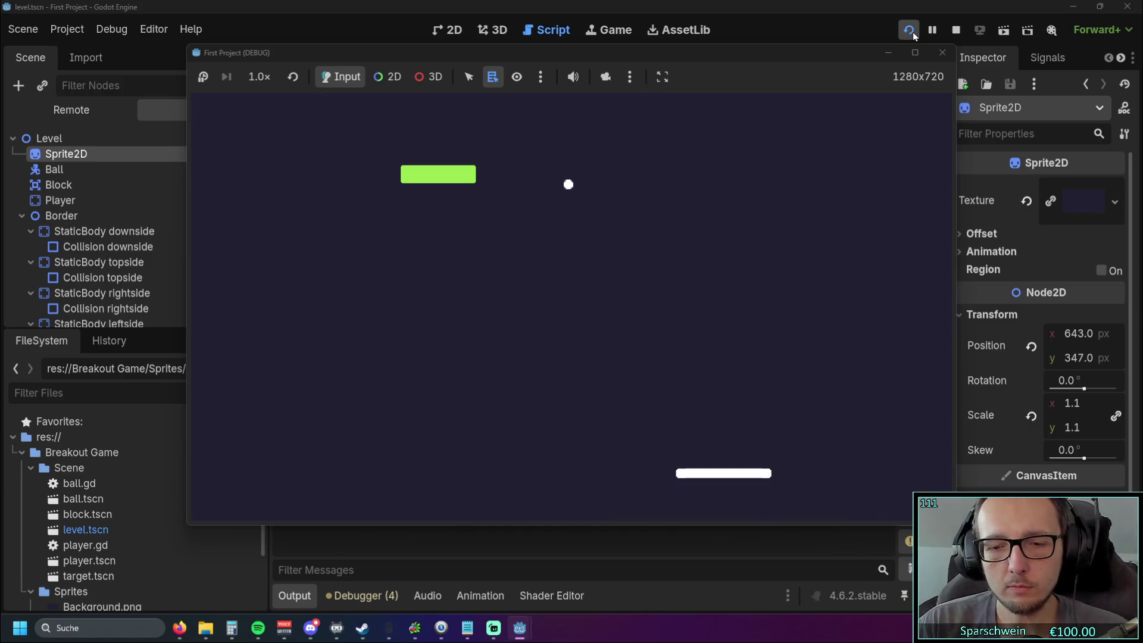
key("Left")
key("Left")
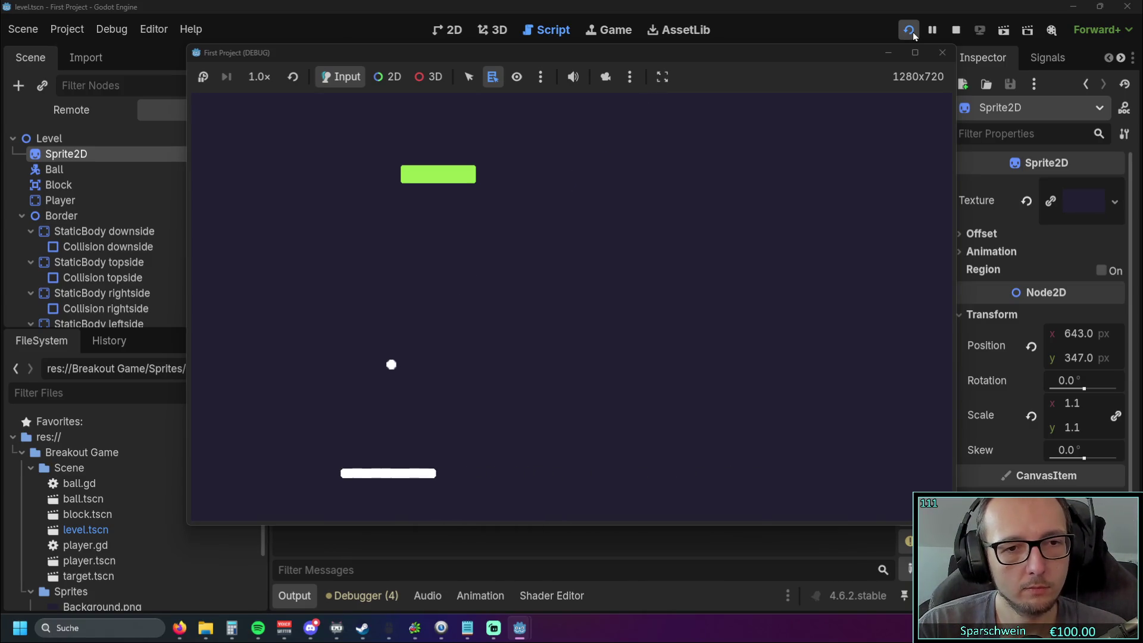
key("Right")
key("Right")
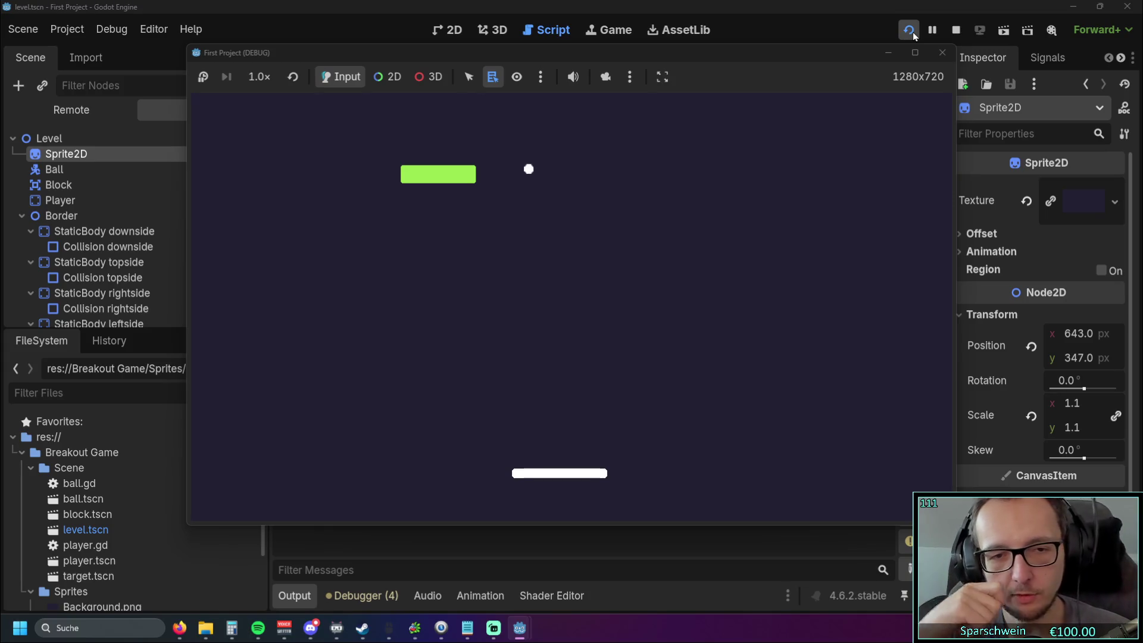
key("Right")
key("Right")
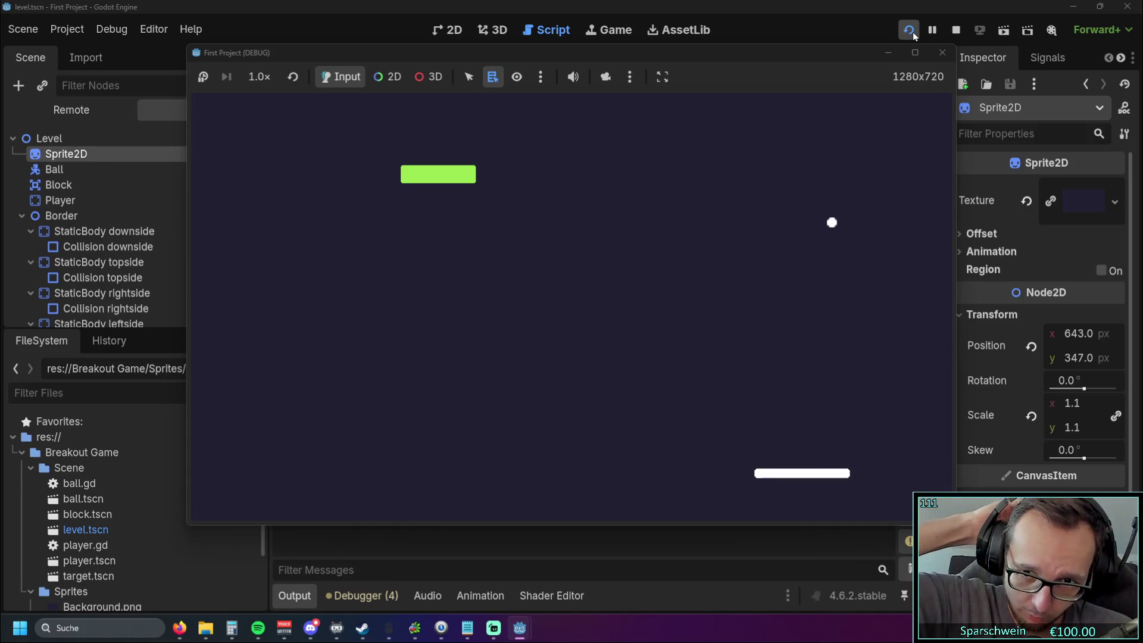
key("Left")
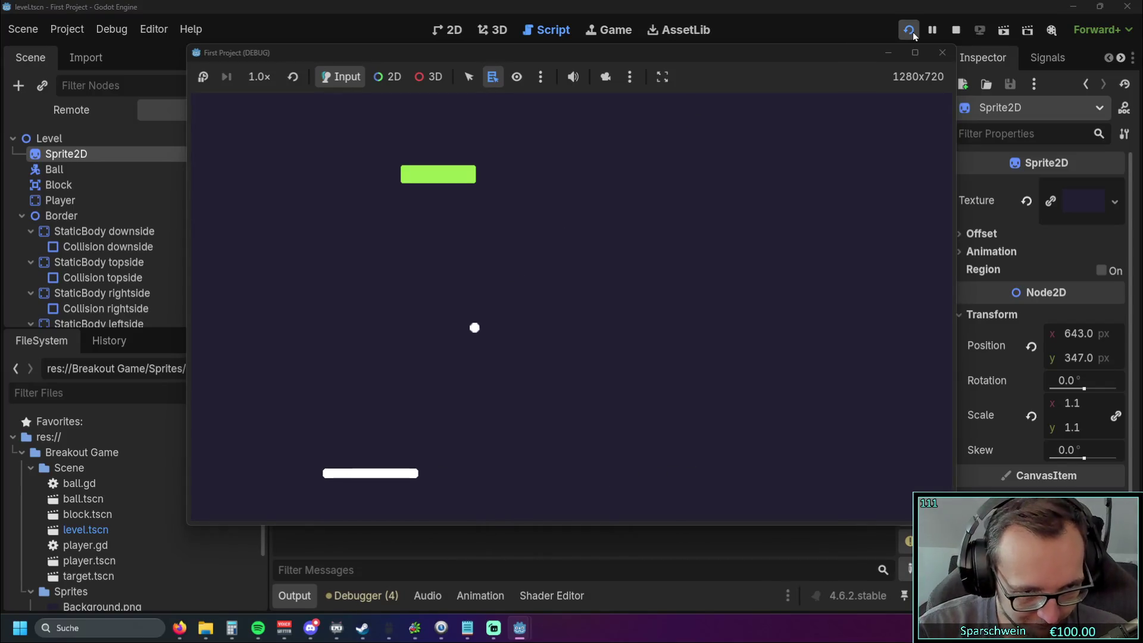
key("Left")
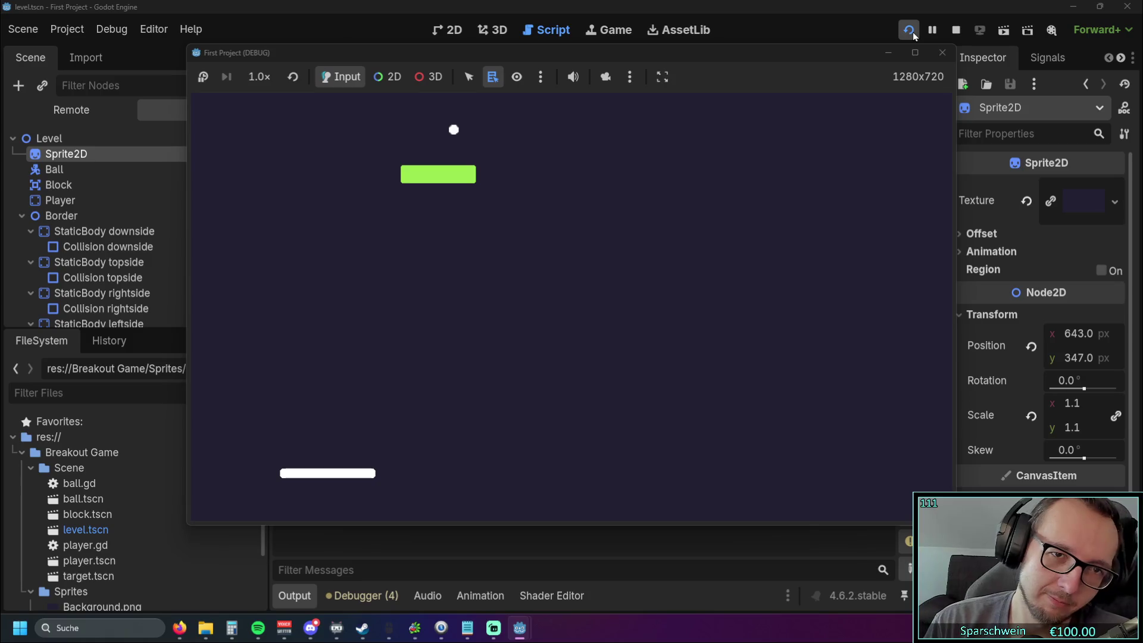
key("Right")
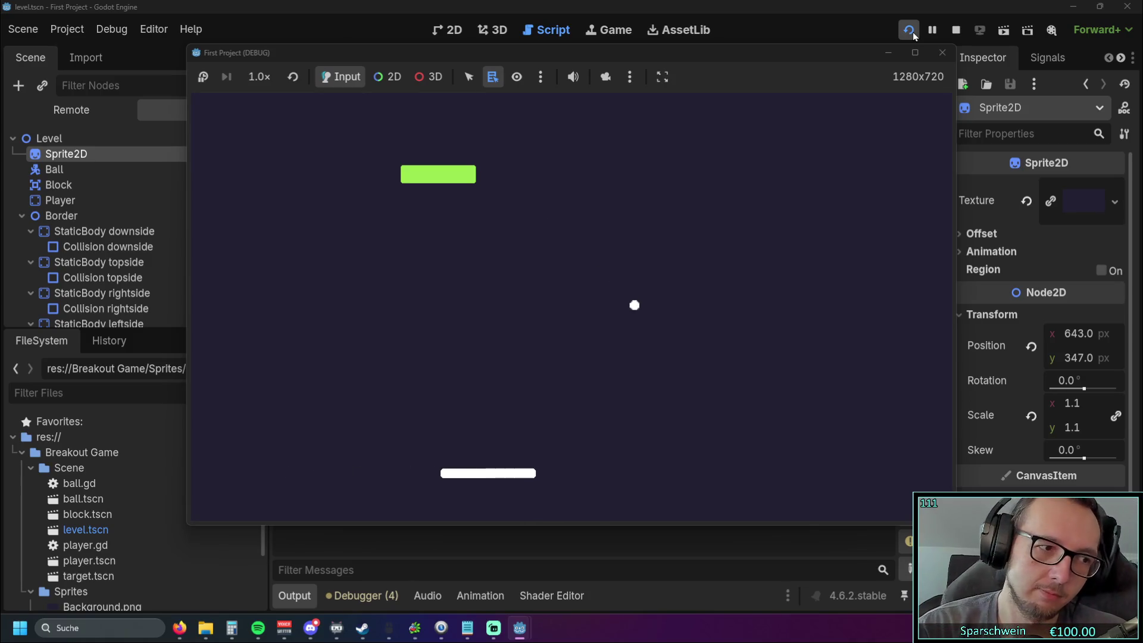
key("Right")
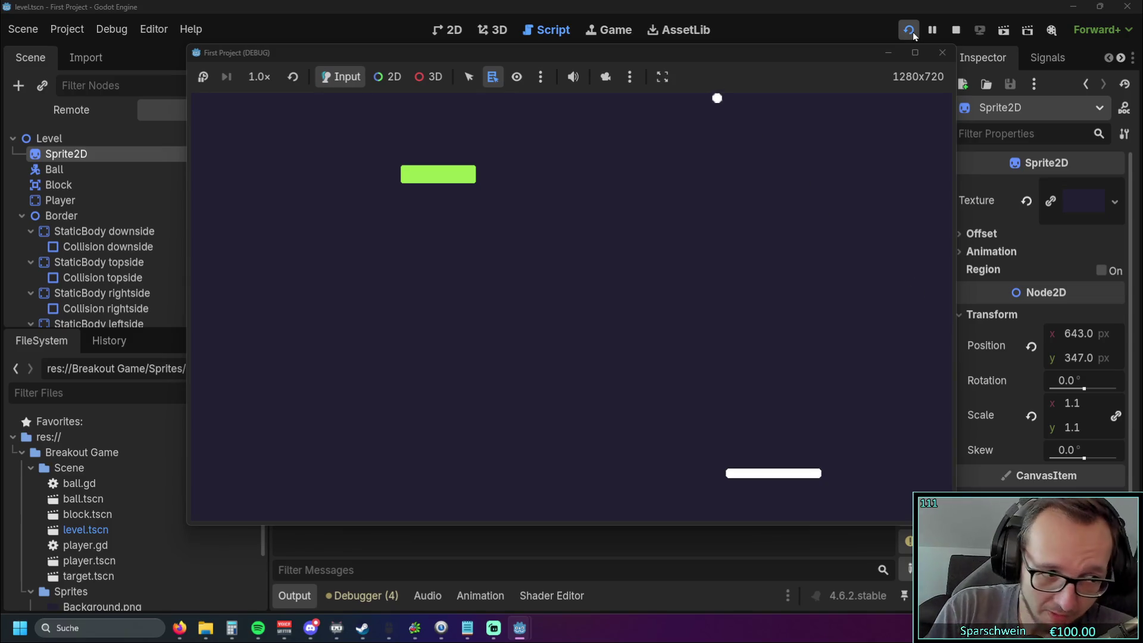
key("Left")
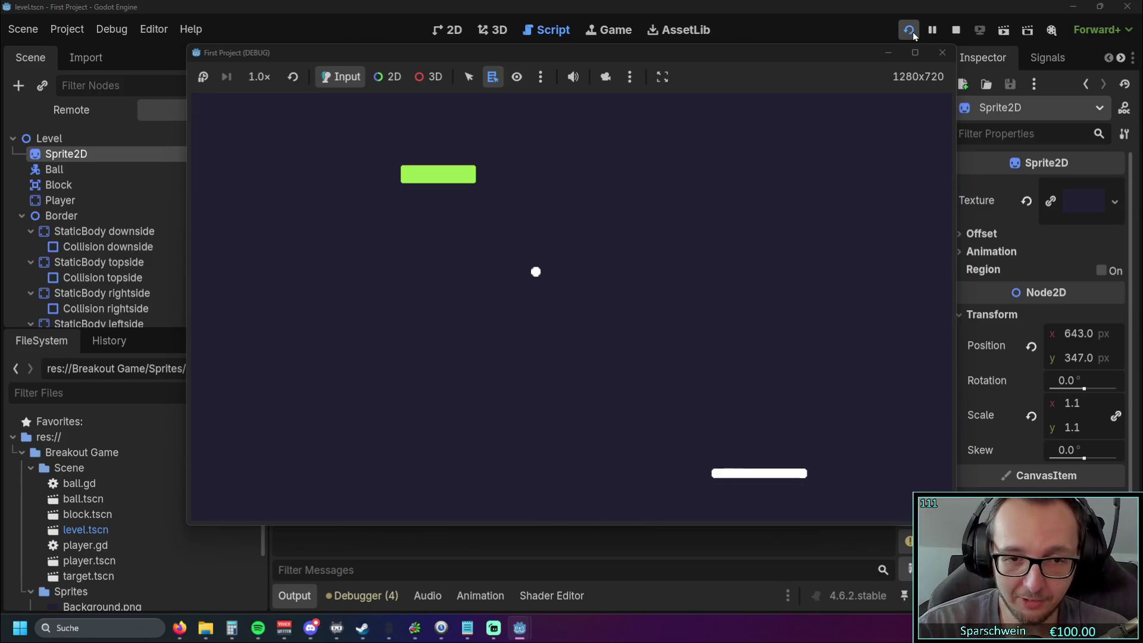
key("Left")
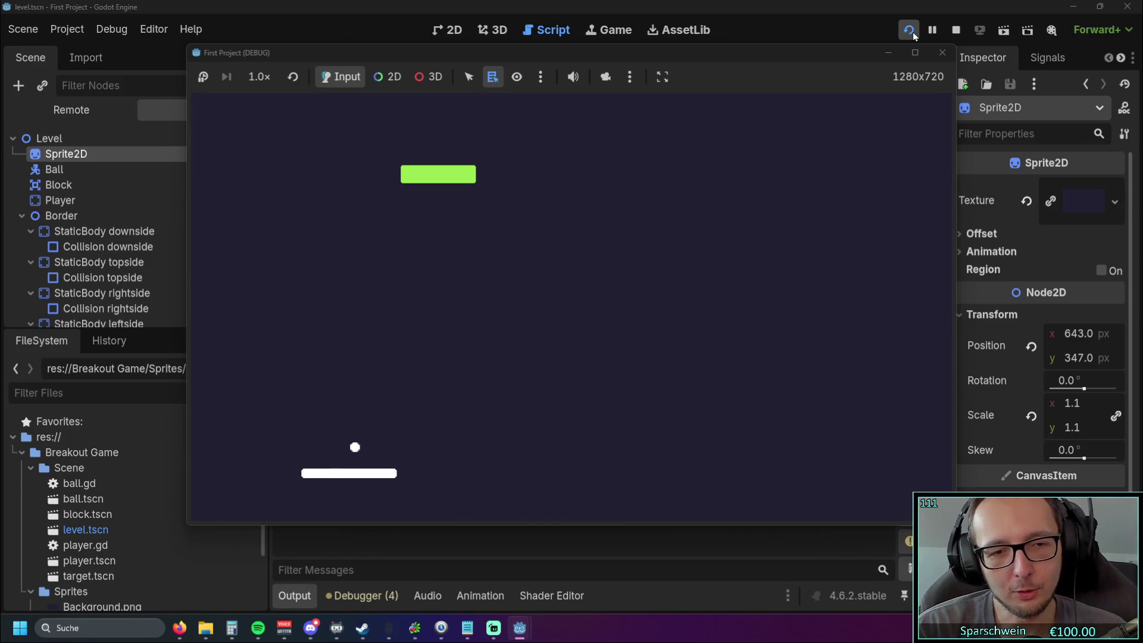
key("Left")
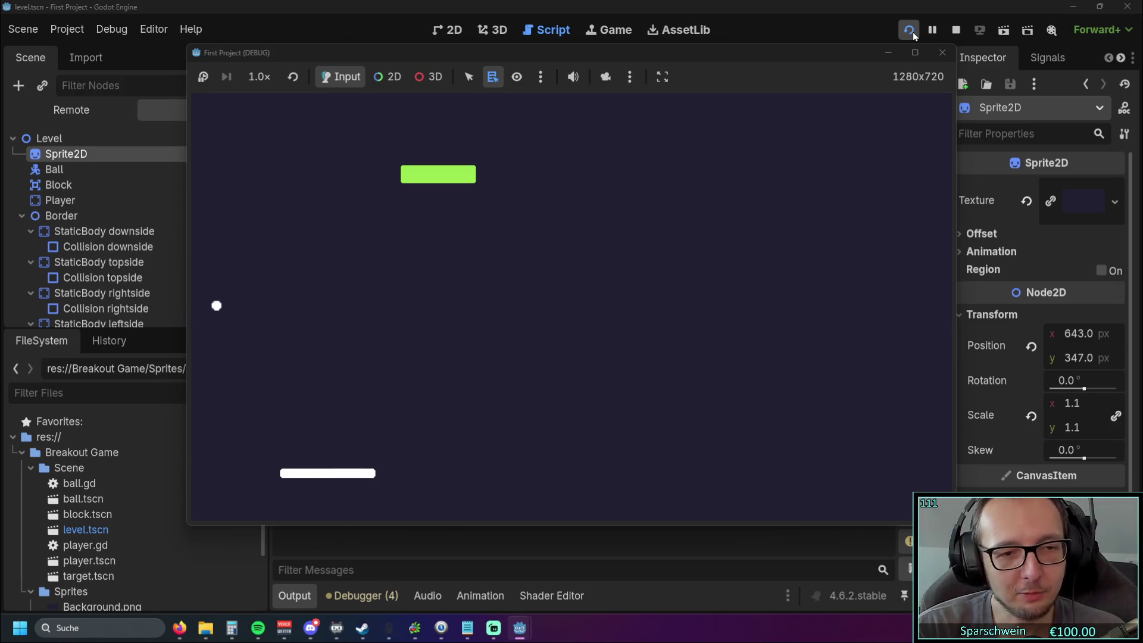
key("Right")
key("Right")
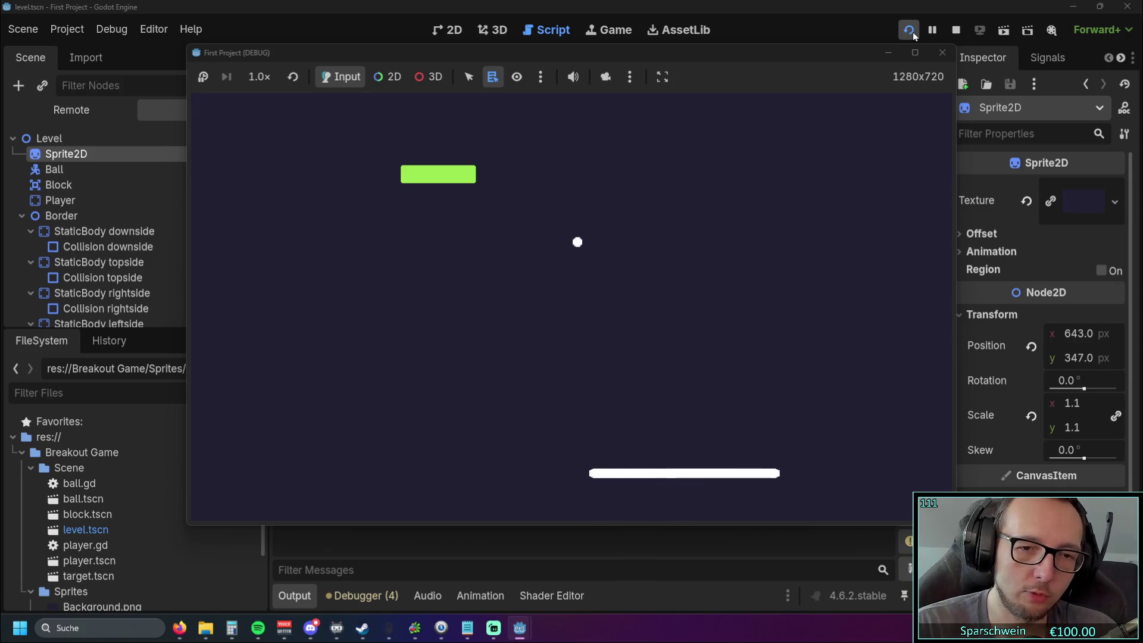
key("Left")
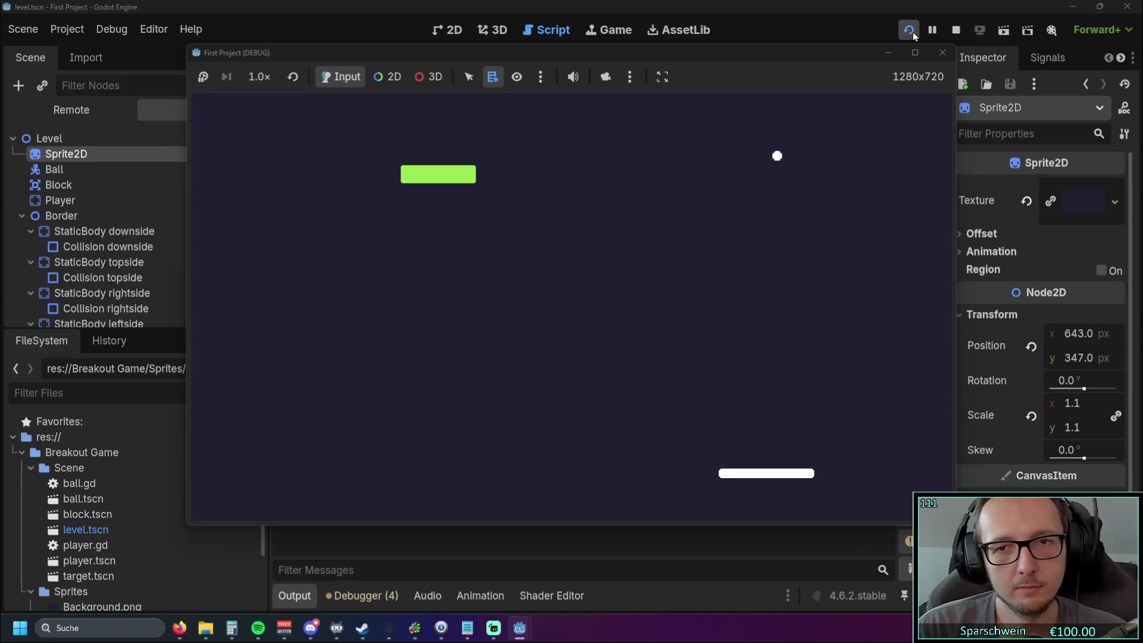
key("Left")
key("Left")
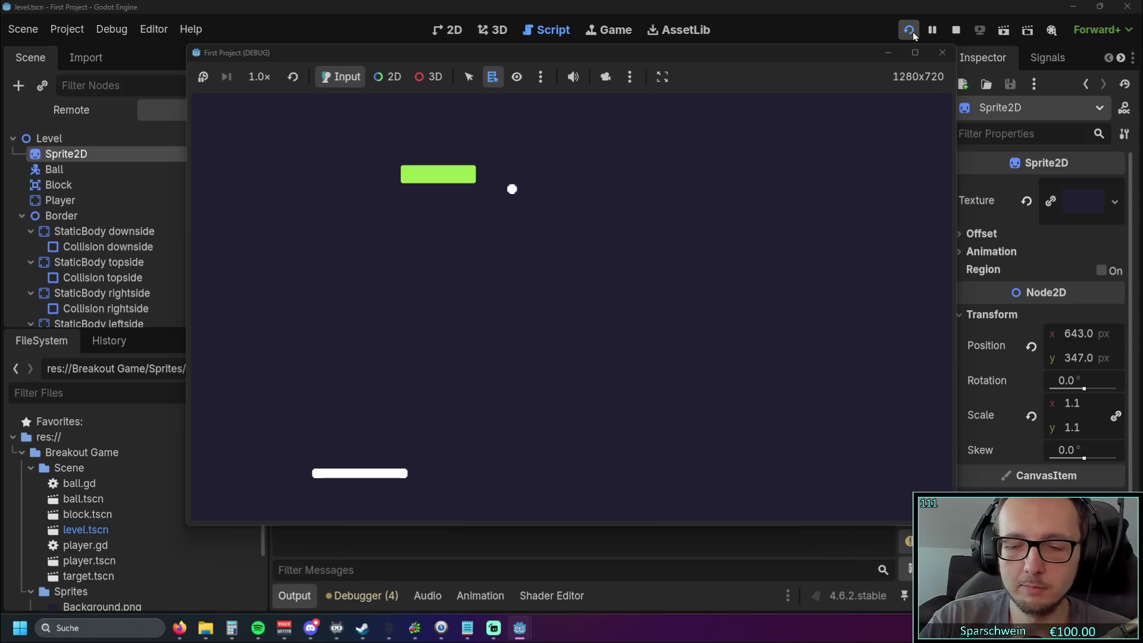
key("Right")
key("Right")
key("Right")
key("Left")
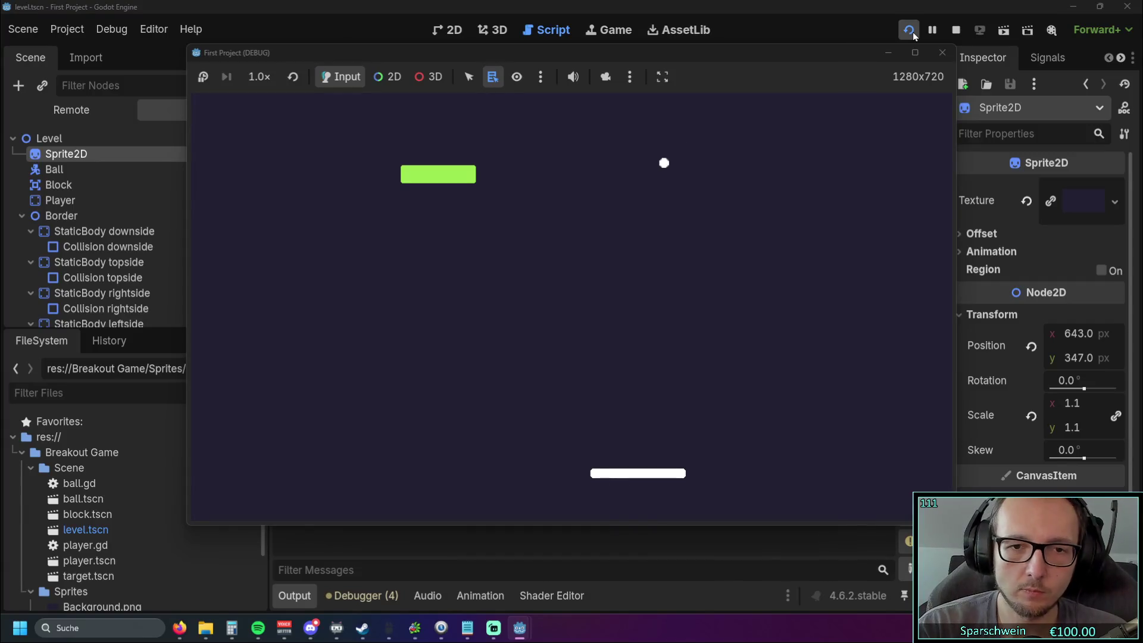
key("Left")
key("Left")
key("Right")
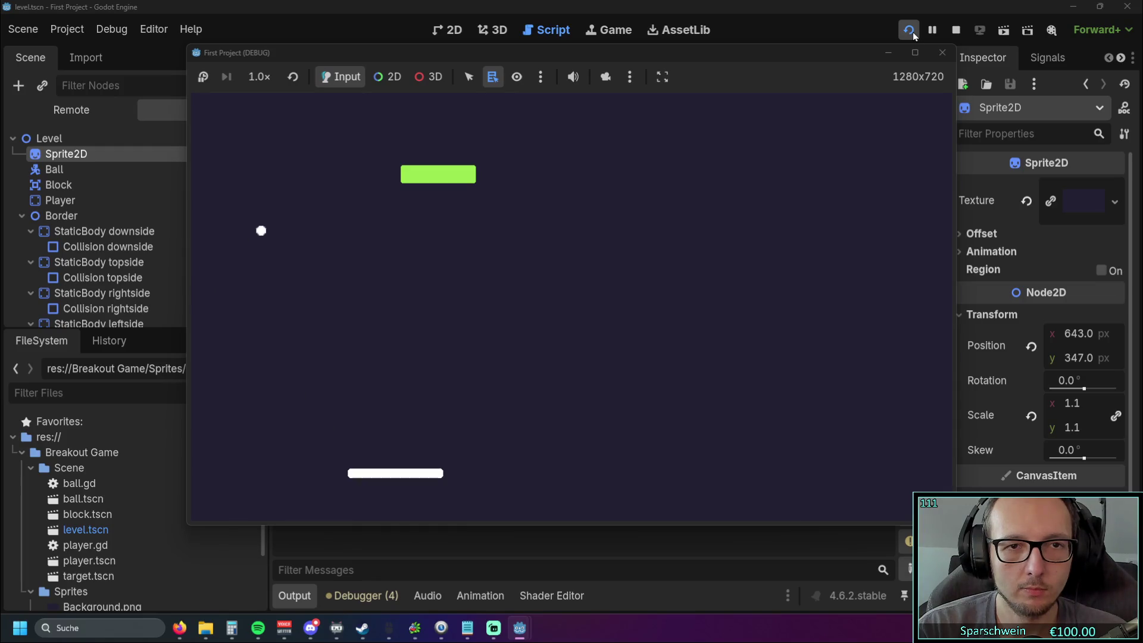
key("Right")
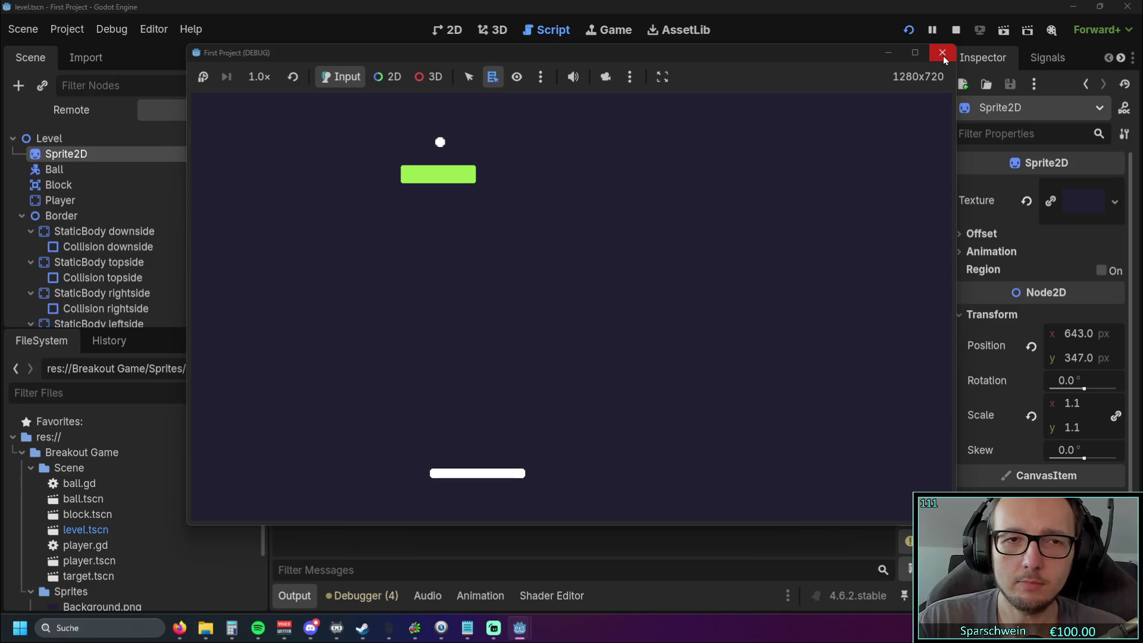
left_click(942, 55)
- Review player.gd with the caret at the end of line 19, then run the game again
scroll(721, 277, "down", 2)
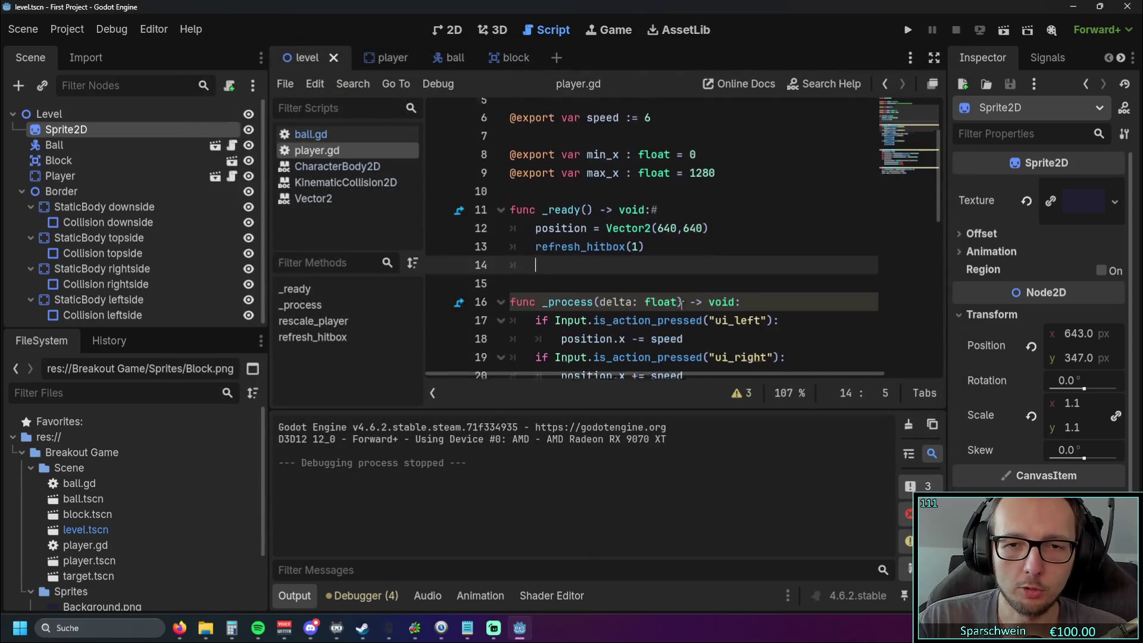
left_click(788, 278)
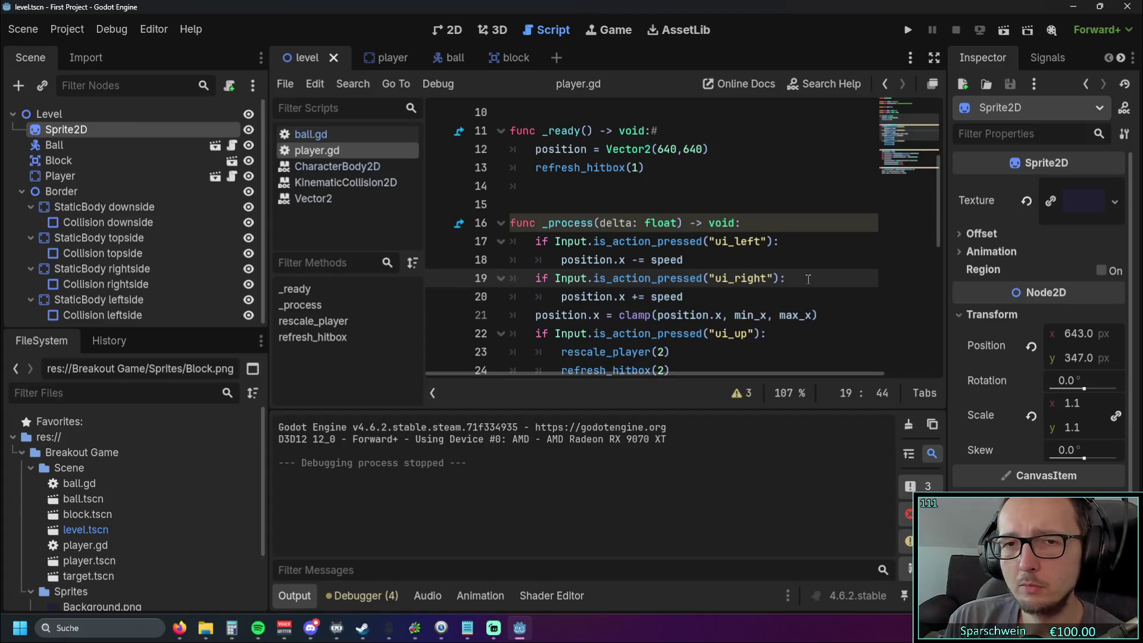
scroll(620, 325, "down", 6)
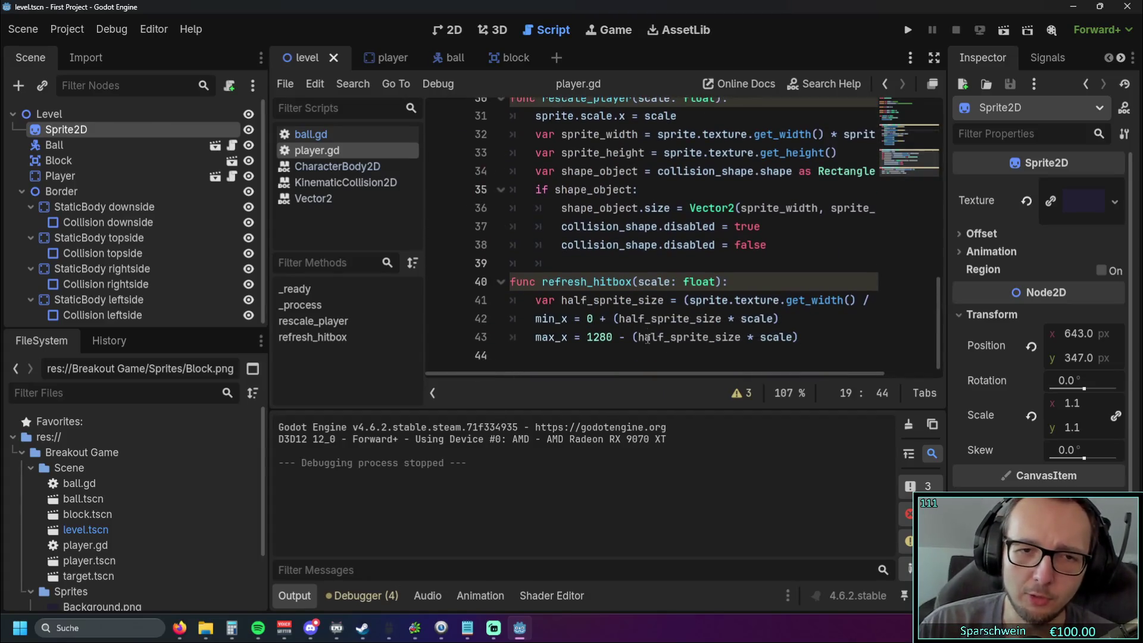
scroll(647, 340, "up", 10)
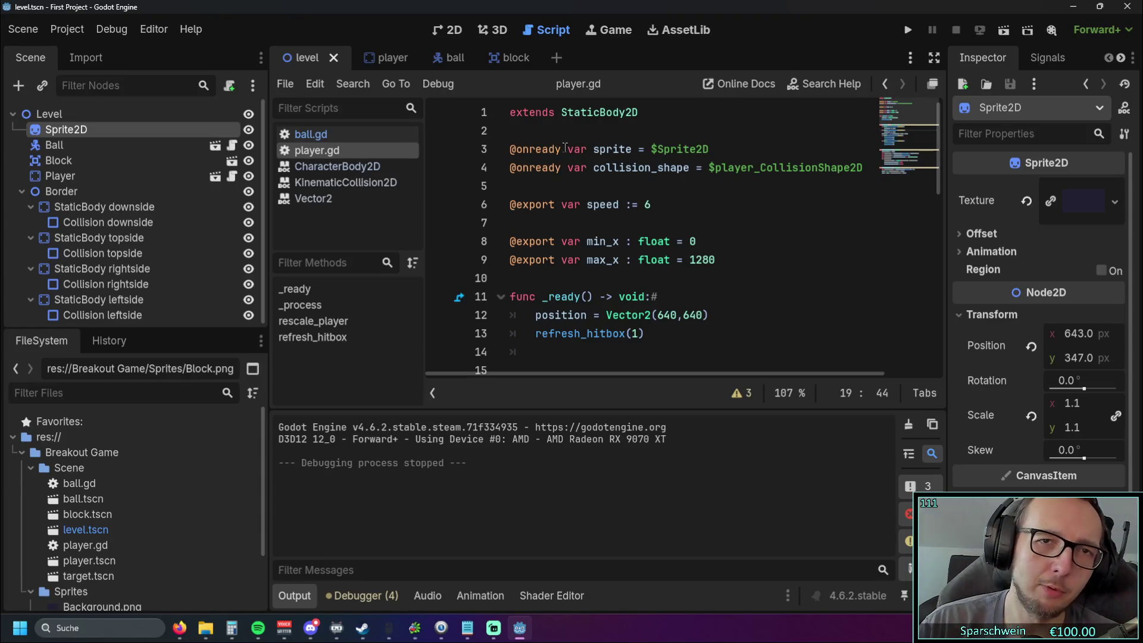
left_click(908, 30)
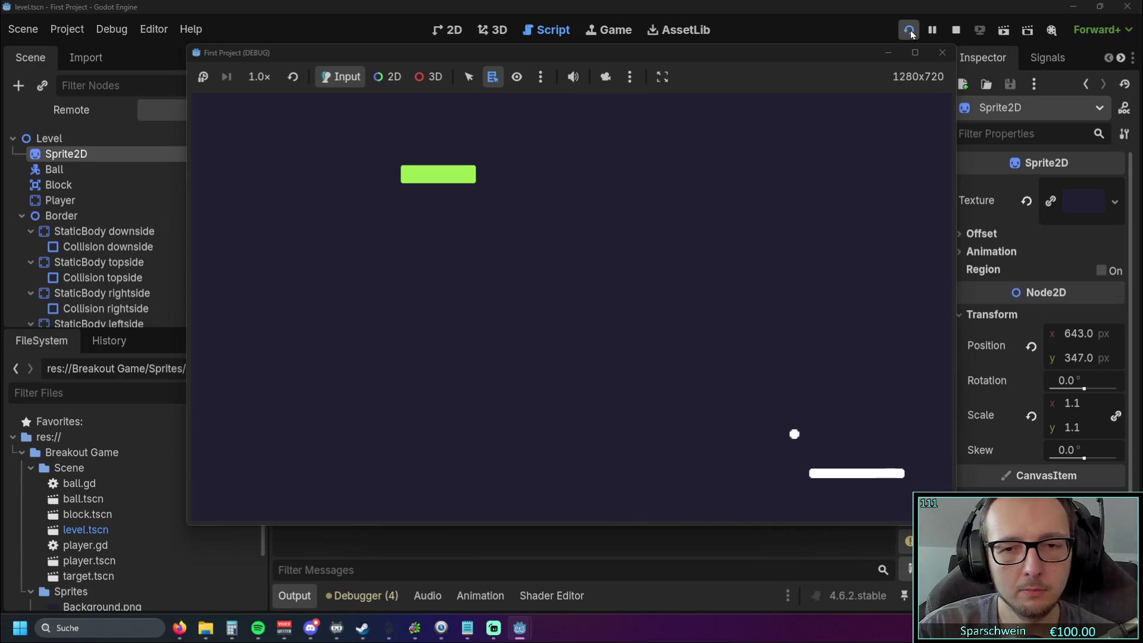
- Steer the paddle with the arrow keys to keep the ball bouncing through the first rallies
key("Left")
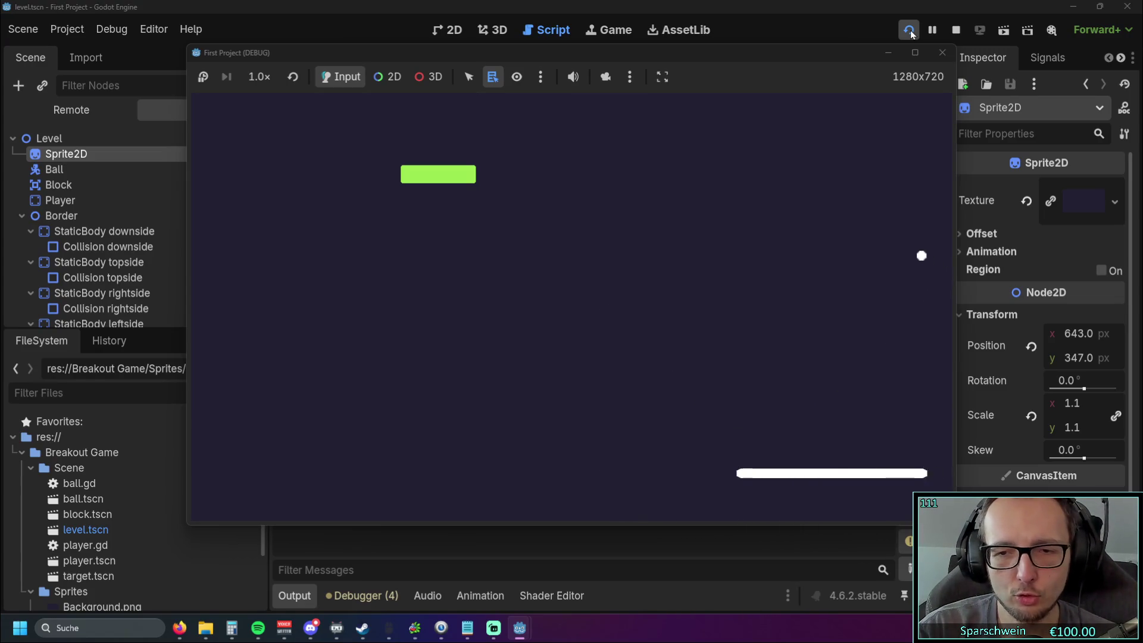
key("Left")
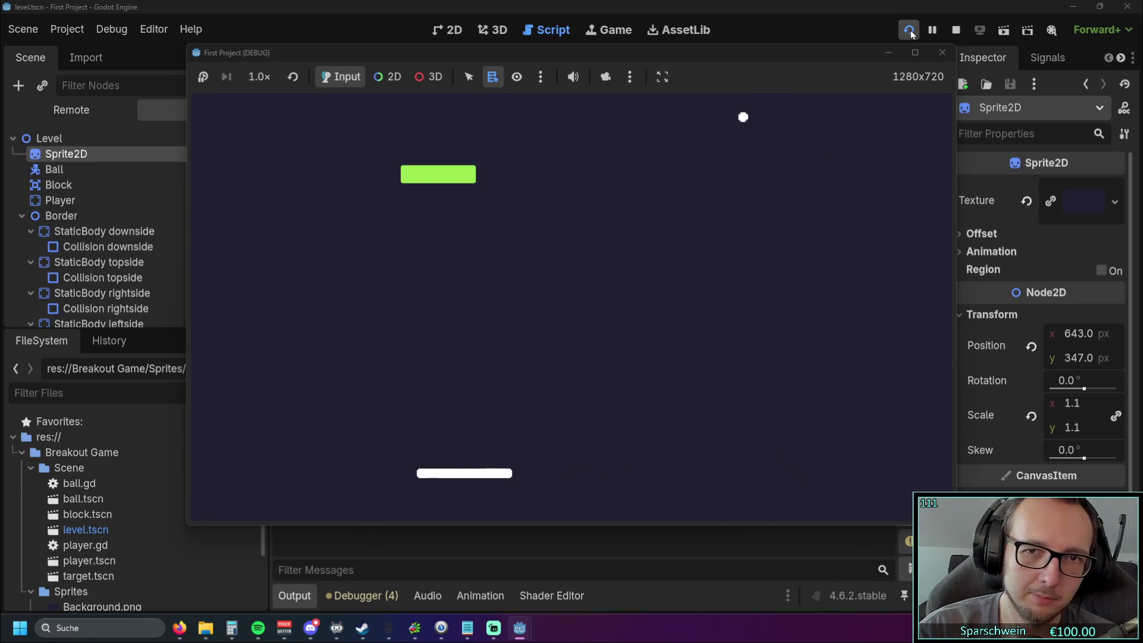
key("Right")
key("Right")
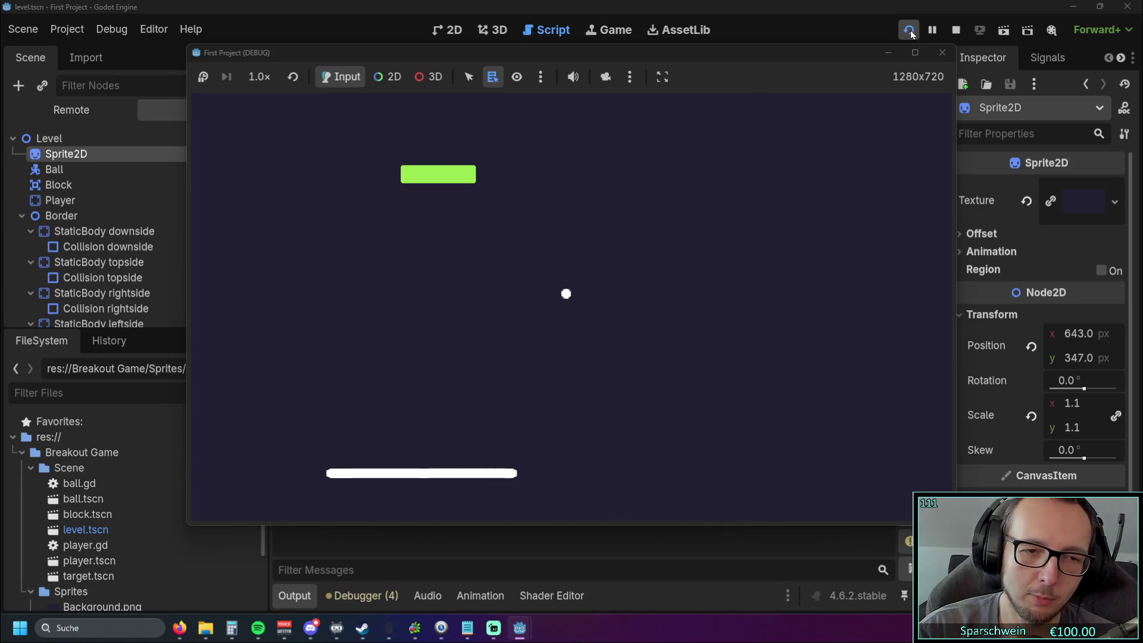
key("Left")
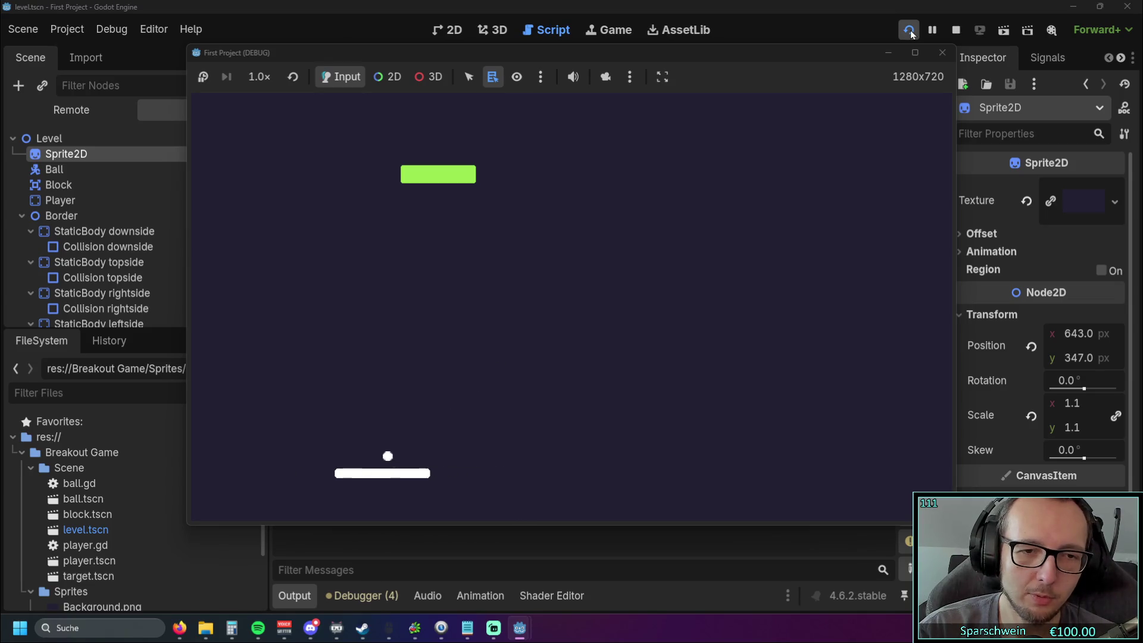
key("Right")
key("Left")
key("Right")
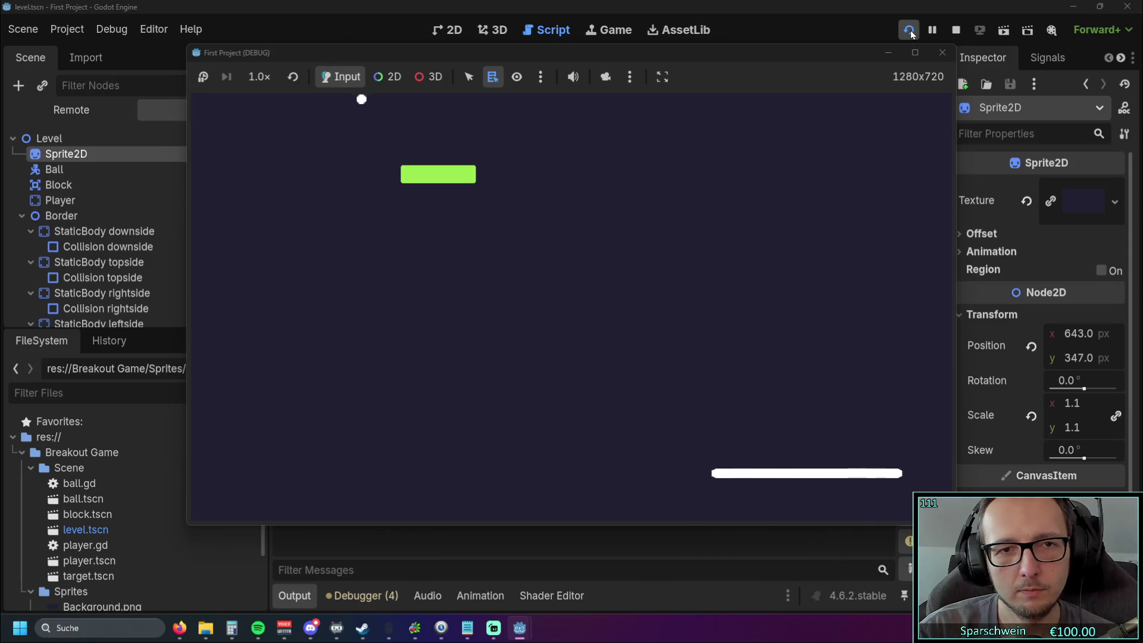
key("Left")
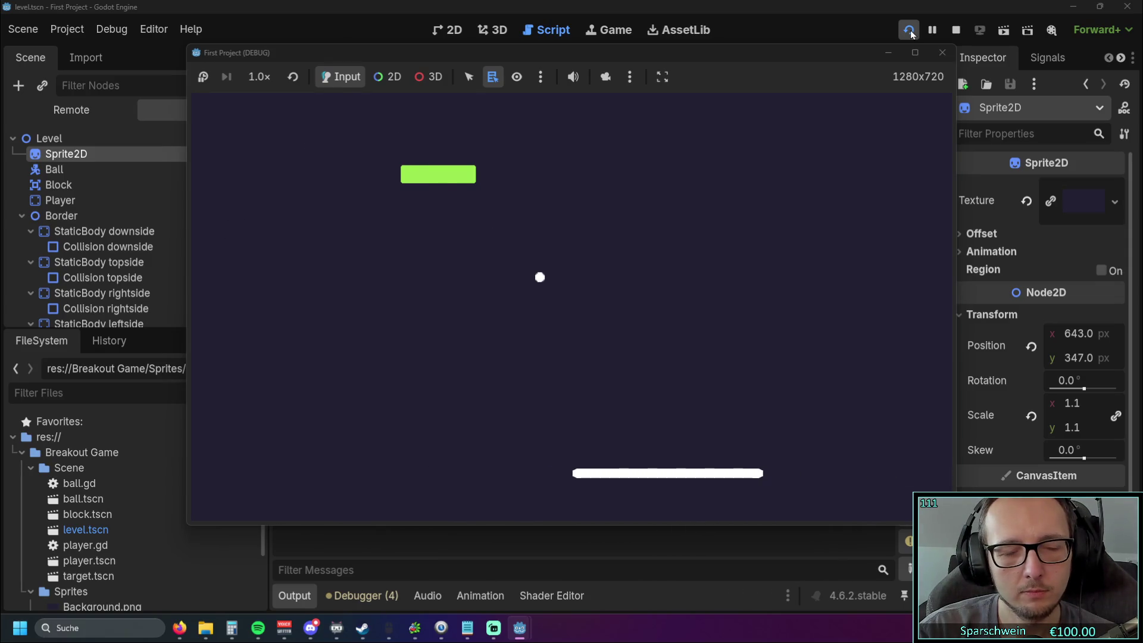
key("Right")
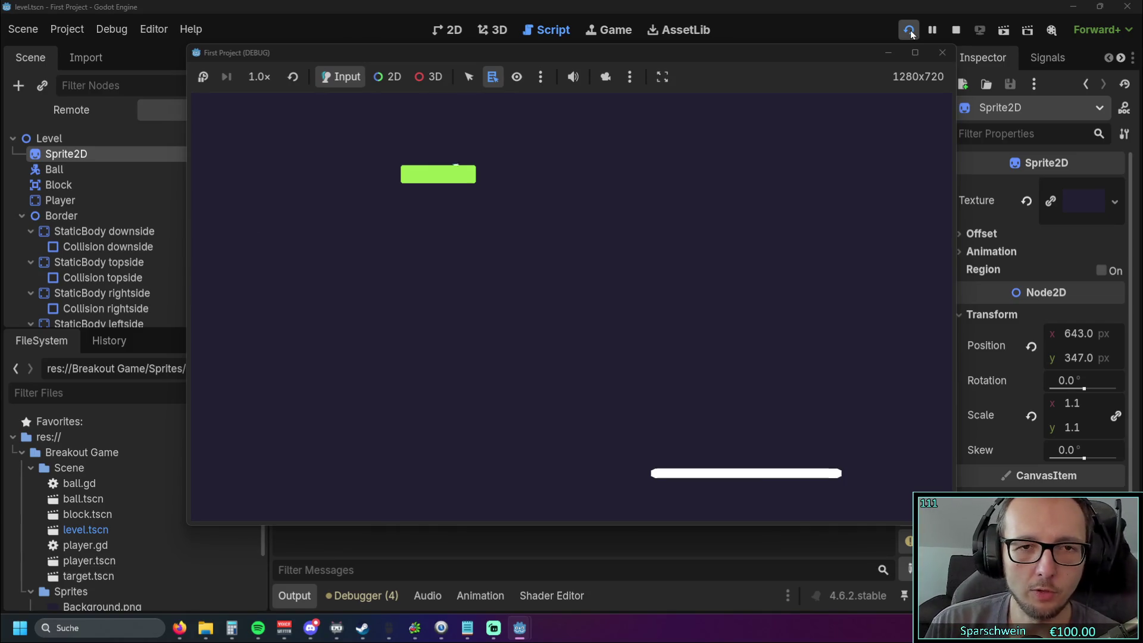
key("Right")
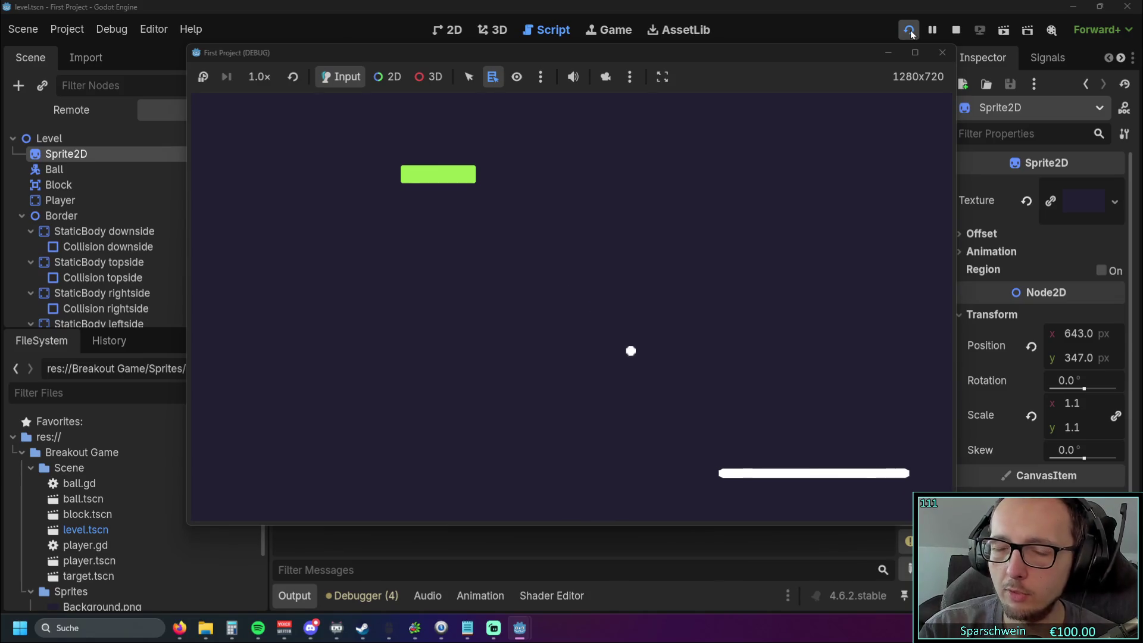
key("Left")
key("Right")
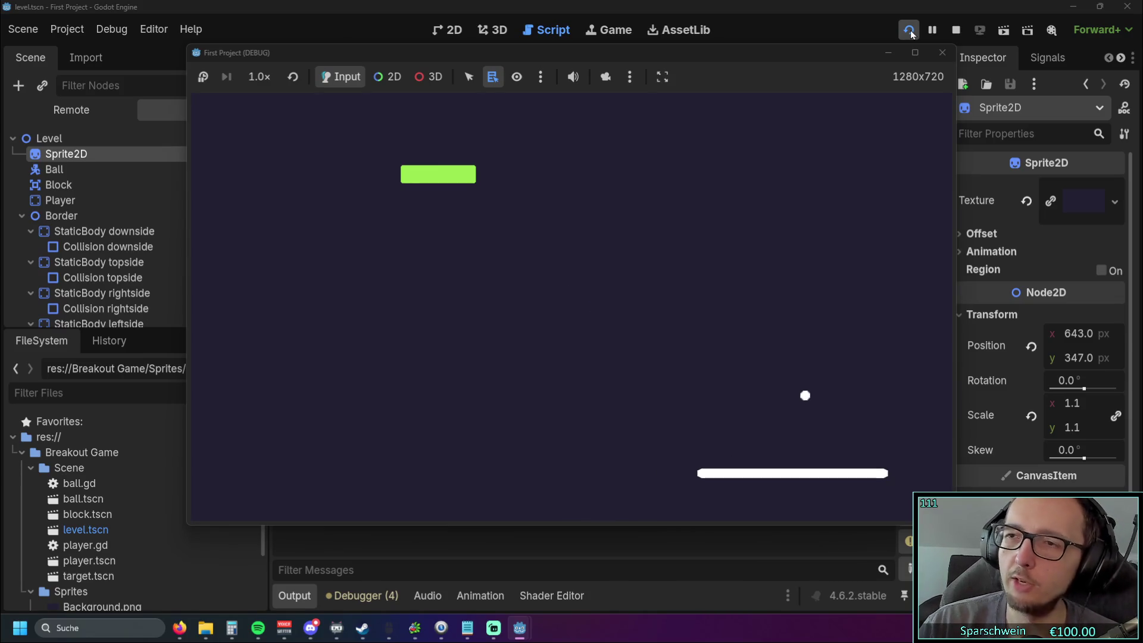
key("Left")
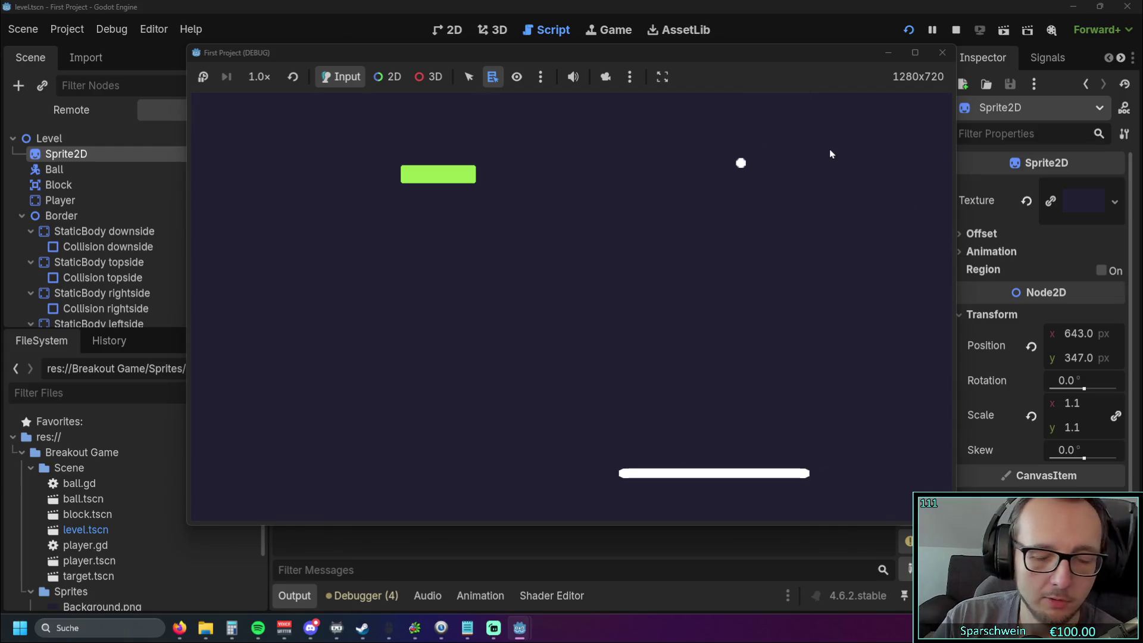
key("Left")
key("Left")
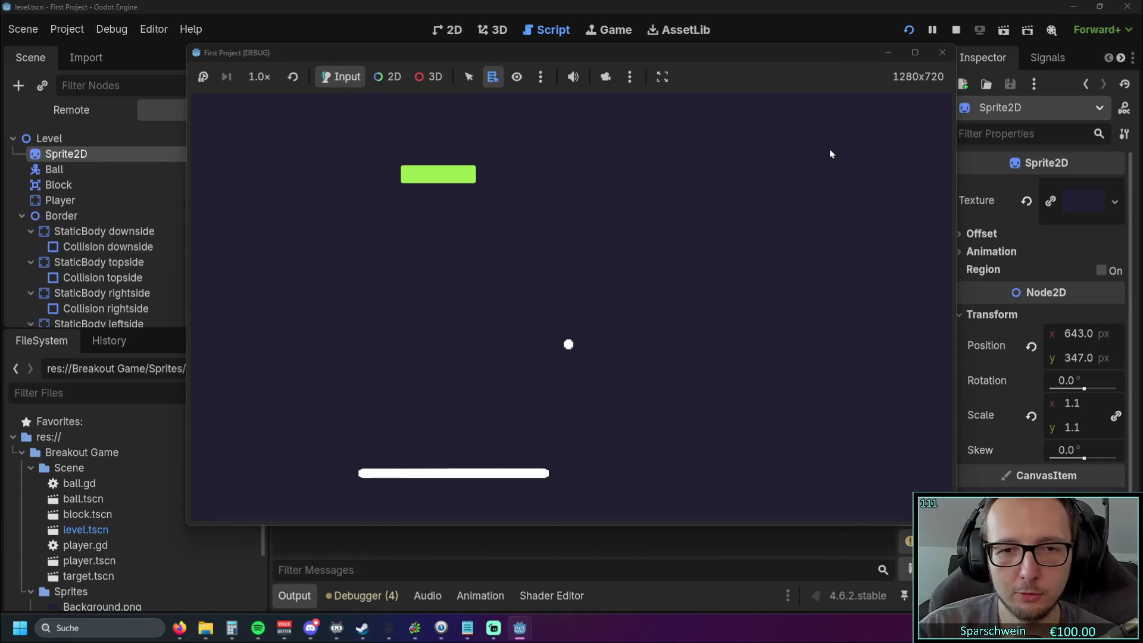
key("Right")
key("Left")
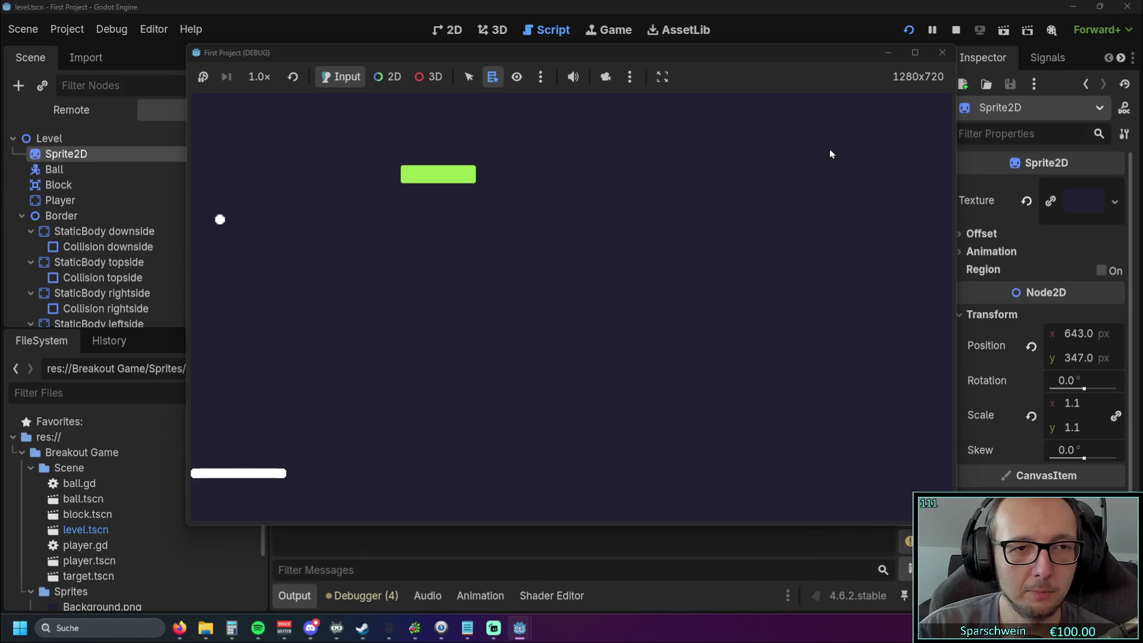
key("Right")
key("Right")
key("Left")
key("Right")
key("Left")
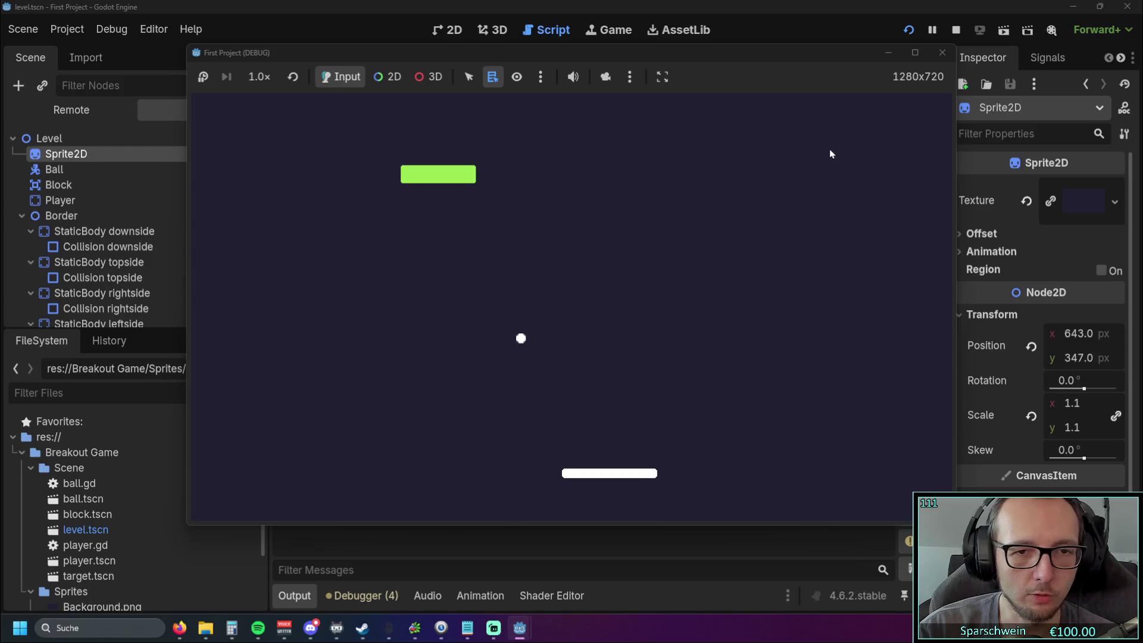
key("Right")
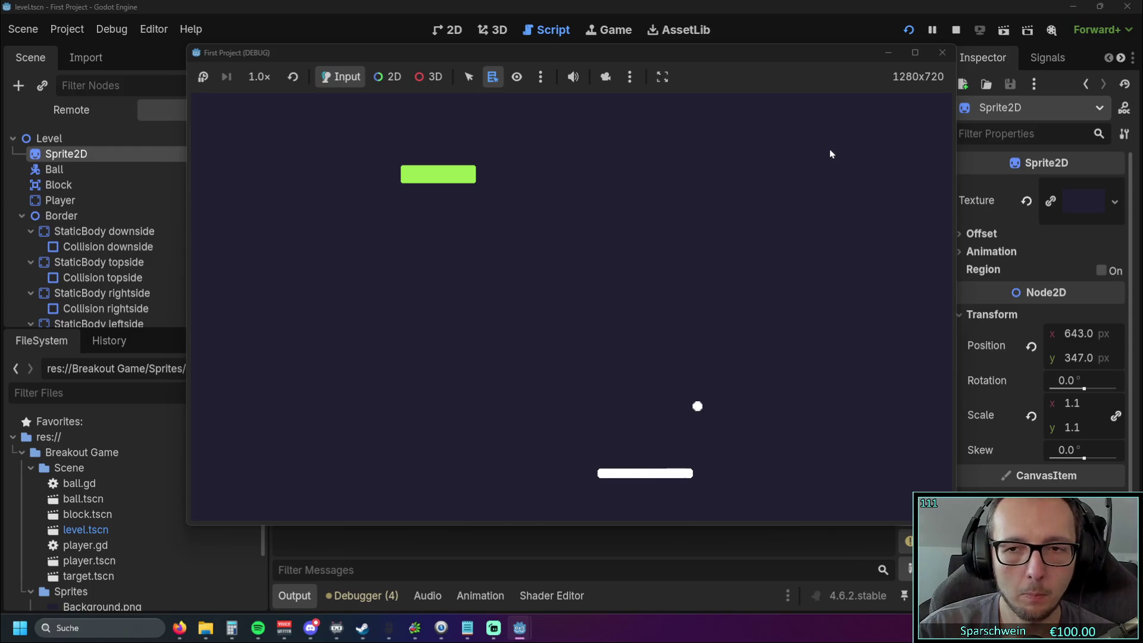
key("Left")
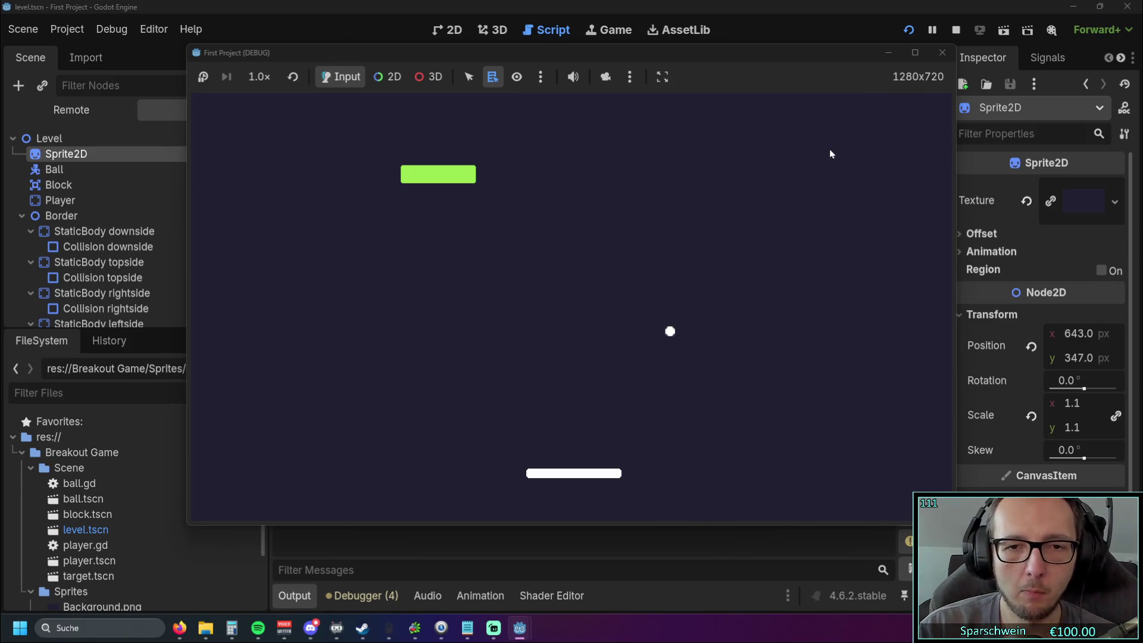
- Keep returning the ball with the paddle, then stop the running game with F8
key("Left")
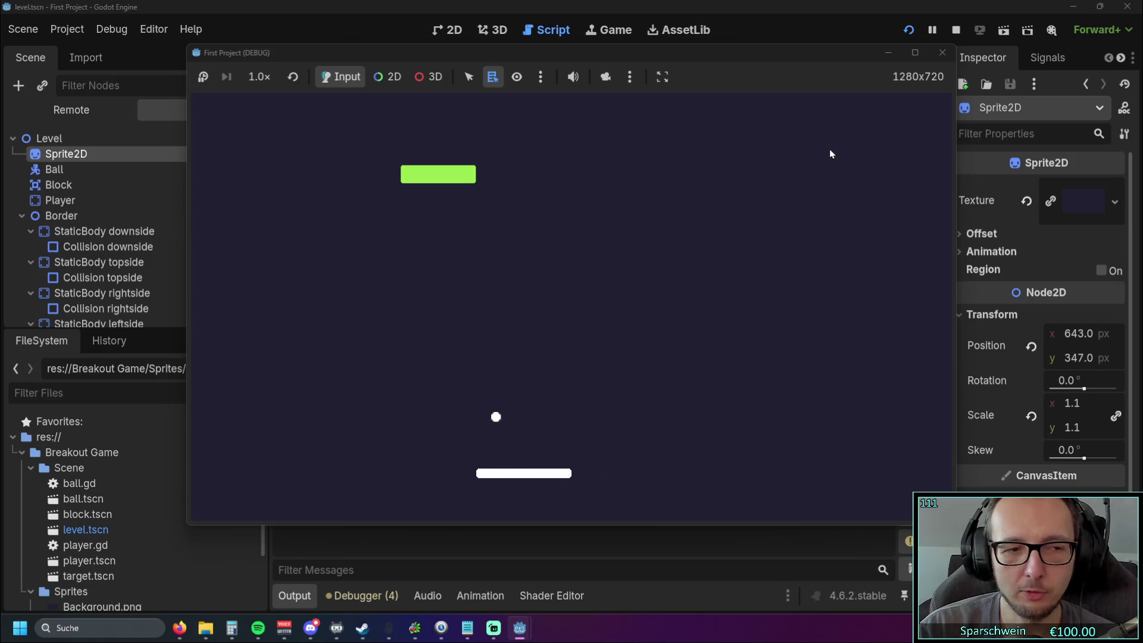
key("Left")
key("Right")
key("Right")
key("Left")
key("Right")
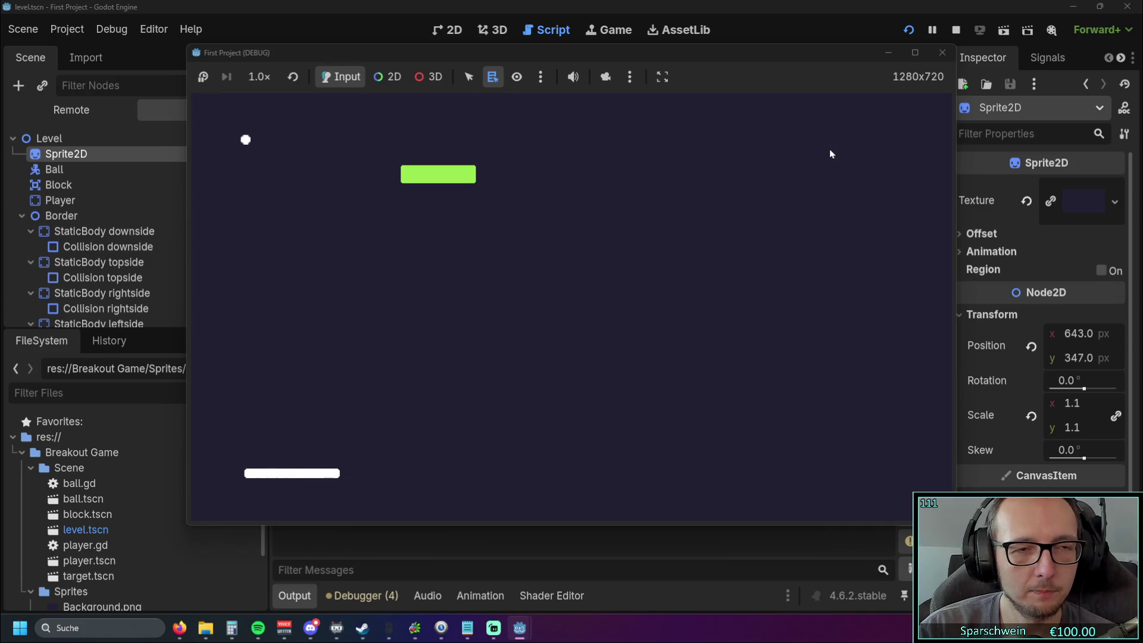
key("Right")
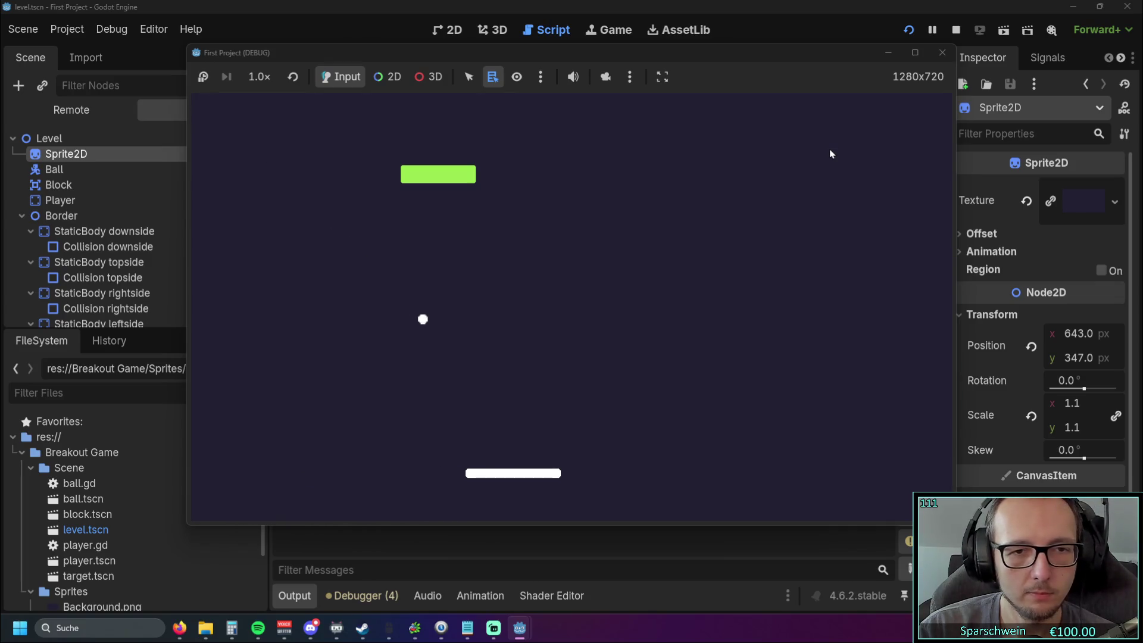
key("Right")
key("Left")
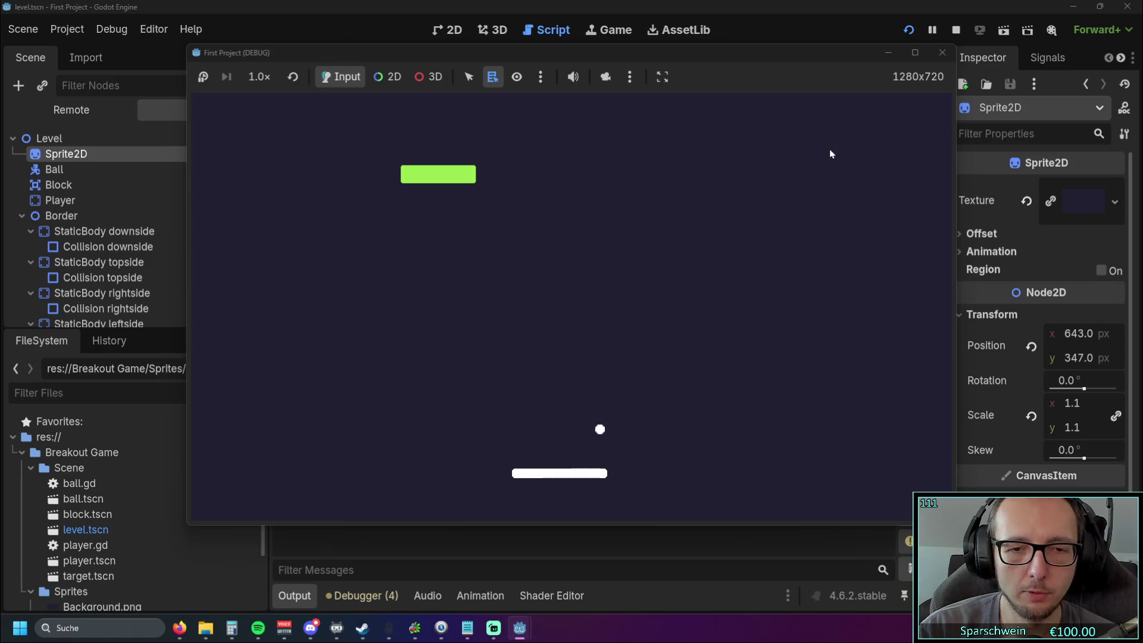
key("Right")
key("Left")
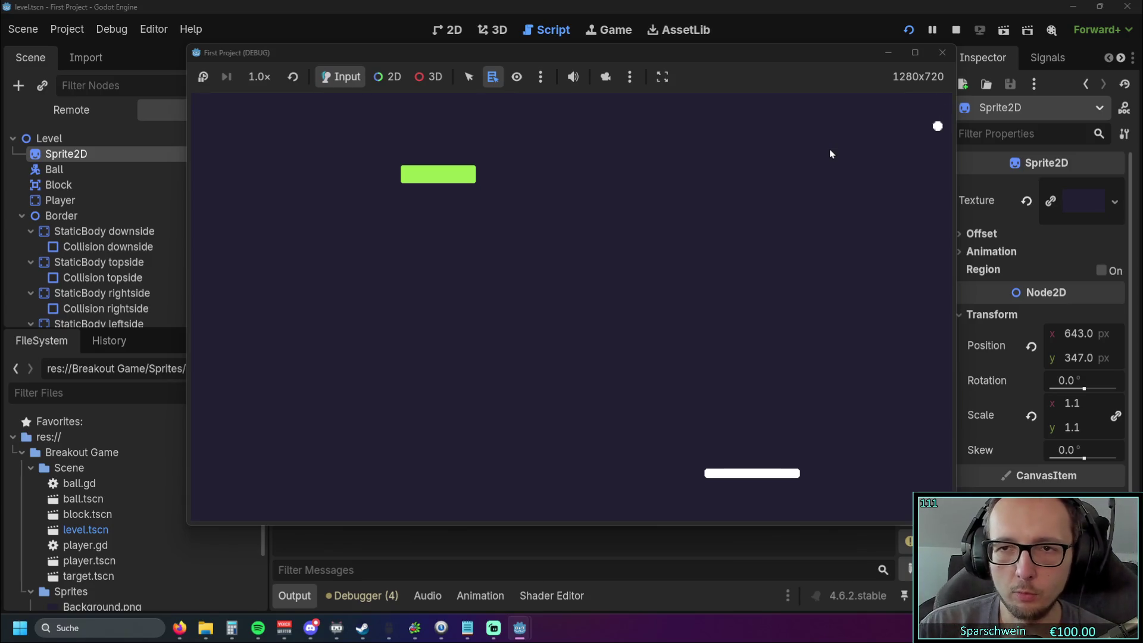
key("Left")
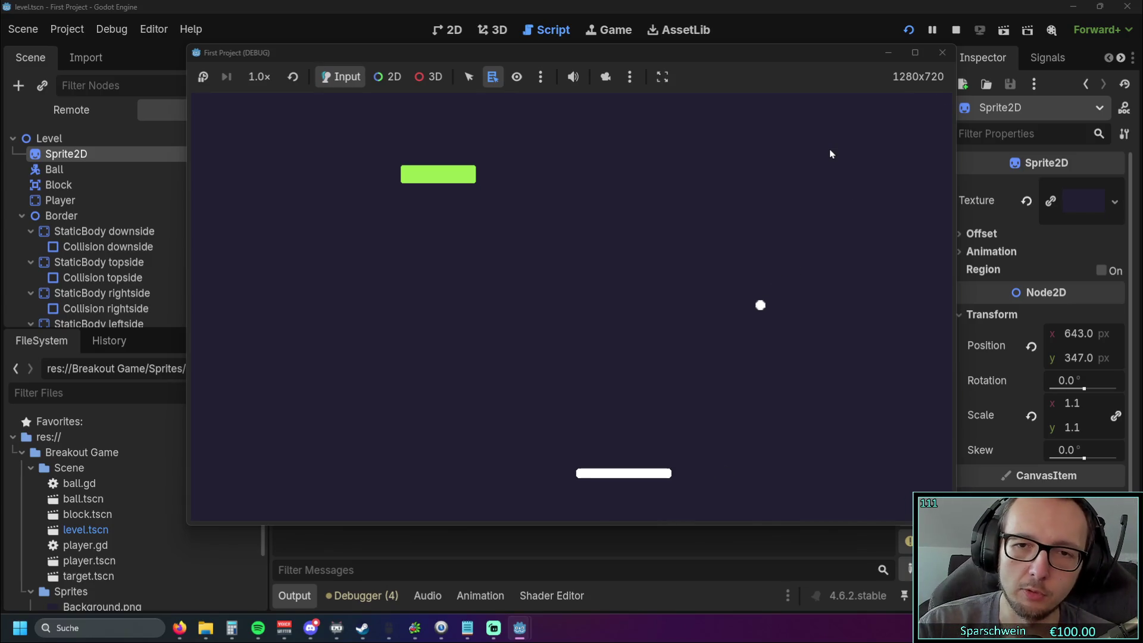
key("Left")
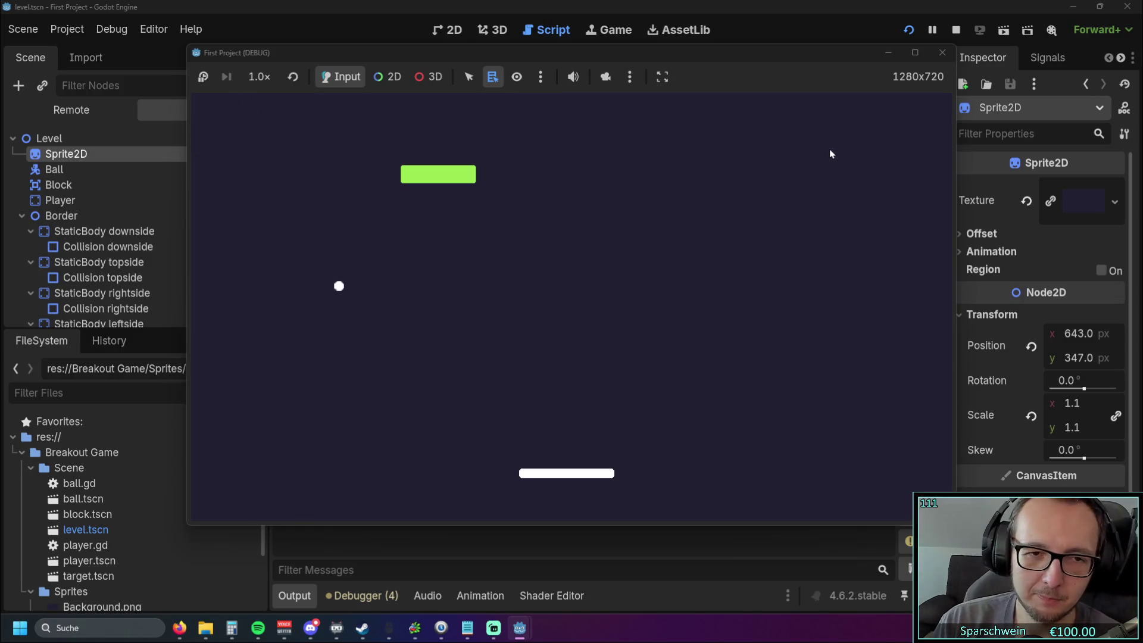
key("Left")
key("Right")
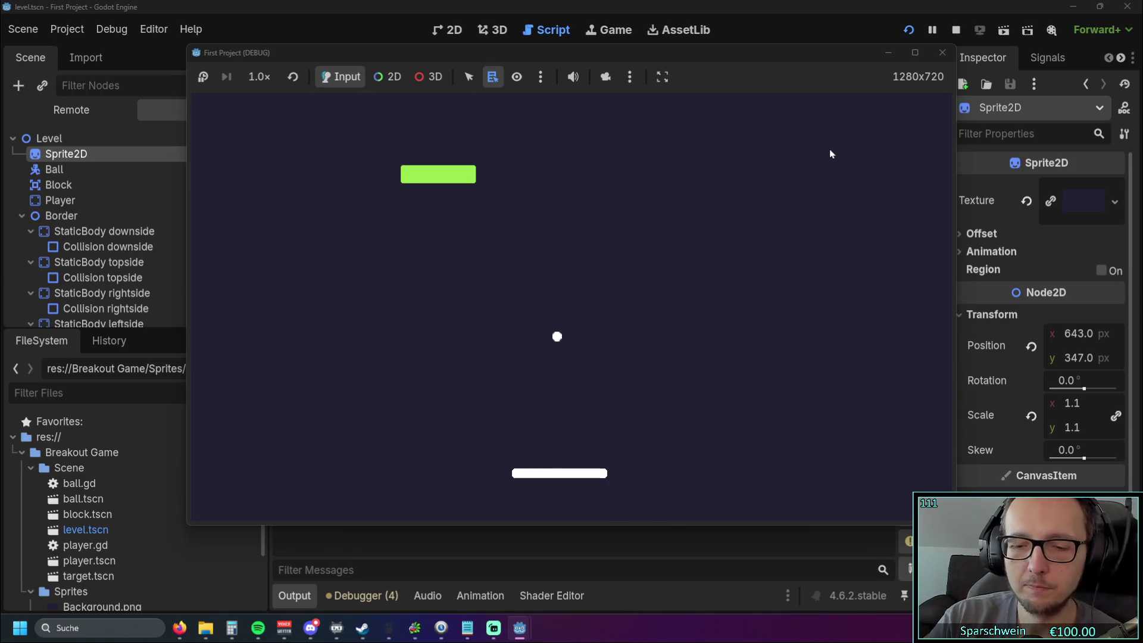
key("Left")
key("Left")
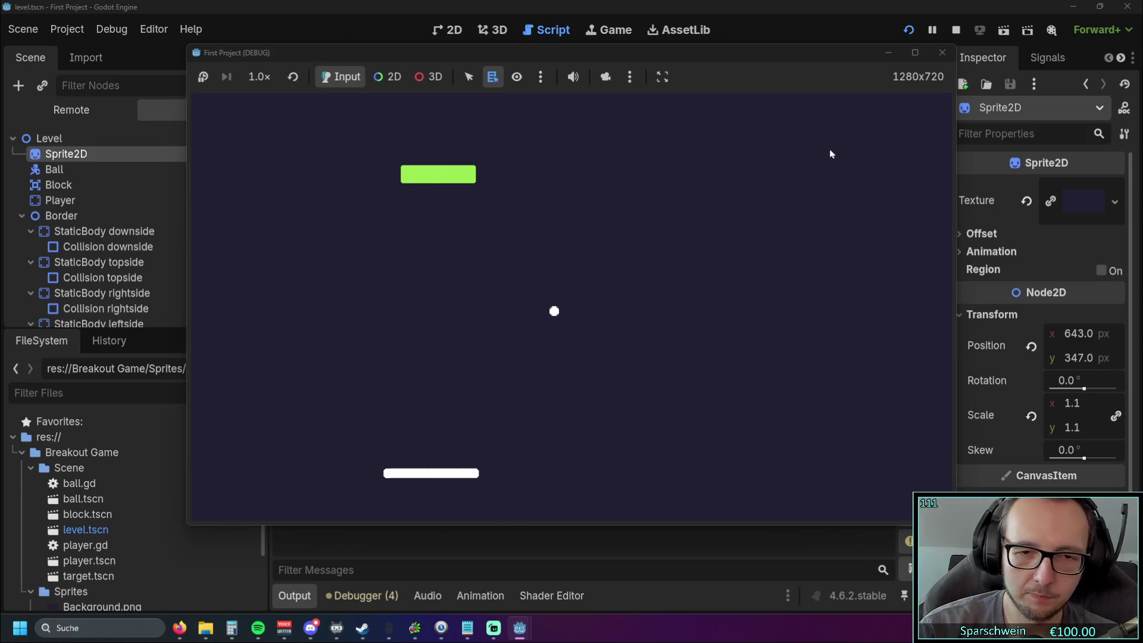
key("Right")
key("Right")
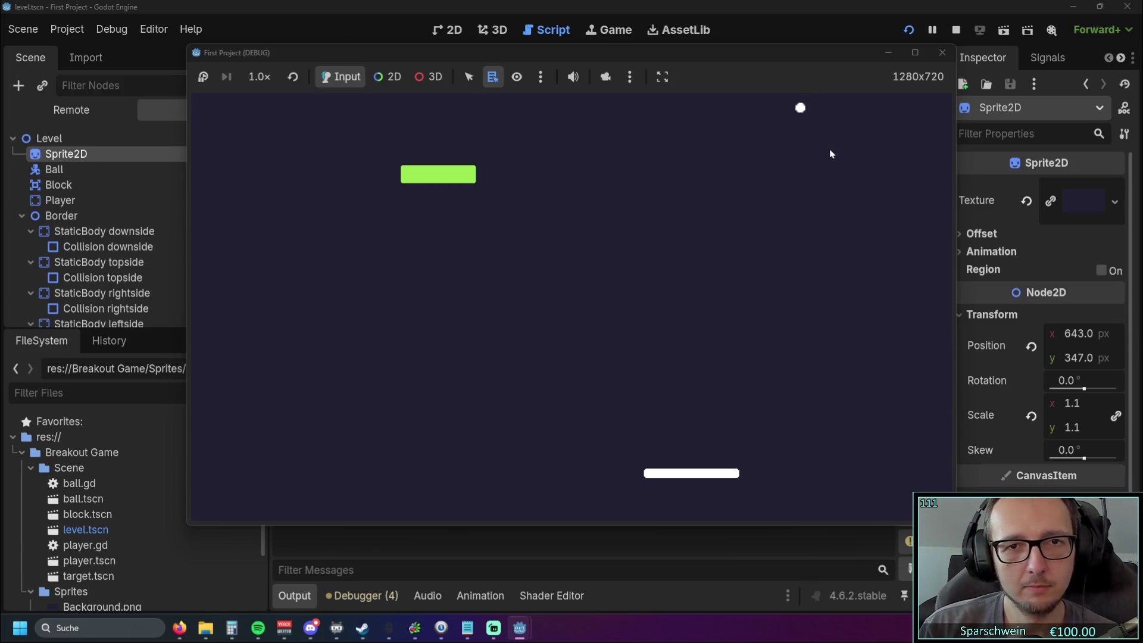
key("Left")
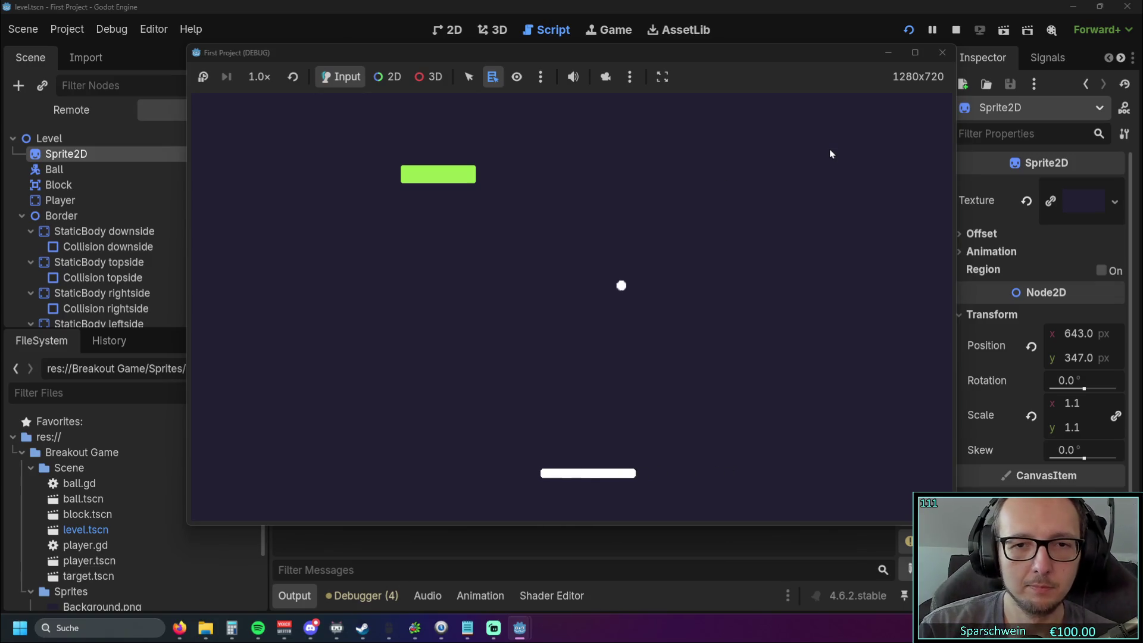
key("Left")
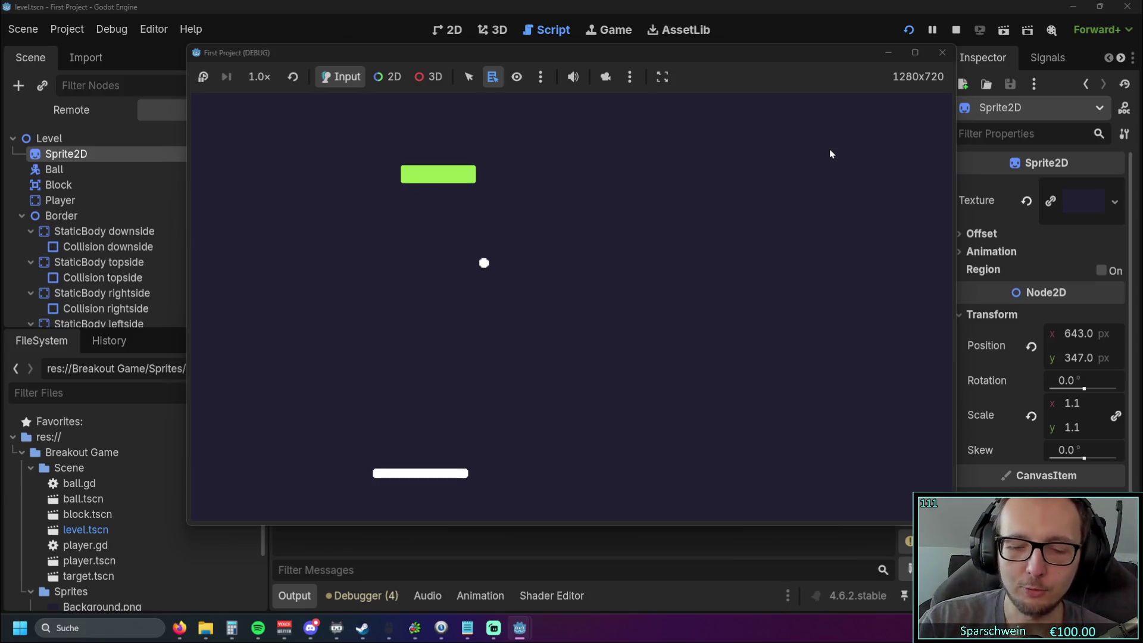
key("Right")
key("Right")
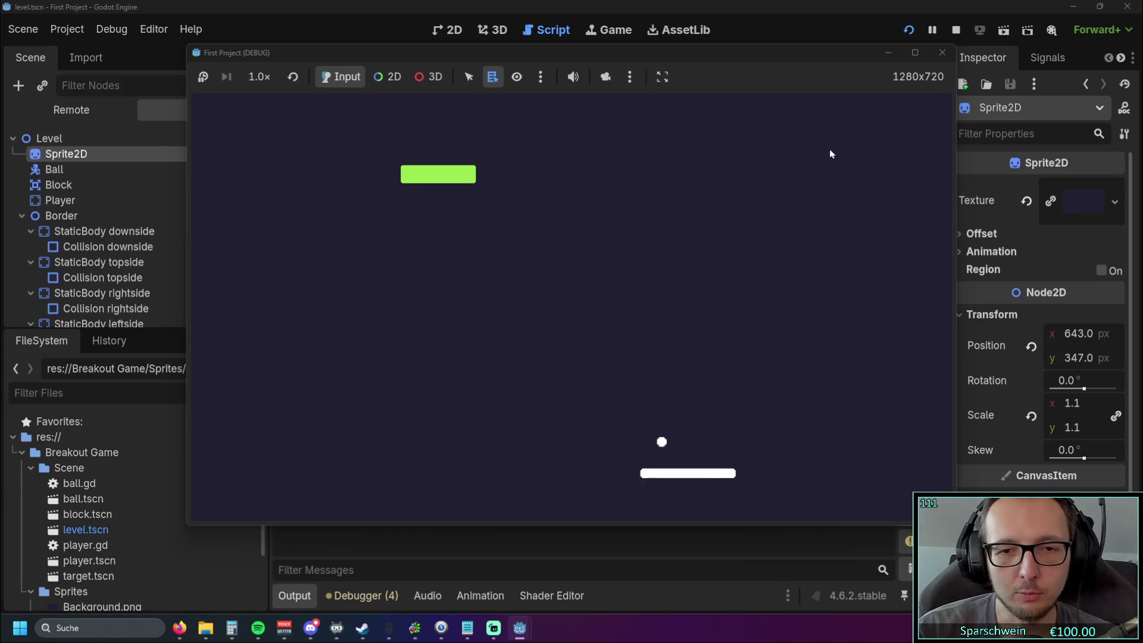
key("Left")
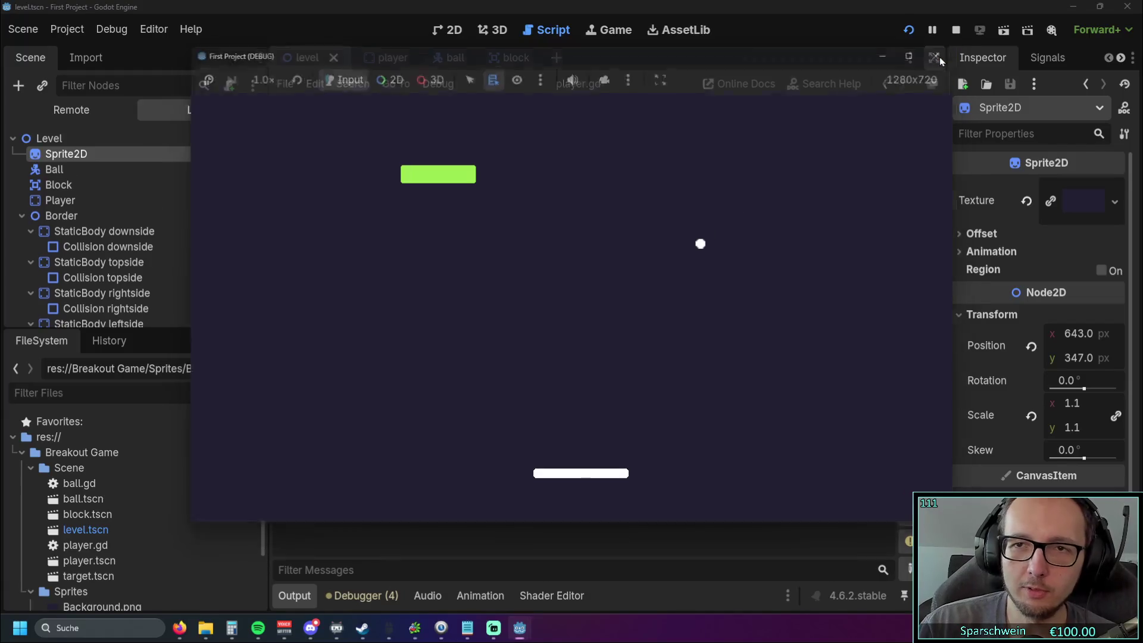
key("F8")
scroll(689, 284, "down", 10)
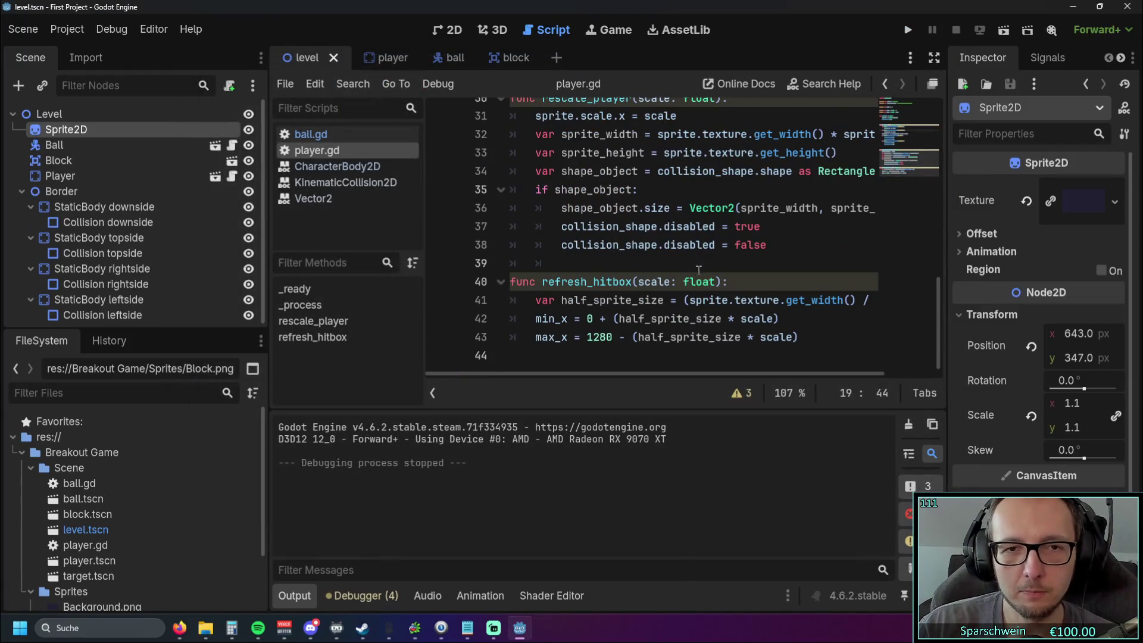
- Enable distraction-free mode, float the script editor into a maximized window, and open ball.gd
left_click(934, 58)
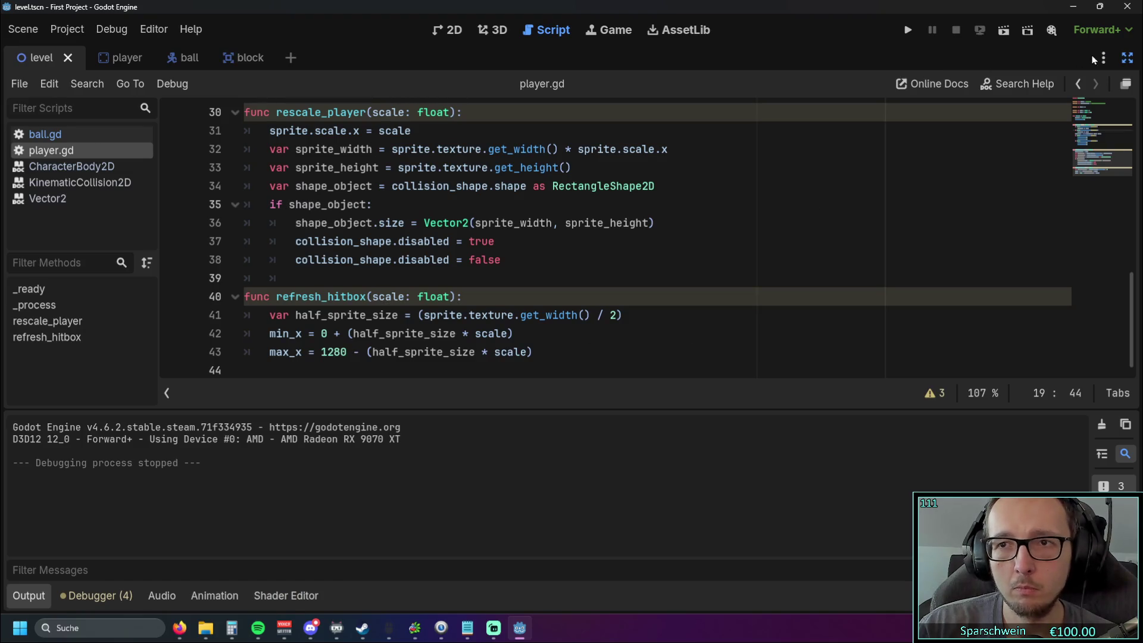
left_click(1126, 84)
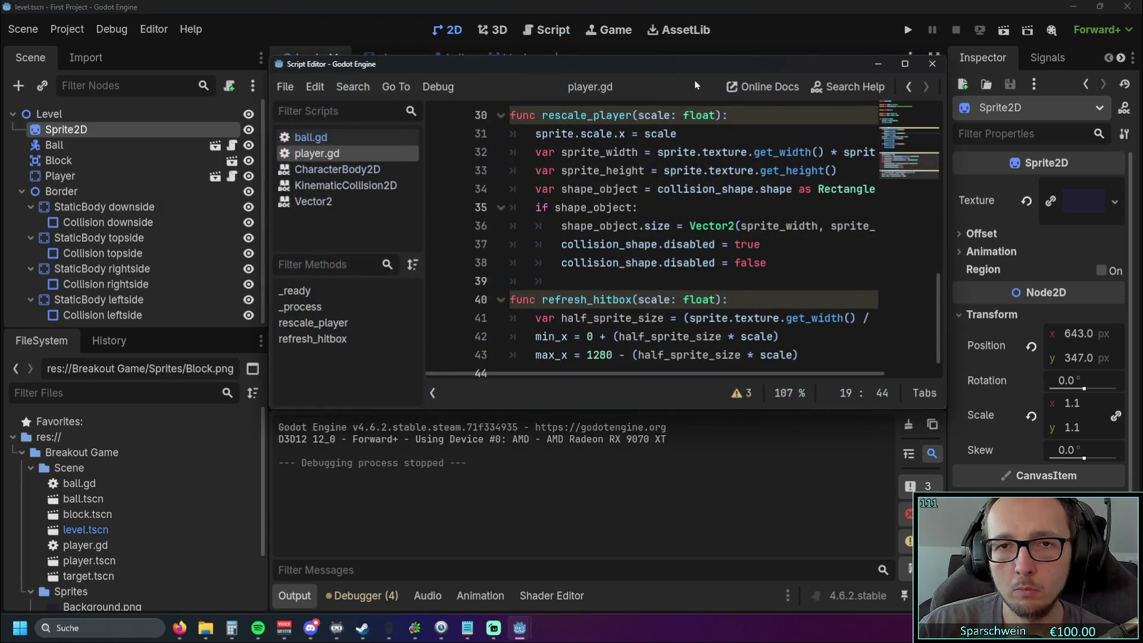
double_click(680, 66)
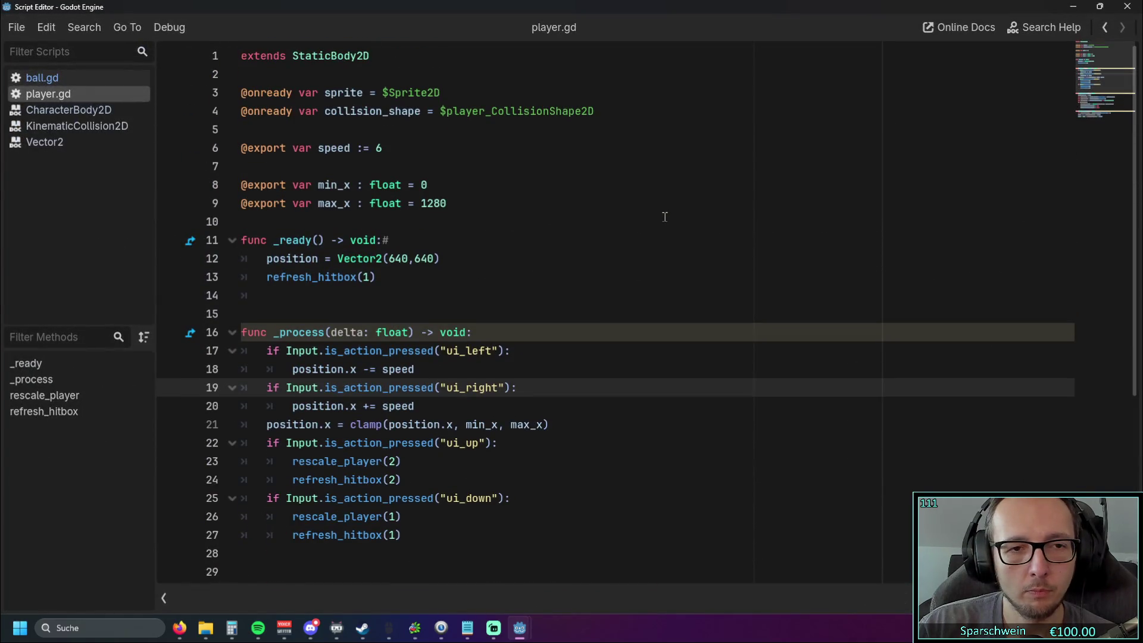
scroll(665, 214, "down", 5)
scroll(661, 217, "up", 5)
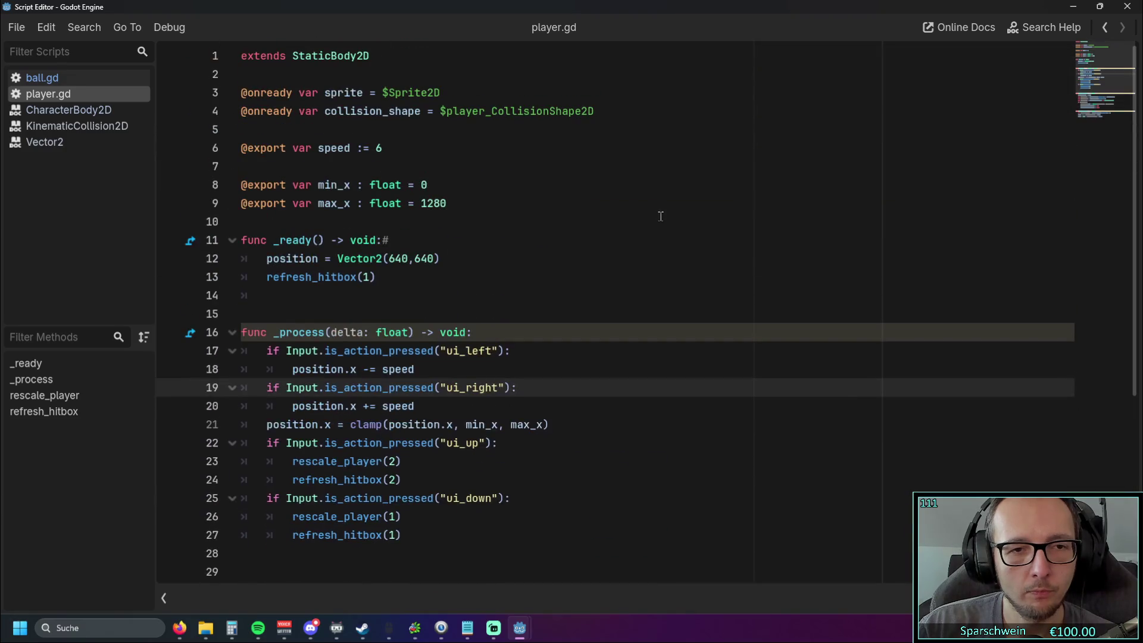
left_click(65, 84)
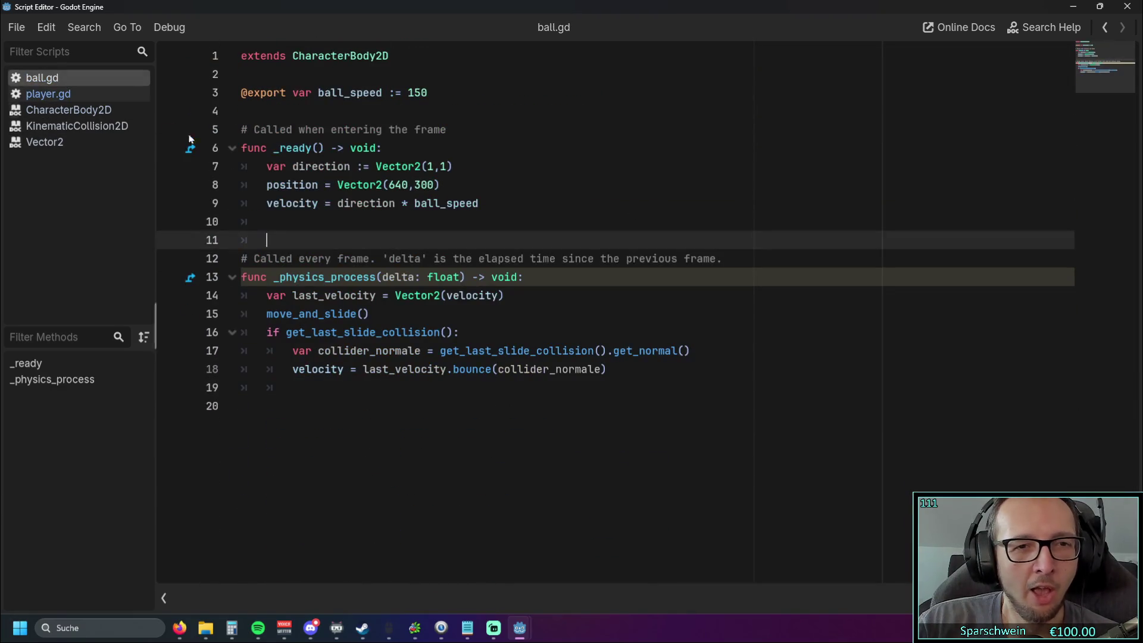
- Put the caret on line 20 of ball.gd, then open player.gd from the script list
left_click(364, 412)
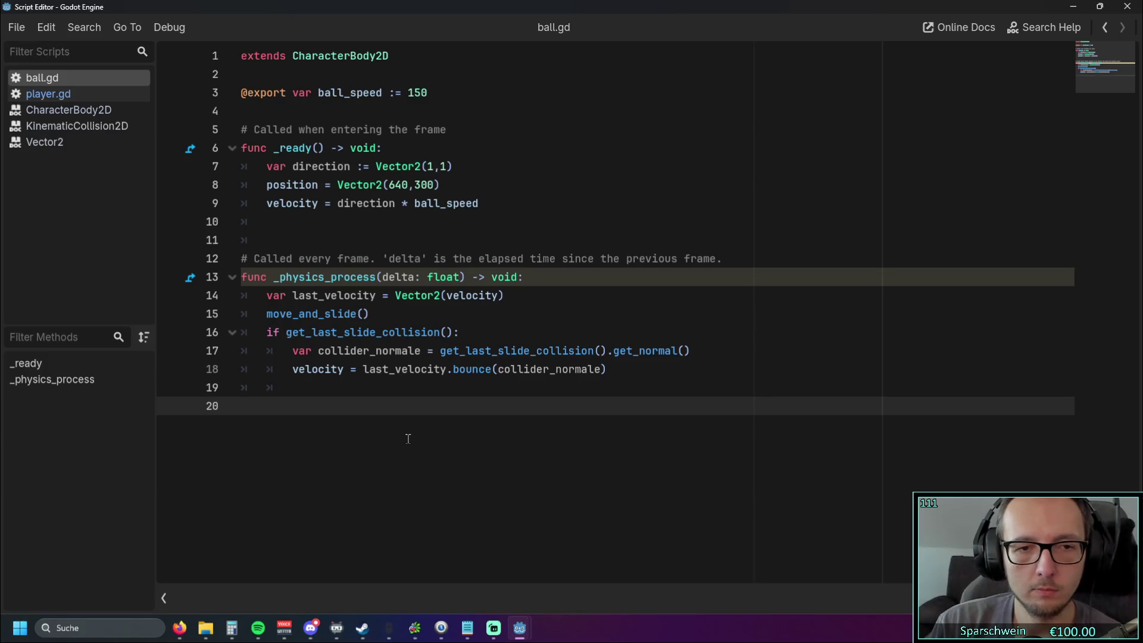
left_click(27, 19)
left_click(25, 24)
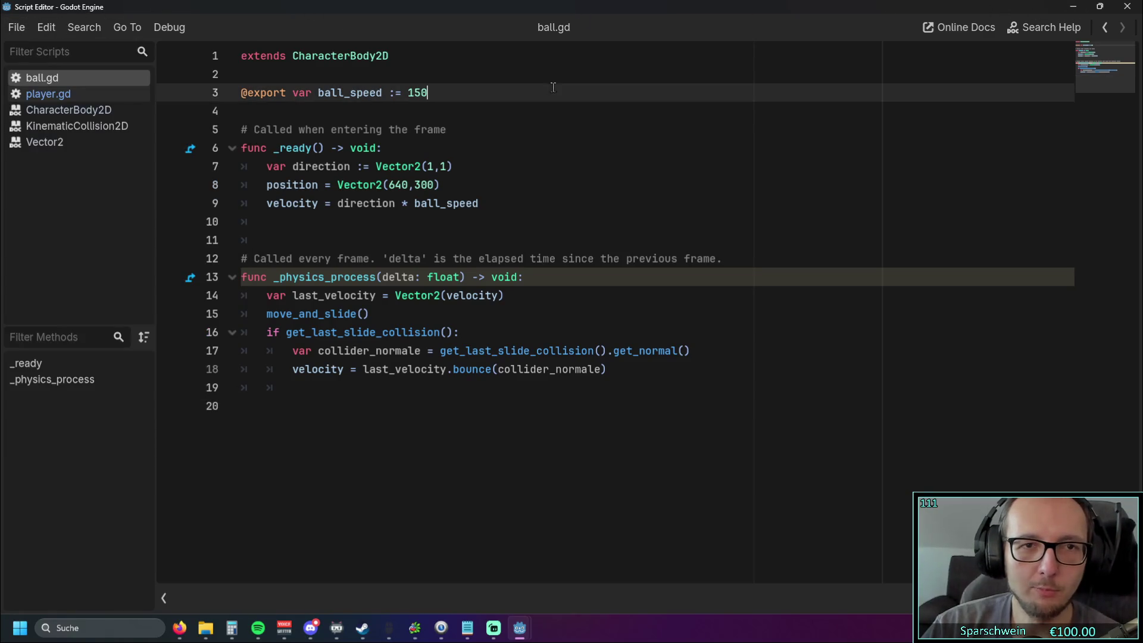
left_click(45, 93)
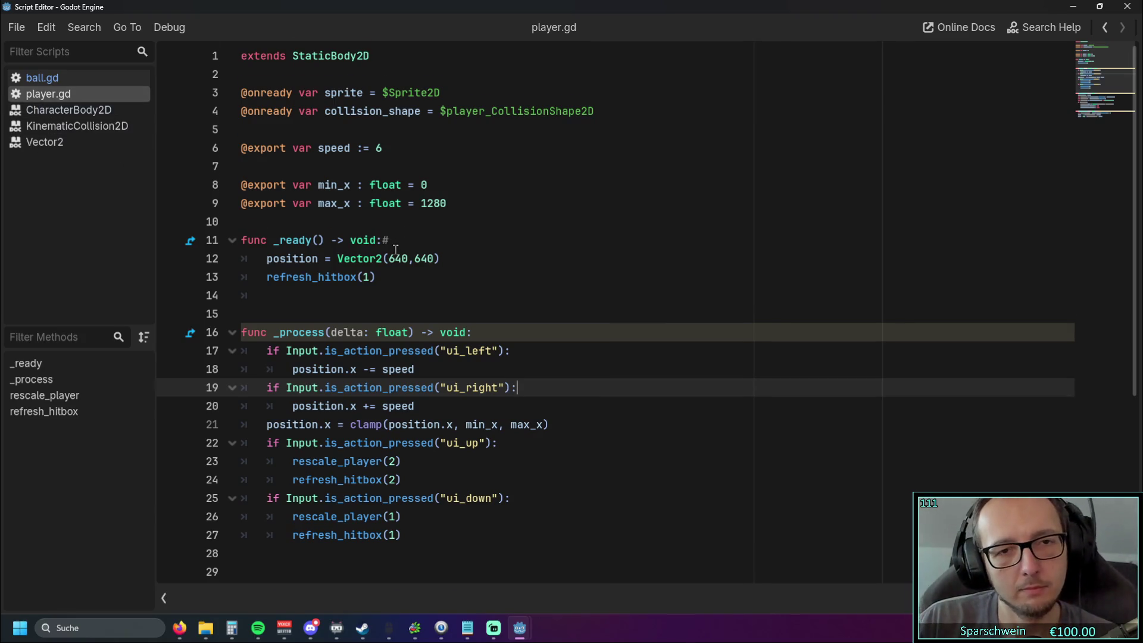
- Scroll player.gd to blank line 28, then Alt+Tab to the YouTube tutorial in the browser
scroll(434, 266, "down", 5)
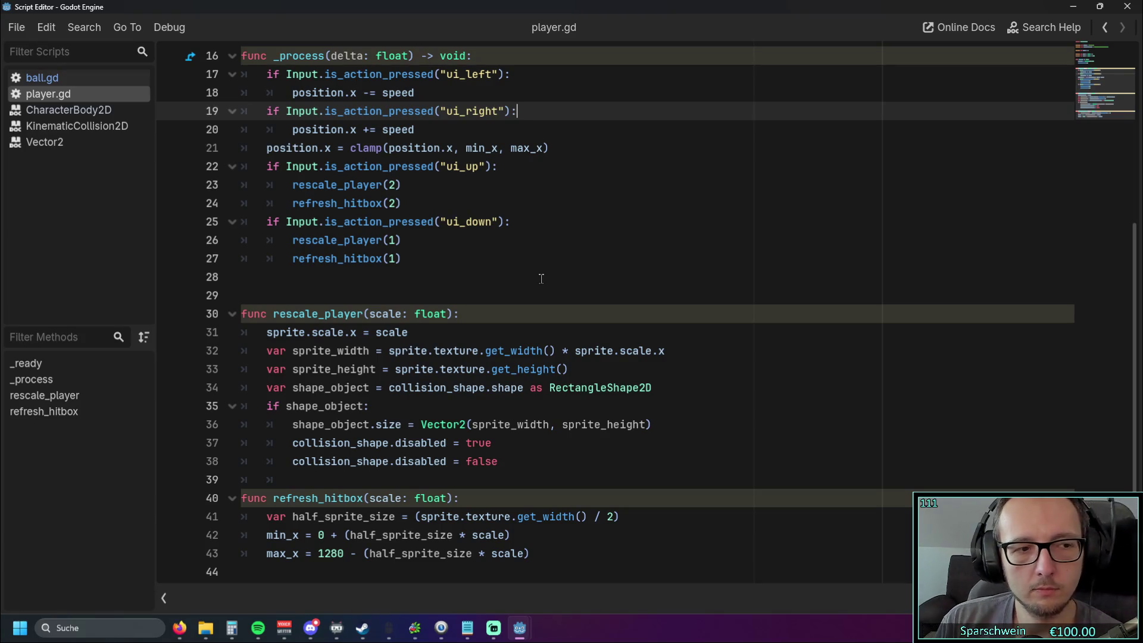
left_click(541, 278)
scroll(578, 284, "up", 5)
scroll(578, 284, "down", 5)
key("alt+Tab")
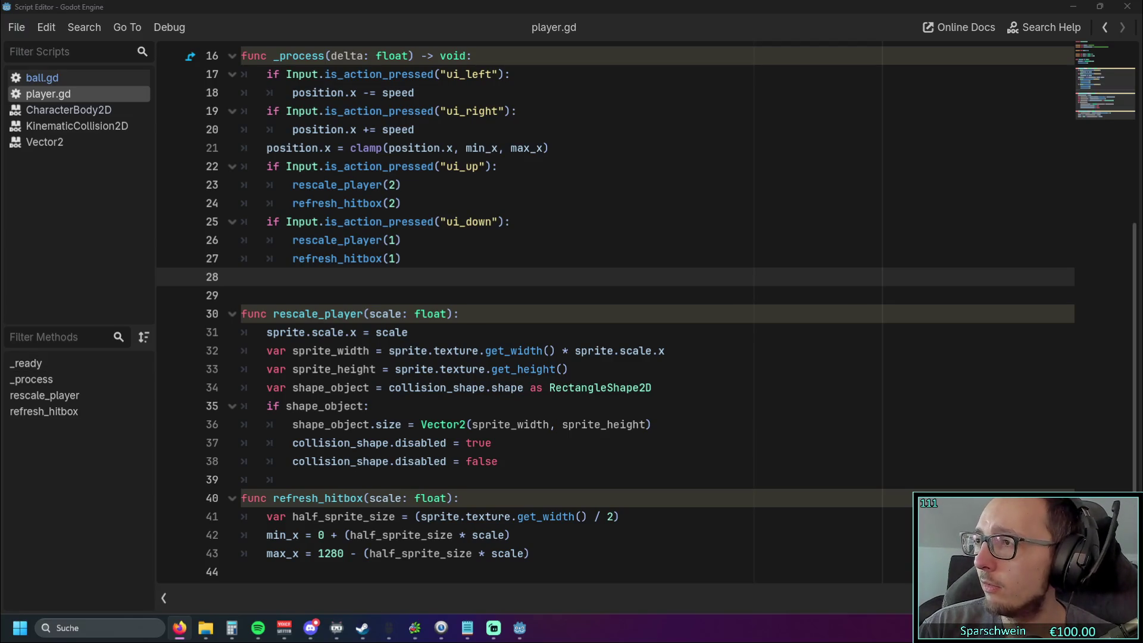
key("alt+Tab")
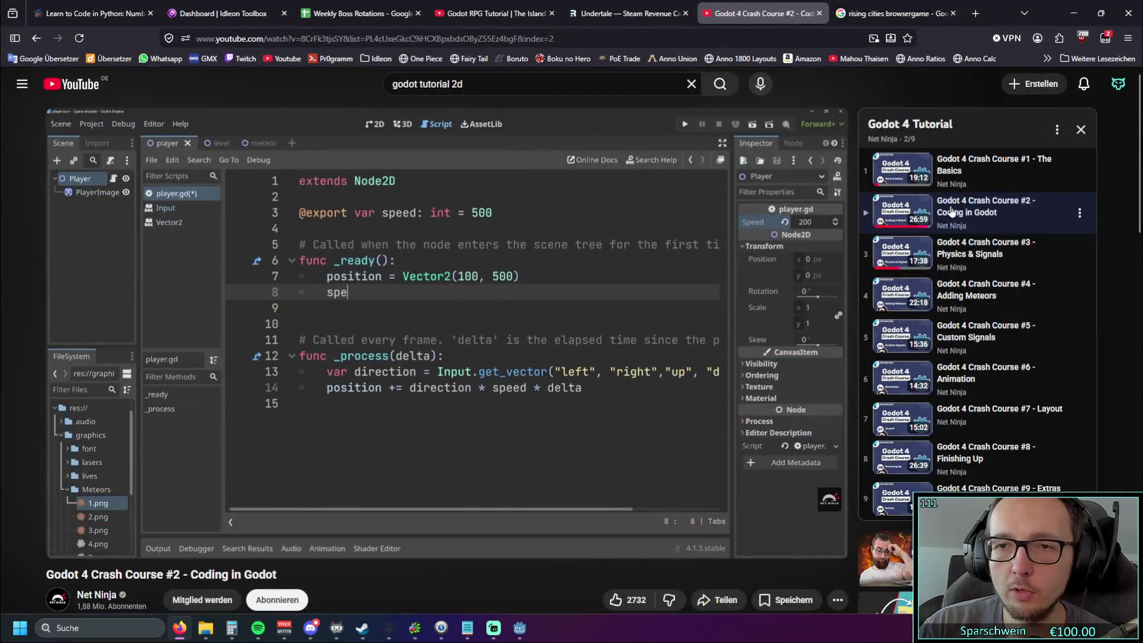
- Open Godot 4 Crash Course #3 - Physics & Signals from the playlist and skim to the meteor scene
left_click(975, 247)
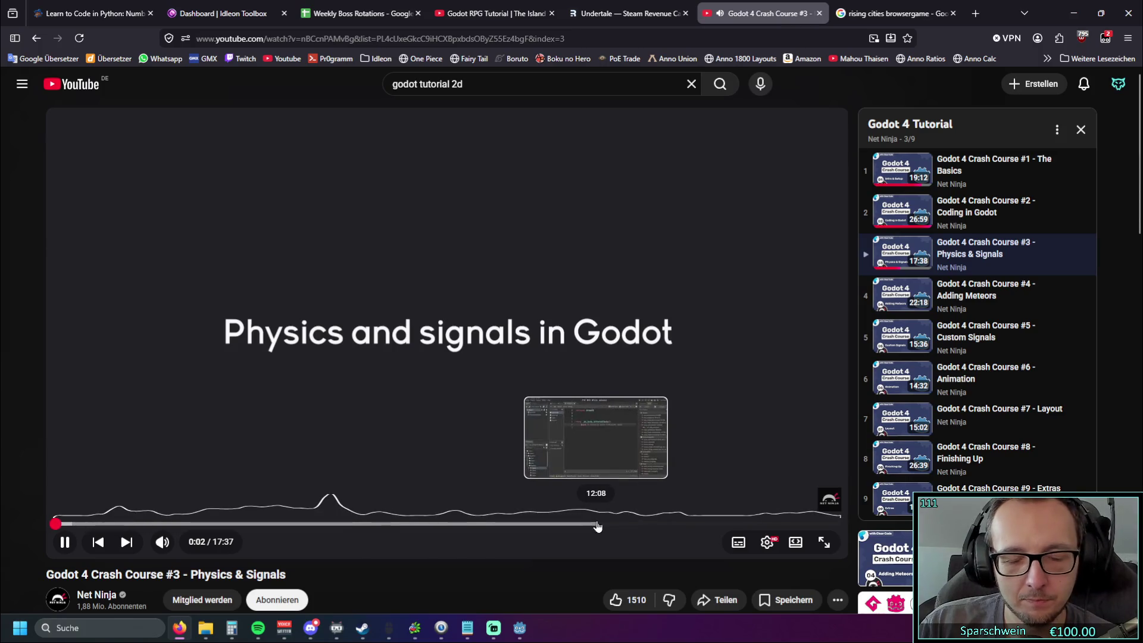
left_click(599, 525)
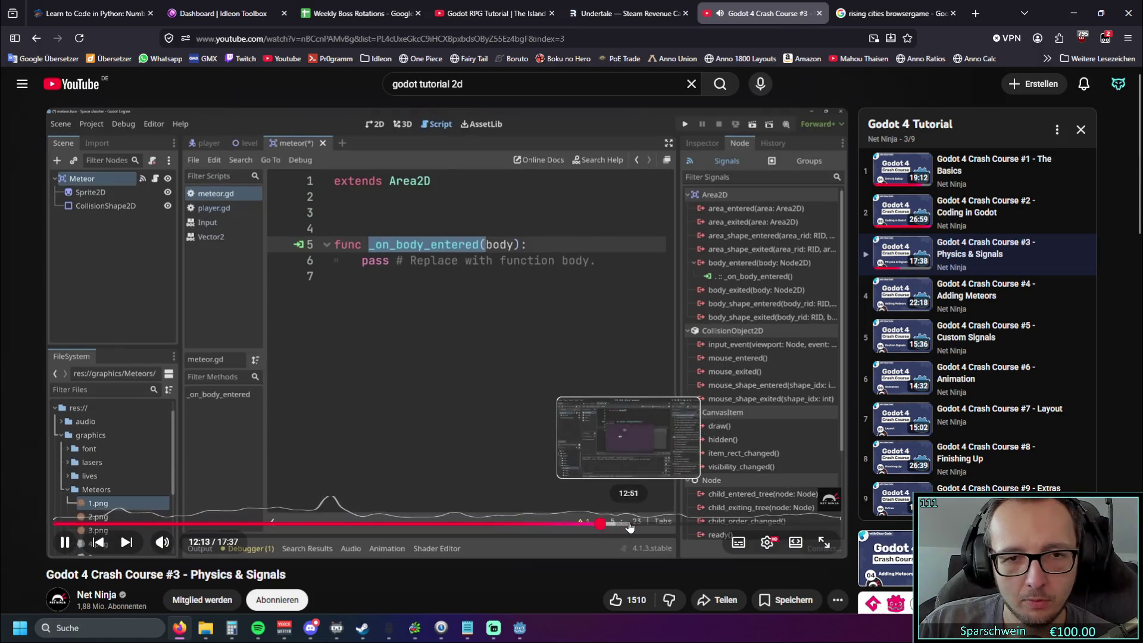
left_click(613, 524)
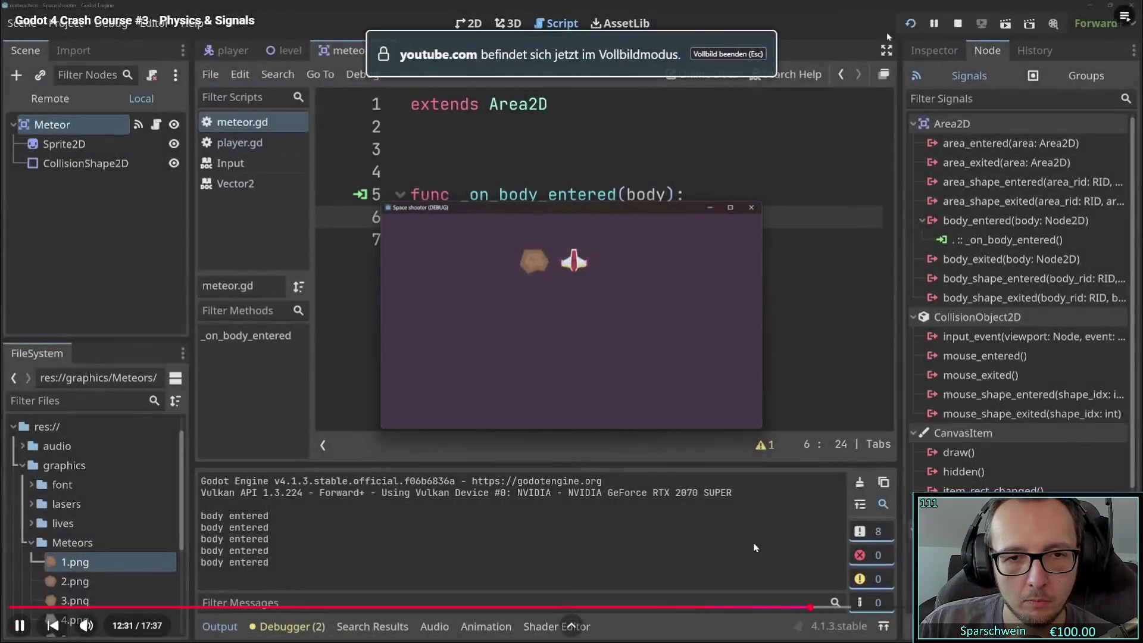
left_click(782, 607)
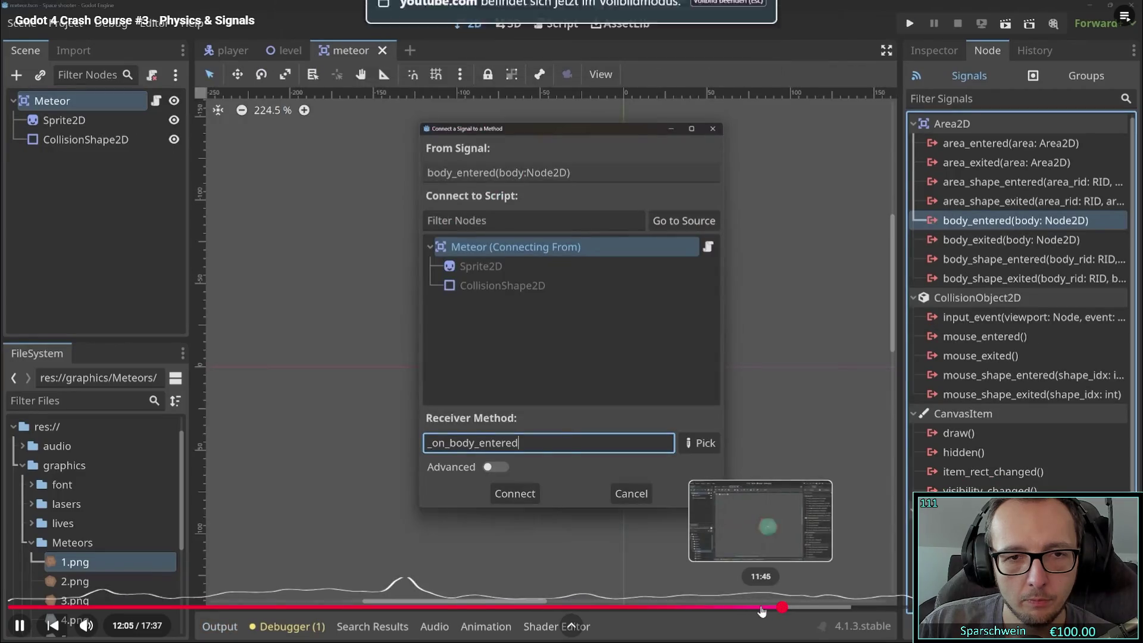
left_click(761, 607)
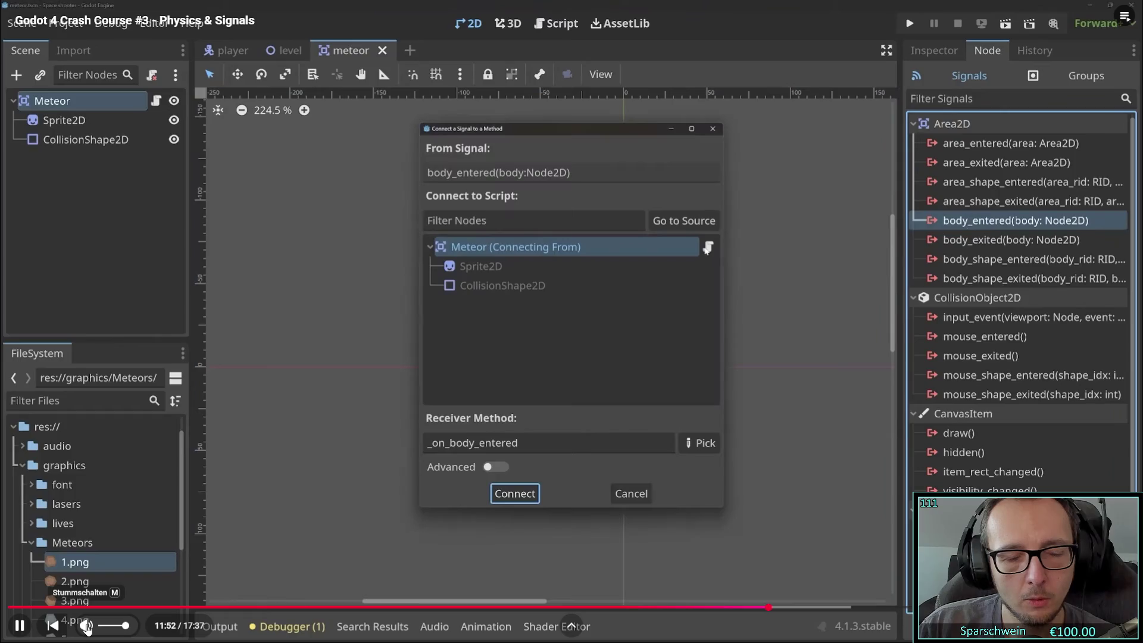
left_click(298, 483)
left_click(298, 481)
left_click(298, 481)
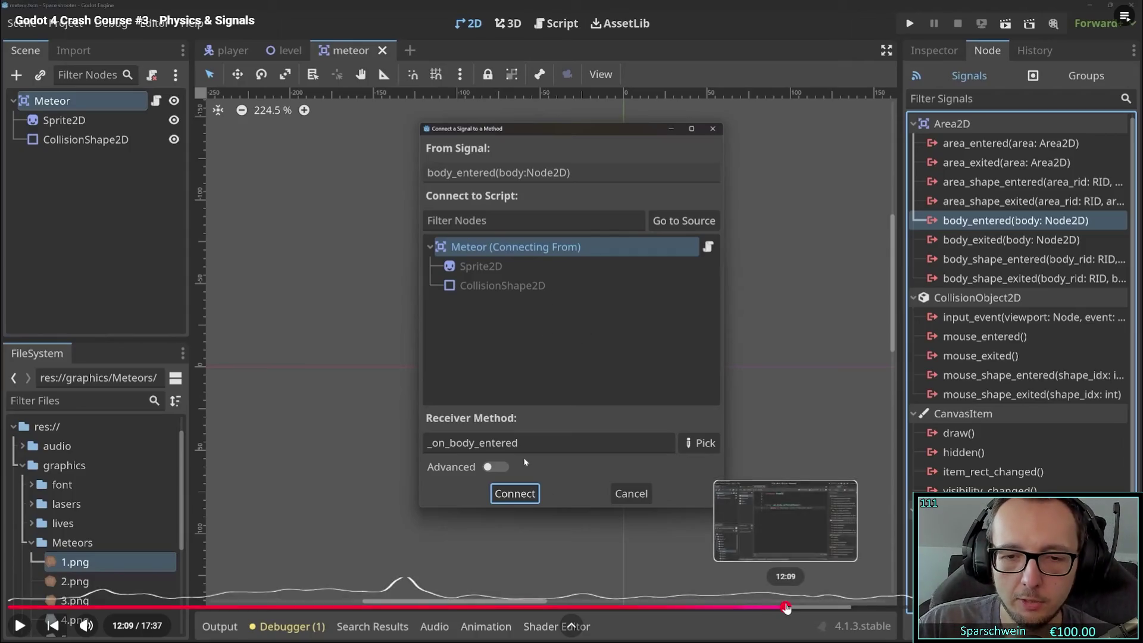
- Scrub between the 'body entered' output and the level scene section, pausing at the level scene
left_click(786, 607)
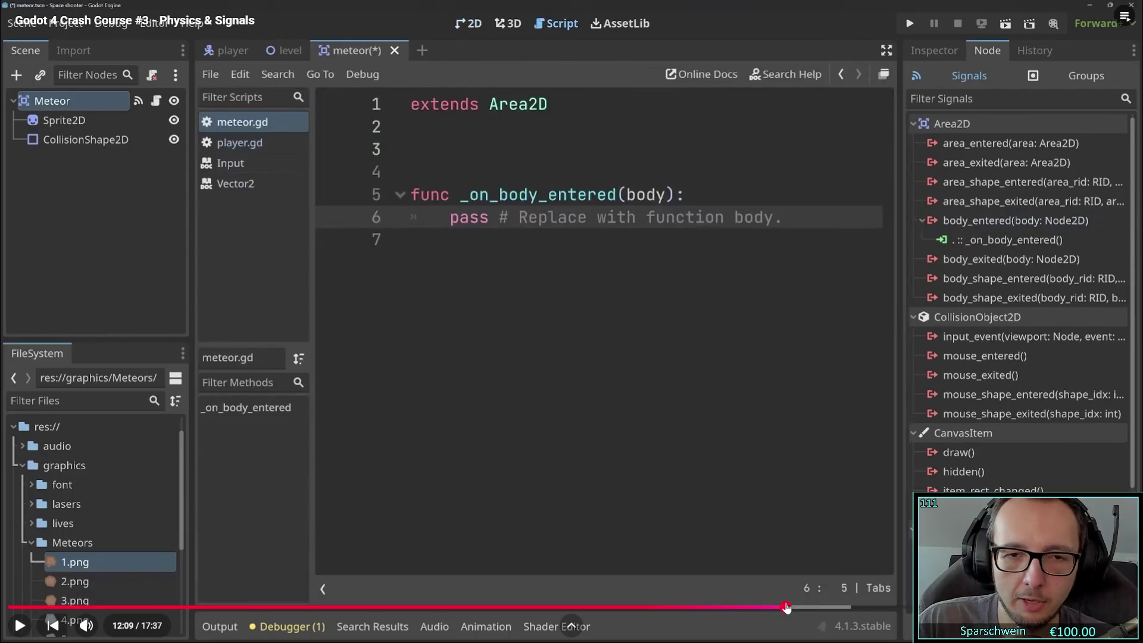
left_click(808, 607)
left_click(817, 607)
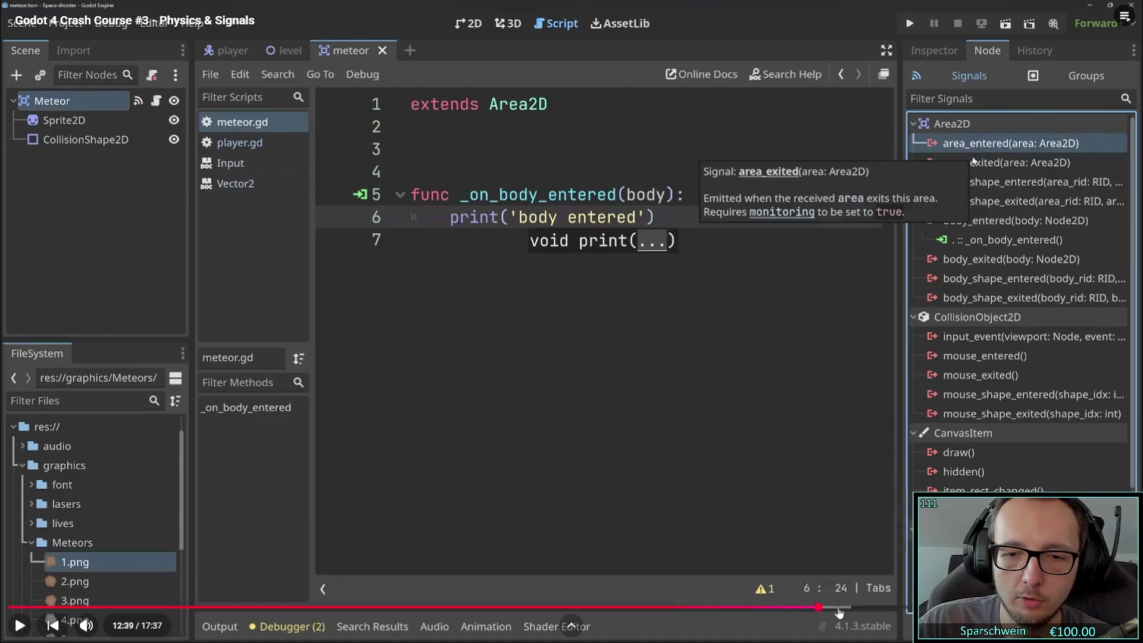
left_click(839, 607)
left_click(691, 607)
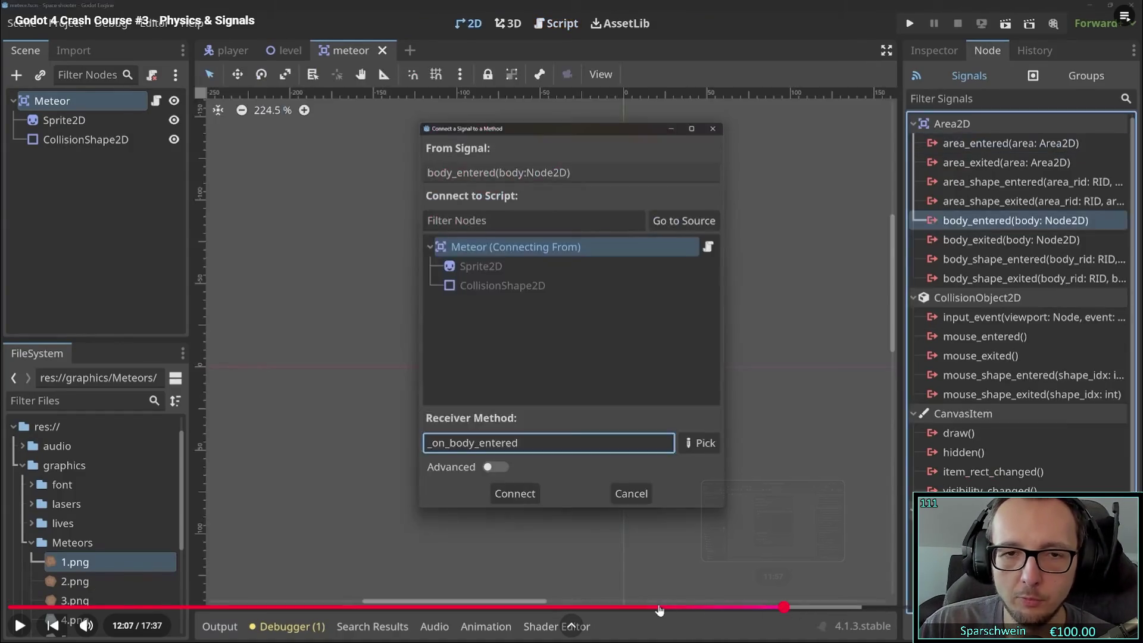
left_click(658, 608)
left_click(568, 608)
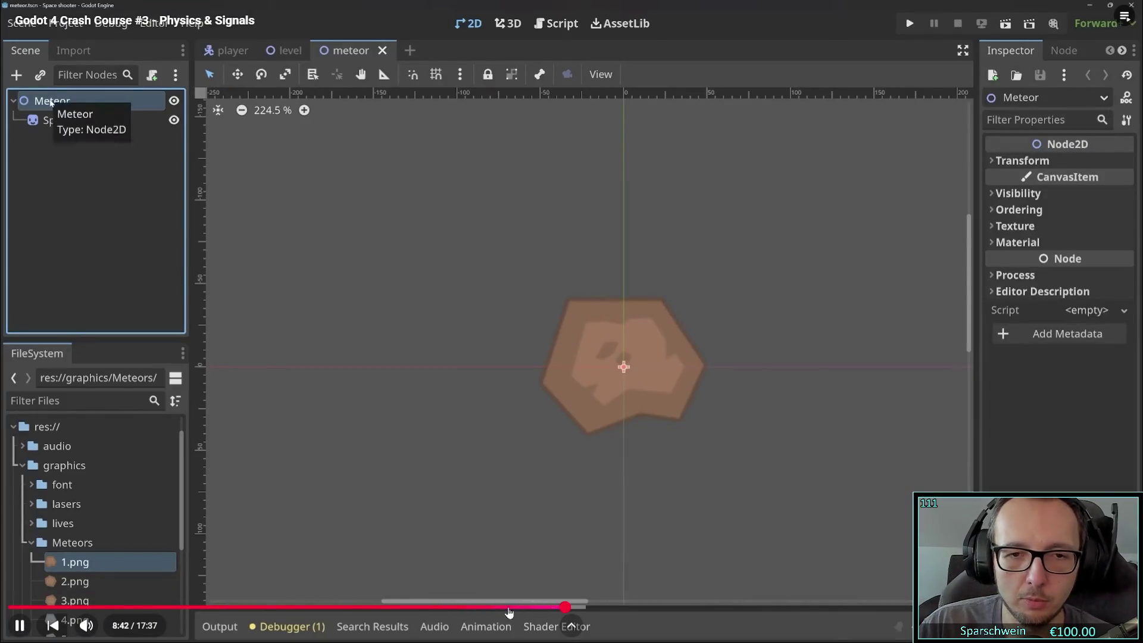
left_click(484, 607)
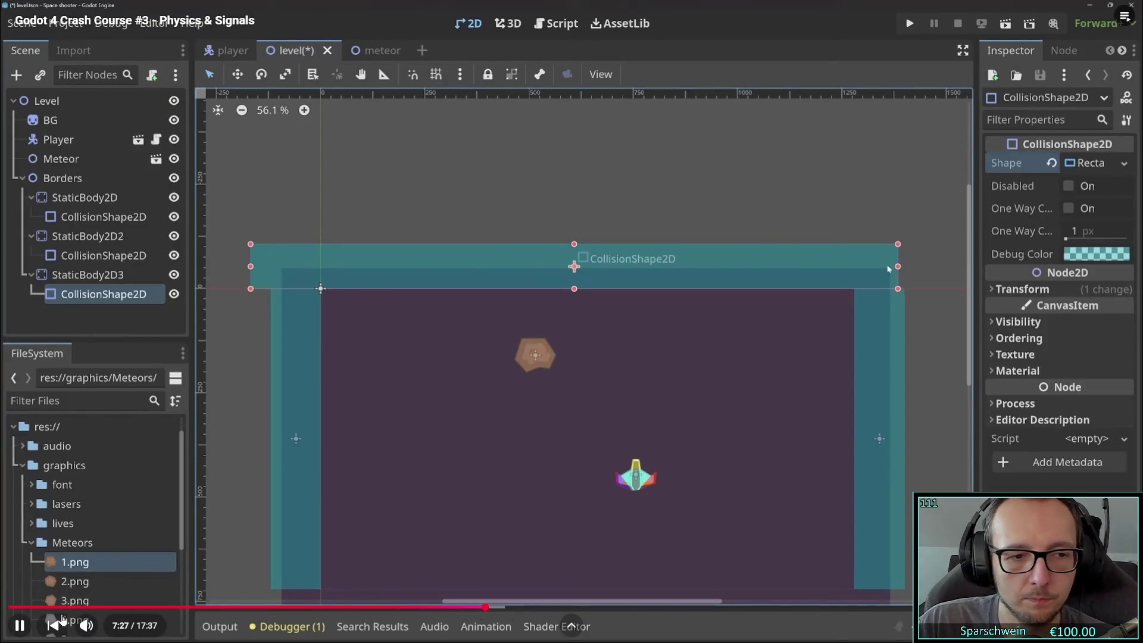
left_click(445, 498)
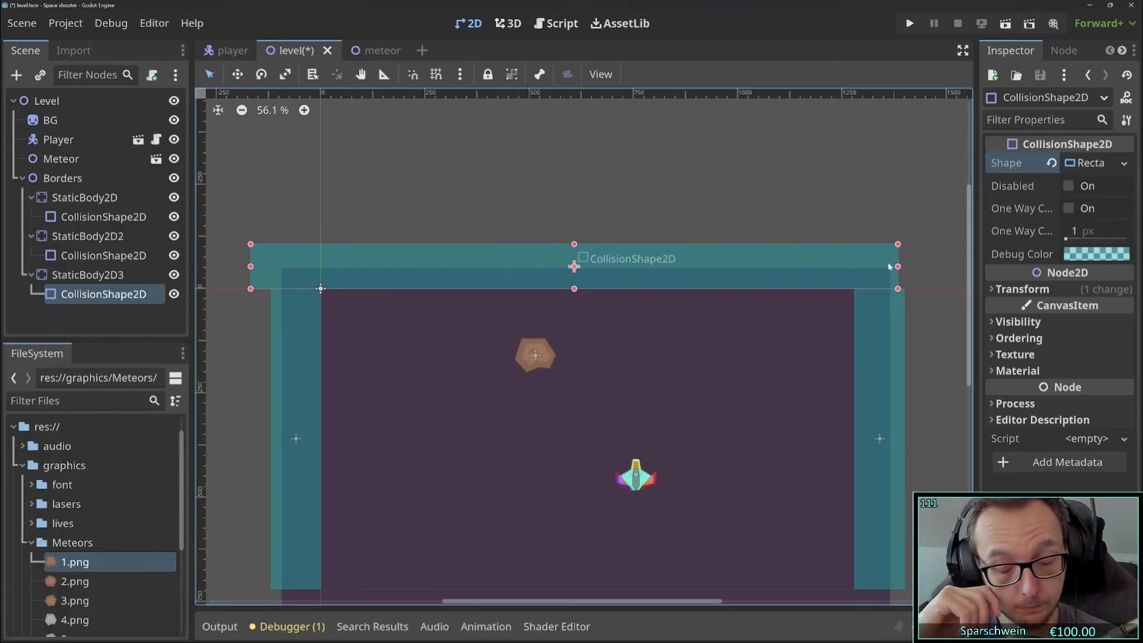
- Seek past the meteor's collision shape and signal connection to about 12:24, then resume playback
mouse_move(591, 607)
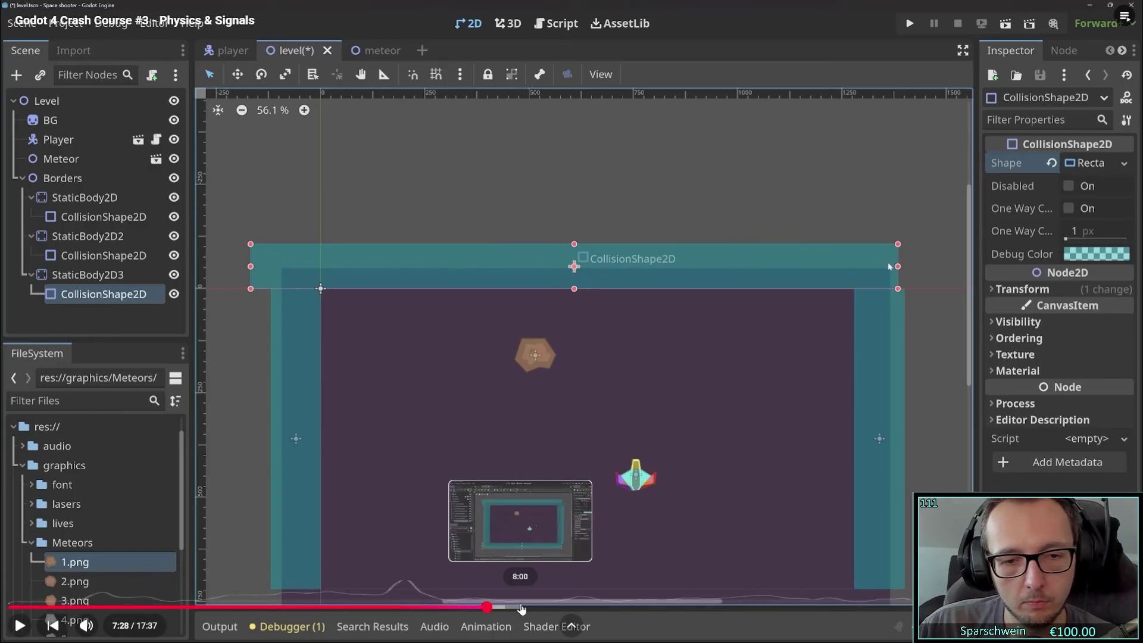
left_click_drag(590, 607, 717, 608)
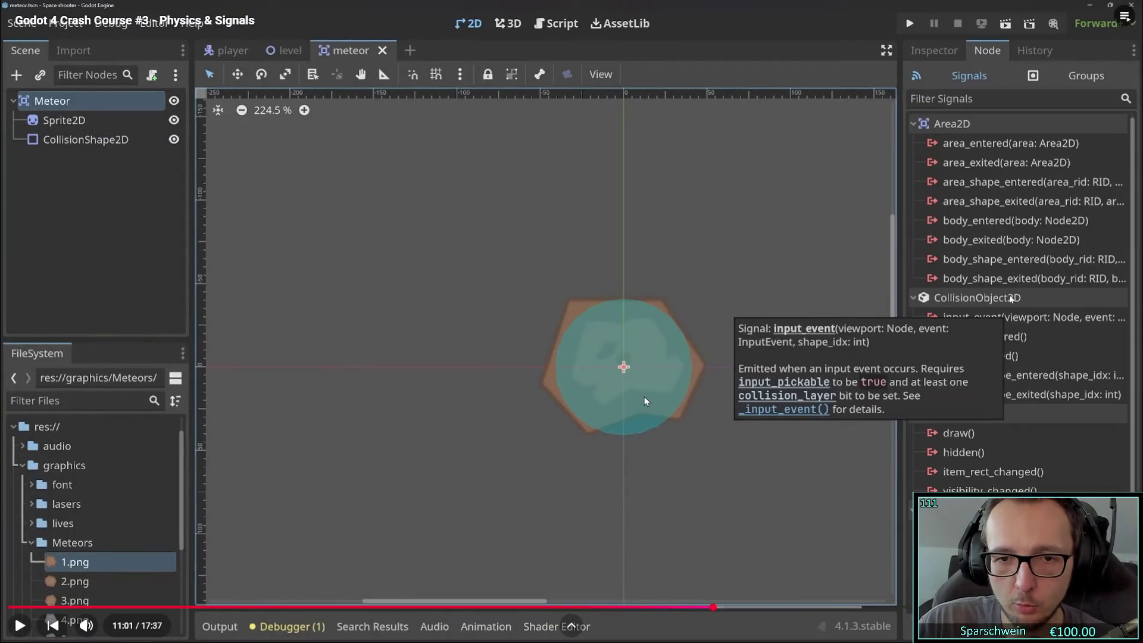
left_click(732, 607)
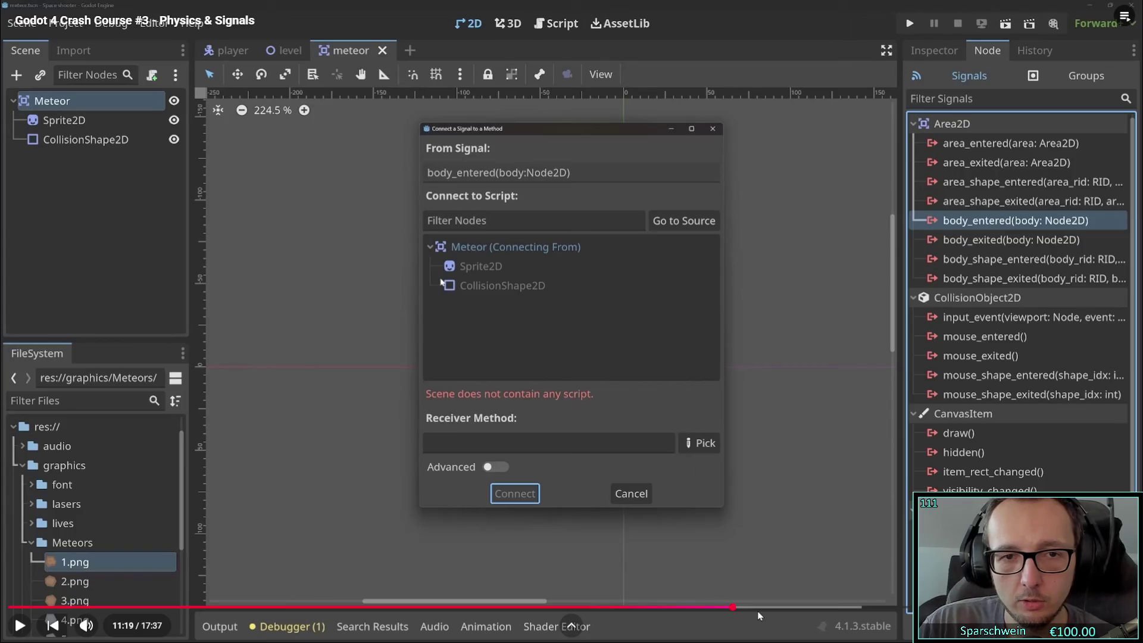
left_click(756, 609)
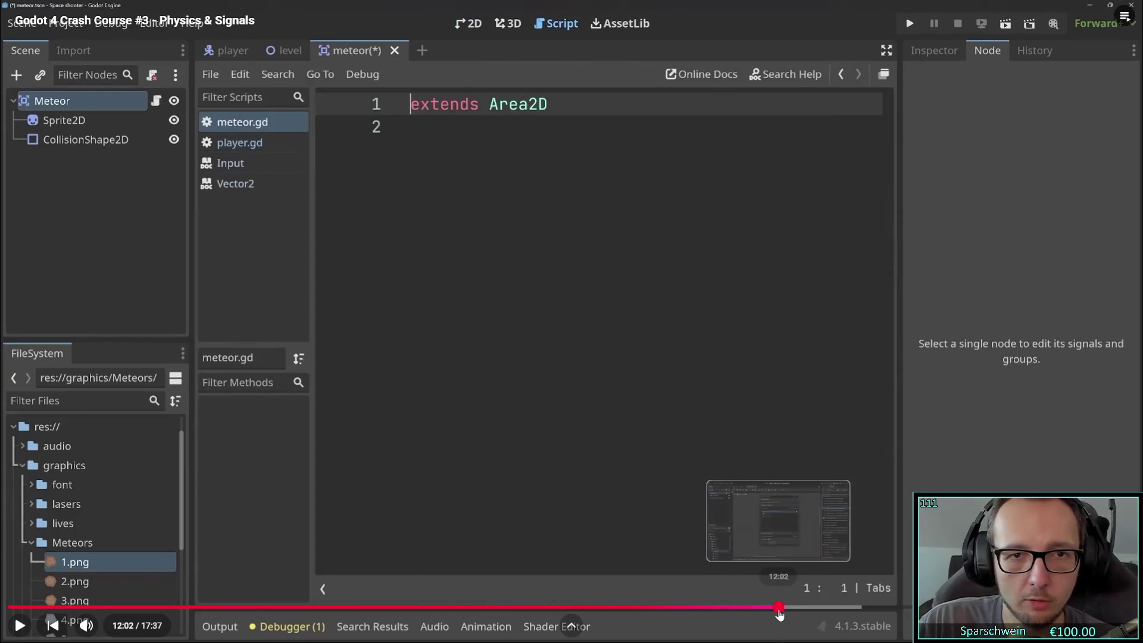
left_click(778, 608)
left_click(809, 607)
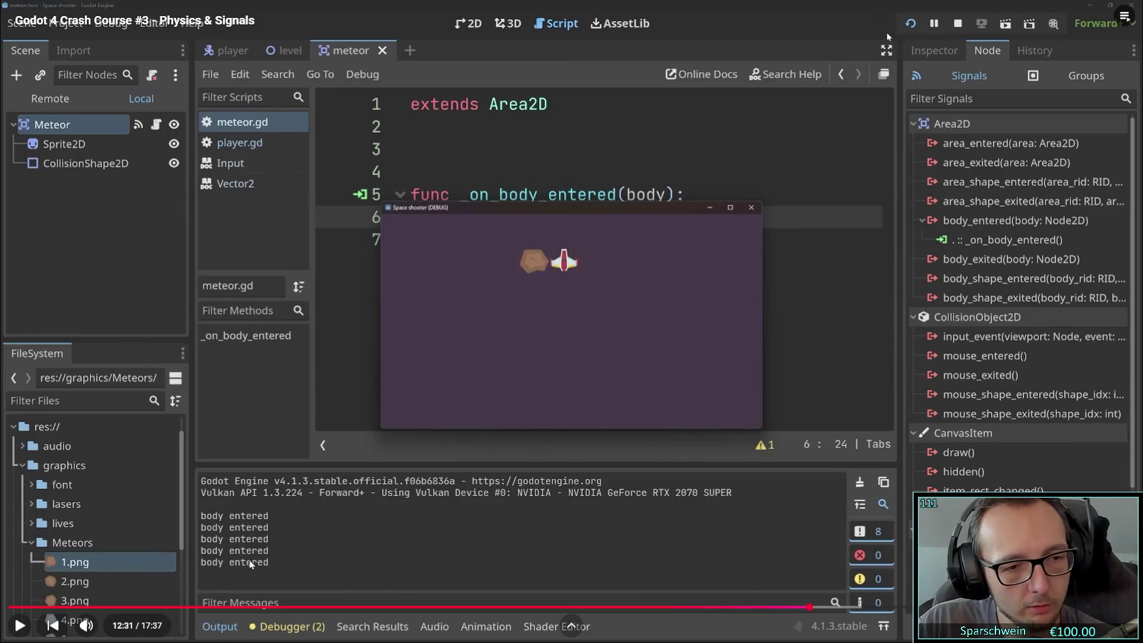
left_click(802, 608)
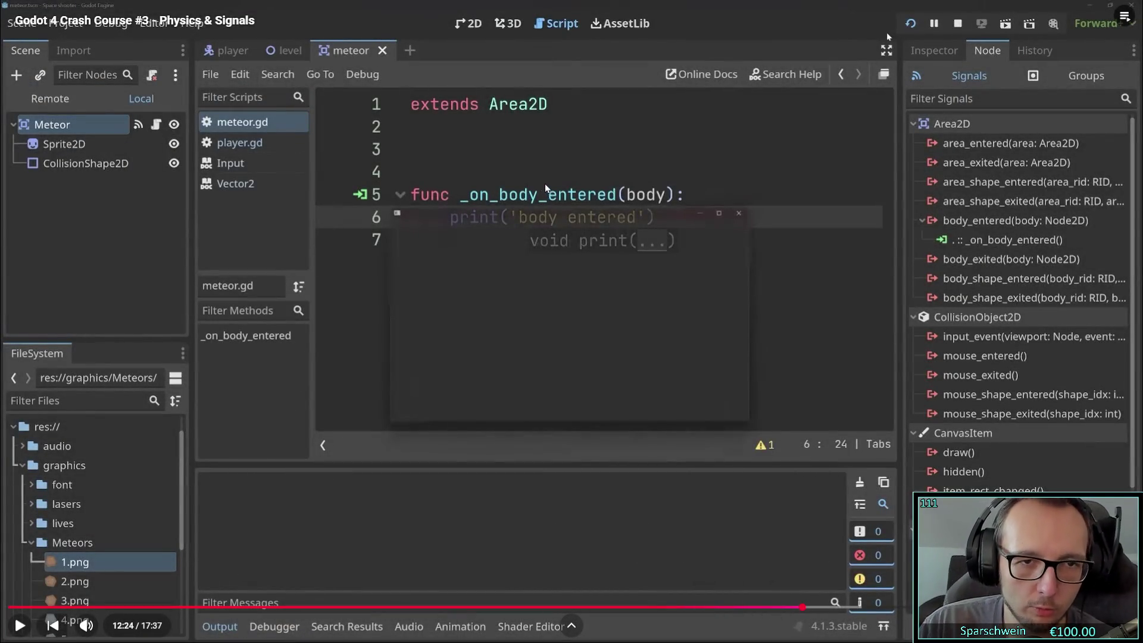
left_click(20, 625)
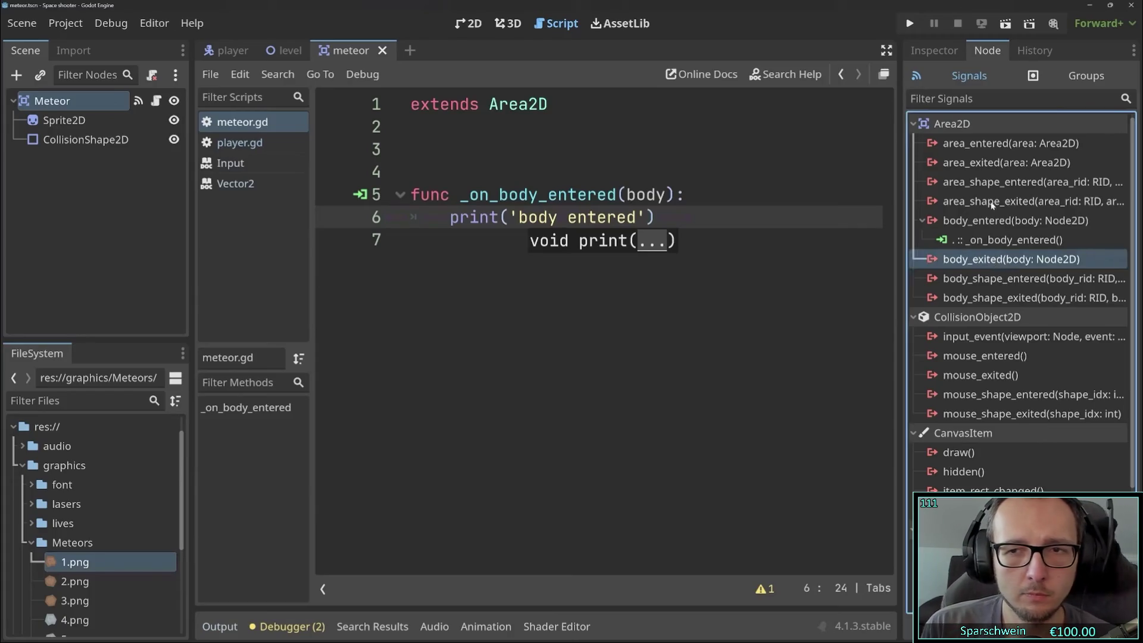
- Add a print(body) line to the script, following along with the tutorial
left_click(964, 144)
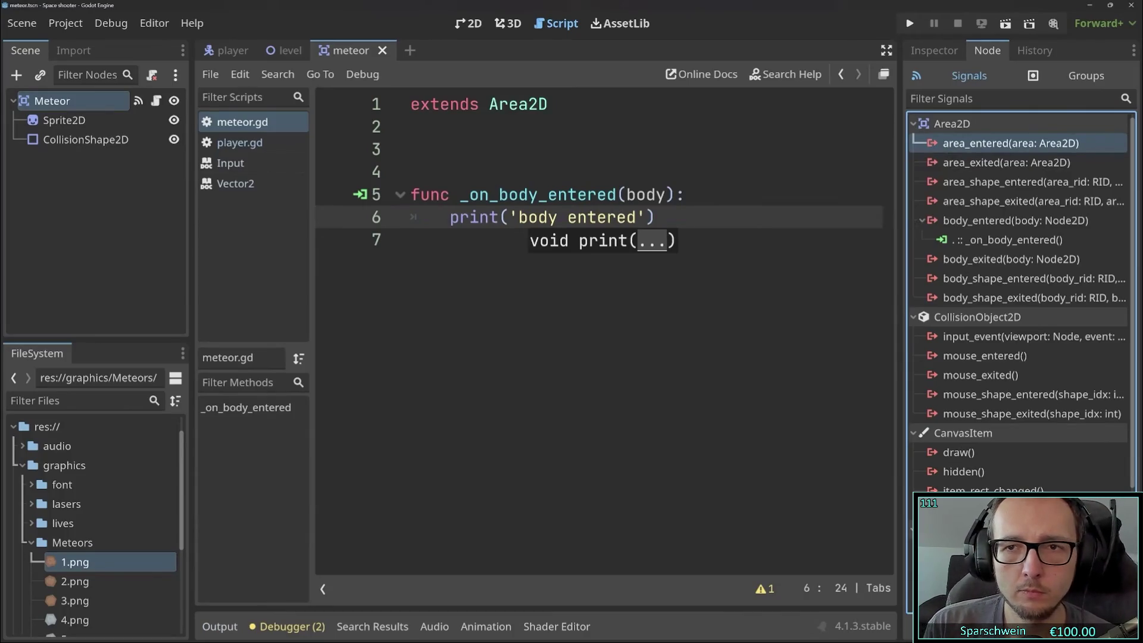
left_click(667, 195)
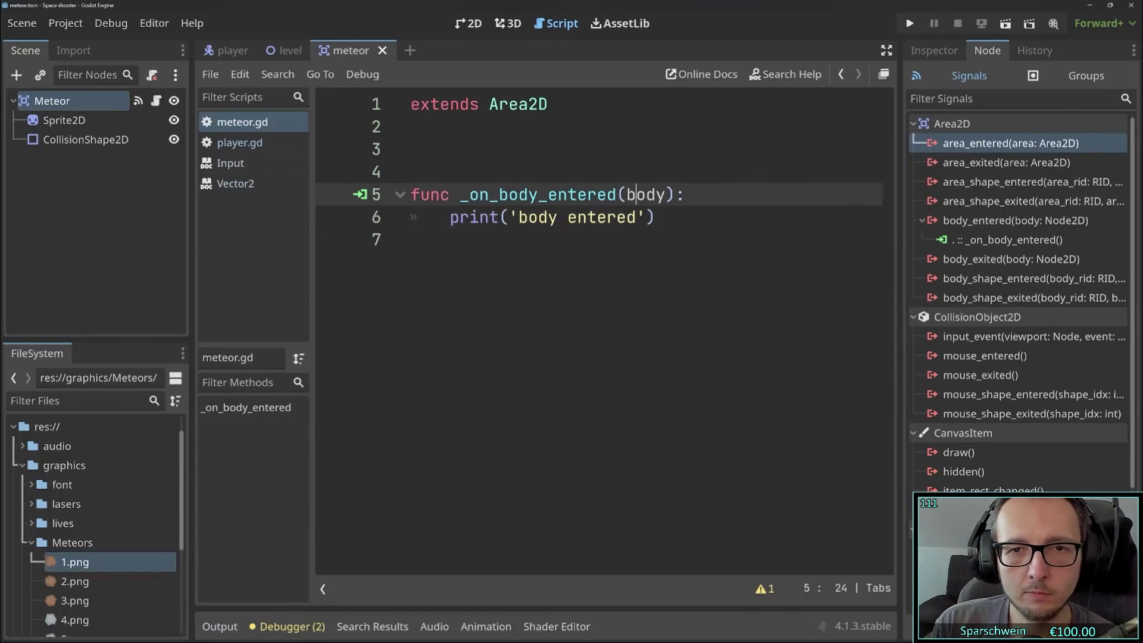
key("shift+Right")
key("shift+Right")
key("shift+Right")
key("Down")
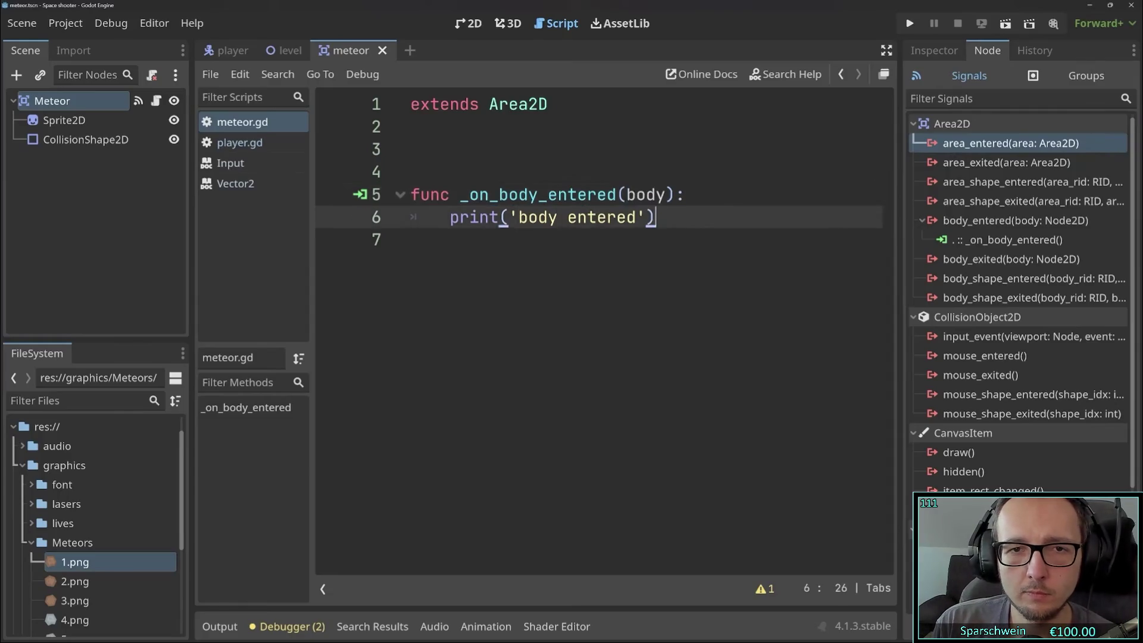
key("Return")
type("print(body")
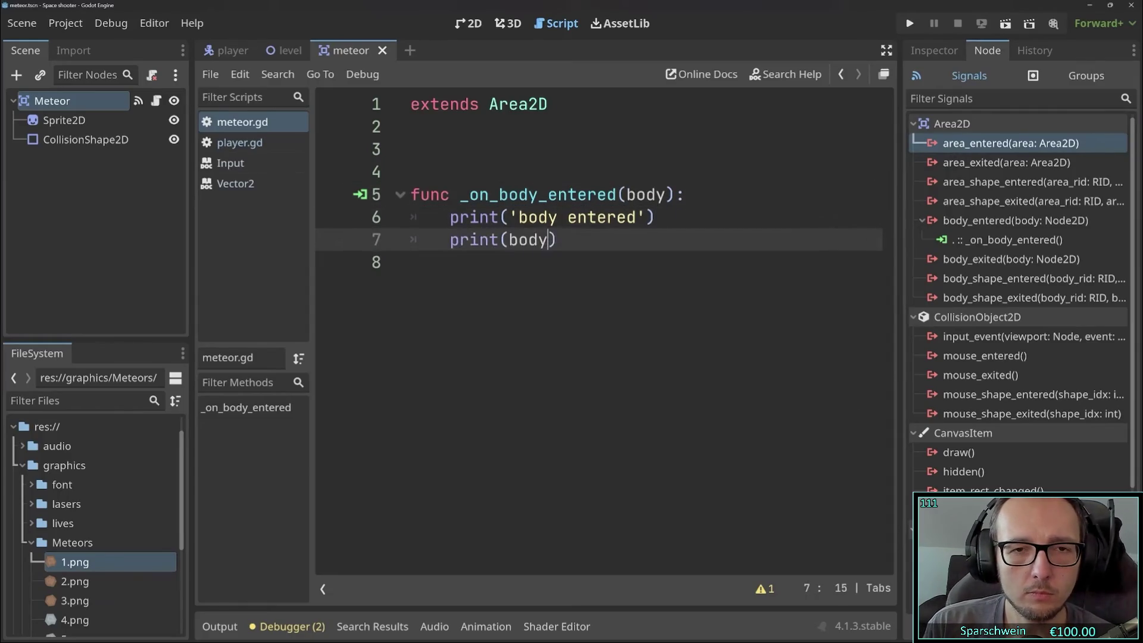
- Let the tutorial run from 12:24 to the Laser scene and timer node Exercise slide
left_click(910, 23)
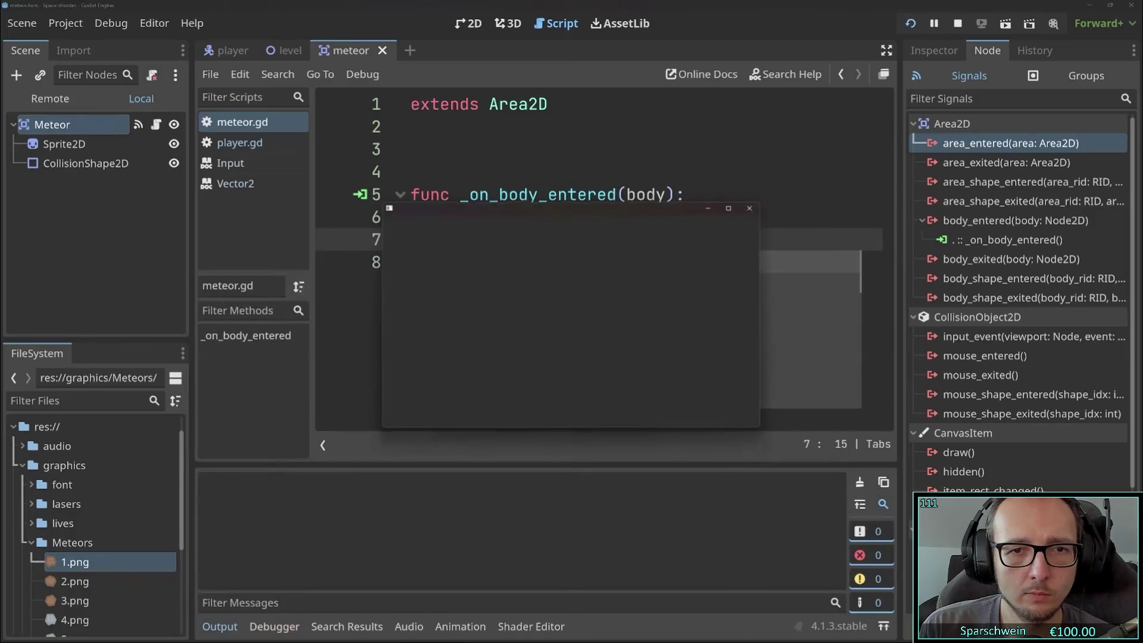
key("Up")
key("Right")
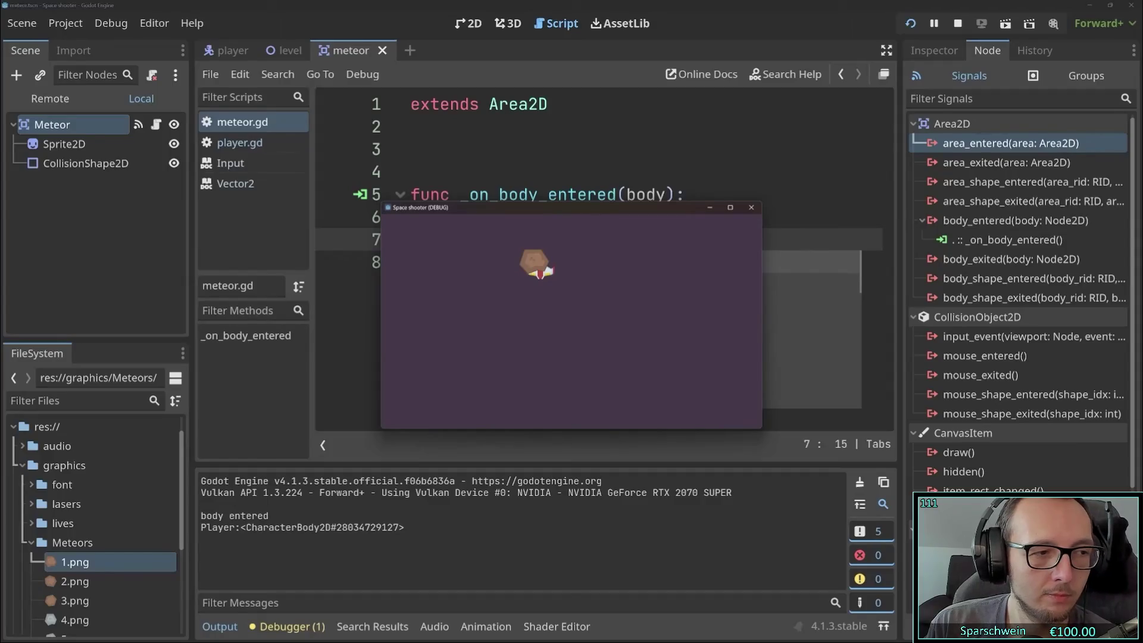
left_click(750, 209)
double_click(646, 194)
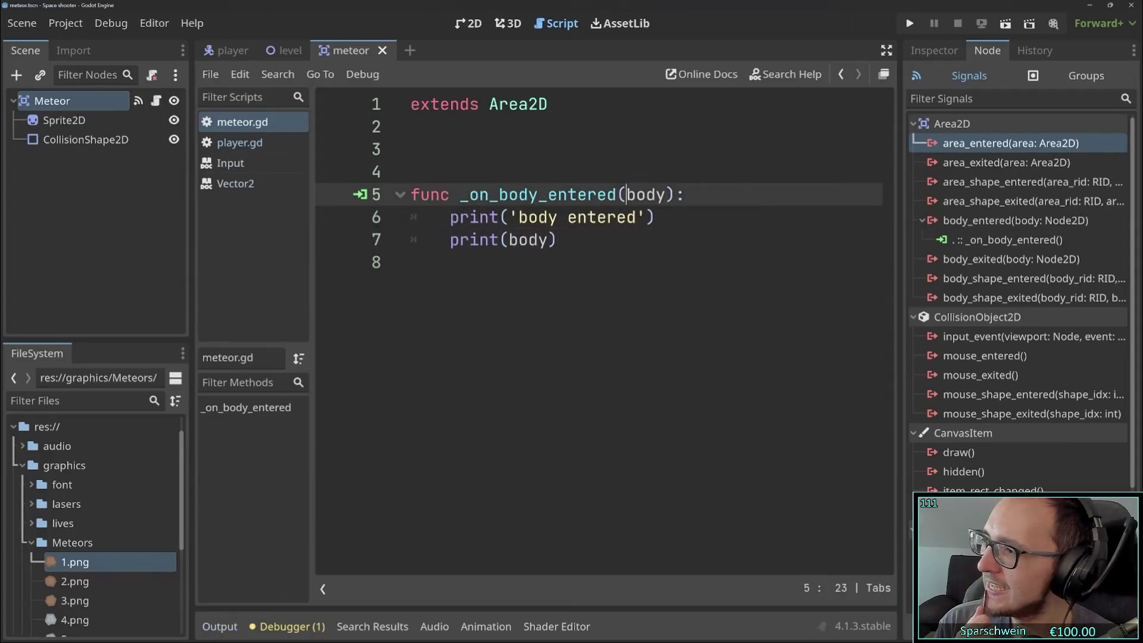
left_click(558, 240)
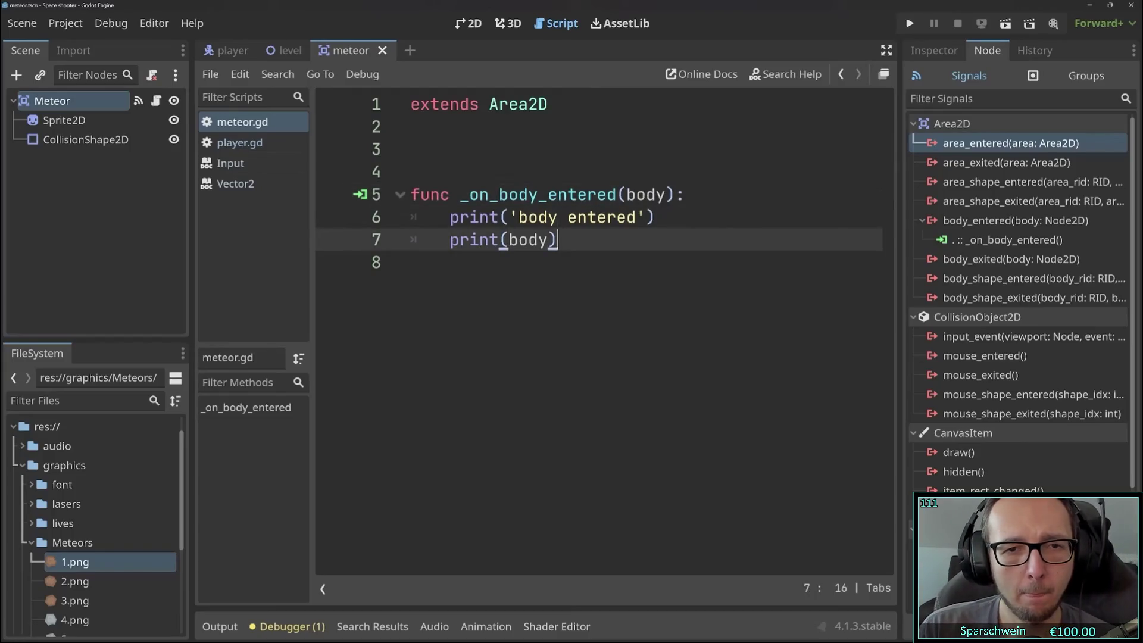
mouse_move(538, 538)
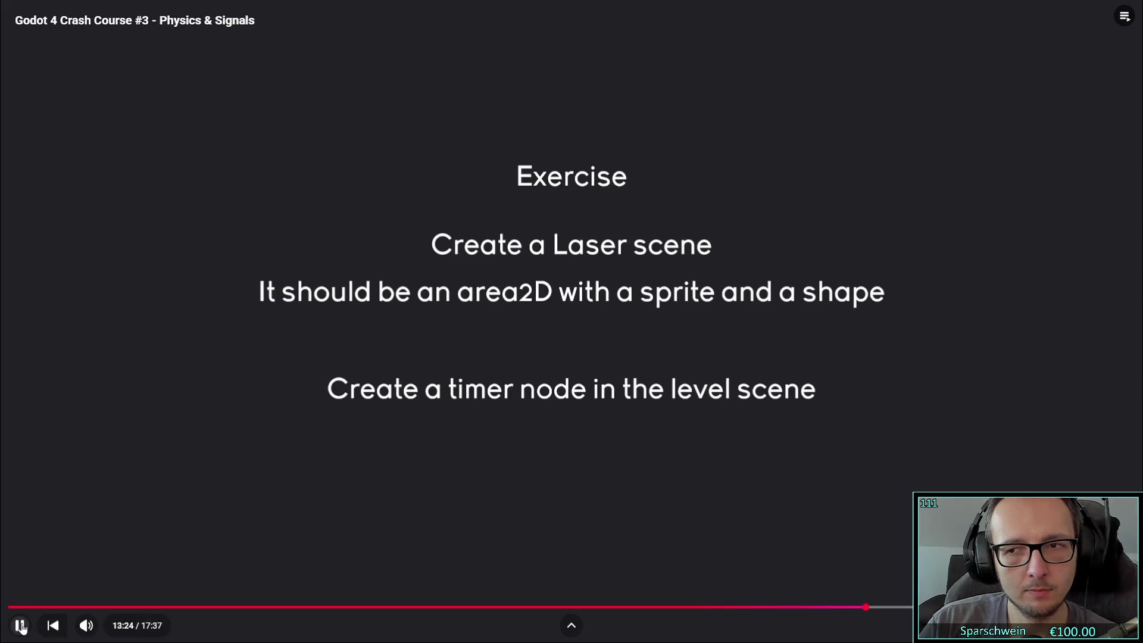
- Pause the video on the Exercise slide and Alt+Tab back to Godot's running Breakout test
mouse_move(23, 630)
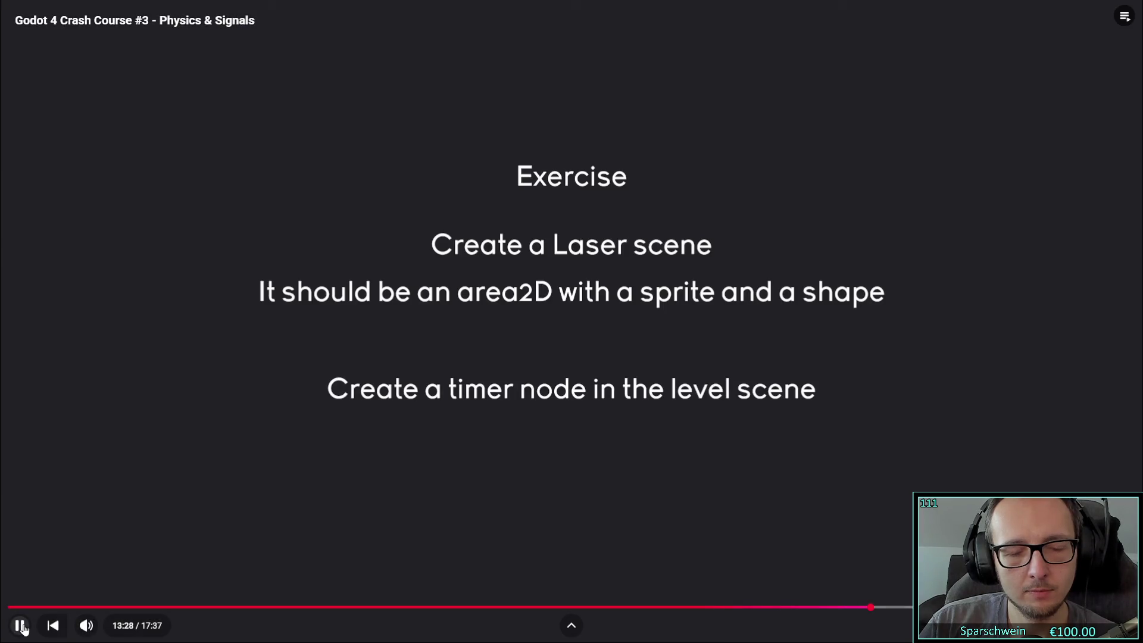
left_click(21, 628)
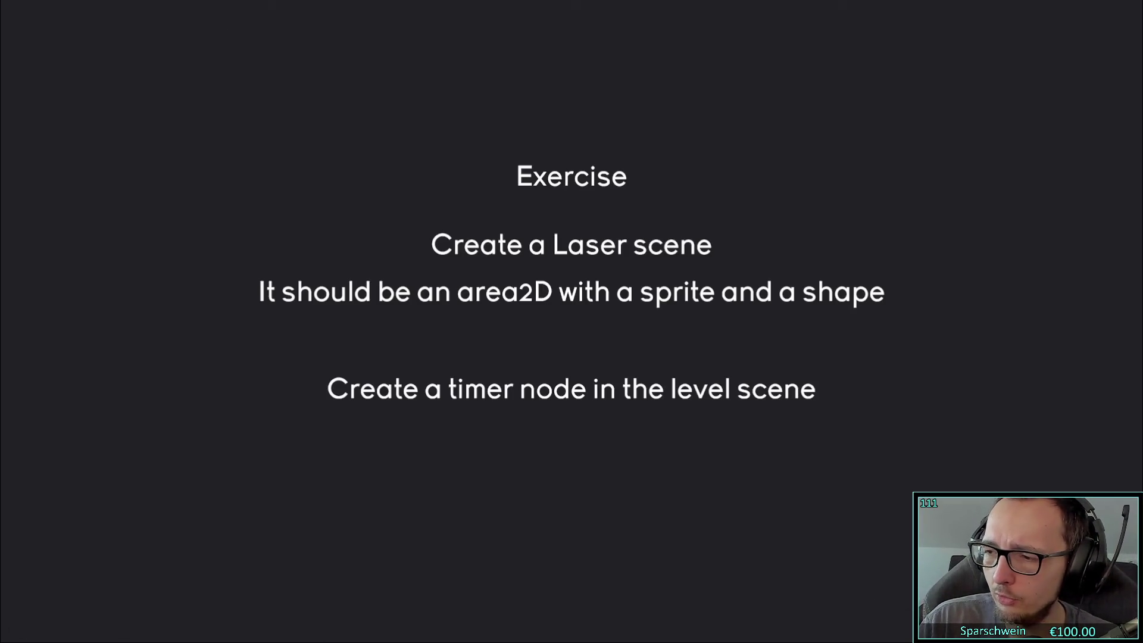
key("alt+Tab")
scroll(719, 363, "down", 1)
left_click(906, 29)
key("Right")
key("Left")
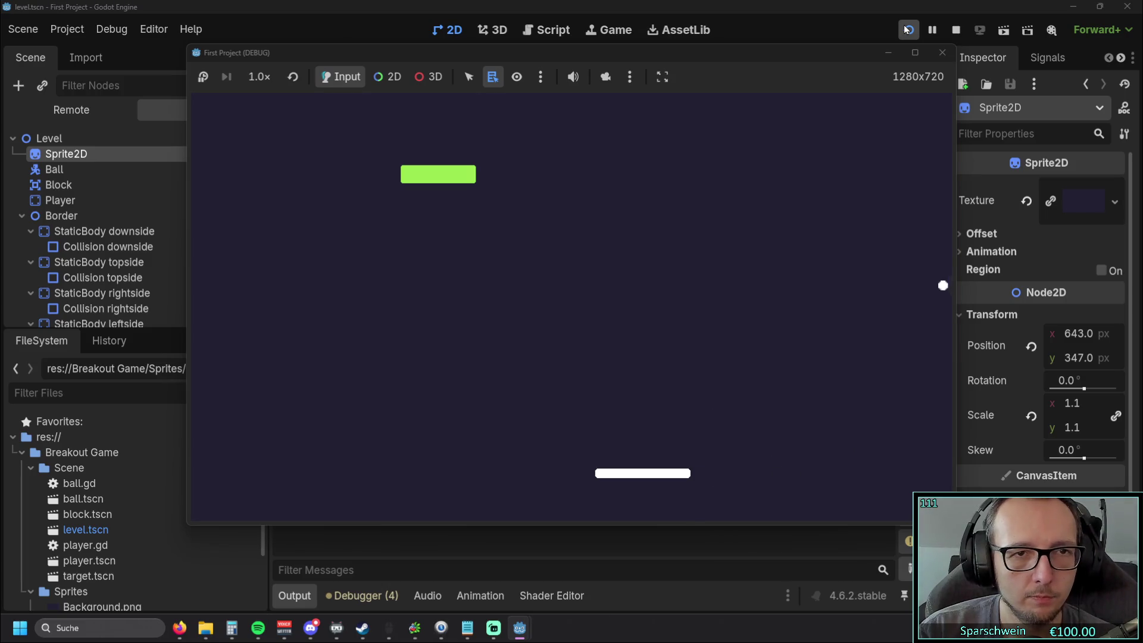
key("Left")
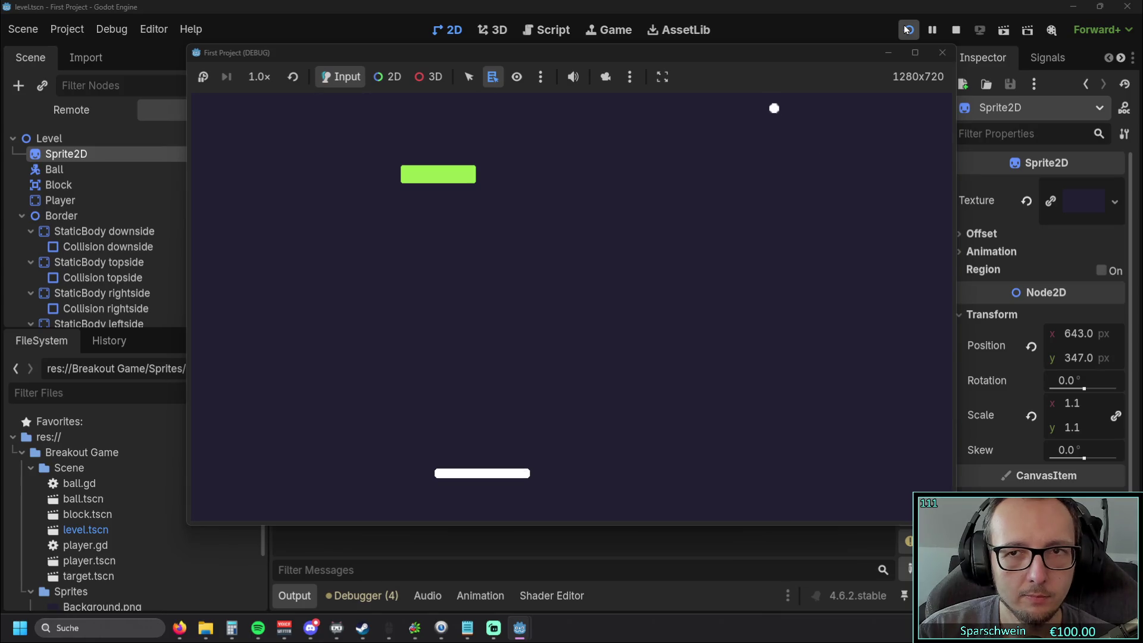
key("Left")
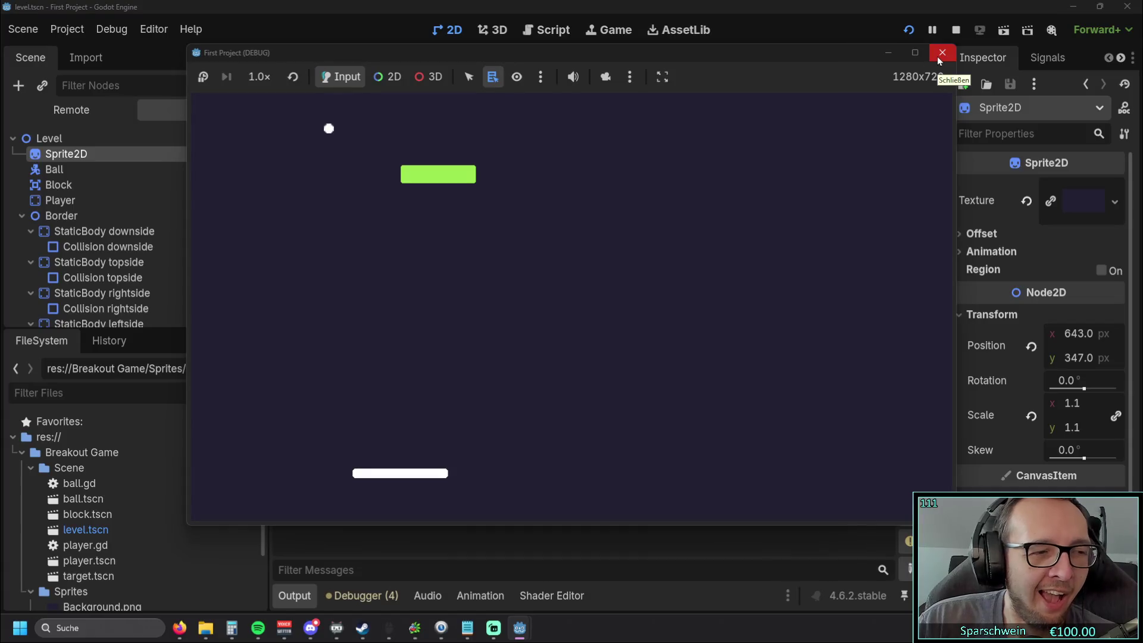
key("Right")
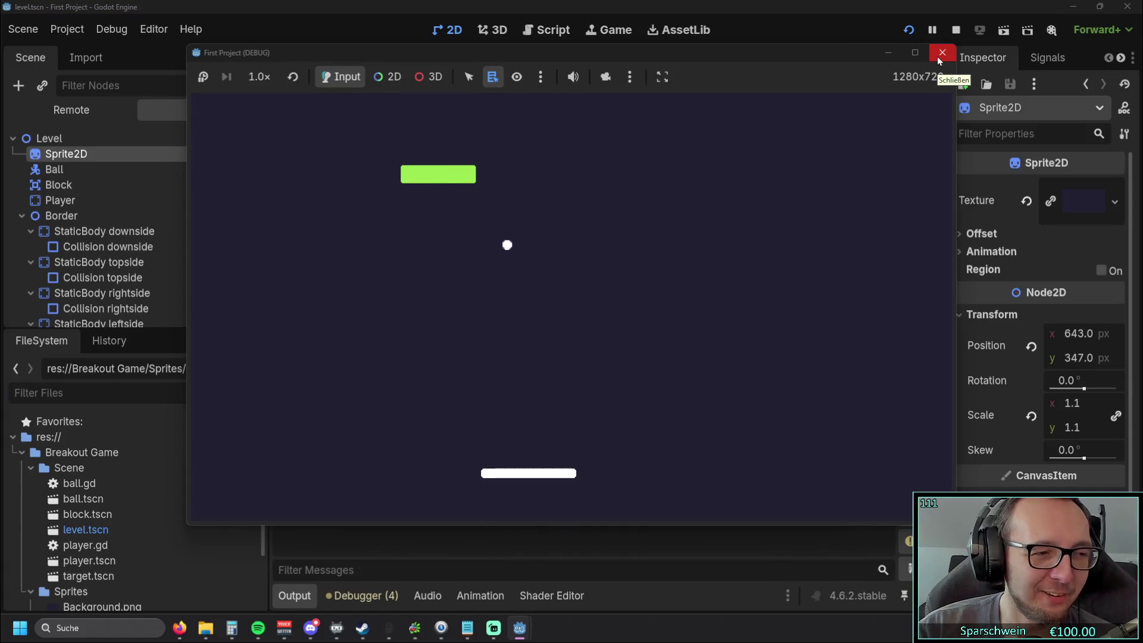
key("Right")
key("Left")
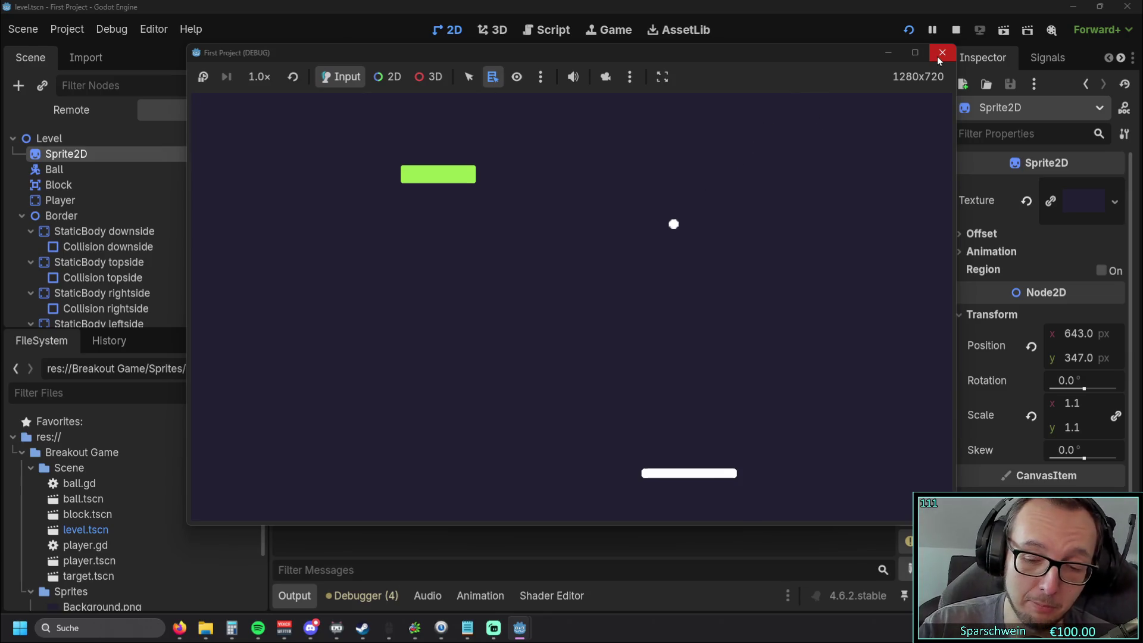
key("Left")
key("Left")
key("Left")
key("Left")
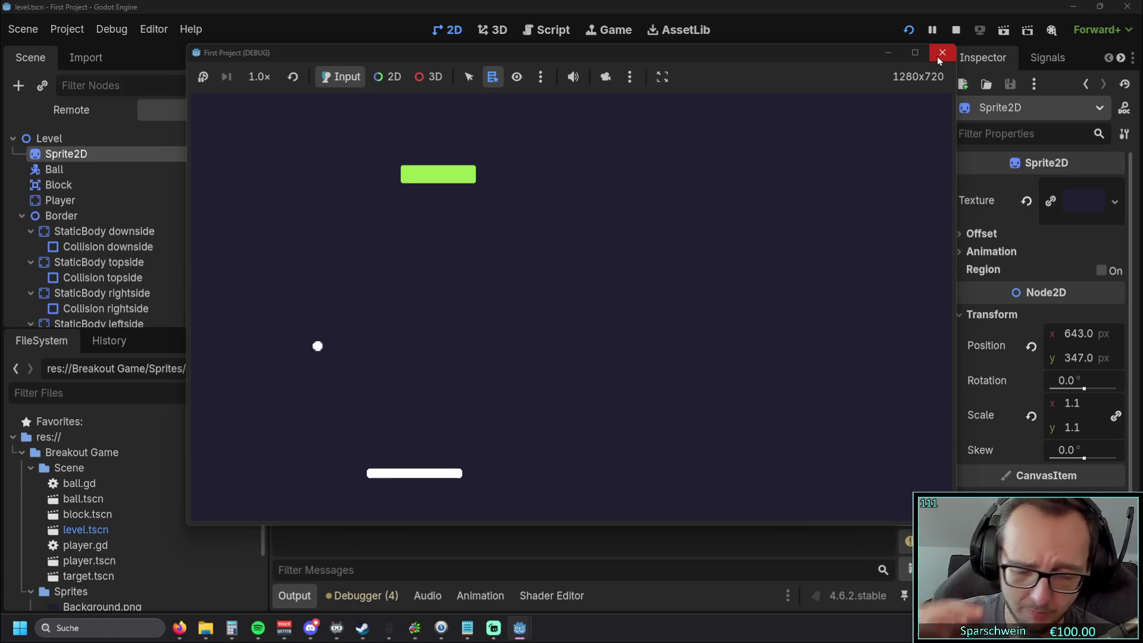
key("Right")
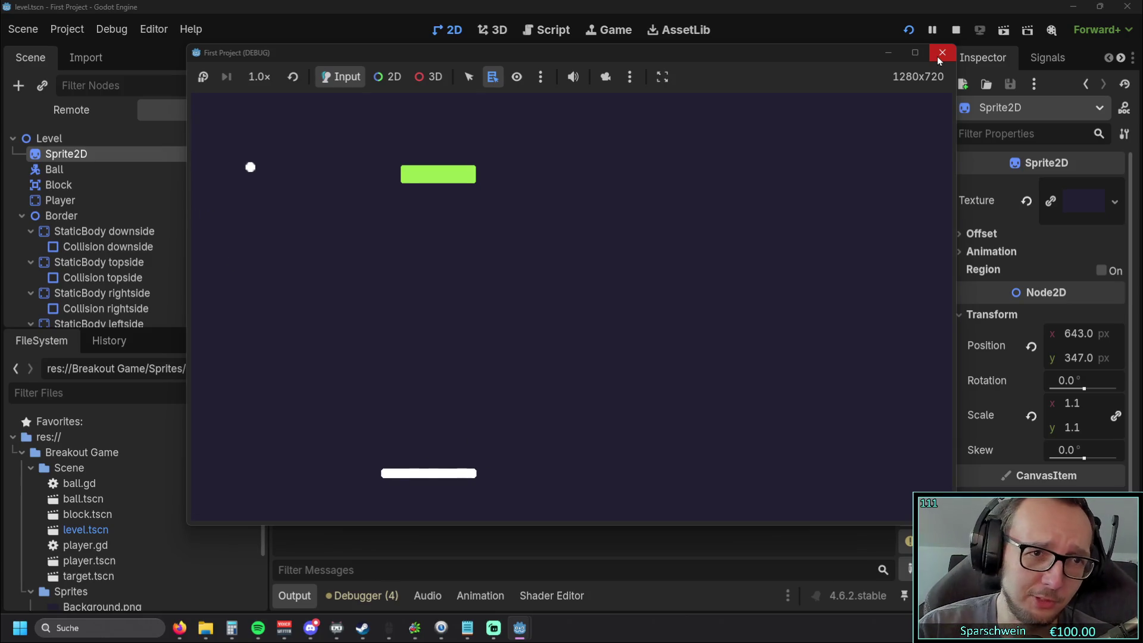
key("Right")
key("Right")
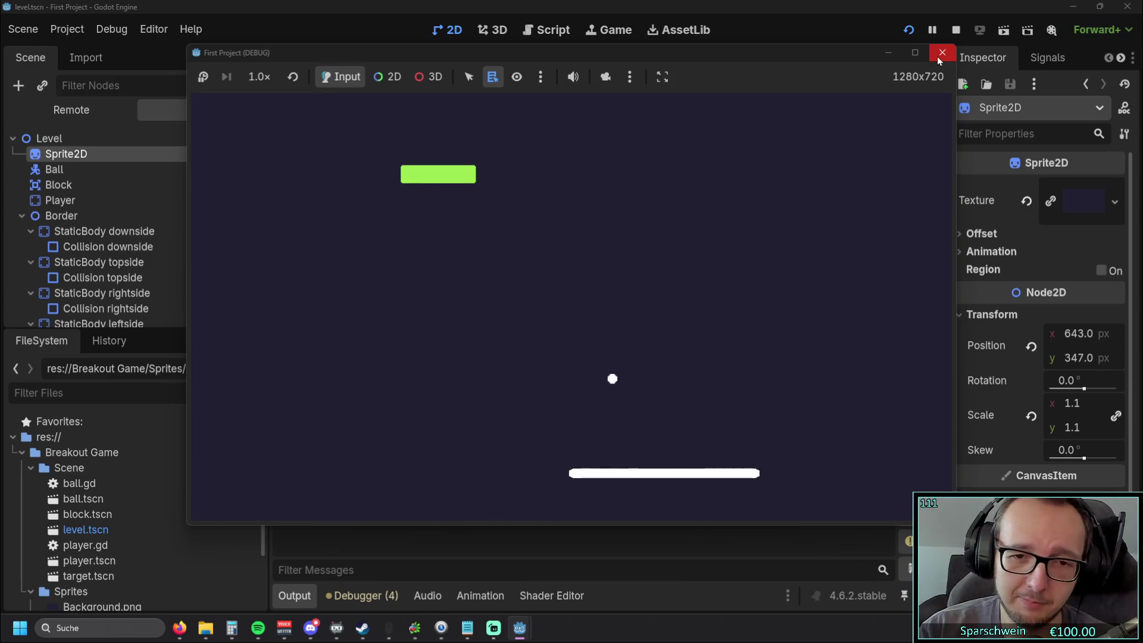
key("Right")
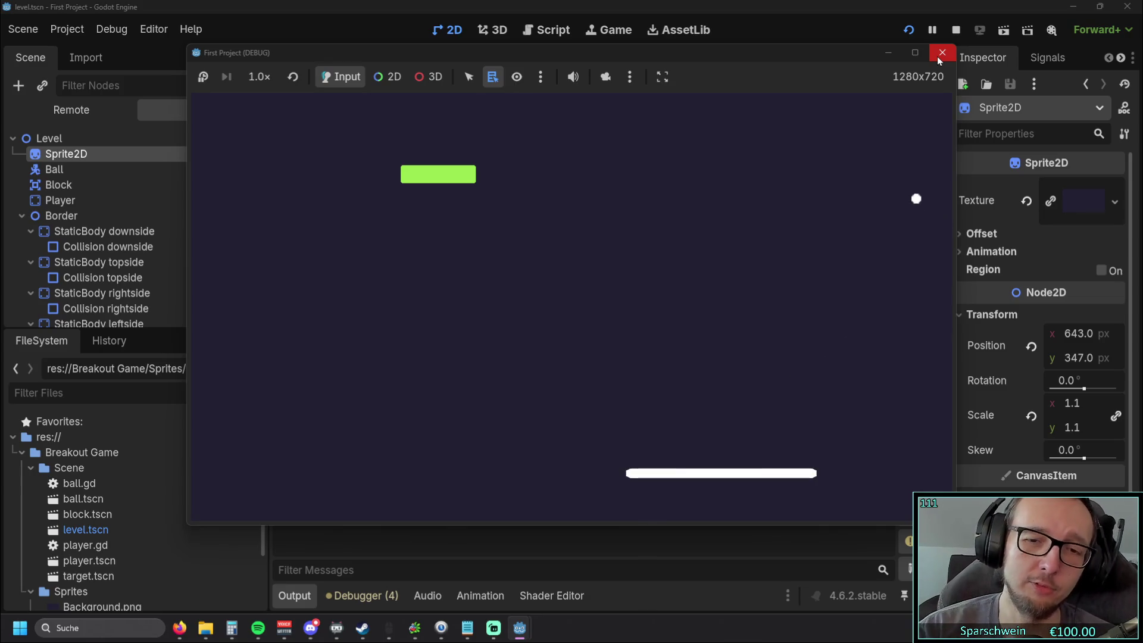
key("Left")
key("Left")
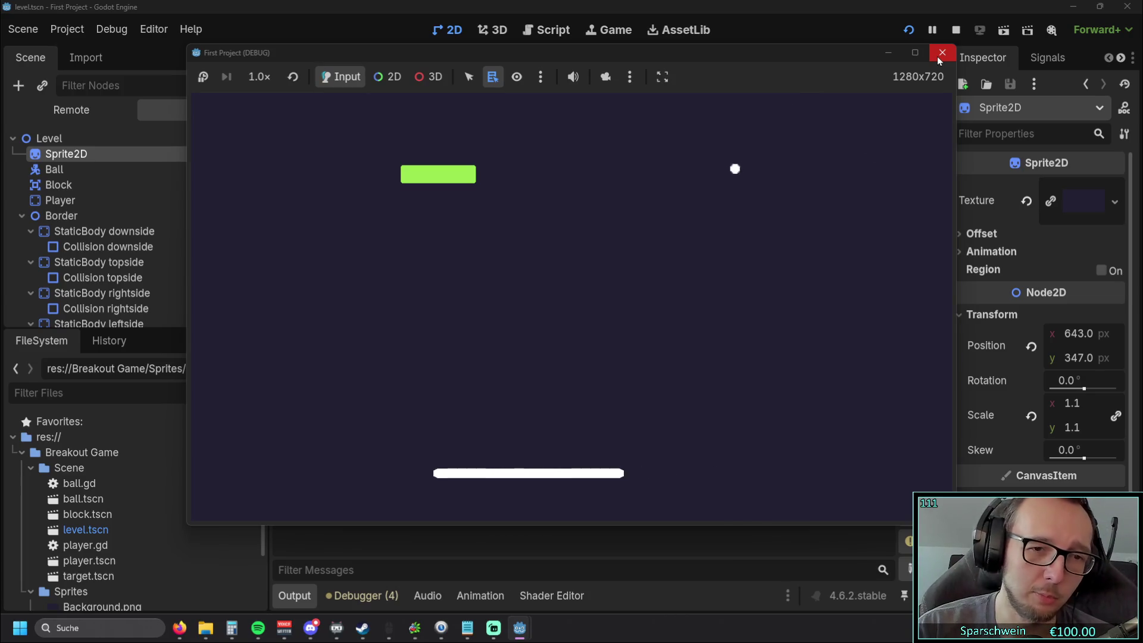
key("Left")
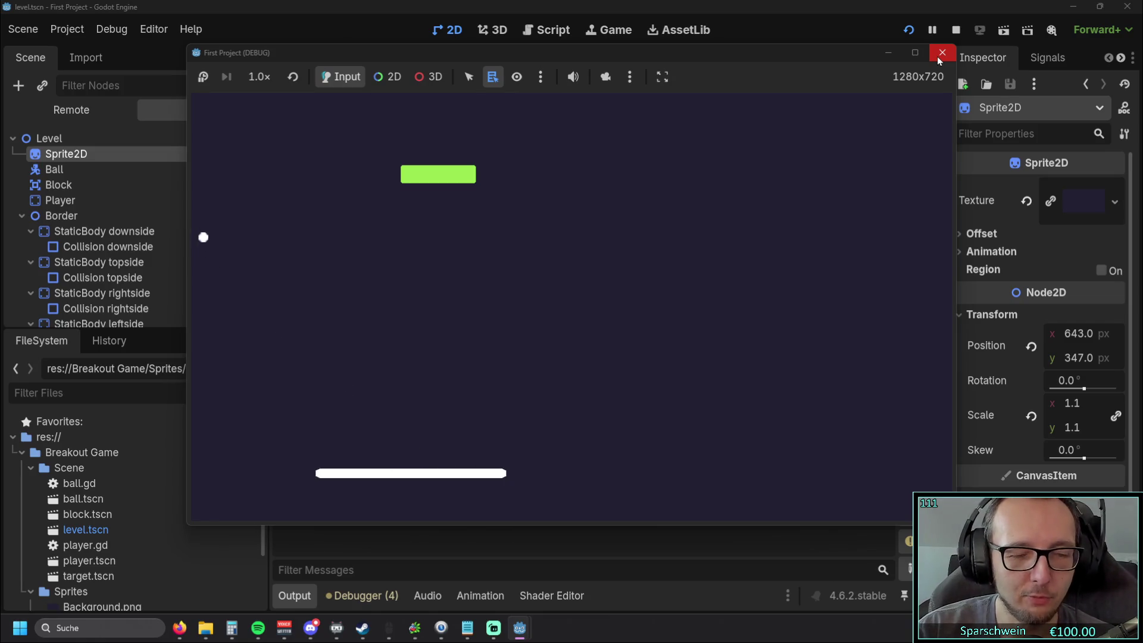
key("Right")
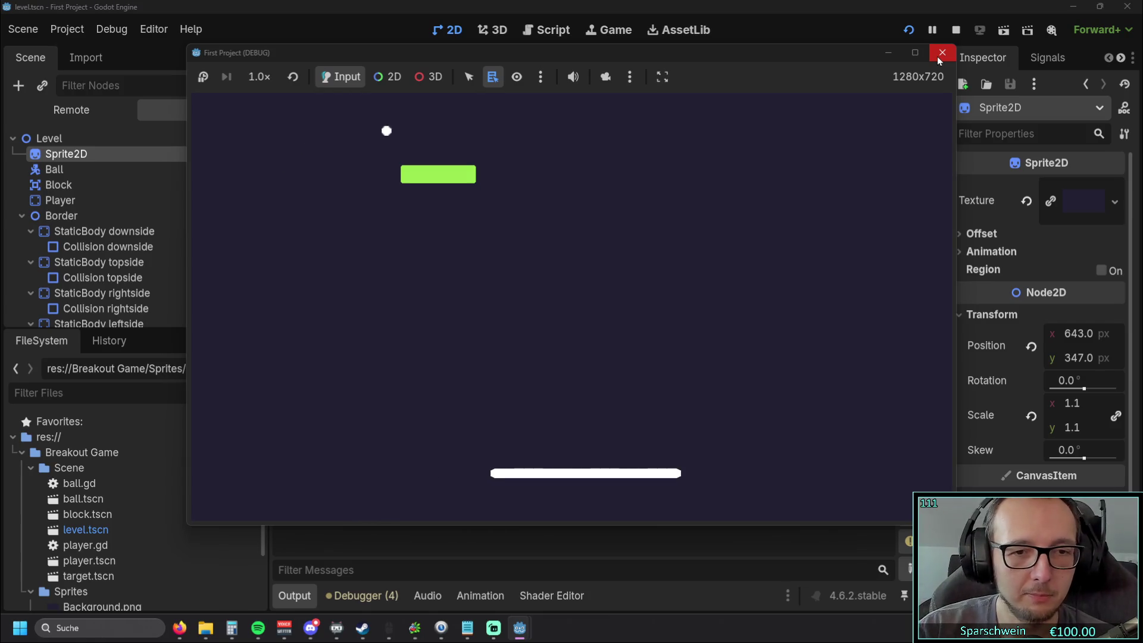
key("Left")
key("Right")
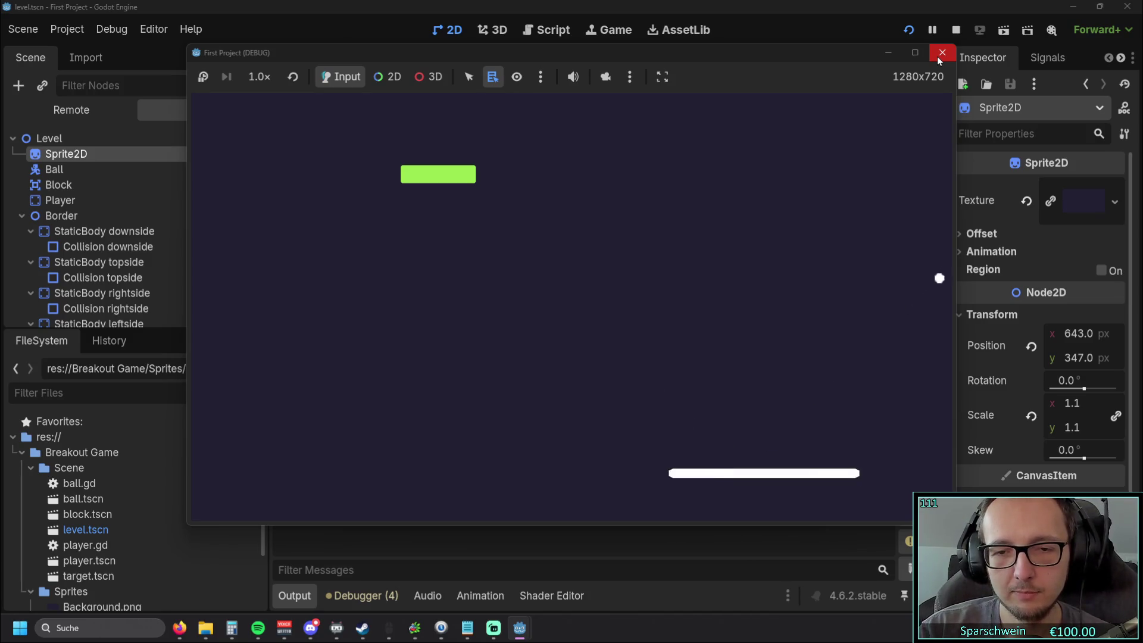
key("Left")
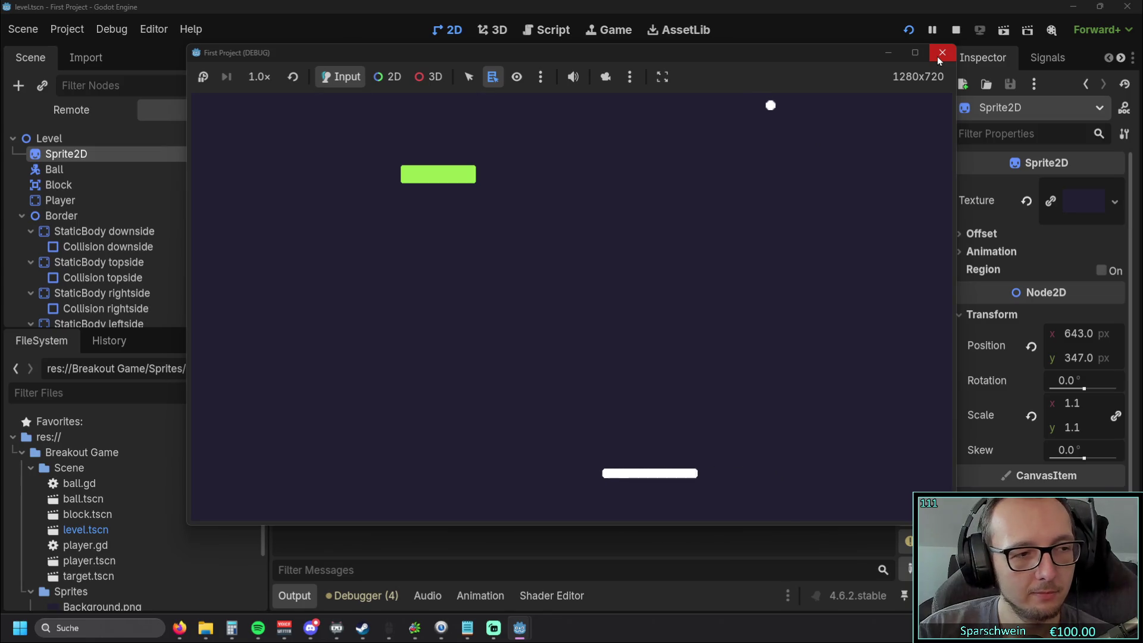
key("Left")
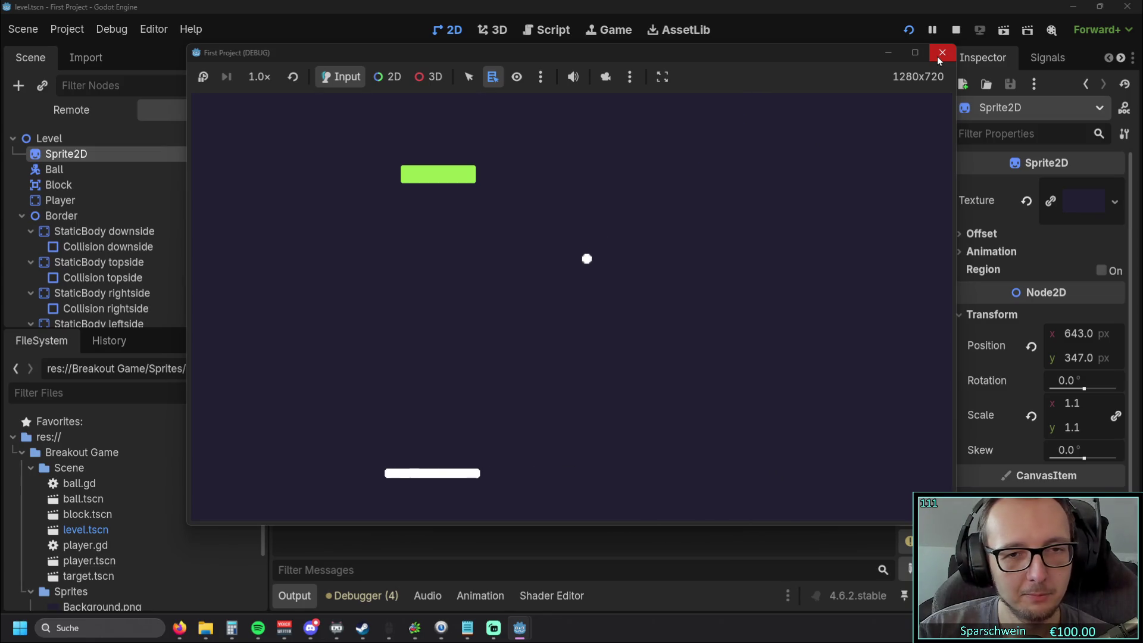
key("Left")
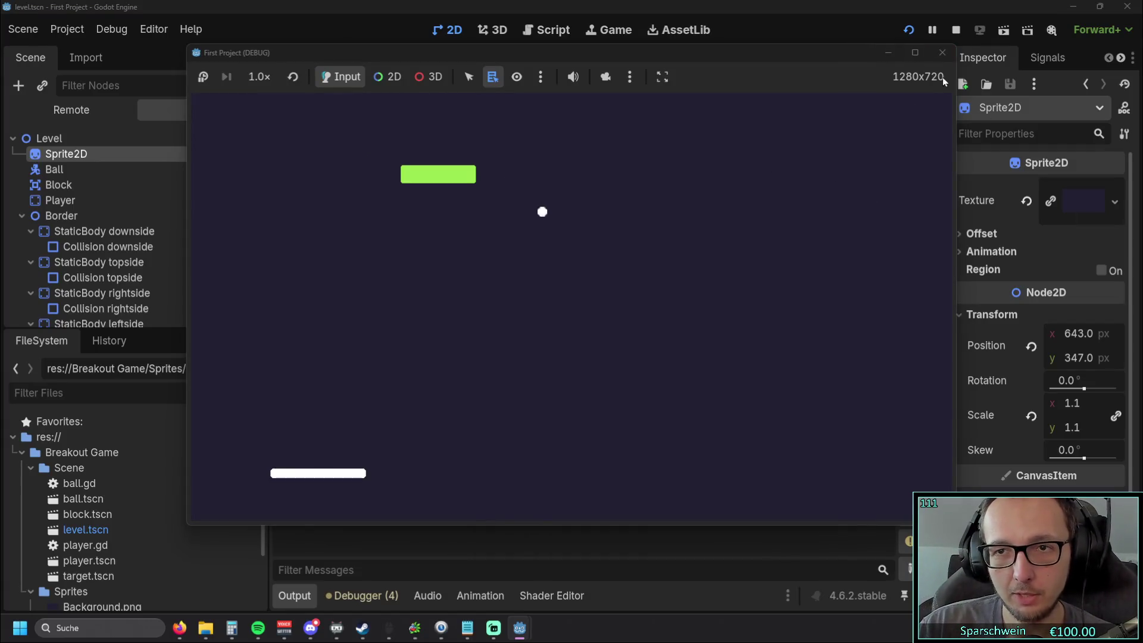
left_click(937, 55)
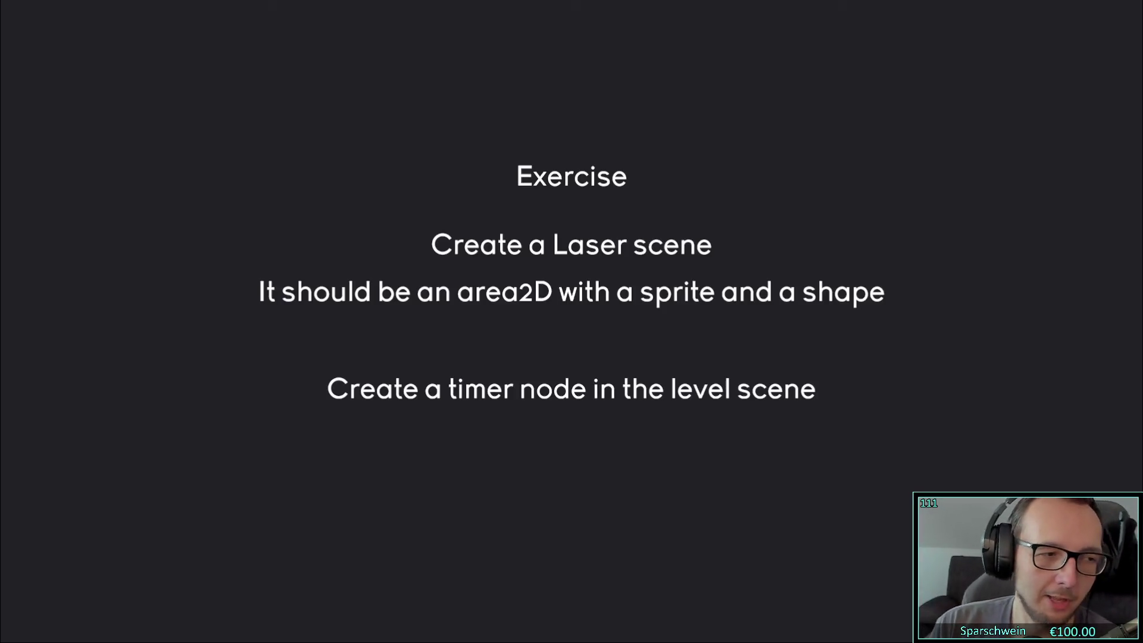
- Exit the video's fullscreen, switch to Godot, and bring up the block.tscn scene
double_click(565, 489)
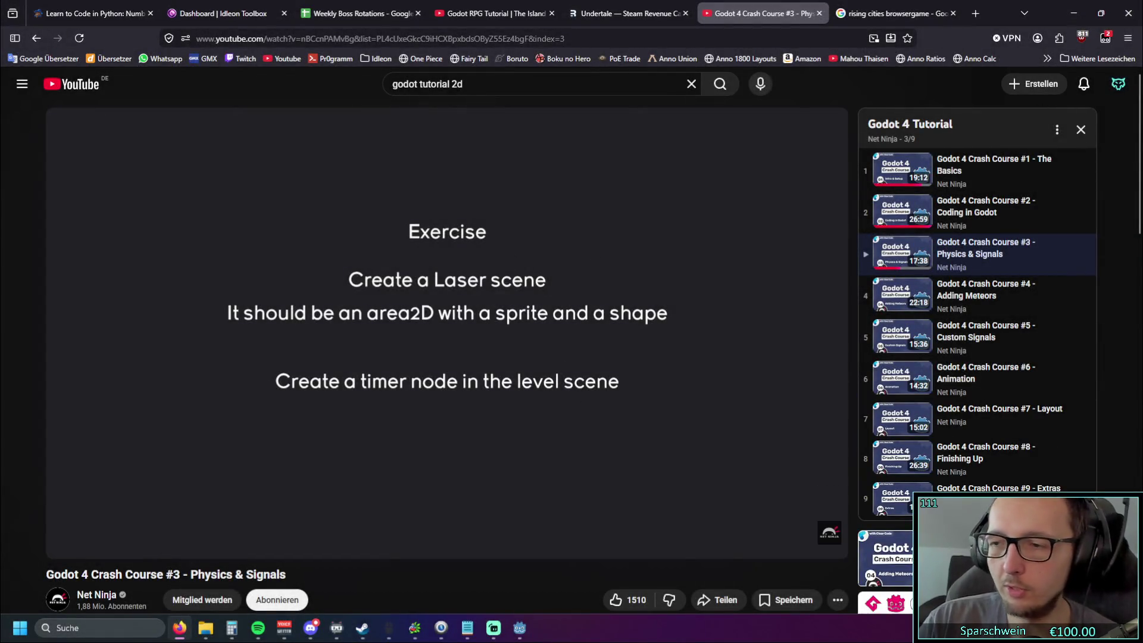
key("alt+Tab")
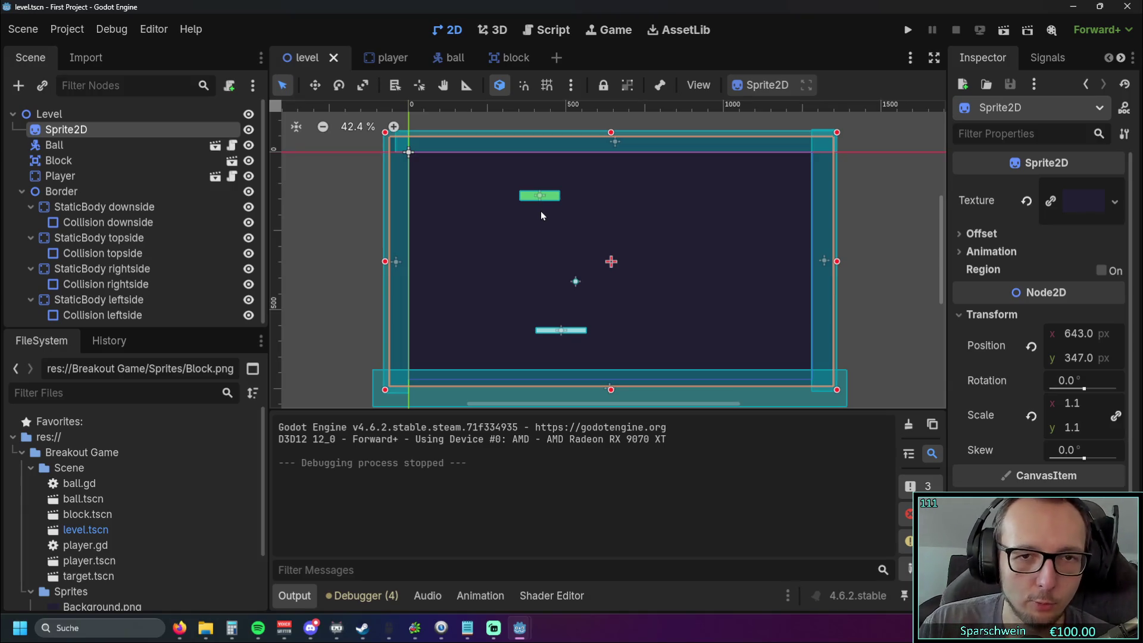
left_click(510, 57)
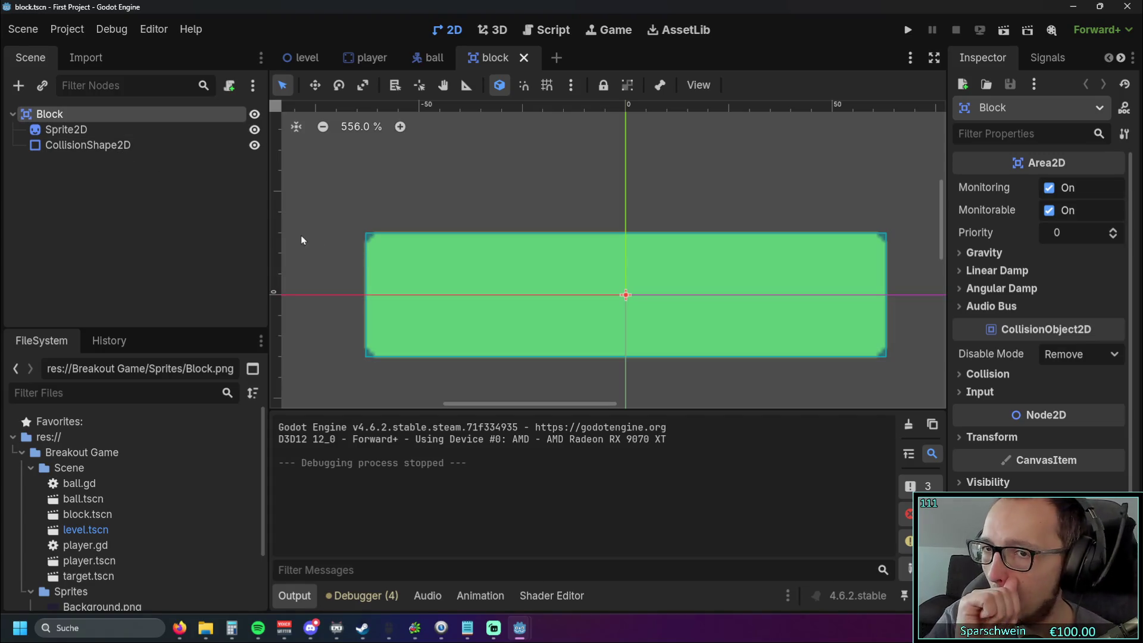
- Select the Block's CollisionShape2D and nudge its rectangle's left edge to cover the green sprite
scroll(531, 284, "up", 3)
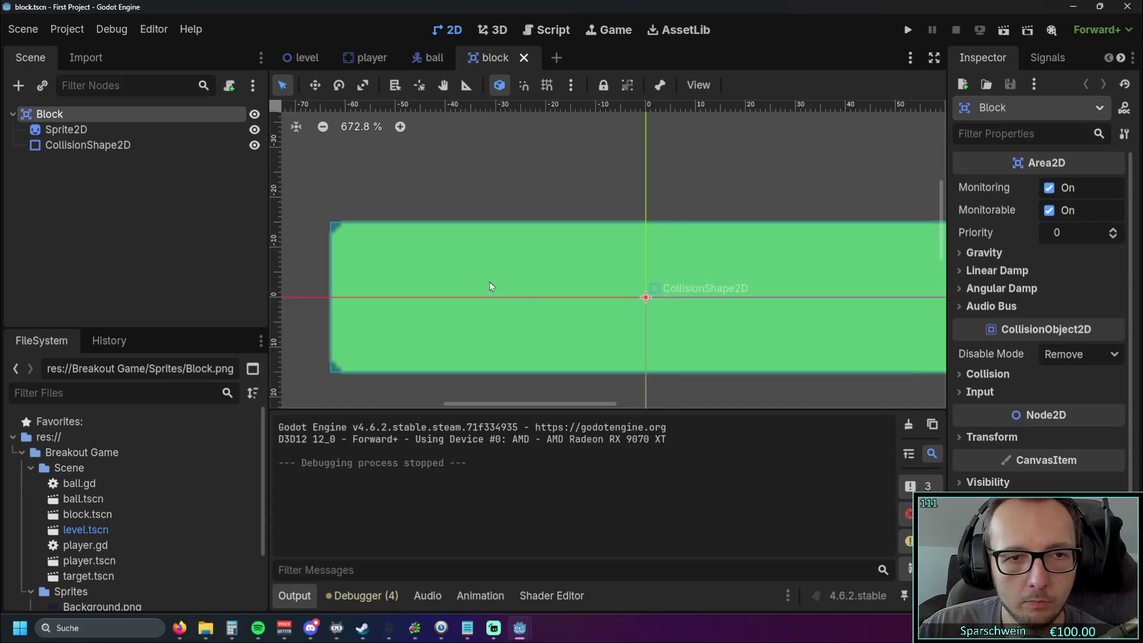
scroll(648, 312, "up", 2)
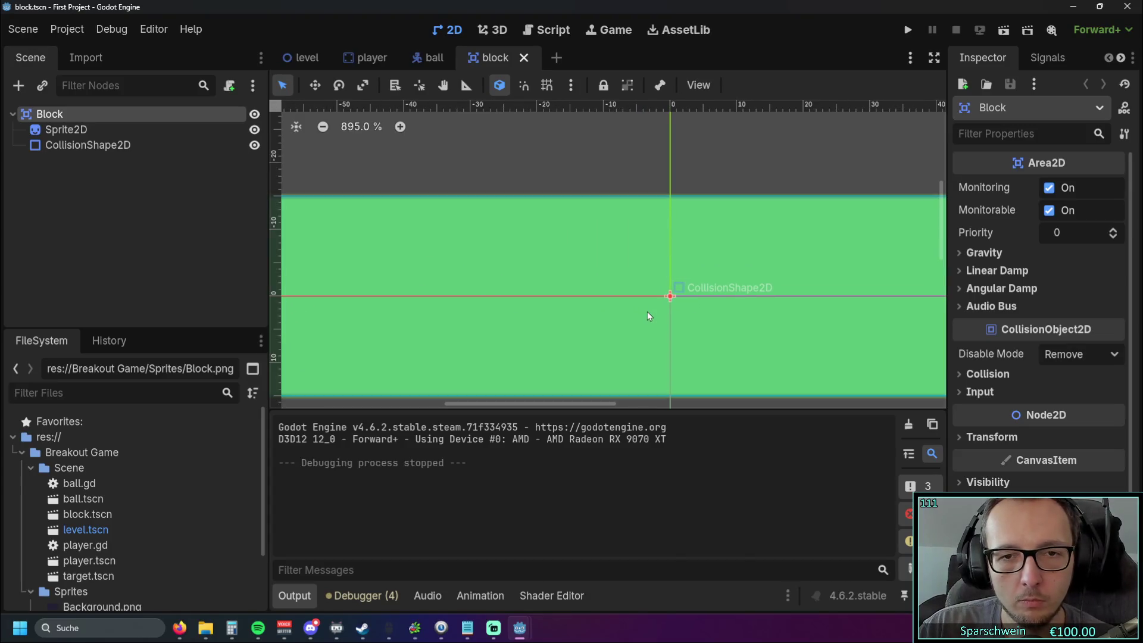
left_click_drag(429, 298, 709, 288)
scroll(507, 274, "up", 5)
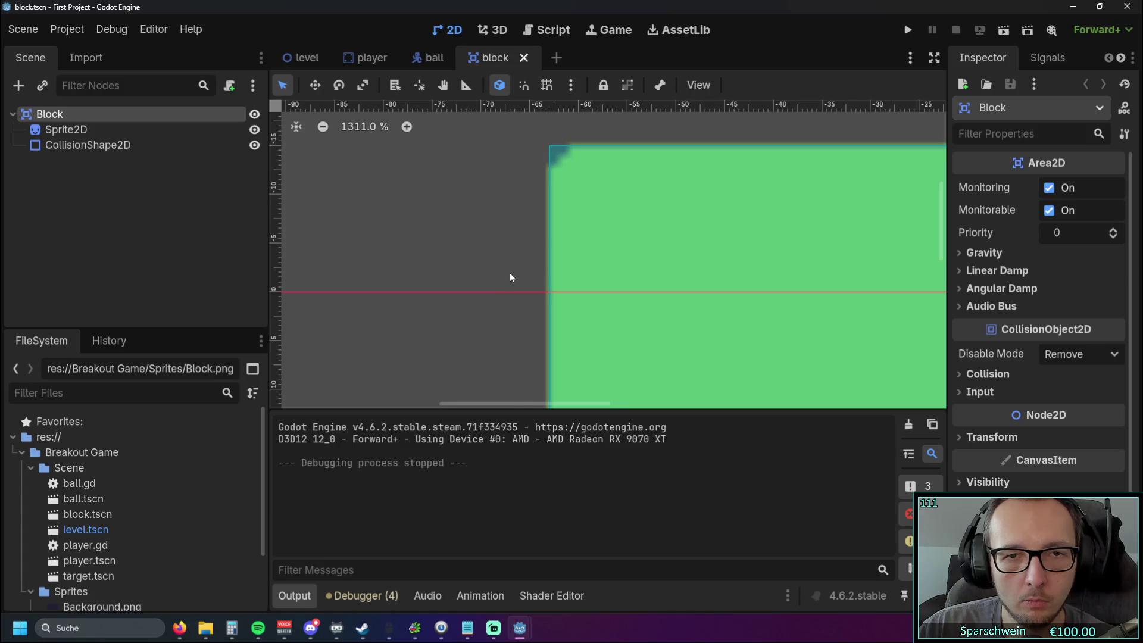
scroll(568, 284, "down", 4)
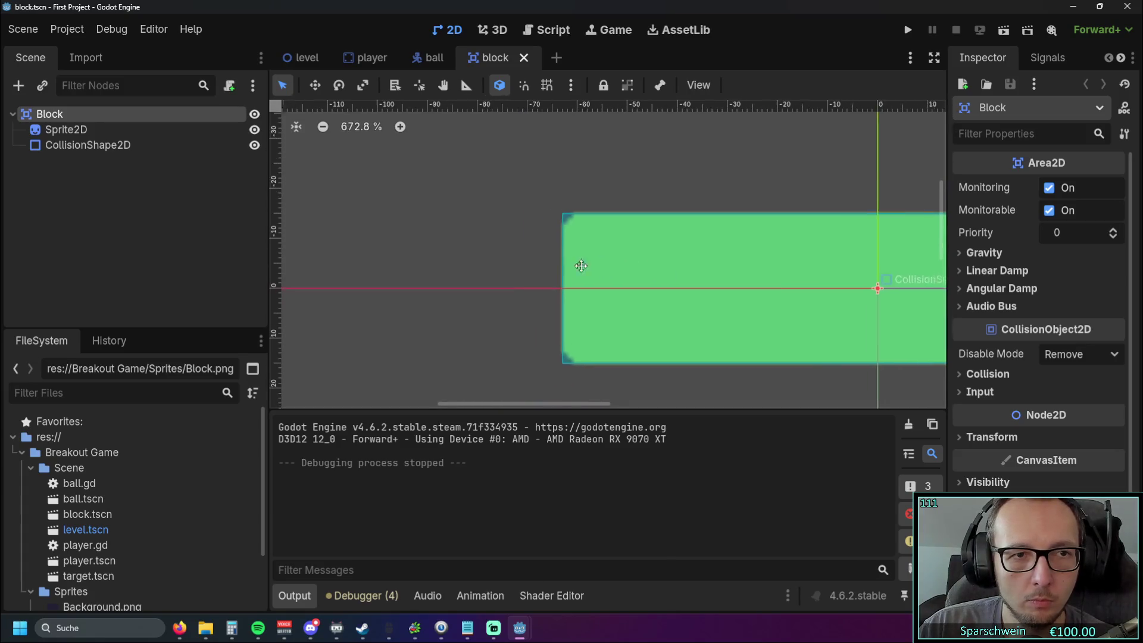
left_click(109, 149)
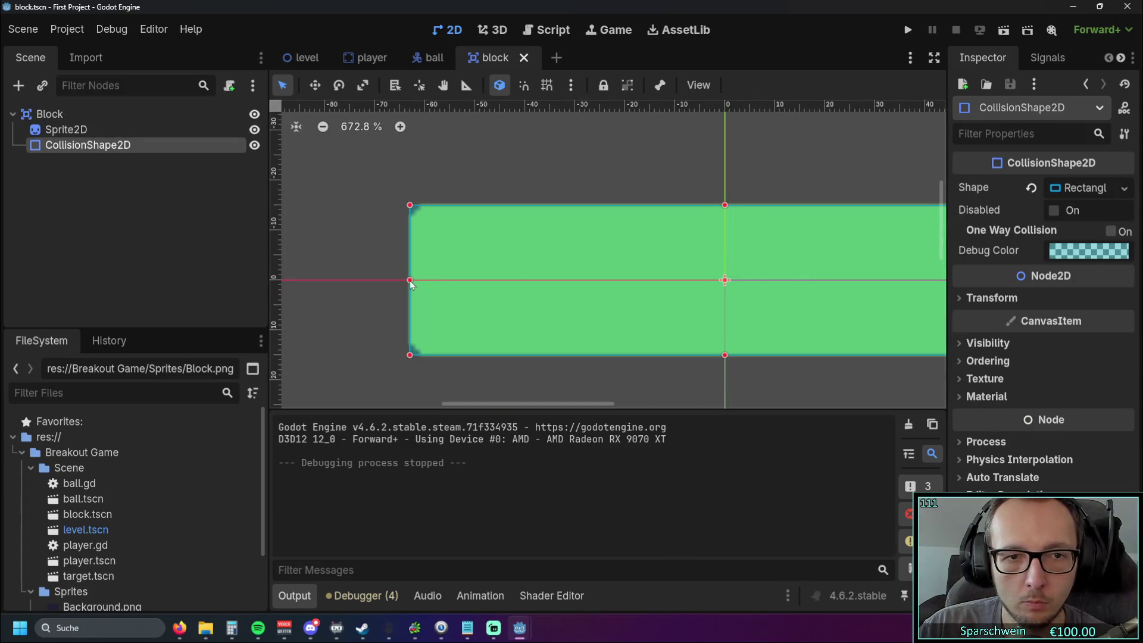
left_click_drag(409, 281, 401, 286)
scroll(406, 281, "up", 6)
scroll(535, 269, "down", 5)
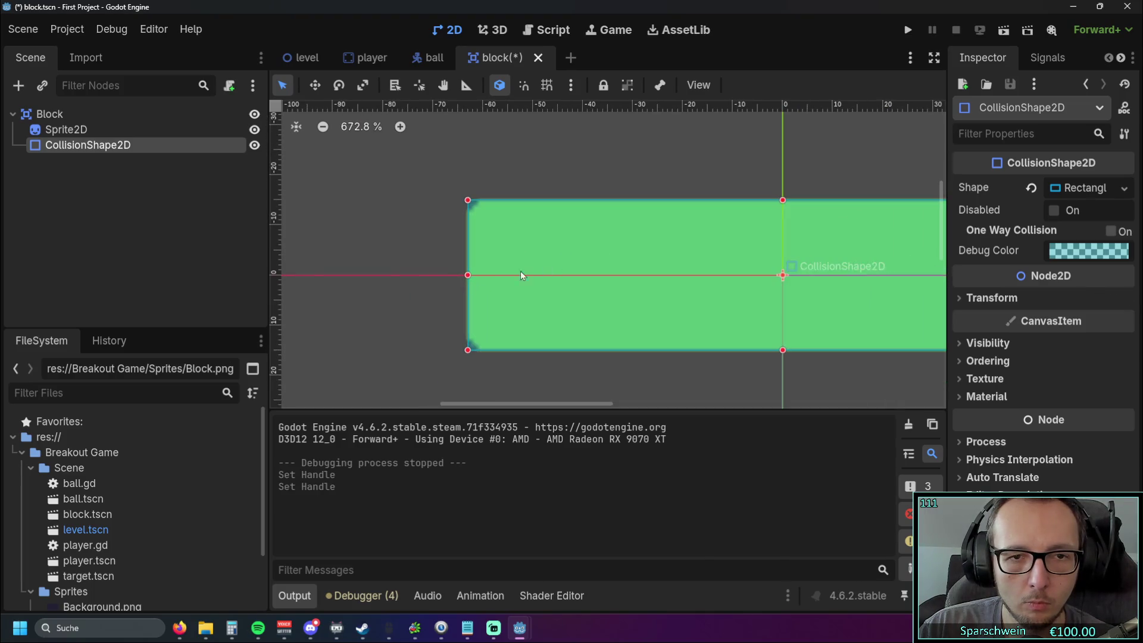
key("Escape")
- Pan and zoom the viewport to centre the block rectangle
scroll(775, 355, "down", 1)
mouse_move(776, 355)
left_mouse_down()
mouse_move(401, 324)
mouse_move(600, 332)
left_mouse_up()
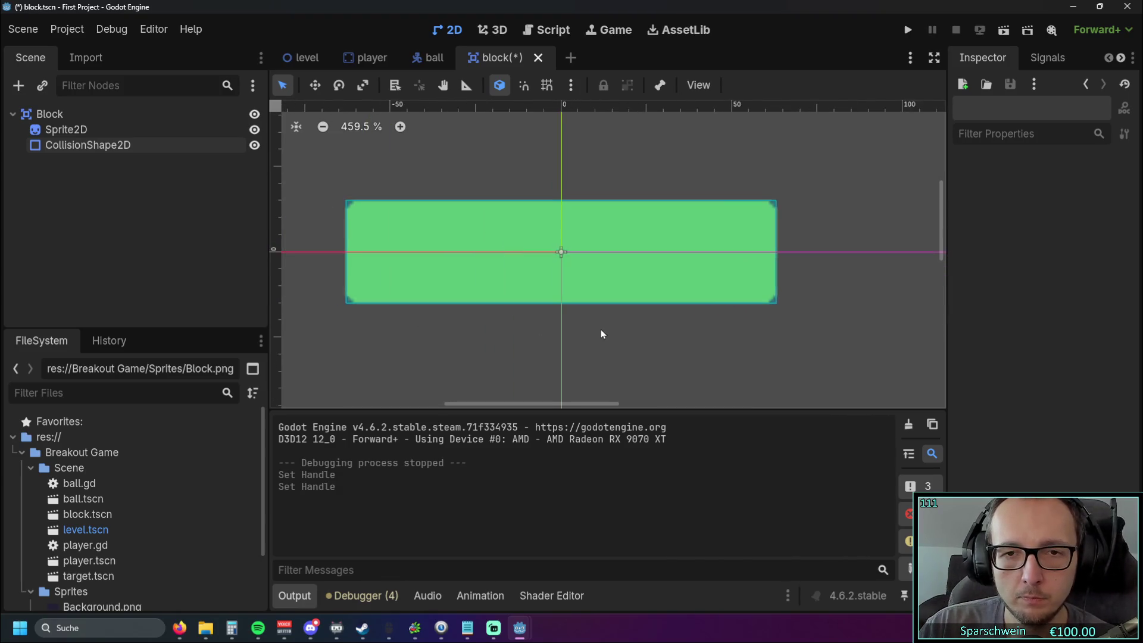
scroll(606, 330, "down", 5)
scroll(607, 327, "up", 3)
scroll(607, 329, "up", 5)
scroll(657, 313, "down", 8)
left_click_drag(546, 327, 609, 325)
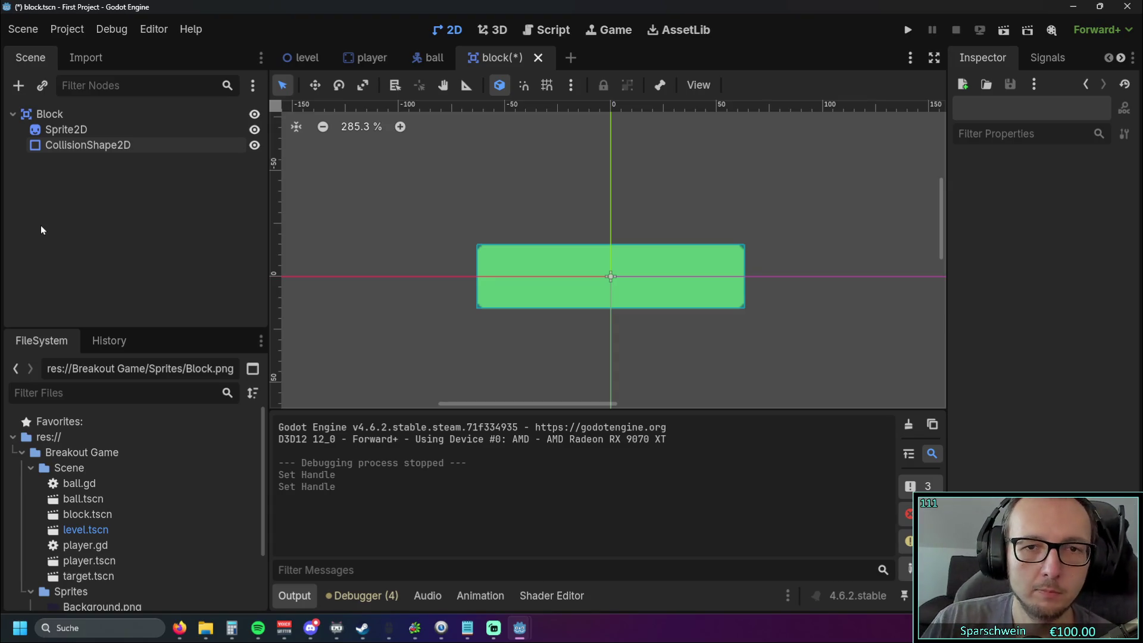
- Save the block scene and look through the ball, player and level scene tabs
left_click(544, 169)
key("ctrl+s")
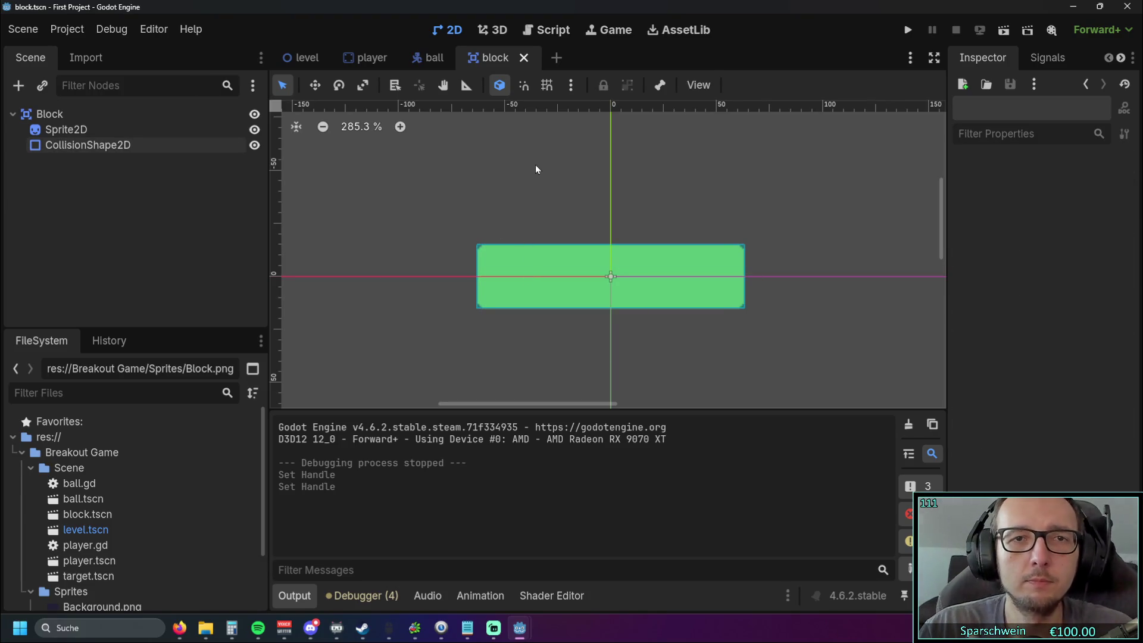
left_click(428, 57)
left_click(360, 58)
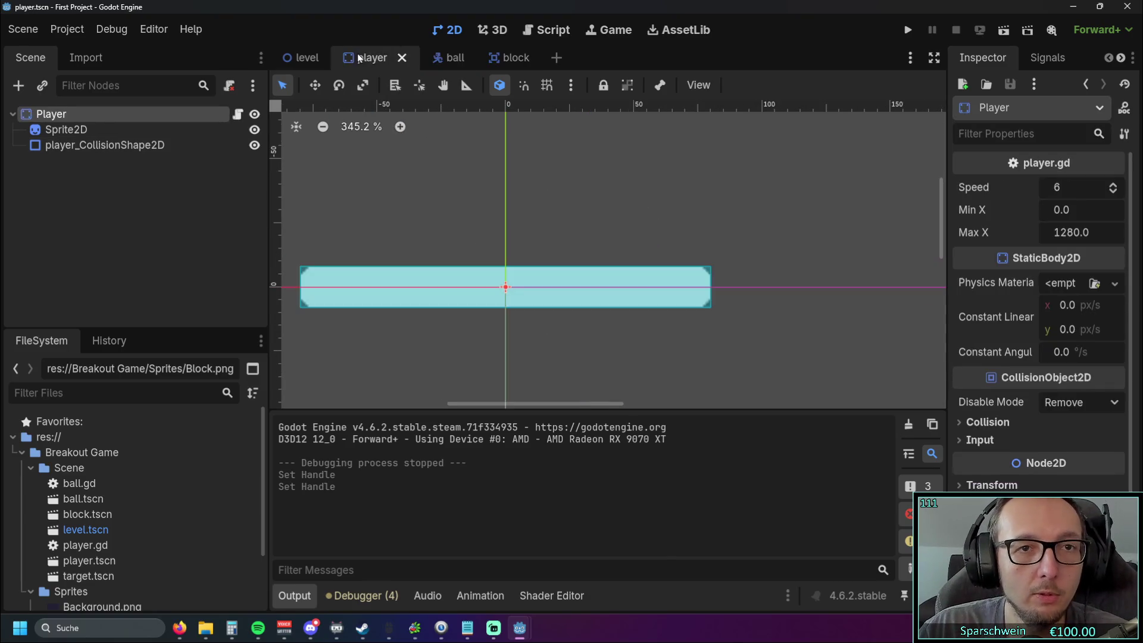
left_click(304, 58)
- Open player.gd in the Script editor, then bring the YouTube tutorial back to the front
left_click(547, 30)
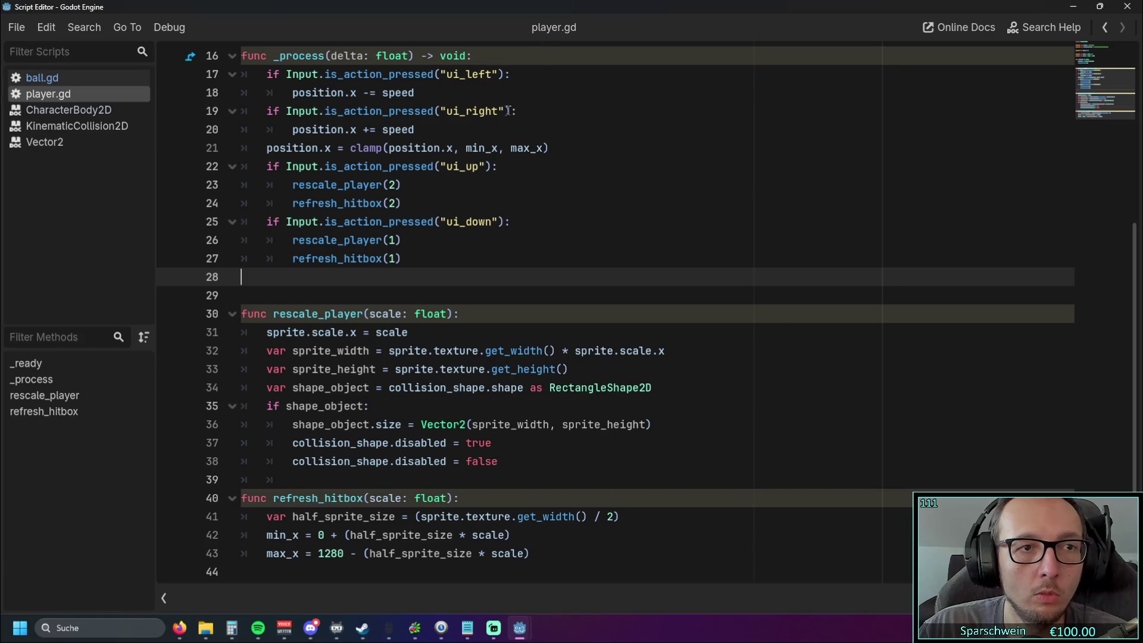
left_click(17, 27)
left_click(270, 34)
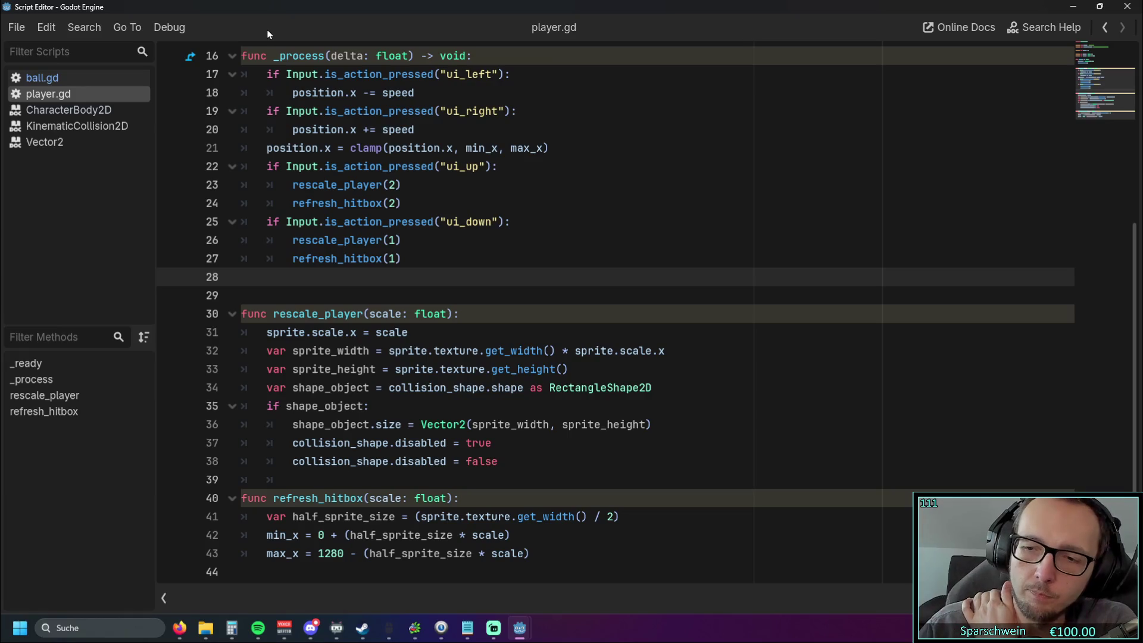
key("alt+Tab")
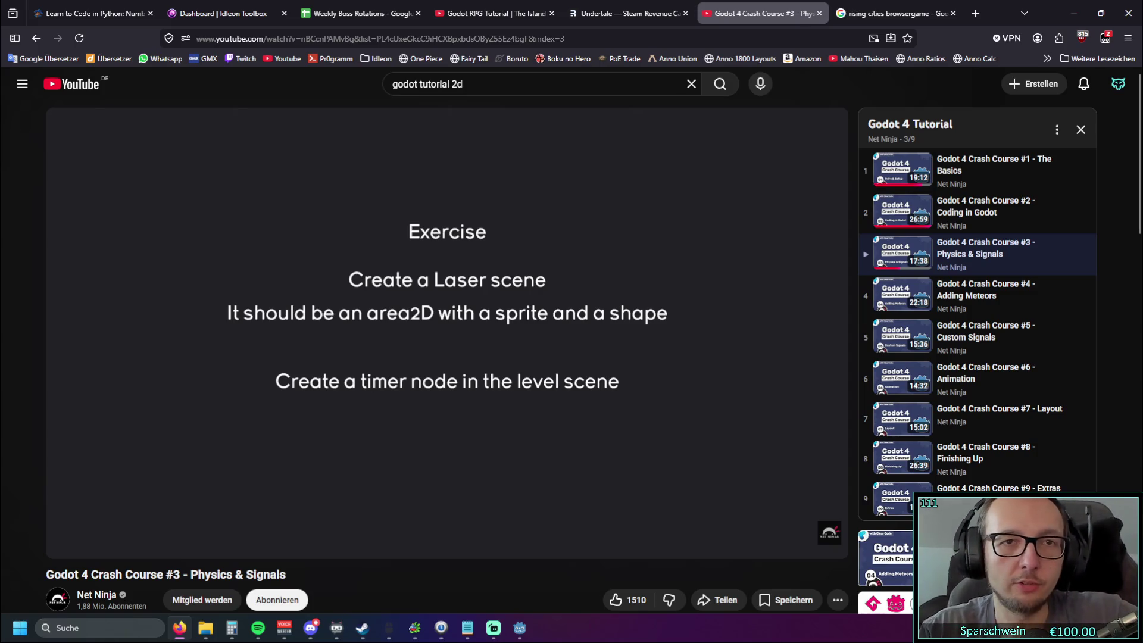
- Glance over the Idleon Toolbox dashboard, minimize the browser, and place the caret at line 26 of player.gd
left_click(214, 15)
scroll(318, 233, "down", 5)
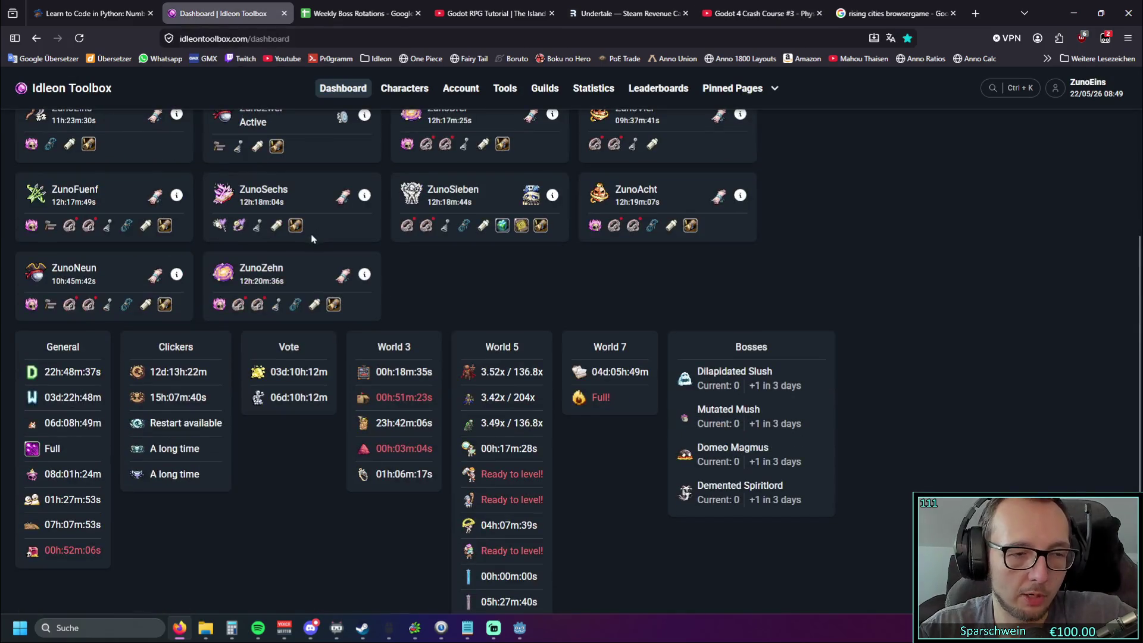
scroll(320, 255, "up", 5)
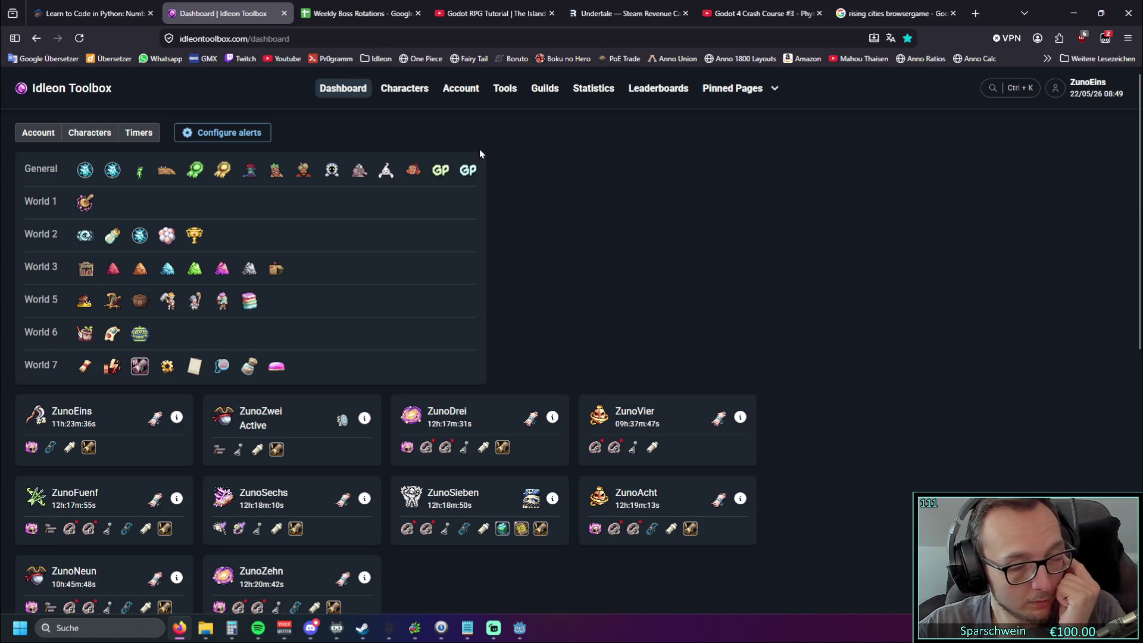
left_click(1074, 13)
left_click(723, 234)
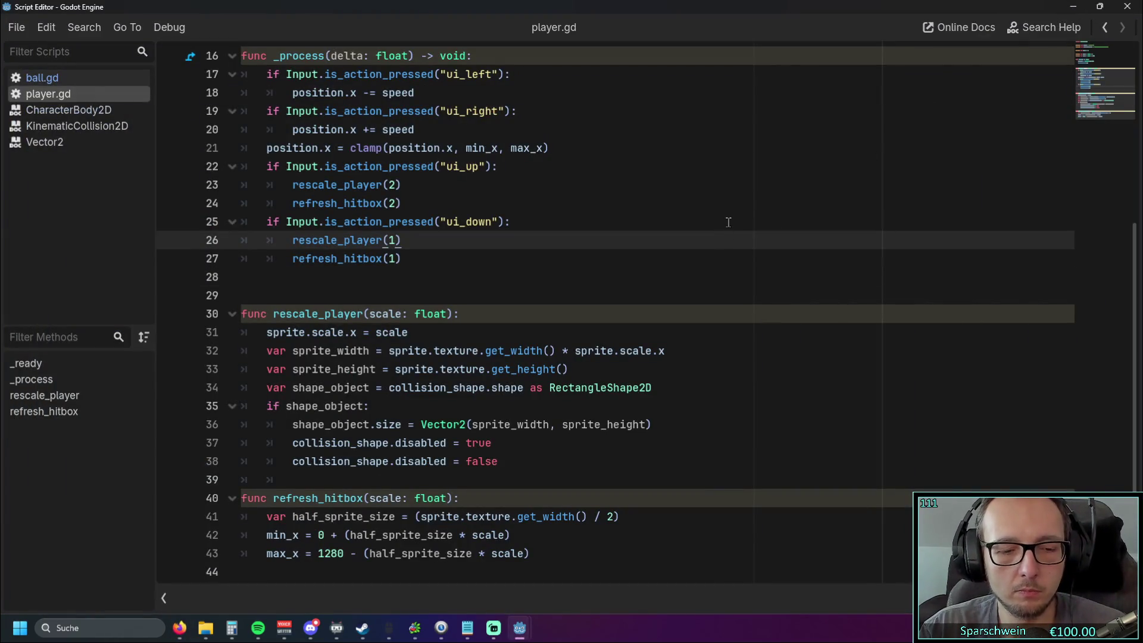
- Review player.gd lines 27–29 around rescale_player, then close the floating script editor
left_click(572, 258)
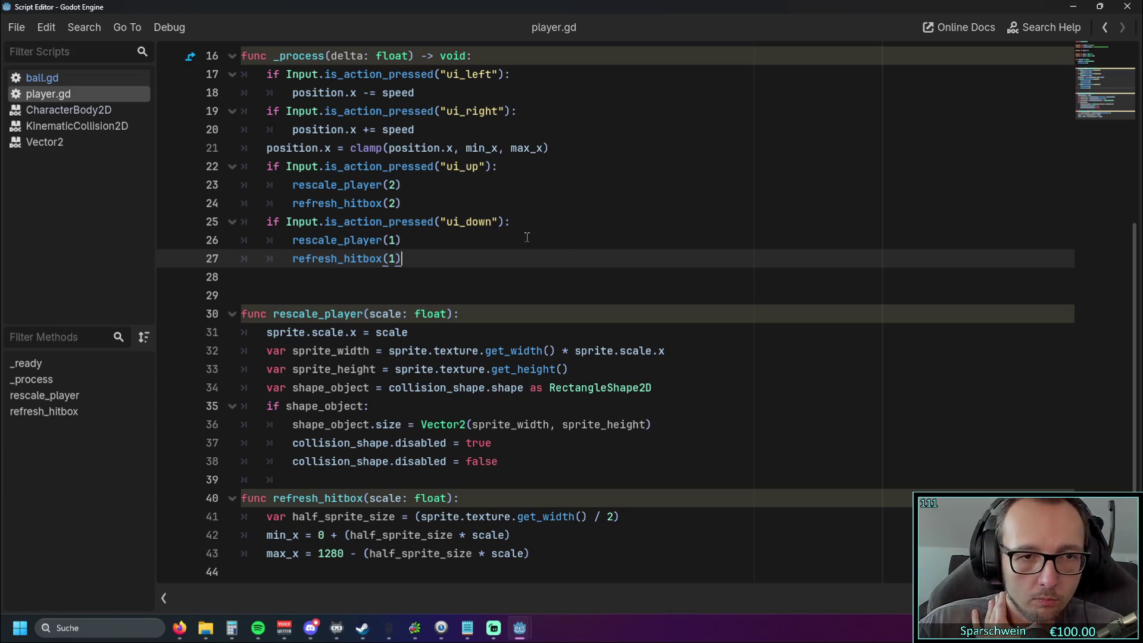
left_click(399, 318)
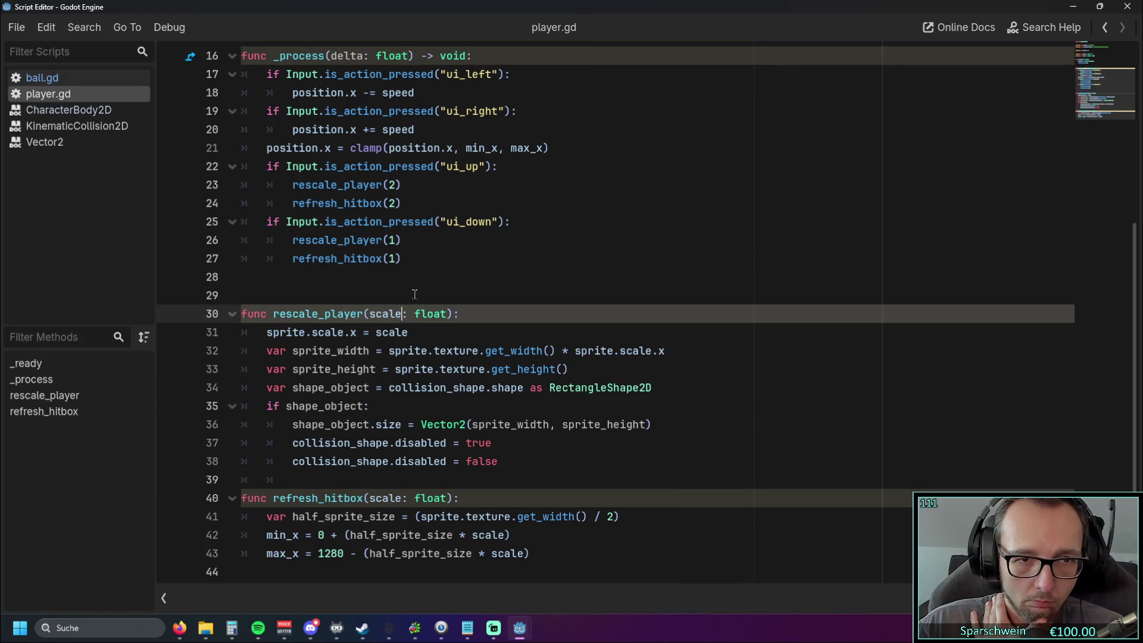
left_click(416, 290)
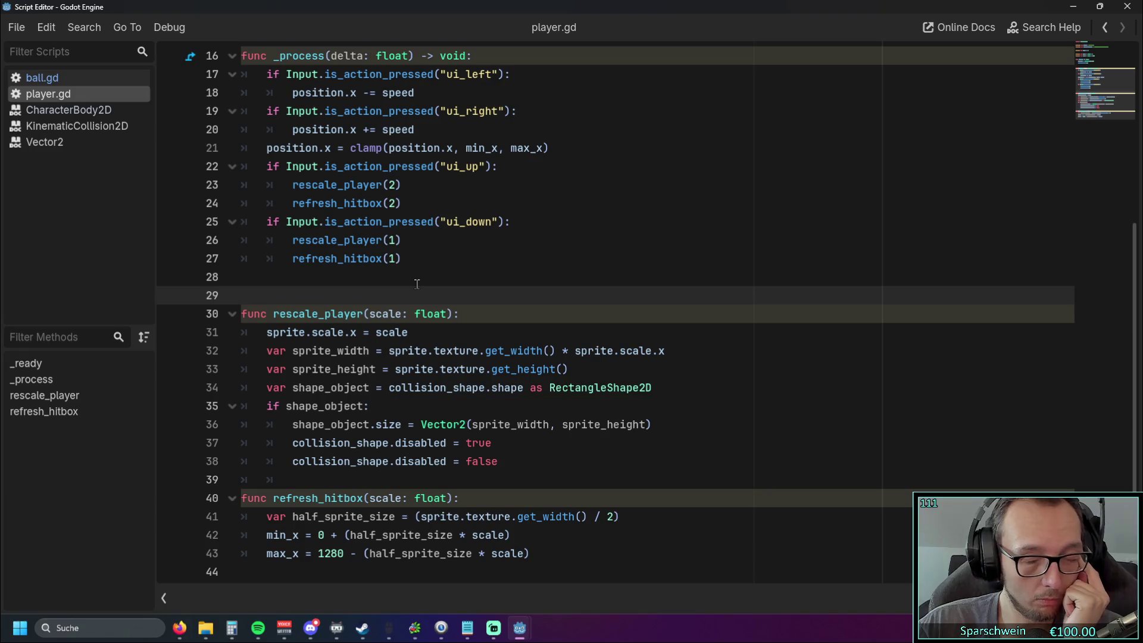
scroll(1125, 298, "up", 3)
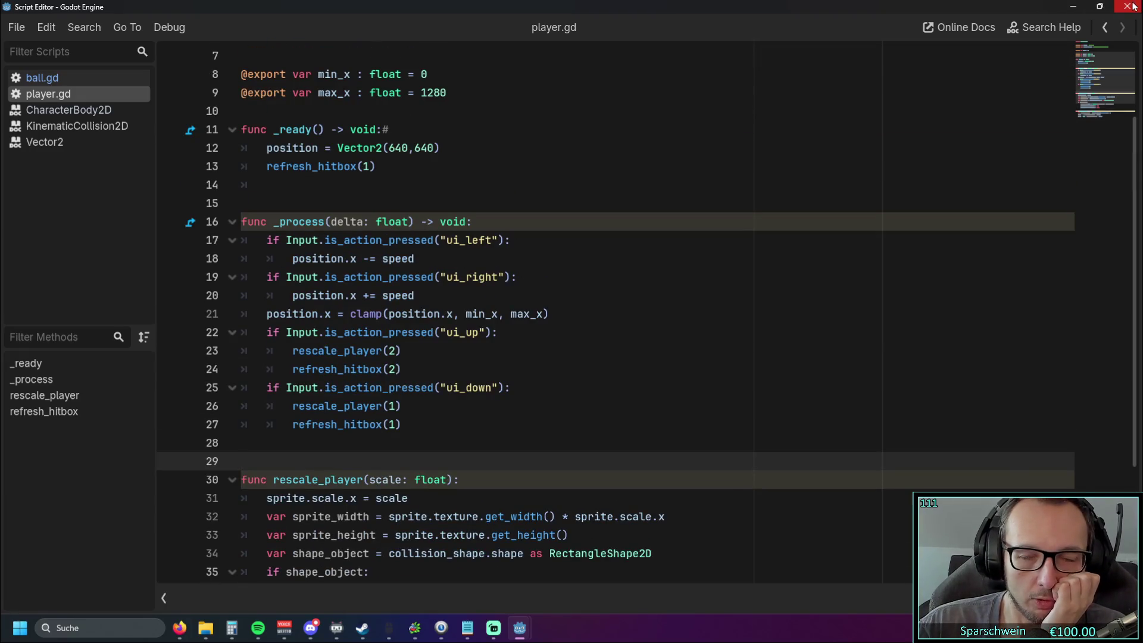
left_click(1129, 6)
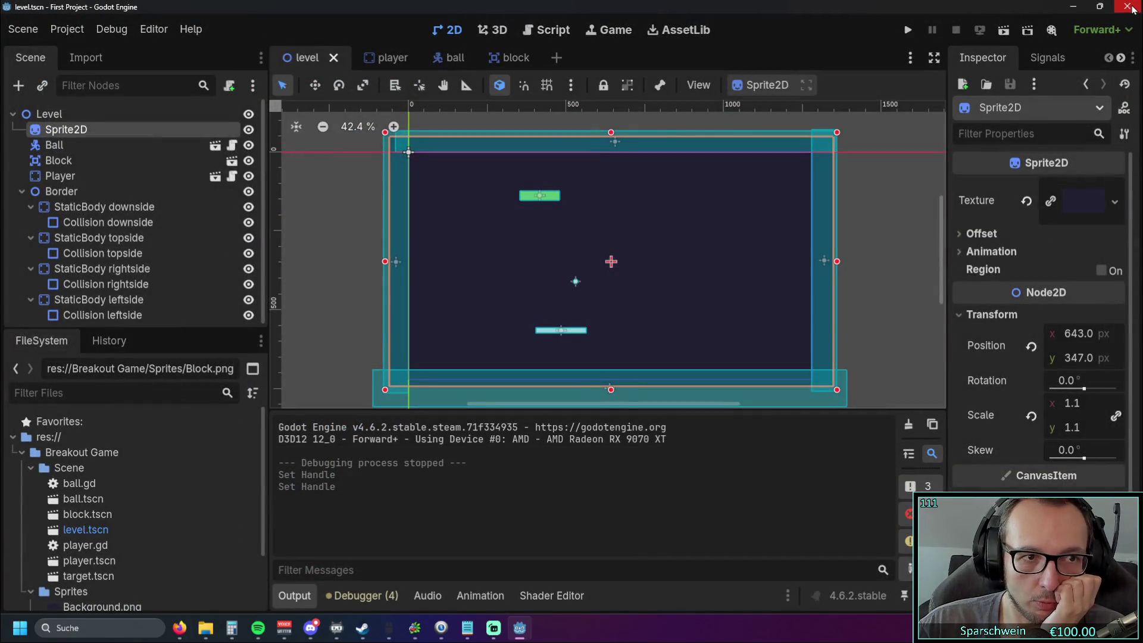
- Test-run the Breakout game, close the game window, and quit the Godot editor
left_click(179, 628)
left_click(179, 628)
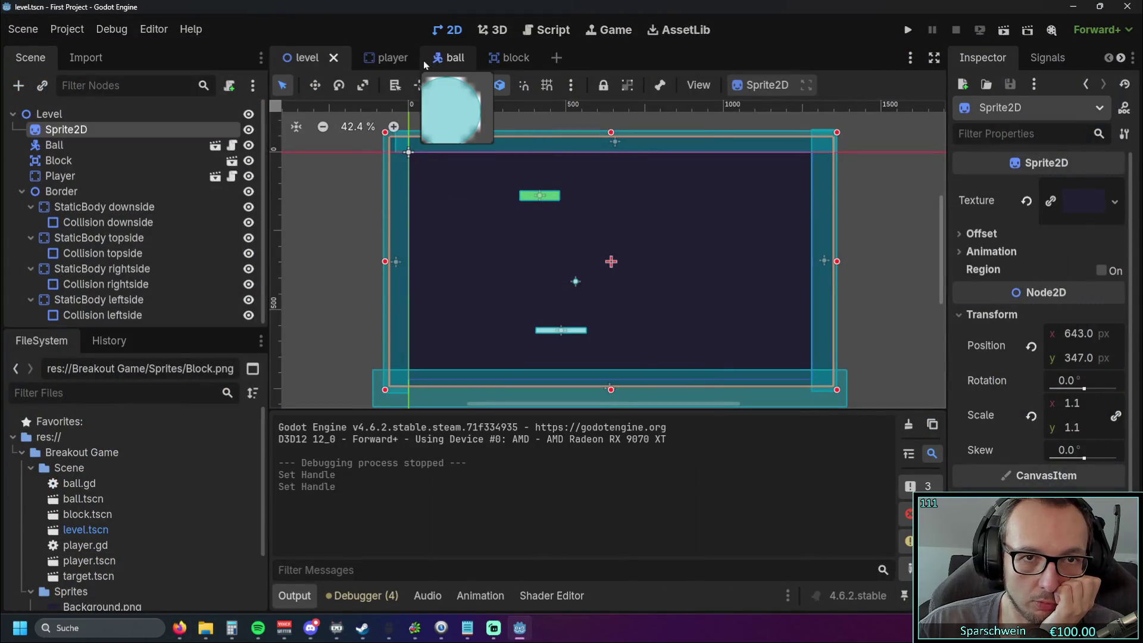
left_click(542, 30)
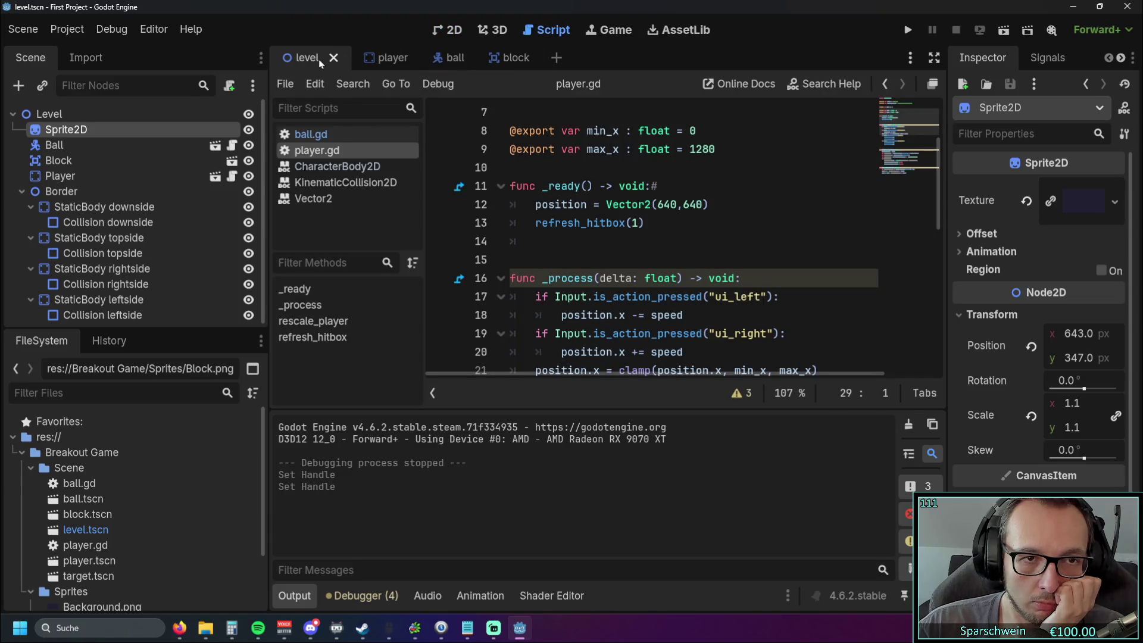
left_click(907, 29)
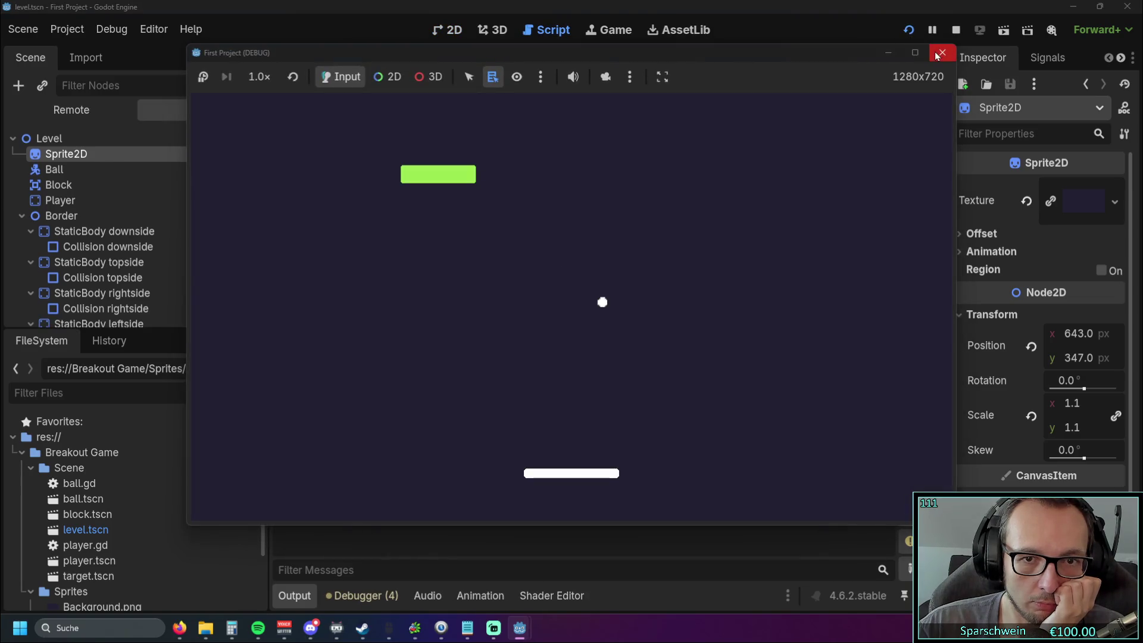
left_click(939, 53)
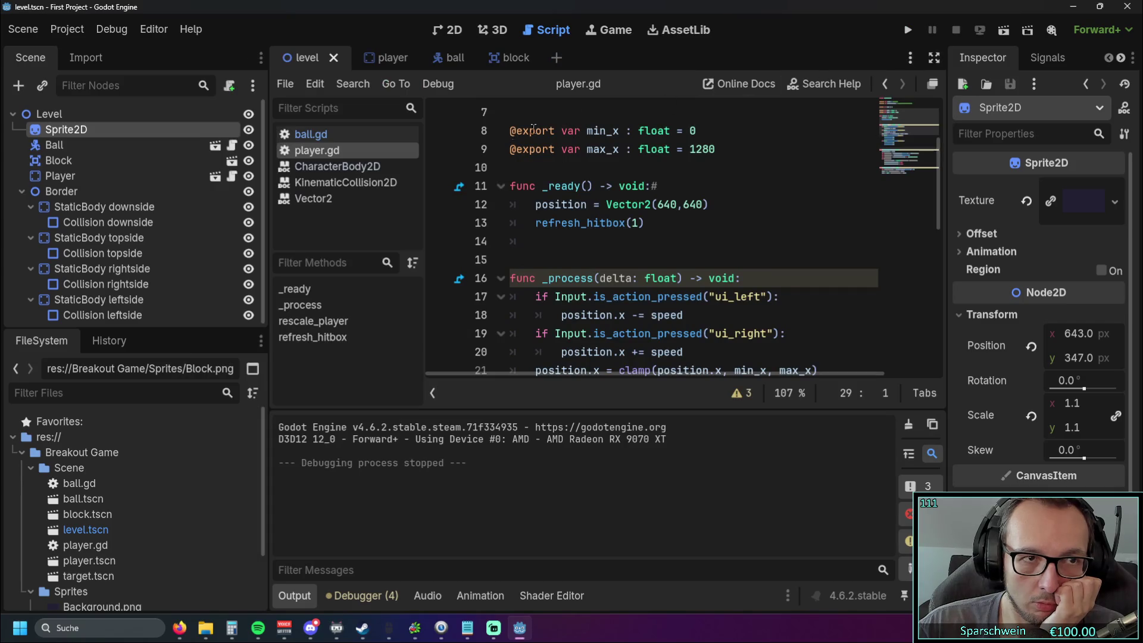
left_click(1134, 7)
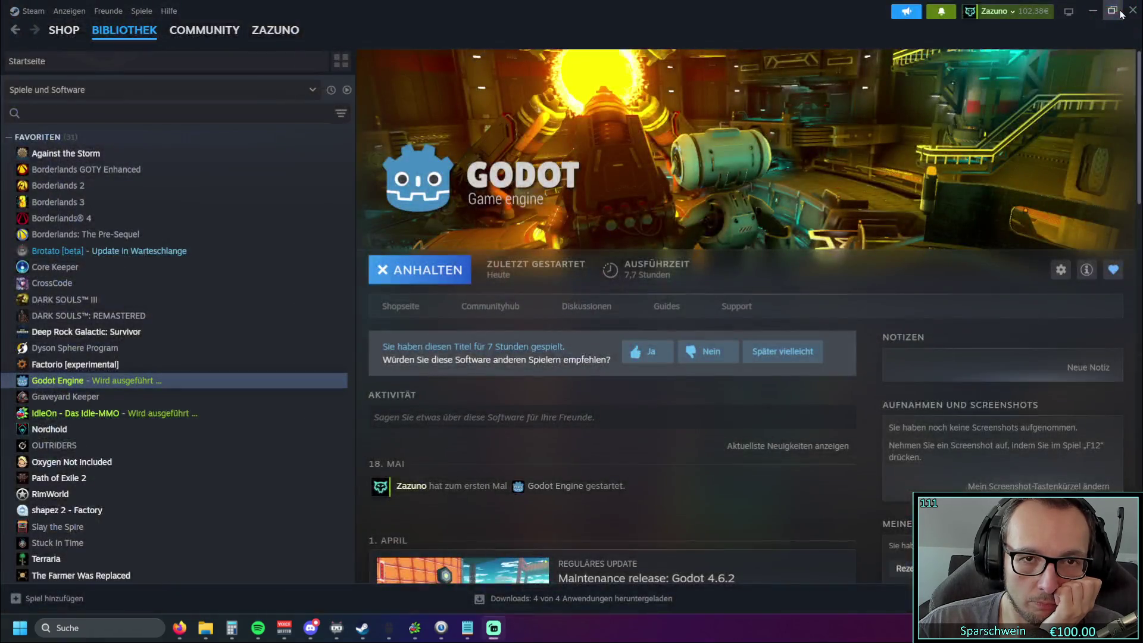
- Browse the Steam library, viewing Dark Souls Remastered and then the Godot Engine page
left_click(364, 305)
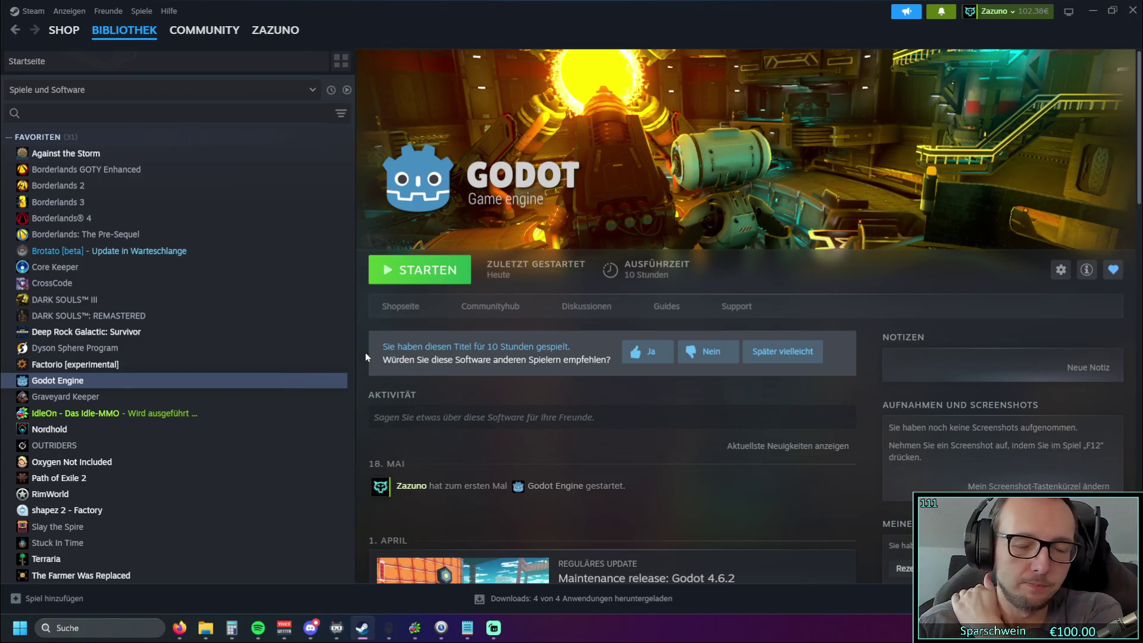
scroll(365, 352, "down", 5)
scroll(367, 353, "down", 5)
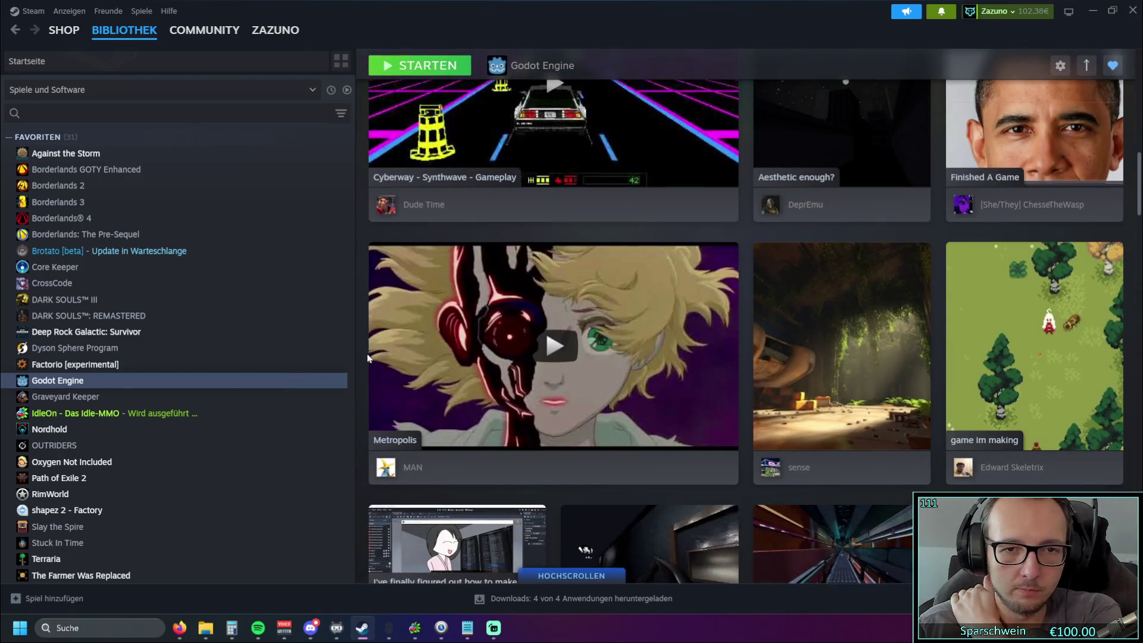
scroll(367, 352, "down", 5)
scroll(367, 352, "up", 15)
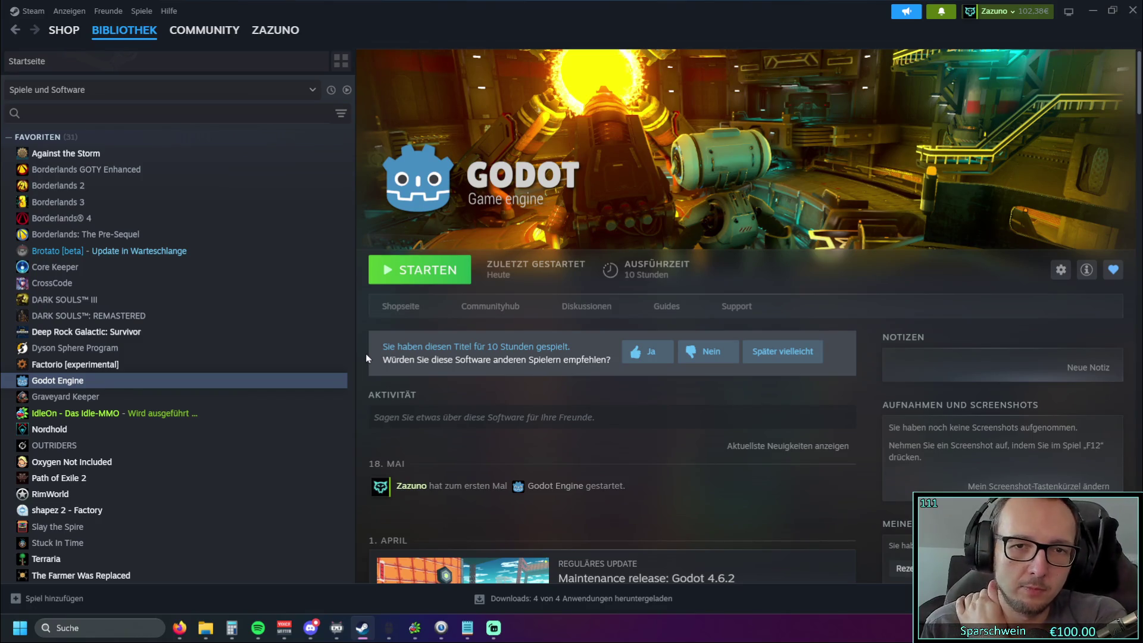
left_click(91, 320)
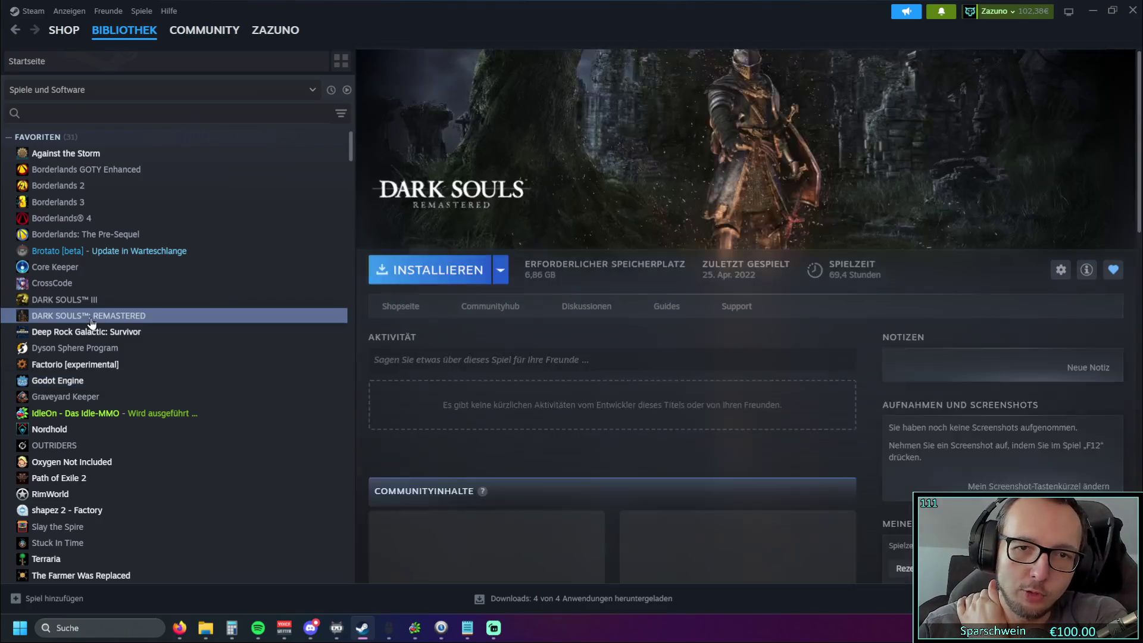
left_click(107, 382)
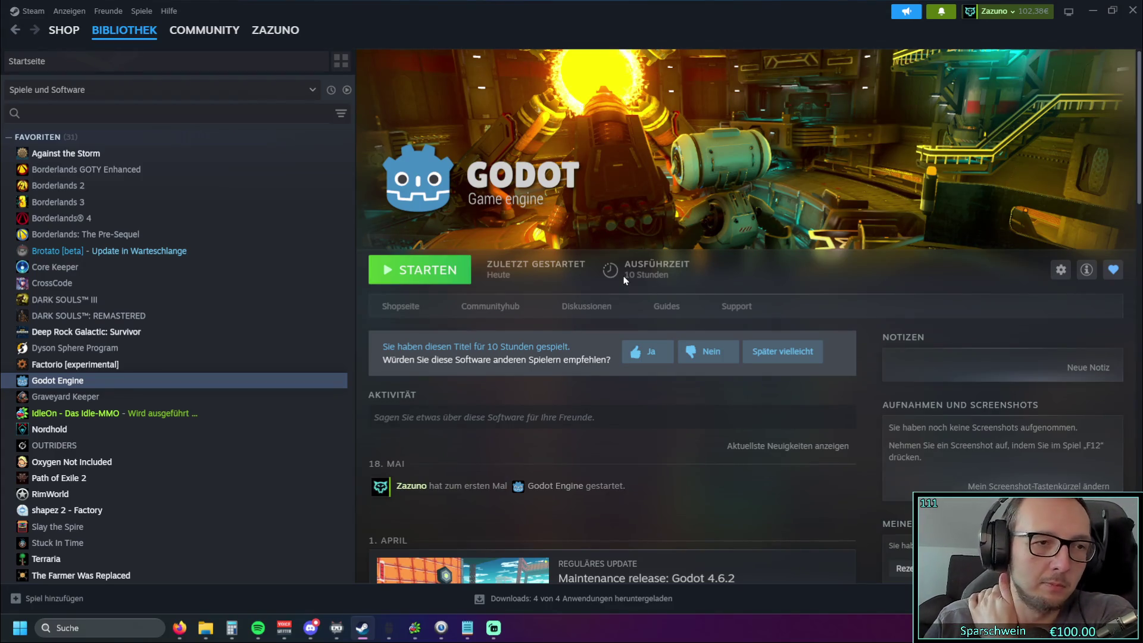
- Look at Aseprite, then settle on the Valheim page, briefly Alt+Tabbing to Firefox and back
scroll(92, 345, "down", 5)
scroll(103, 349, "down", 3)
scroll(105, 351, "down", 3)
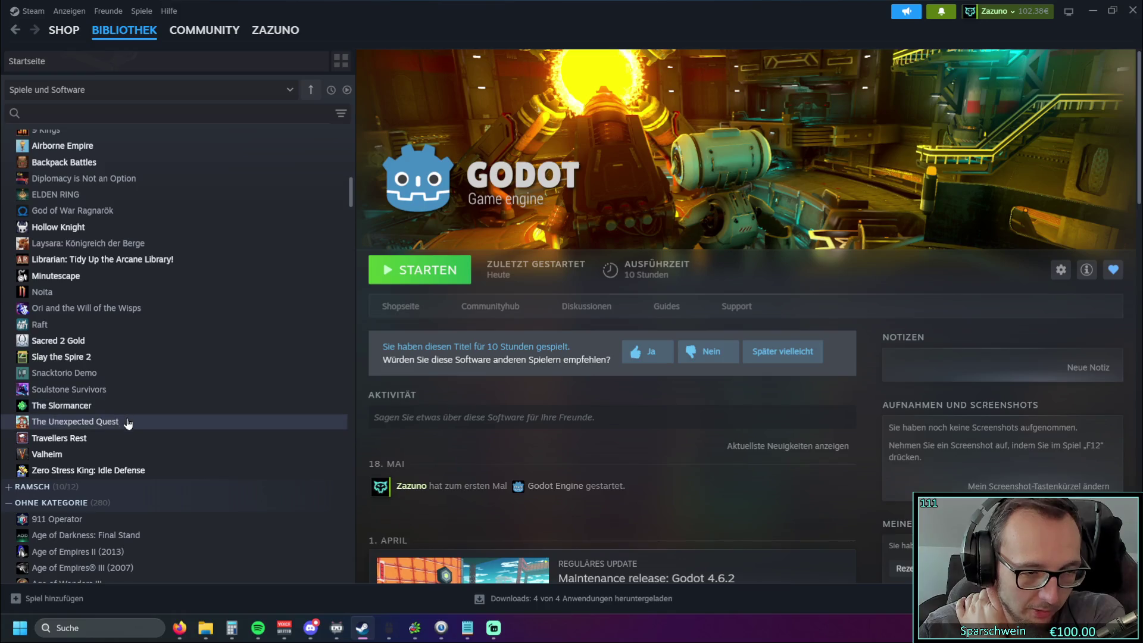
scroll(114, 423, "up", 3)
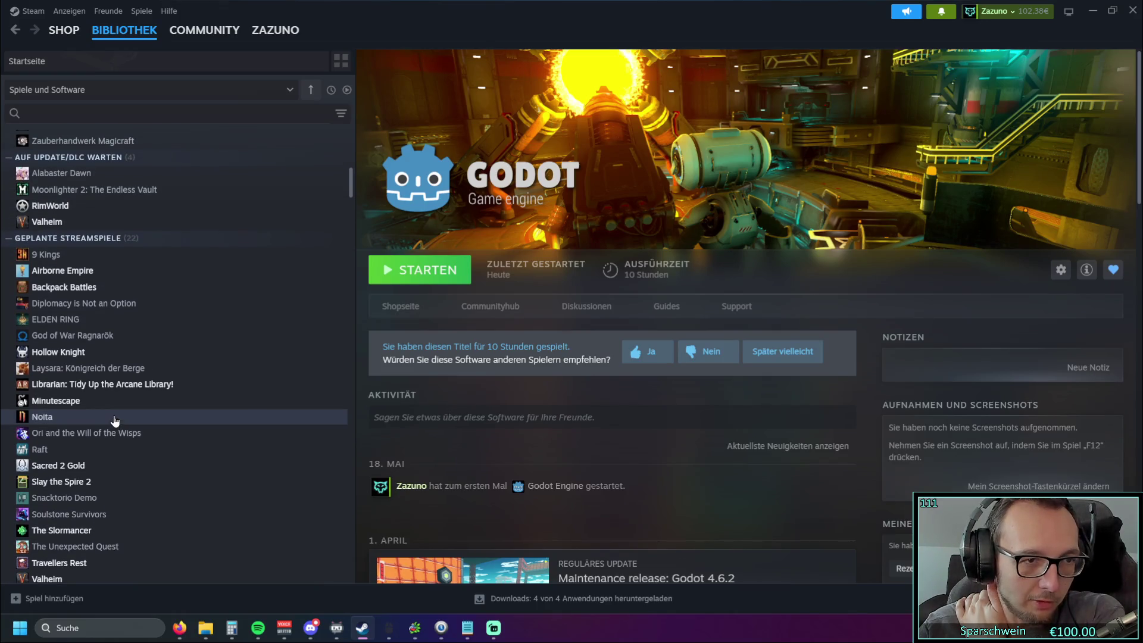
scroll(114, 417, "up", 9)
scroll(114, 407, "down", 9)
left_click(293, 320)
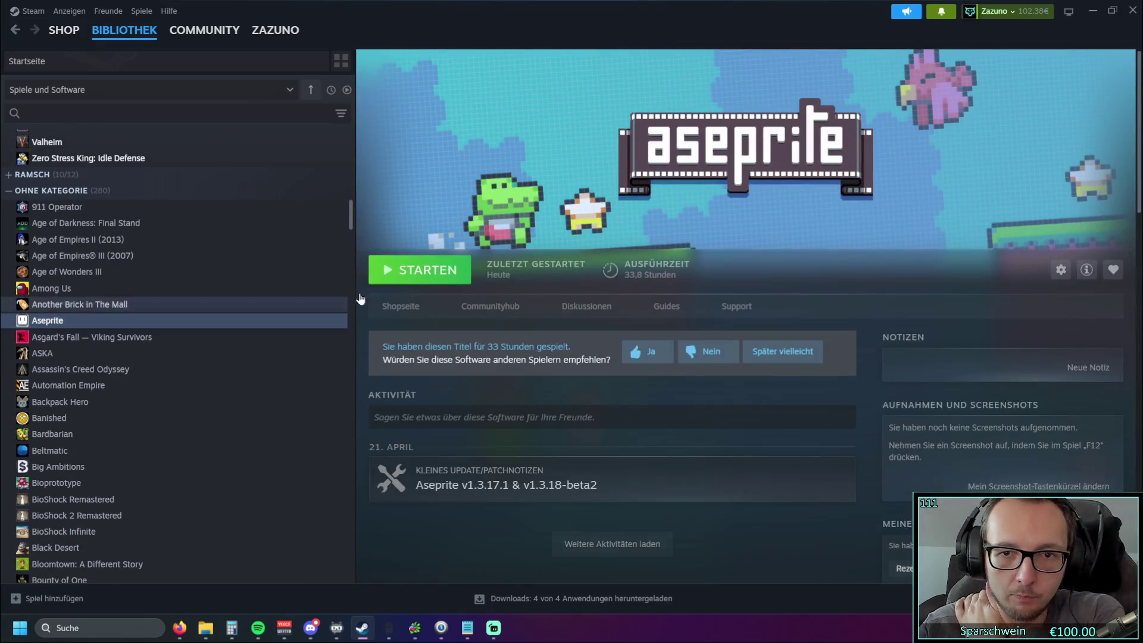
scroll(102, 396, "up", 15)
scroll(102, 395, "up", 8)
scroll(102, 389, "down", 7)
left_click(112, 375)
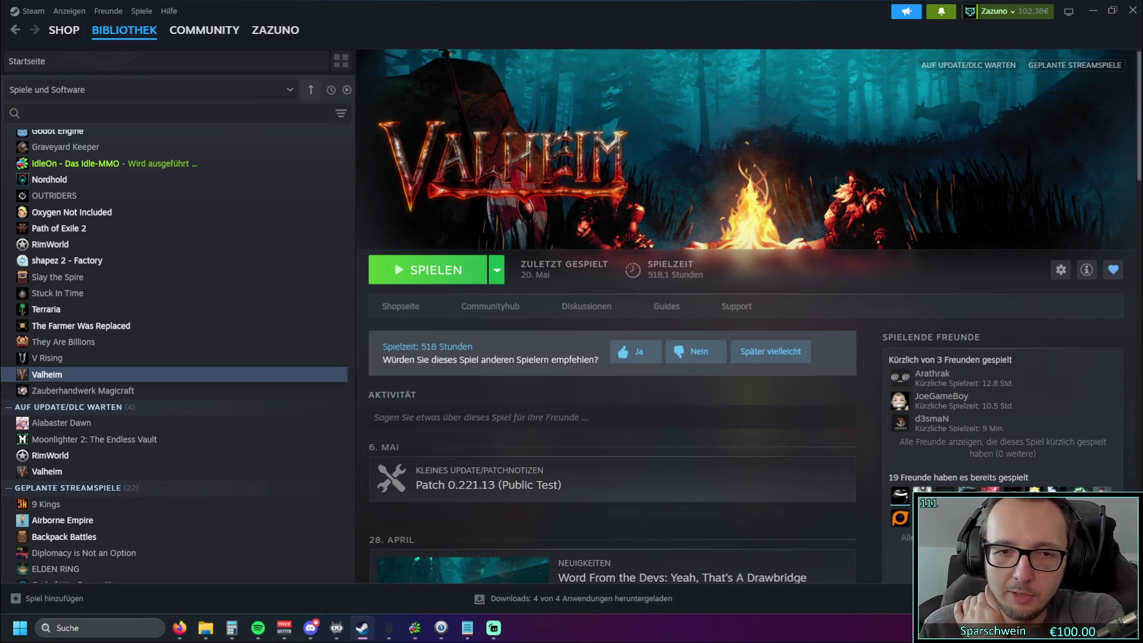
key("alt+Tab")
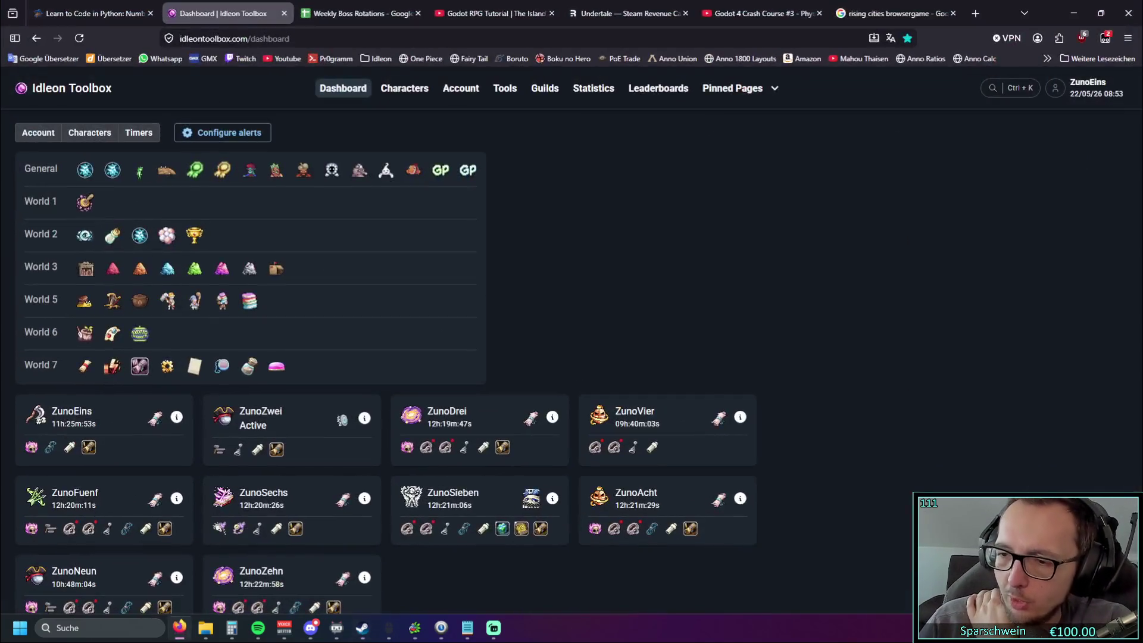
key("alt+Tab")
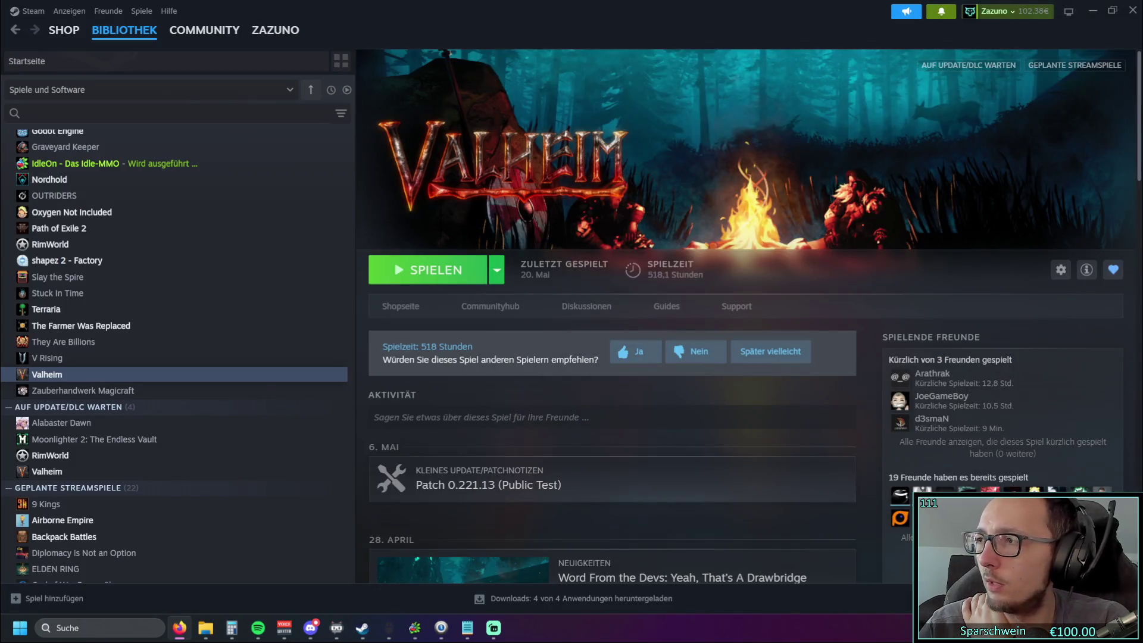